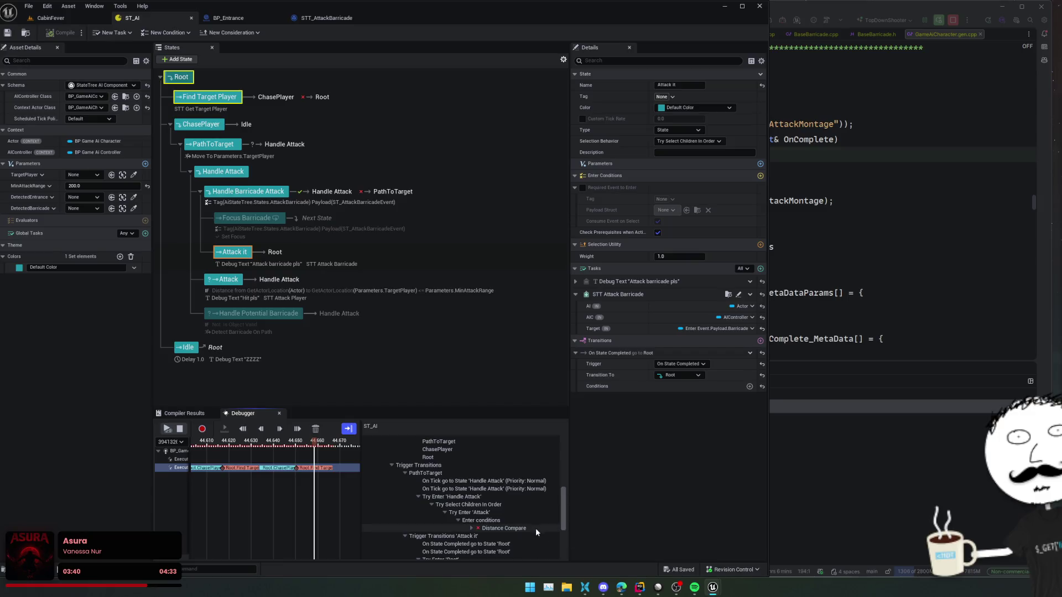
# Step: Scroll the Debugger trace and expand the STT Attack Barricade entry
pyautogui.scroll(-3, 526, 538)
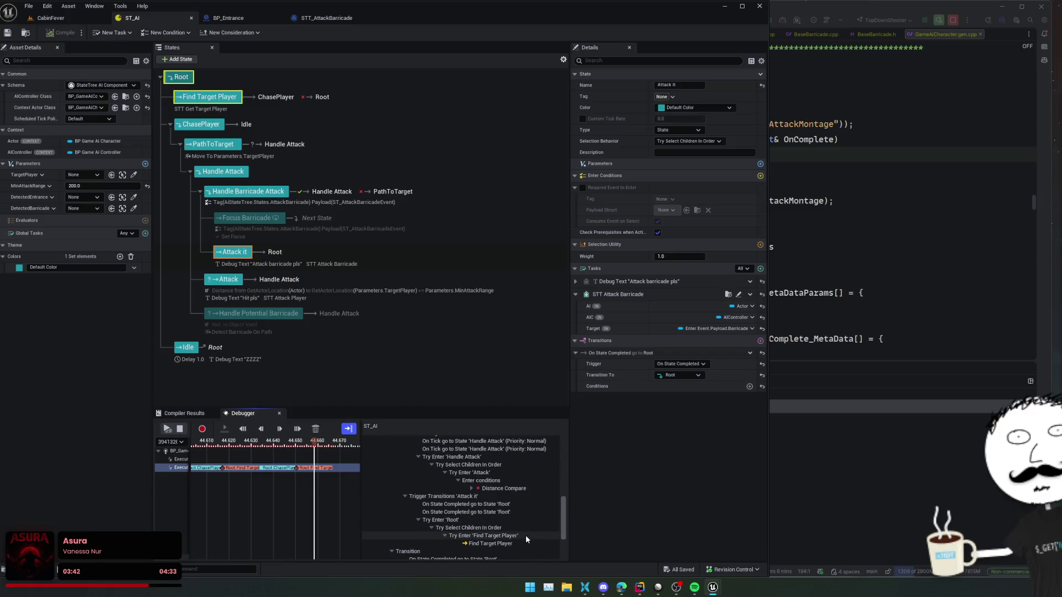
pyautogui.scroll(-3, 526, 534)
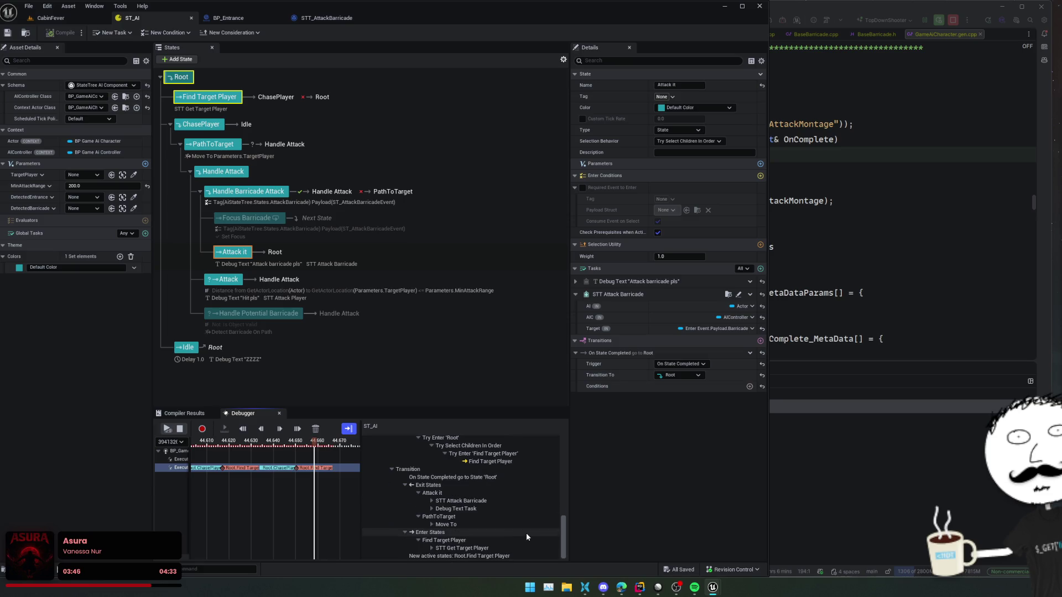
pyautogui.click(432, 500)
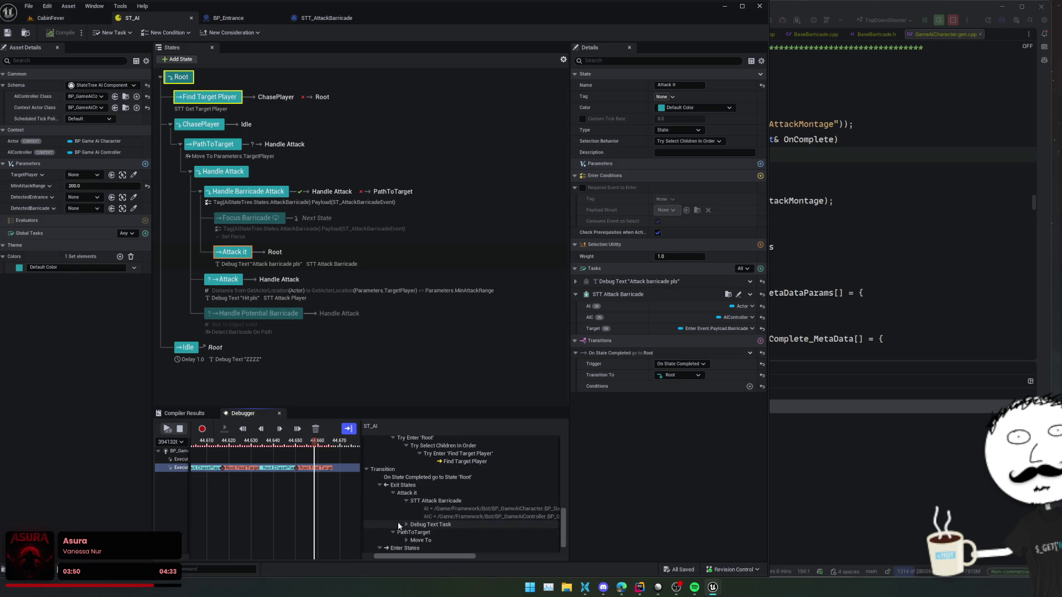
# Step: Look over the barricade trace, then show the PathToTarget state's Details in ST_AI
pyautogui.scroll(-2, 483, 533)
pyautogui.moveTo(466, 557); pyautogui.dragTo(410, 561)
pyautogui.scroll(10, 469, 534)
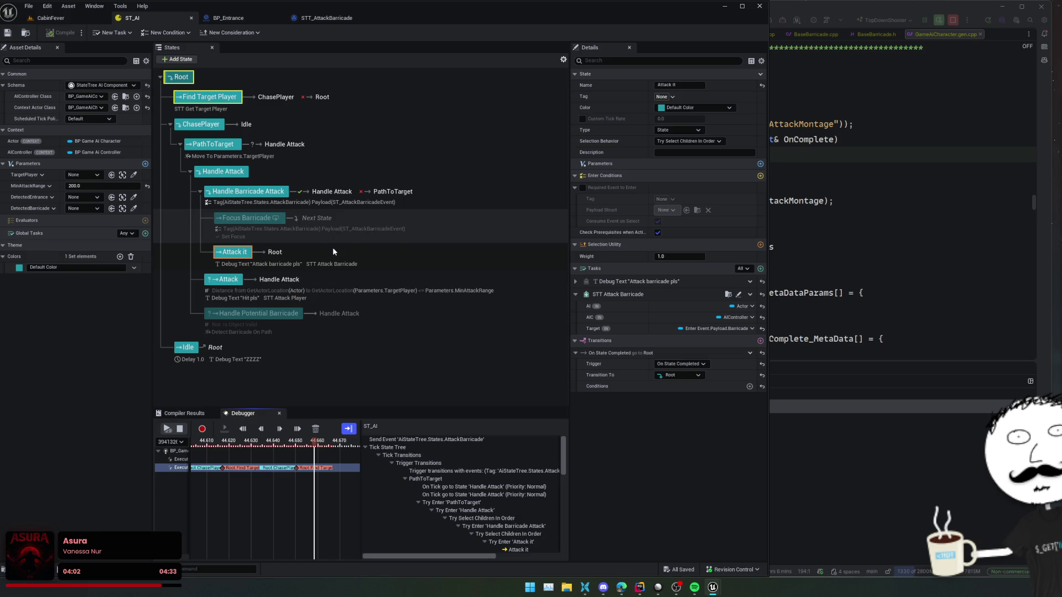
pyautogui.scroll(-1, 355, 314)
pyautogui.scroll(1, 355, 314)
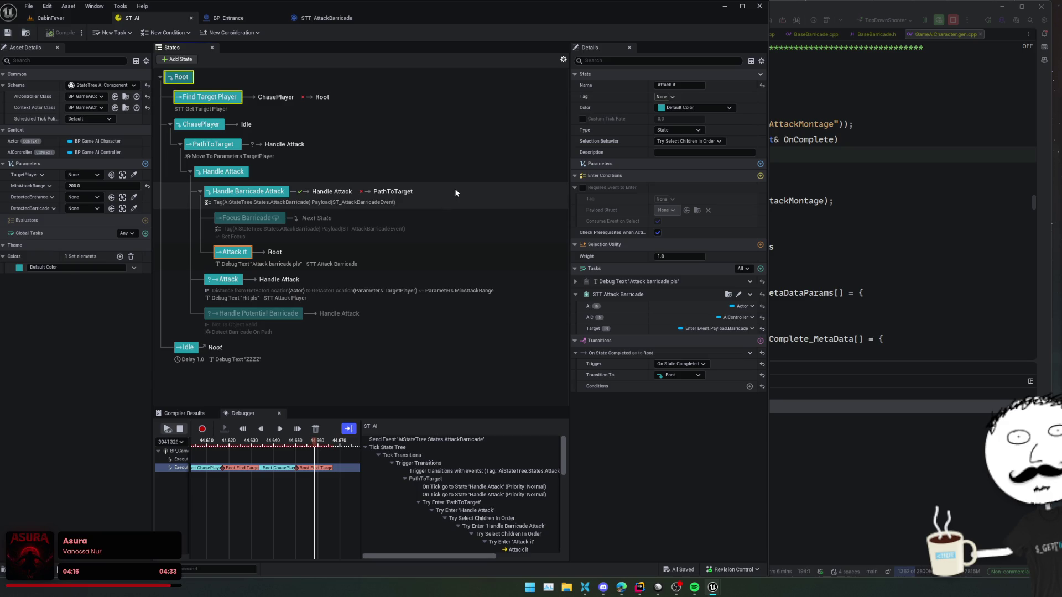
pyautogui.click(215, 145)
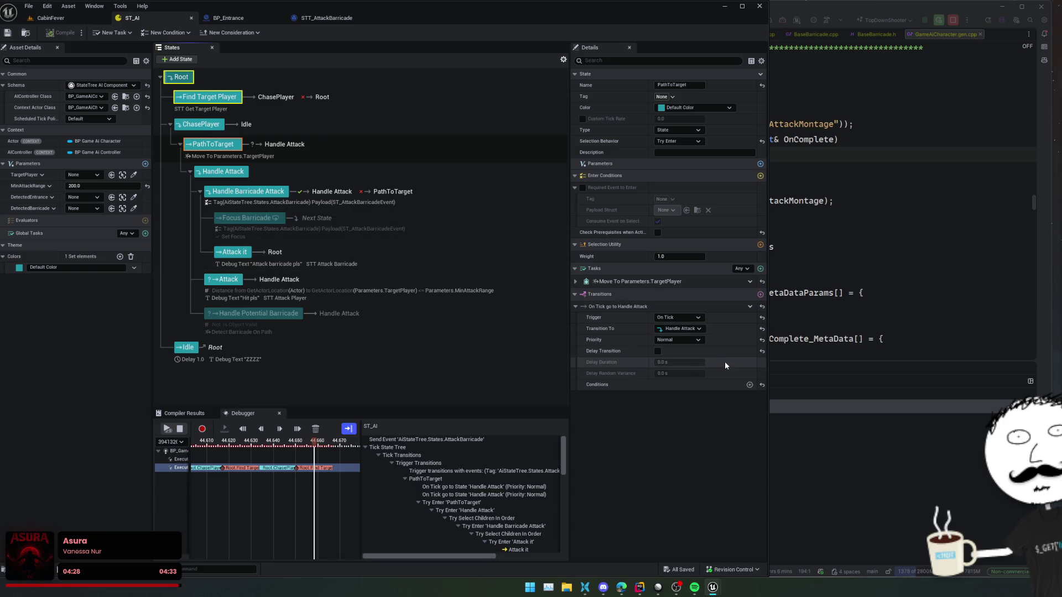
# Step: Add a PathToTarget transition triggered On State Succeeded to Root, then compile ST_AI
pyautogui.click(761, 295)
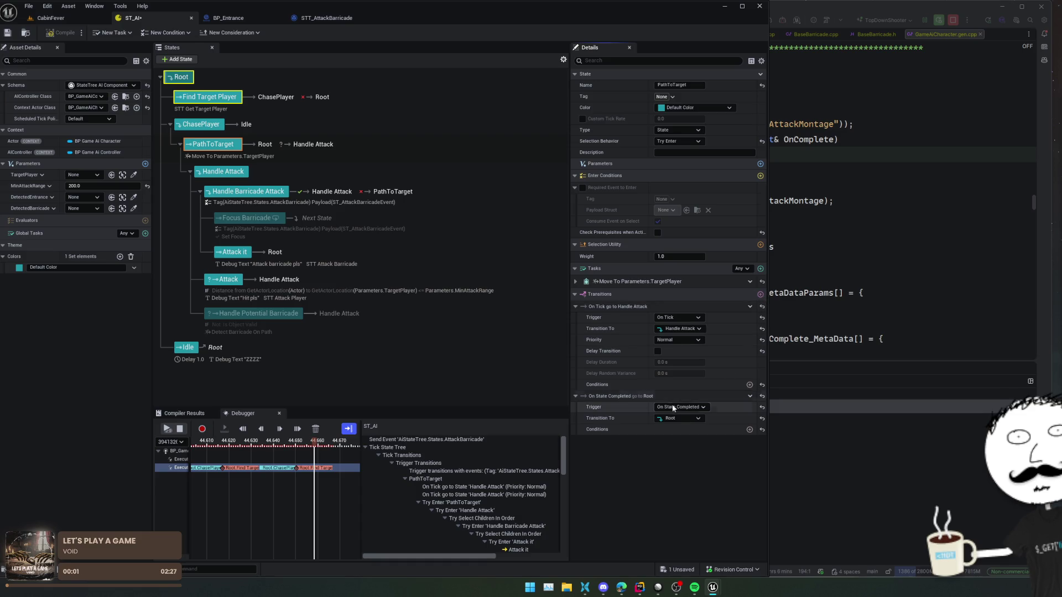
pyautogui.click(695, 408)
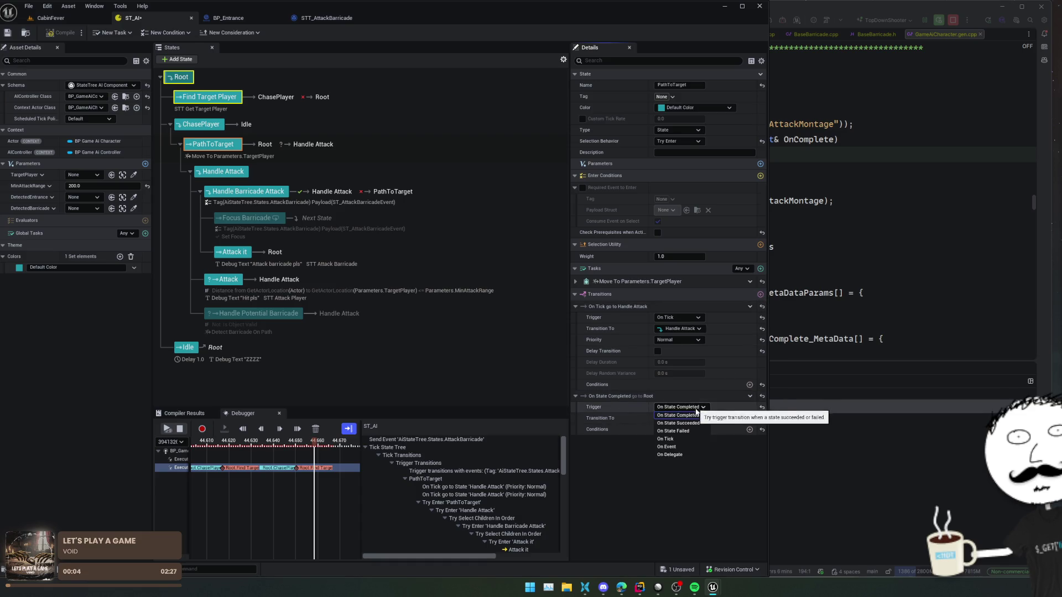
pyautogui.click(695, 427)
pyautogui.click(682, 419)
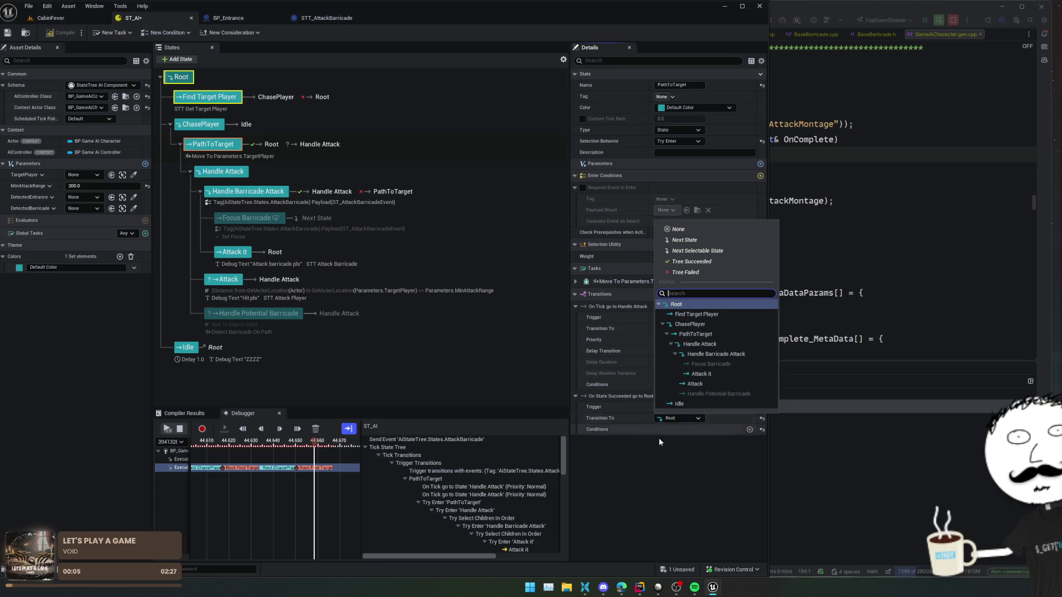
pyautogui.click(669, 431)
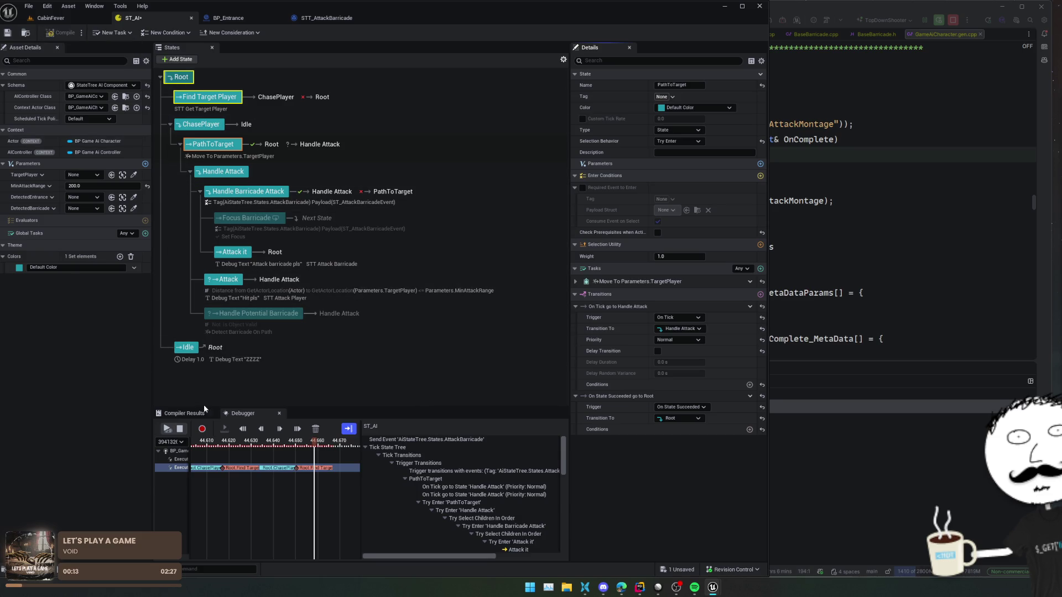
pyautogui.click(65, 33)
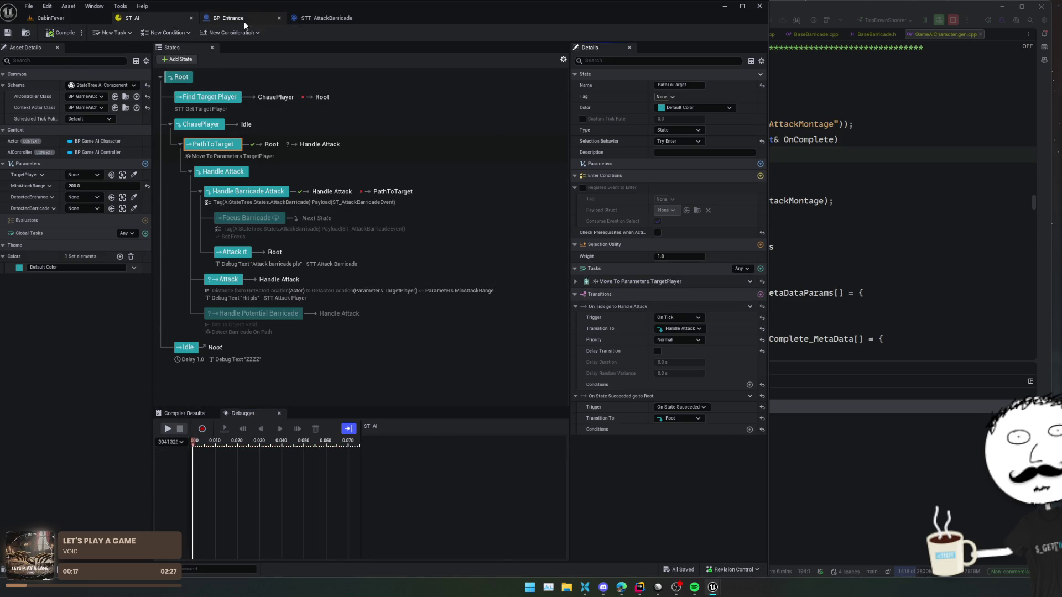
# Step: Pan BP_Entrance's EventGraph past the overlap nodes to the Make ST Attack Barricade Event nodes
pyautogui.click(245, 23)
pyautogui.moveTo(398, 258); pyautogui.dragTo(406, 336)
pyautogui.scroll(-1, 402, 323)
pyautogui.scroll(3, 325, 238)
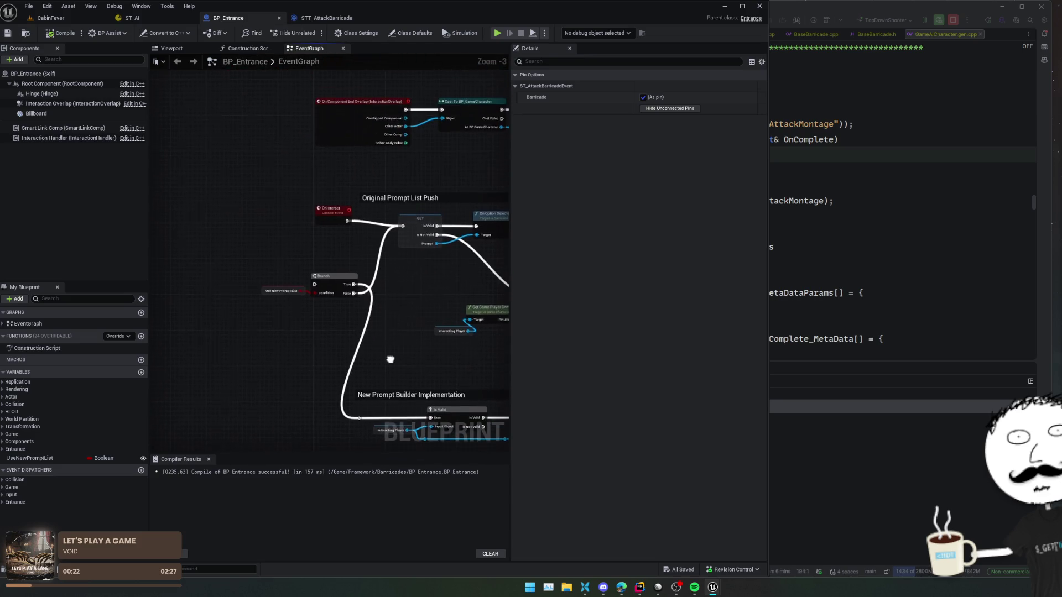
pyautogui.moveTo(358, 170)
pyautogui.mouseDown()
pyautogui.moveTo(369, 252)
pyautogui.moveTo(380, 241)
pyautogui.moveTo(221, 218)
pyautogui.moveTo(296, 202)
pyautogui.moveTo(262, 202)
pyautogui.moveTo(280, 188)
pyautogui.moveTo(243, 161)
pyautogui.moveTo(420, 275)
pyautogui.moveTo(435, 351)
pyautogui.moveTo(325, 271)
pyautogui.moveTo(334, 396)
pyautogui.mouseUp()
pyautogui.moveTo(364, 57)
pyautogui.mouseDown()
pyautogui.moveTo(326, 301)
pyautogui.moveTo(339, 171)
pyautogui.moveTo(284, 215)
pyautogui.moveTo(259, 176)
pyautogui.mouseUp()
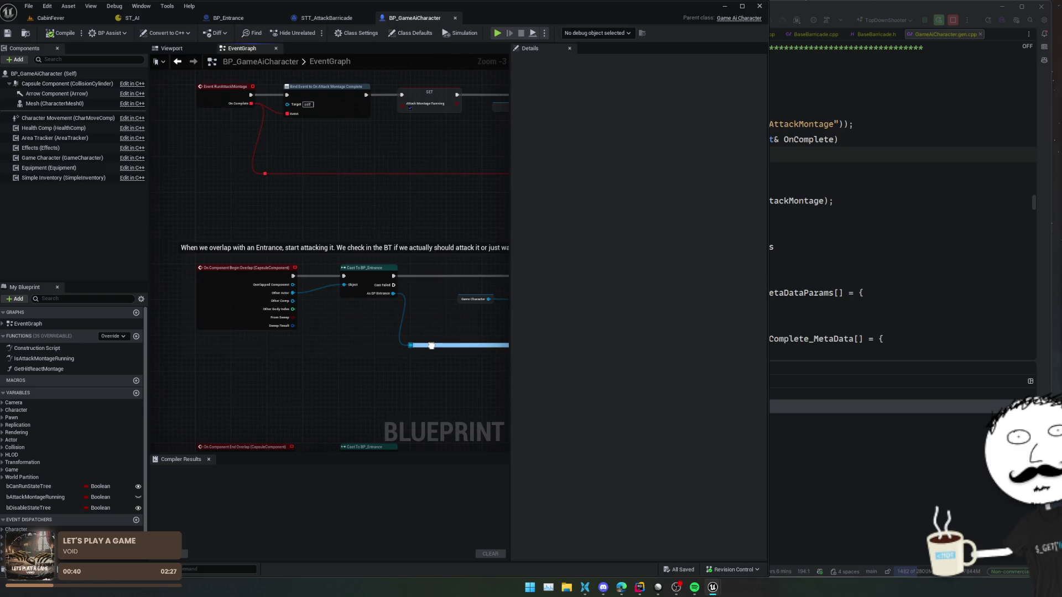
# Step: Pan BP_GameAiCharacter's graph across the Set Value as Object, AI controller and Play Montage nodes
pyautogui.moveTo(430, 345)
pyautogui.mouseDown()
pyautogui.moveTo(249, 346)
pyautogui.moveTo(324, 384)
pyautogui.moveTo(474, 391)
pyautogui.moveTo(440, 186)
pyautogui.mouseUp()
pyautogui.scroll(-1, 249, 345)
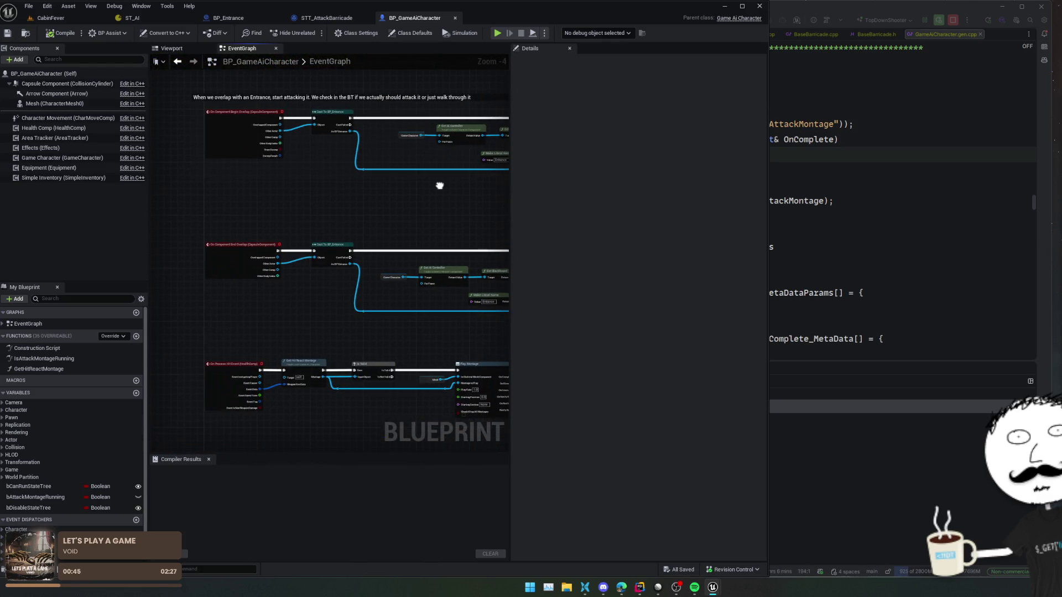
pyautogui.scroll(2, 306, 279)
pyautogui.scroll(-1, 308, 321)
pyautogui.rightClick(305, 320)
pyautogui.click(241, 306)
pyautogui.moveTo(479, 354)
pyautogui.mouseDown()
pyautogui.moveTo(290, 328)
pyautogui.moveTo(360, 327)
pyautogui.moveTo(225, 332)
pyautogui.moveTo(337, 332)
pyautogui.moveTo(371, 282)
pyautogui.moveTo(464, 246)
pyautogui.moveTo(438, 239)
pyautogui.moveTo(500, 217)
pyautogui.mouseUp()
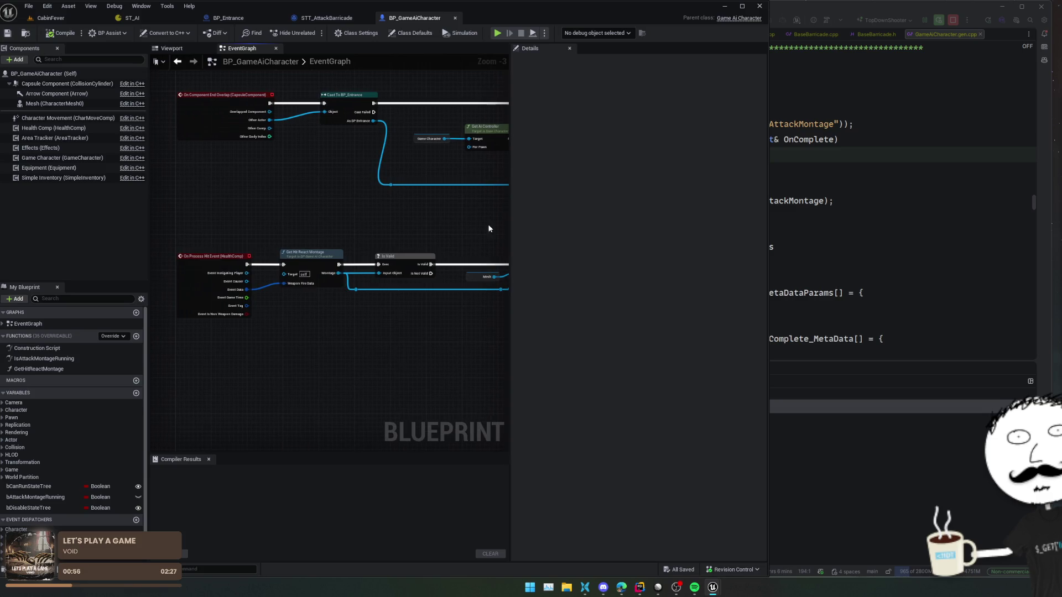
pyautogui.moveTo(361, 344)
pyautogui.mouseDown()
pyautogui.moveTo(362, 375)
pyautogui.moveTo(294, 339)
pyautogui.moveTo(312, 207)
pyautogui.mouseUp()
# Step: Inspect the Begin Overlap, RunAttackMontage, Unbind/SET and Event RadialDamage nodes
pyautogui.moveTo(381, 372)
pyautogui.mouseDown()
pyautogui.moveTo(211, 360)
pyautogui.moveTo(417, 363)
pyautogui.moveTo(313, 228)
pyautogui.moveTo(321, 378)
pyautogui.mouseUp()
pyautogui.moveTo(308, 176); pyautogui.dragTo(290, 347)
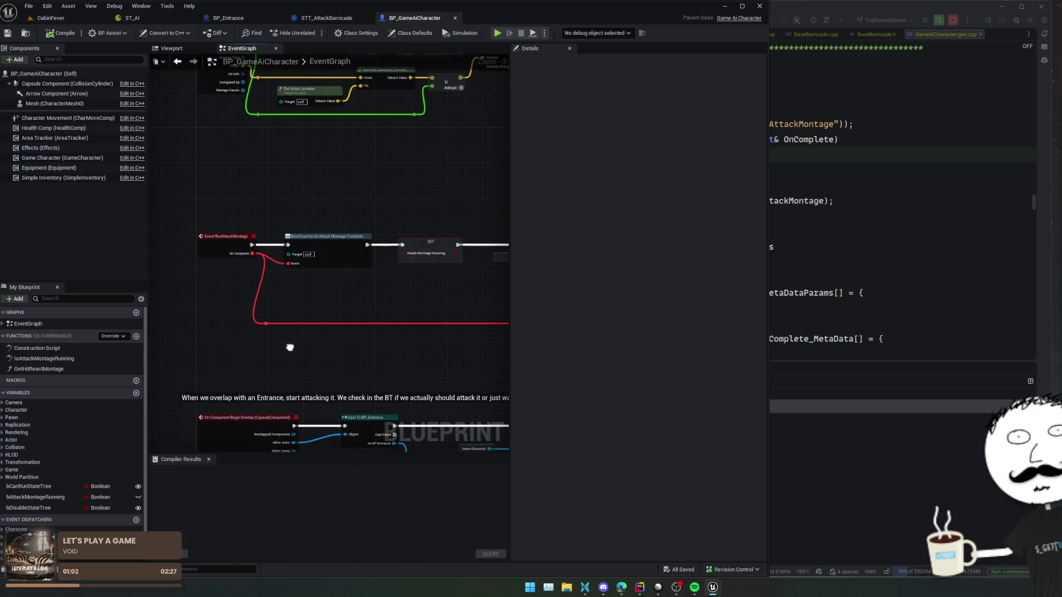
pyautogui.scroll(-1, 327, 192)
pyautogui.moveTo(327, 192)
pyautogui.mouseDown()
pyautogui.moveTo(289, 213)
pyautogui.moveTo(289, 318)
pyautogui.moveTo(256, 275)
pyautogui.moveTo(154, 273)
pyautogui.moveTo(303, 269)
pyautogui.moveTo(398, 305)
pyautogui.moveTo(157, 254)
pyautogui.moveTo(243, 205)
pyautogui.mouseUp()
pyautogui.scroll(1, 289, 317)
pyautogui.scroll(2, 188, 278)
pyautogui.moveTo(441, 199); pyautogui.dragTo(401, 200)
pyautogui.scroll(-1, 401, 199)
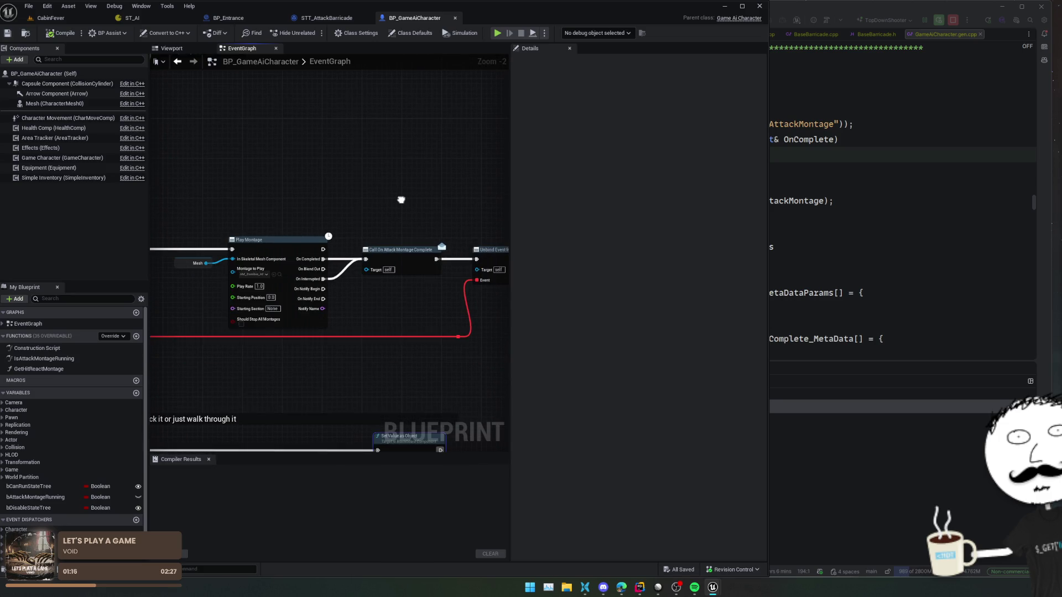
pyautogui.moveTo(401, 200)
pyautogui.mouseDown()
pyautogui.moveTo(186, 199)
pyautogui.moveTo(394, 330)
pyautogui.moveTo(359, 304)
pyautogui.mouseUp()
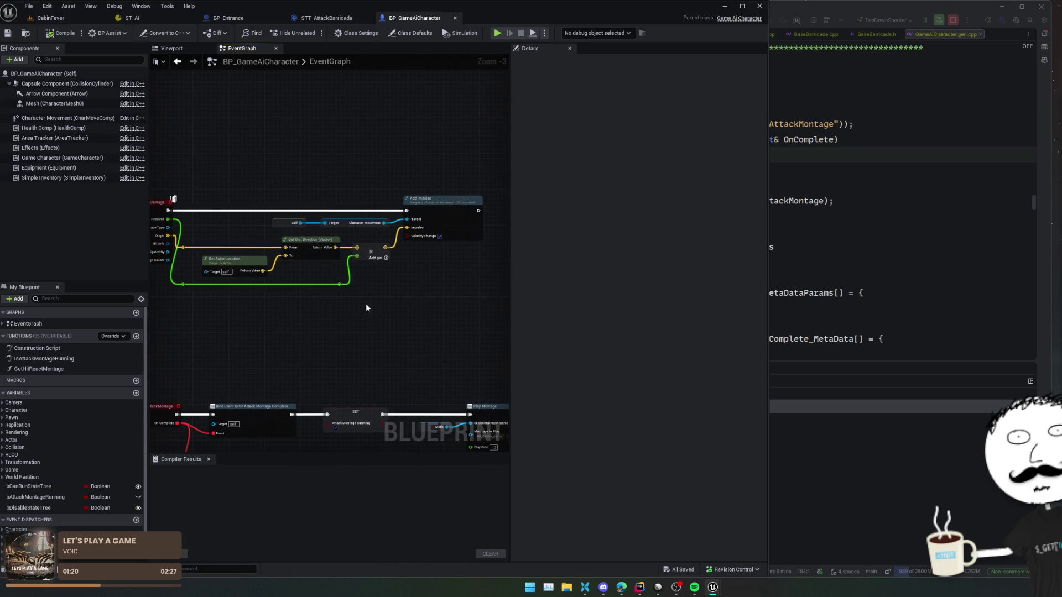
pyautogui.scroll(-1, 270, 307)
pyautogui.moveTo(271, 307); pyautogui.dragTo(463, 330)
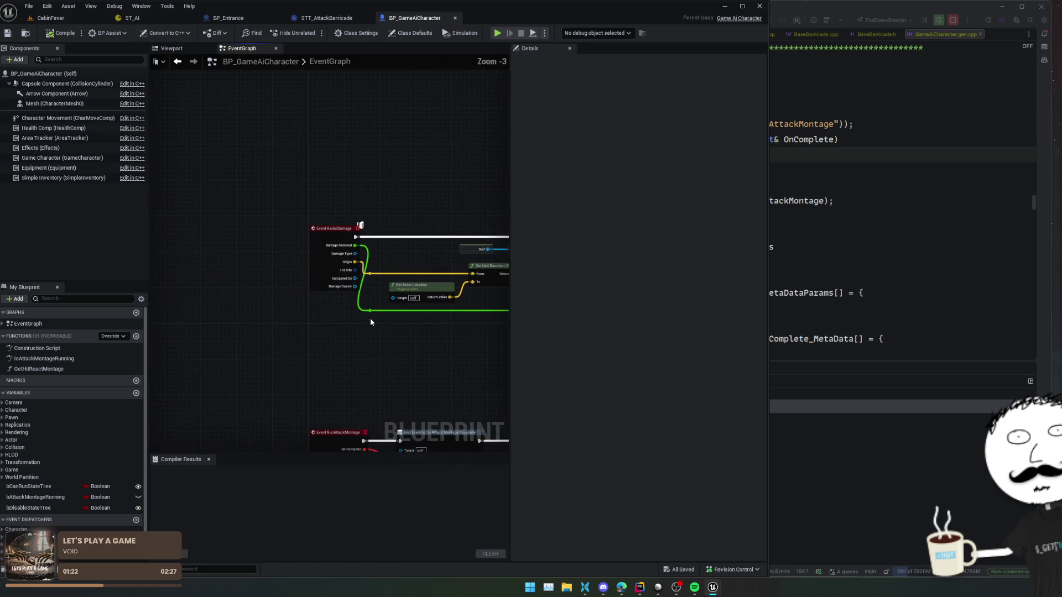
pyautogui.moveTo(368, 316); pyautogui.dragTo(315, 202)
# Step: Glance over the STT_AttackBarricade task graph and return to BP_Entrance
pyautogui.click(260, 18)
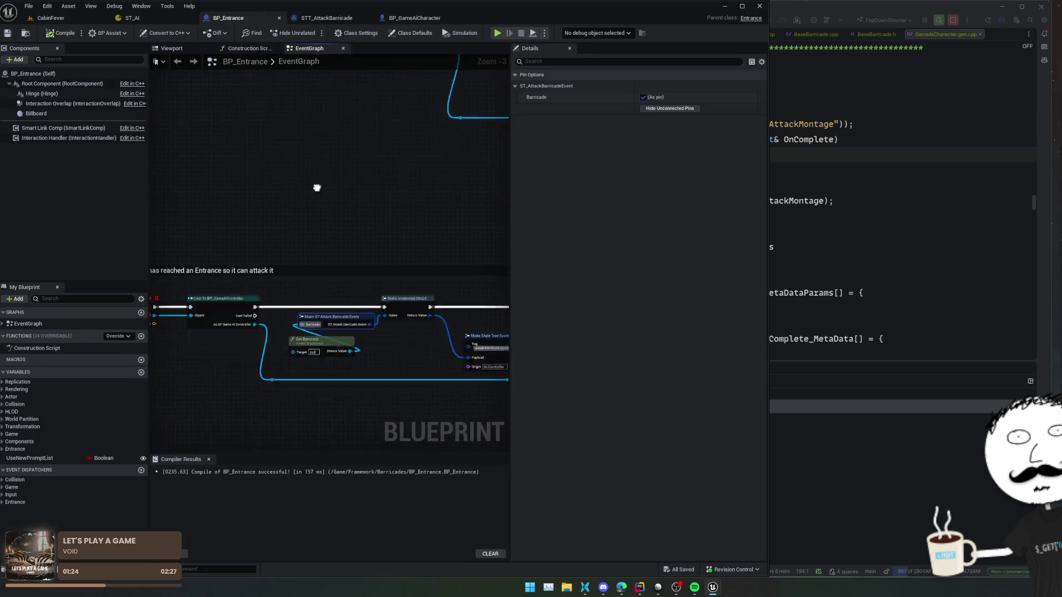
pyautogui.click(336, 20)
pyautogui.moveTo(388, 304)
pyautogui.mouseDown()
pyautogui.moveTo(417, 273)
pyautogui.moveTo(343, 252)
pyautogui.mouseUp()
pyautogui.click(241, 18)
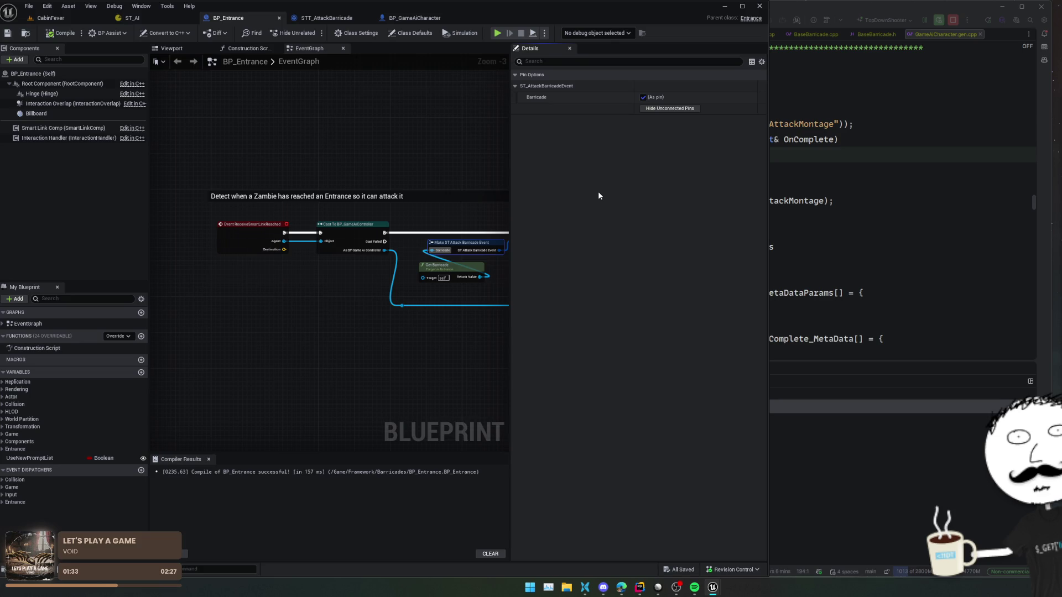
# Step: Bring Make Instanced Struct into view, check the Override list, and zoom in on Get Barricade
pyautogui.moveTo(353, 156)
pyautogui.mouseDown()
pyautogui.moveTo(349, 173)
pyautogui.moveTo(312, 162)
pyautogui.mouseUp()
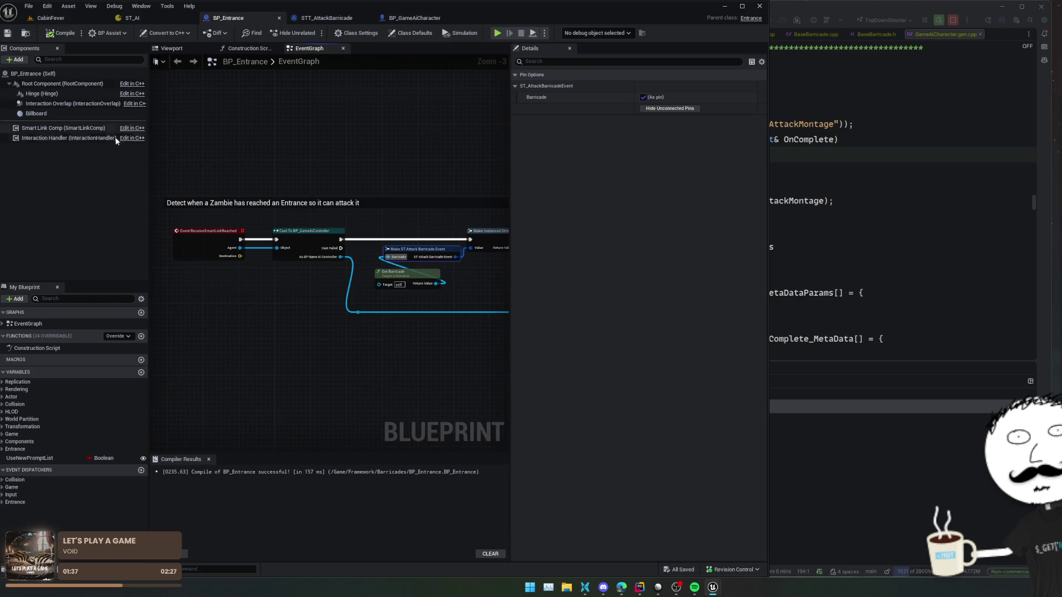
pyautogui.click(109, 338)
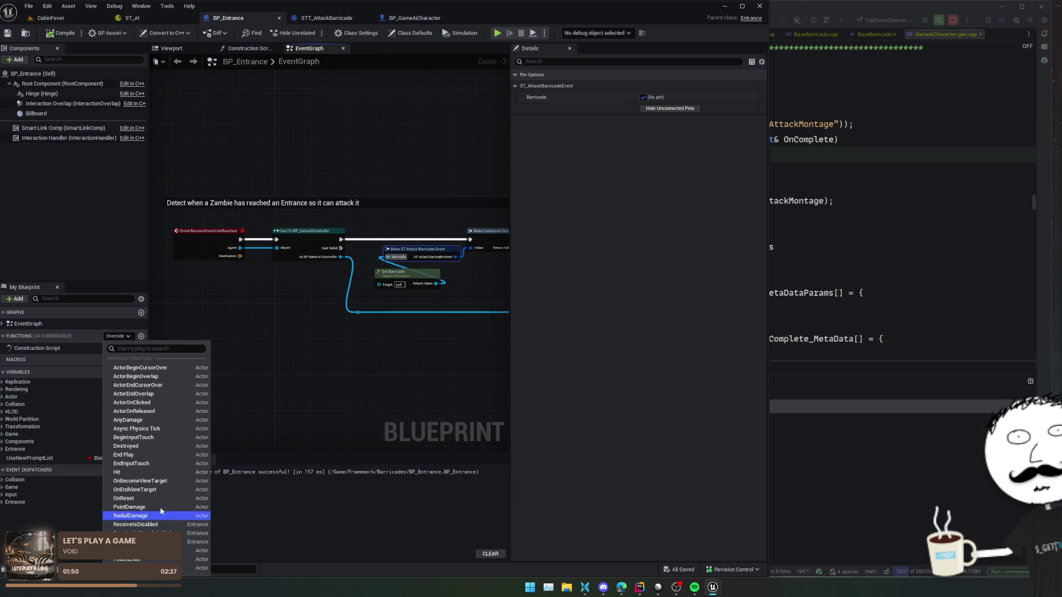
pyautogui.moveTo(270, 382)
pyautogui.mouseDown()
pyautogui.moveTo(277, 400)
pyautogui.moveTo(370, 360)
pyautogui.moveTo(213, 353)
pyautogui.mouseUp()
pyautogui.scroll(4, 220, 359)
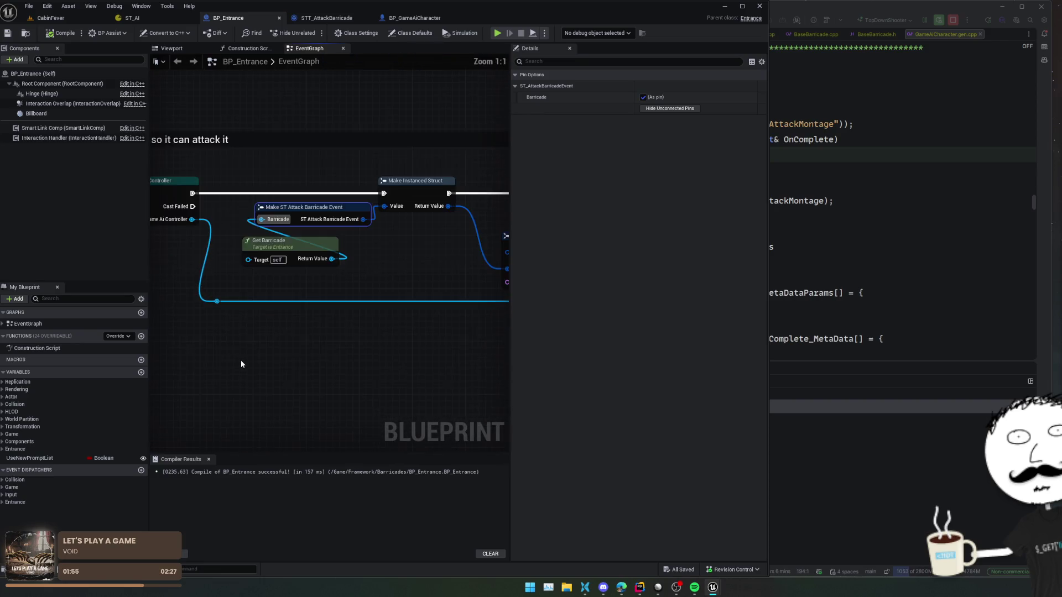
# Step: Insert an Is Valid macro between Get Barricade's return value and Make Instanced Struct
pyautogui.moveTo(275, 332); pyautogui.dragTo(314, 328)
pyautogui.write('is valid')
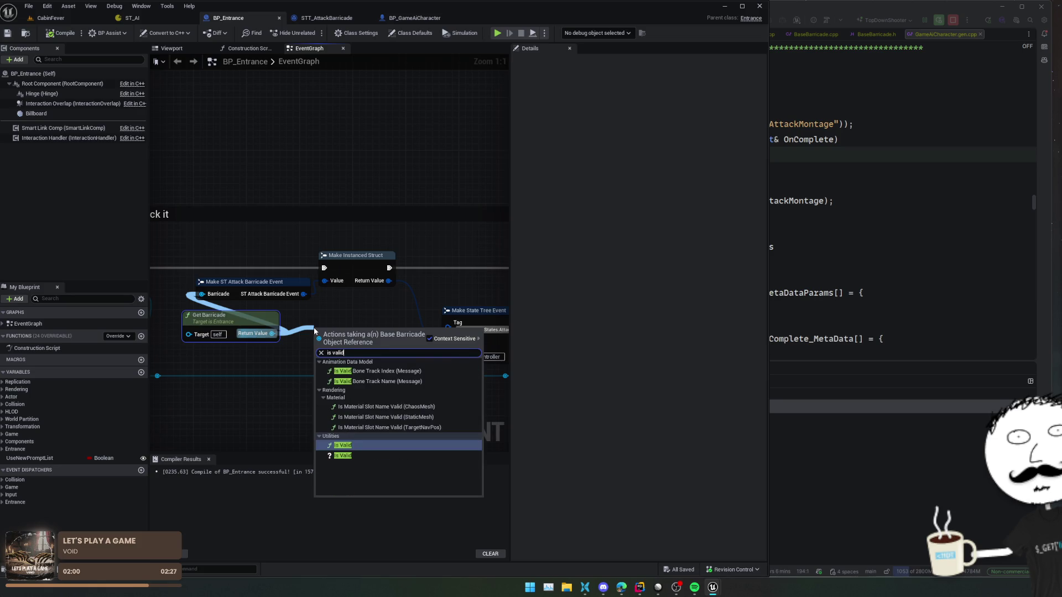
pyautogui.press('Return')
pyautogui.hotkey('ctrl', 'z')
pyautogui.moveTo(272, 333); pyautogui.dragTo(299, 327)
pyautogui.write('is val')
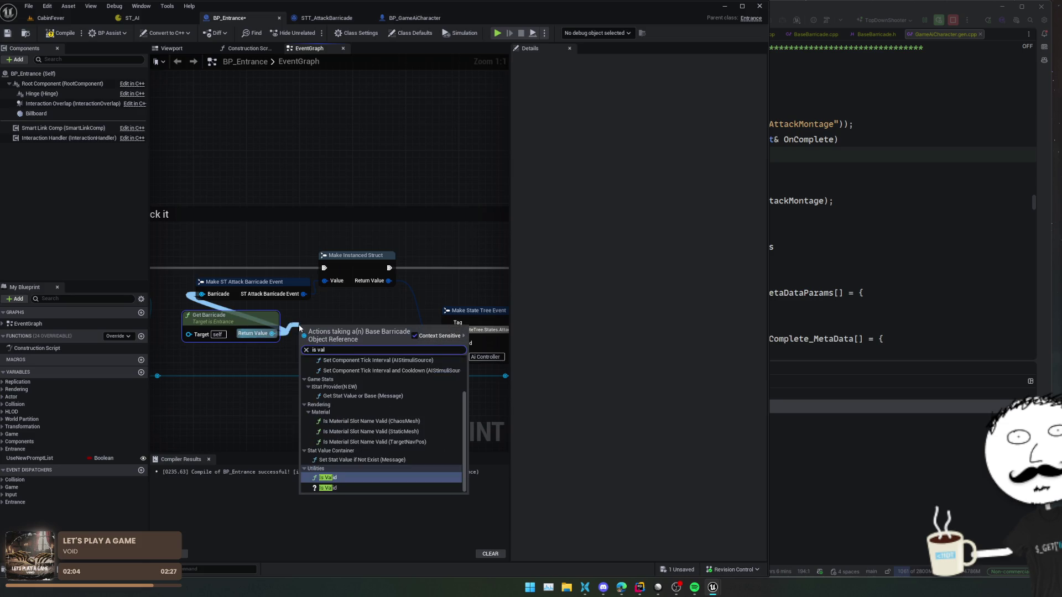
pyautogui.press('Down')
pyautogui.press('Return')
pyautogui.moveTo(111, 282); pyautogui.dragTo(213, 282)
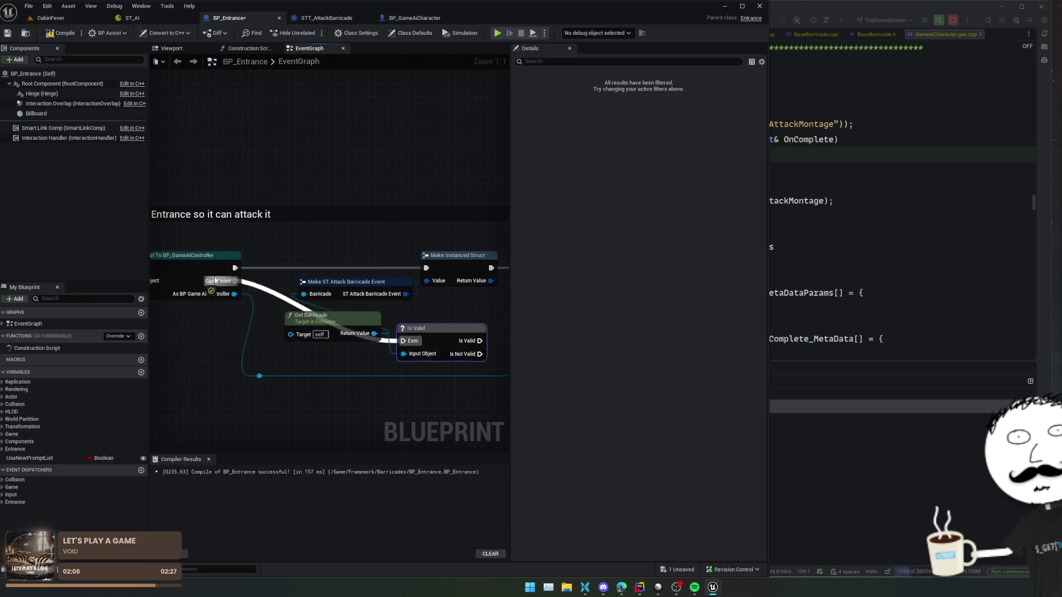
pyautogui.moveTo(343, 264); pyautogui.dragTo(206, 267)
pyautogui.moveTo(341, 342); pyautogui.dragTo(288, 270)
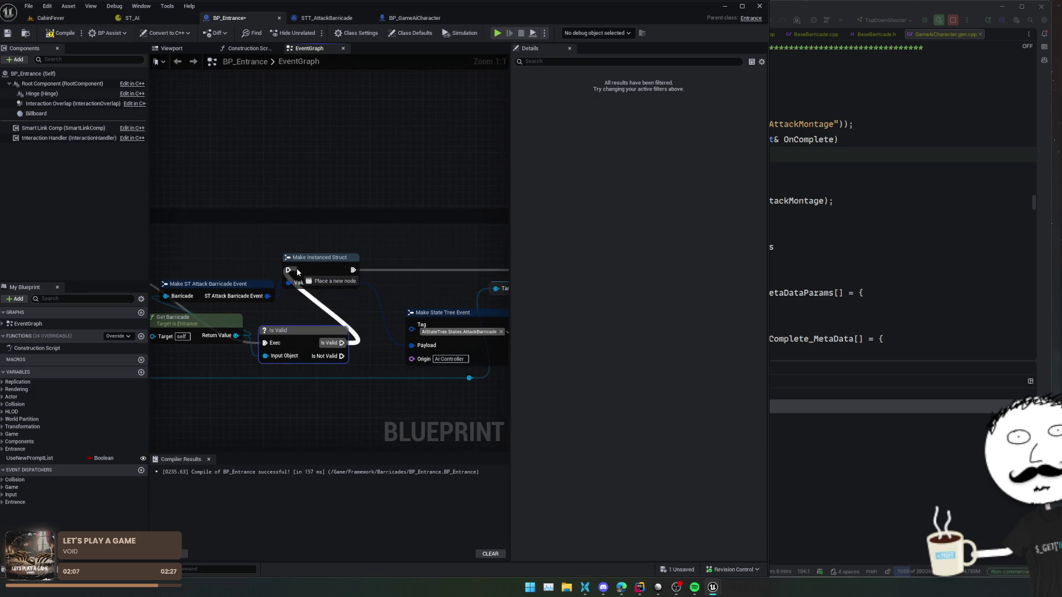
pyautogui.scroll(-1, 294, 327)
pyautogui.press('f')
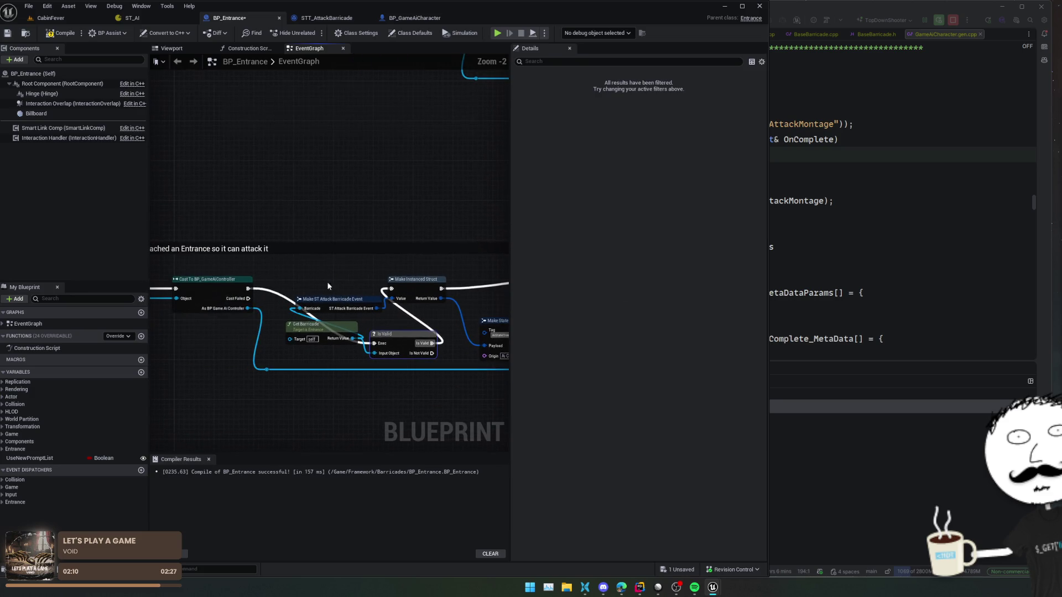
# Step: Rearrange the Get Blackboard and Send State Tree Event node groups into a tidier layout
pyautogui.scroll(-1, 308, 369)
pyautogui.scroll(-1, 308, 369)
pyautogui.moveTo(308, 369)
pyautogui.mouseDown()
pyautogui.moveTo(270, 338)
pyautogui.moveTo(167, 343)
pyautogui.mouseUp()
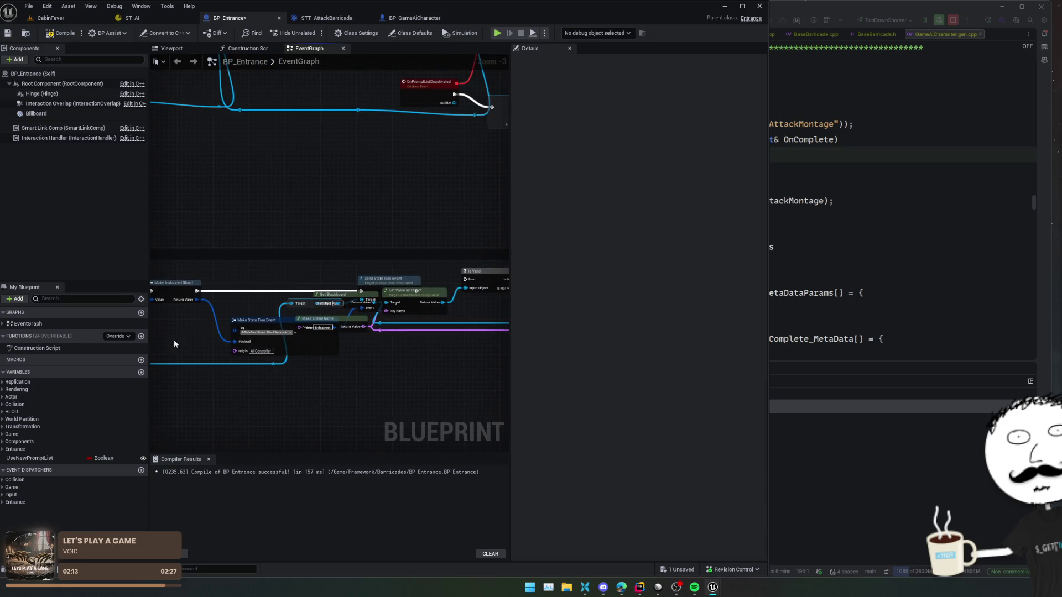
pyautogui.moveTo(262, 320)
pyautogui.mouseDown()
pyautogui.moveTo(285, 323)
pyautogui.moveTo(276, 371)
pyautogui.moveTo(403, 308)
pyautogui.moveTo(623, 294)
pyautogui.mouseUp()
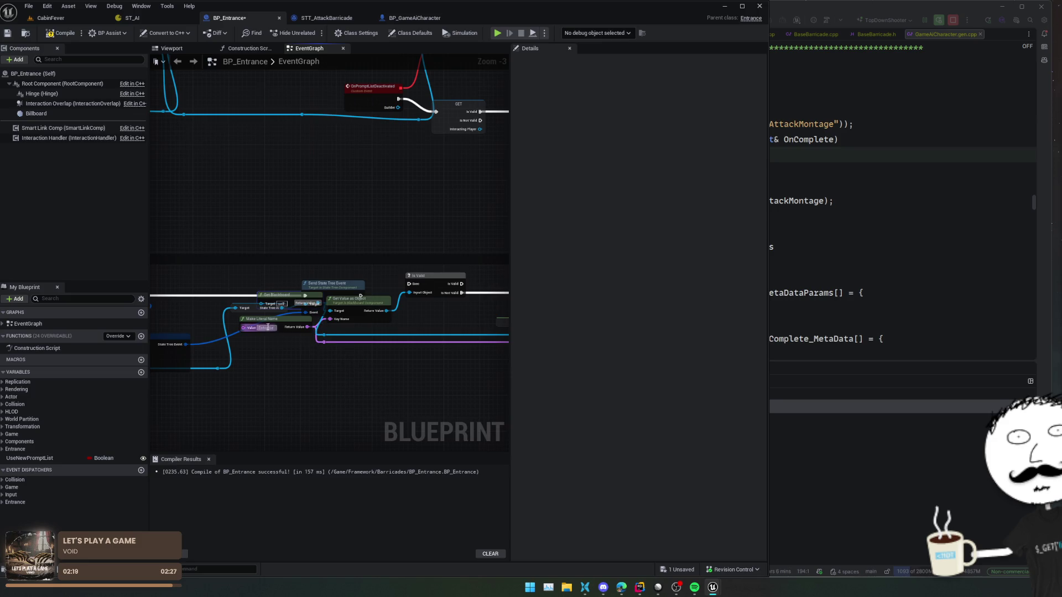
pyautogui.moveTo(255, 307)
pyautogui.mouseDown()
pyautogui.moveTo(222, 427)
pyautogui.moveTo(237, 291)
pyautogui.mouseUp()
pyautogui.moveTo(329, 286)
pyautogui.mouseDown()
pyautogui.moveTo(282, 253)
pyautogui.moveTo(168, 235)
pyautogui.mouseUp()
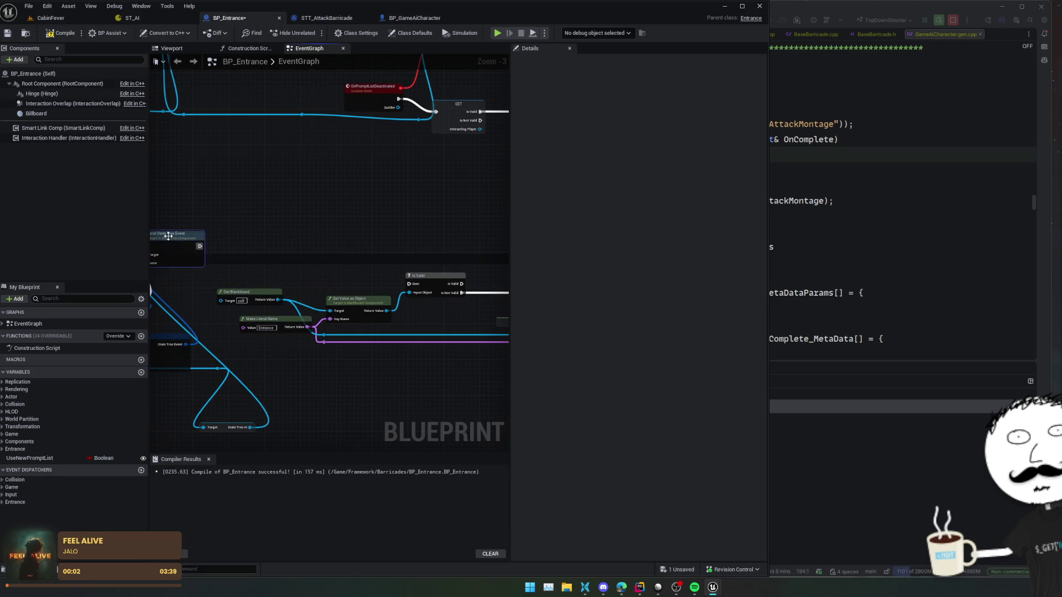
pyautogui.scroll(-1, 283, 291)
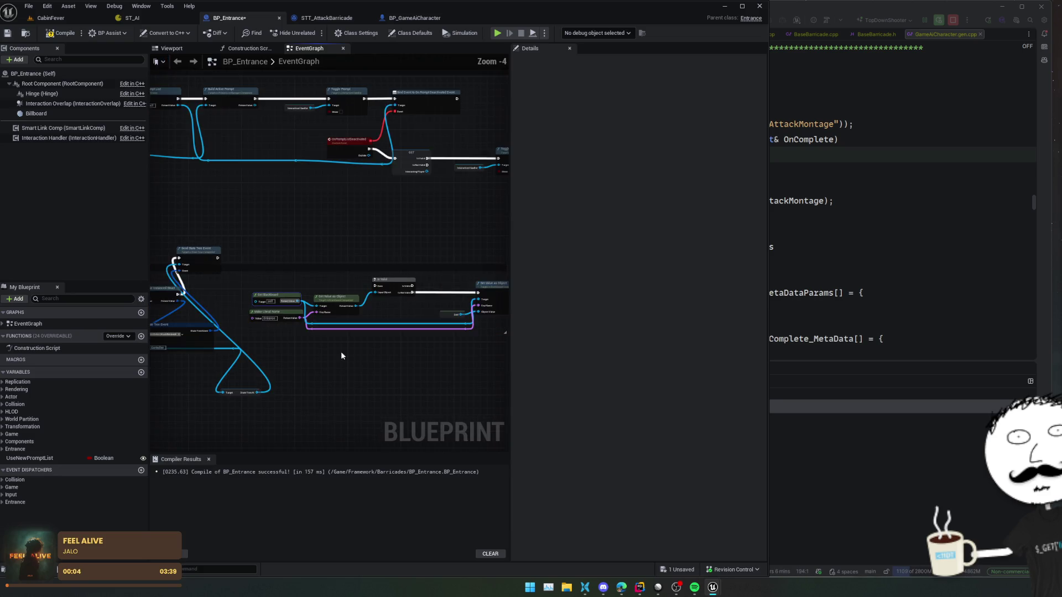
pyautogui.moveTo(170, 287); pyautogui.dragTo(420, 320)
pyautogui.moveTo(192, 295)
pyautogui.mouseDown()
pyautogui.moveTo(374, 292)
pyautogui.moveTo(194, 292)
pyautogui.mouseUp()
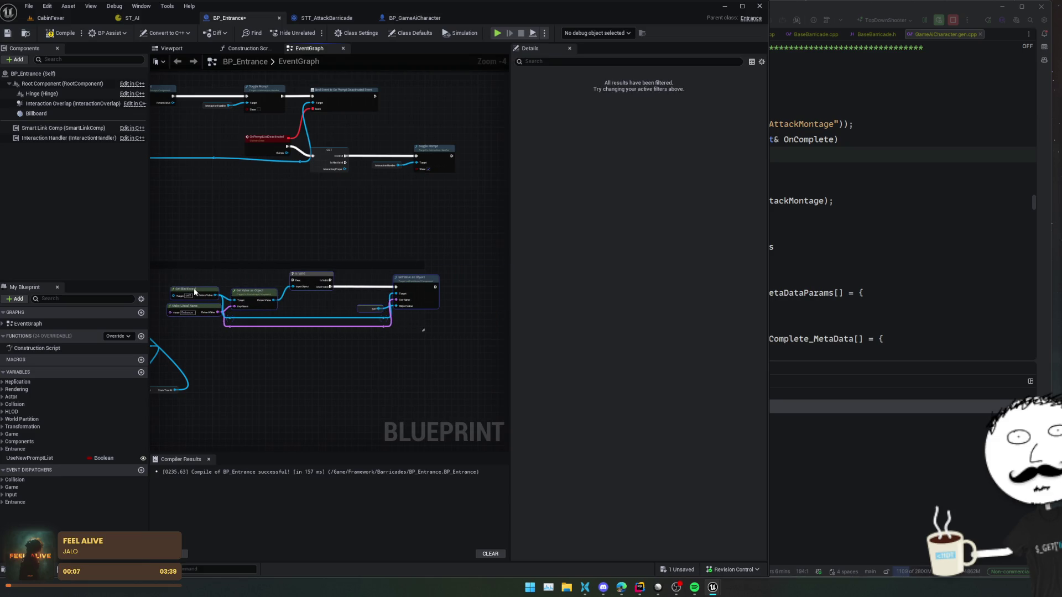
pyautogui.moveTo(416, 344); pyautogui.dragTo(415, 343)
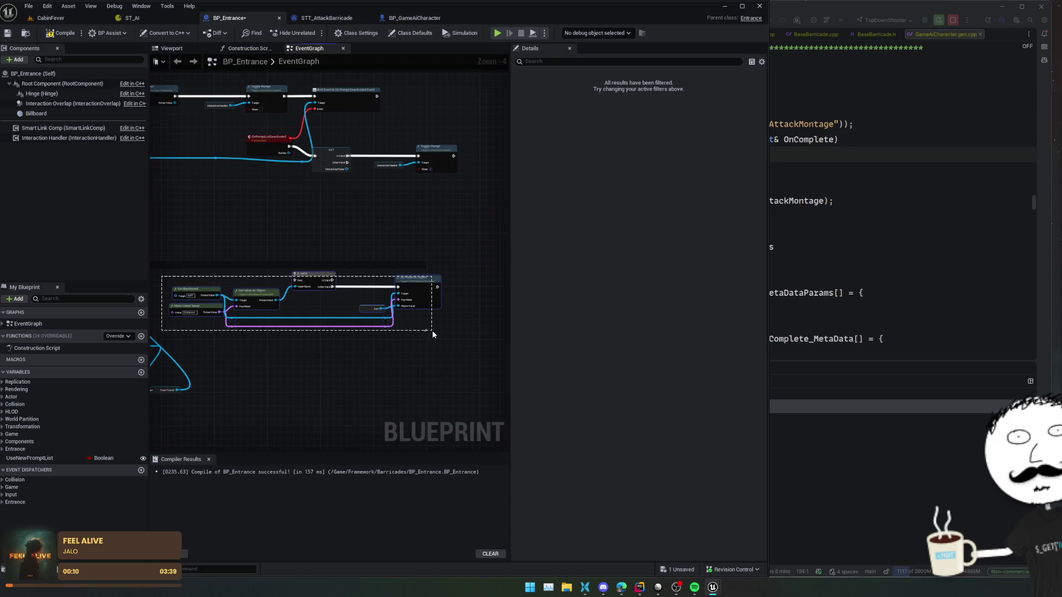
pyautogui.moveTo(195, 310)
pyautogui.mouseDown()
pyautogui.moveTo(361, 303)
pyautogui.moveTo(391, 283)
pyautogui.mouseUp()
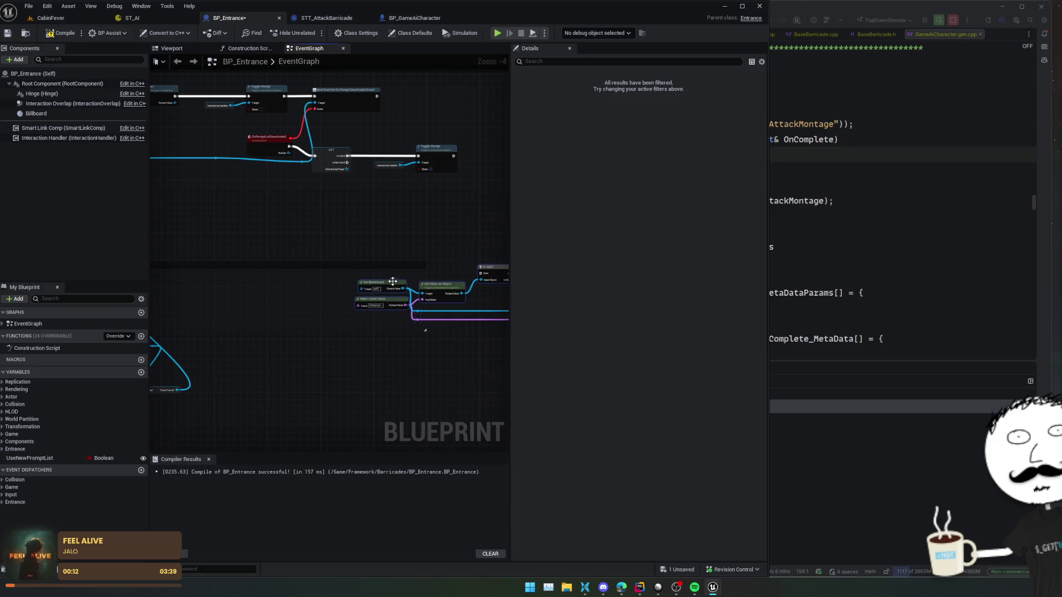
pyautogui.moveTo(452, 356); pyautogui.dragTo(298, 359)
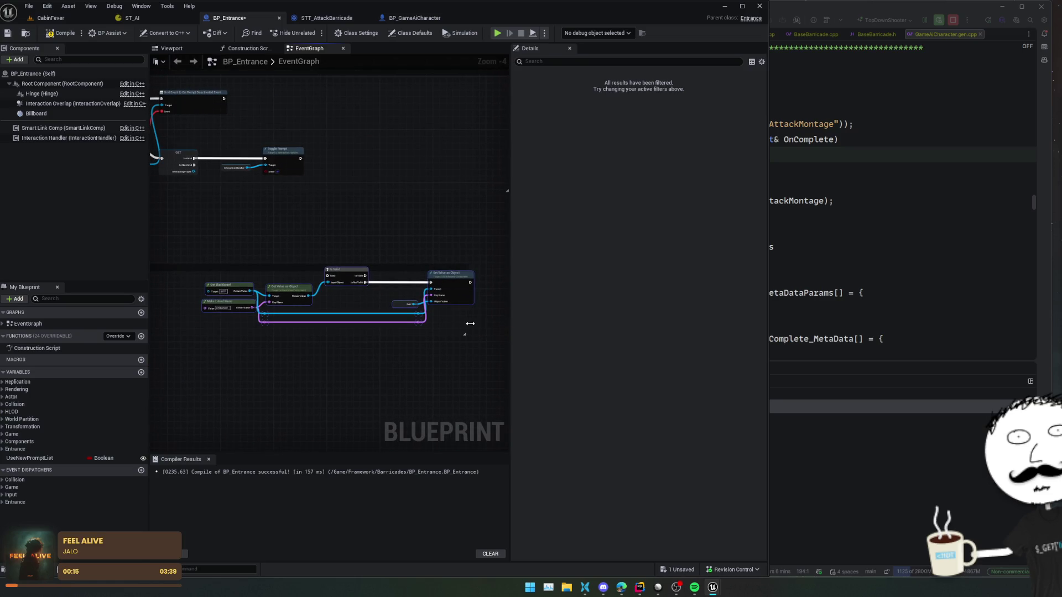
pyautogui.scroll(-3, 466, 324)
pyautogui.scroll(3, 367, 368)
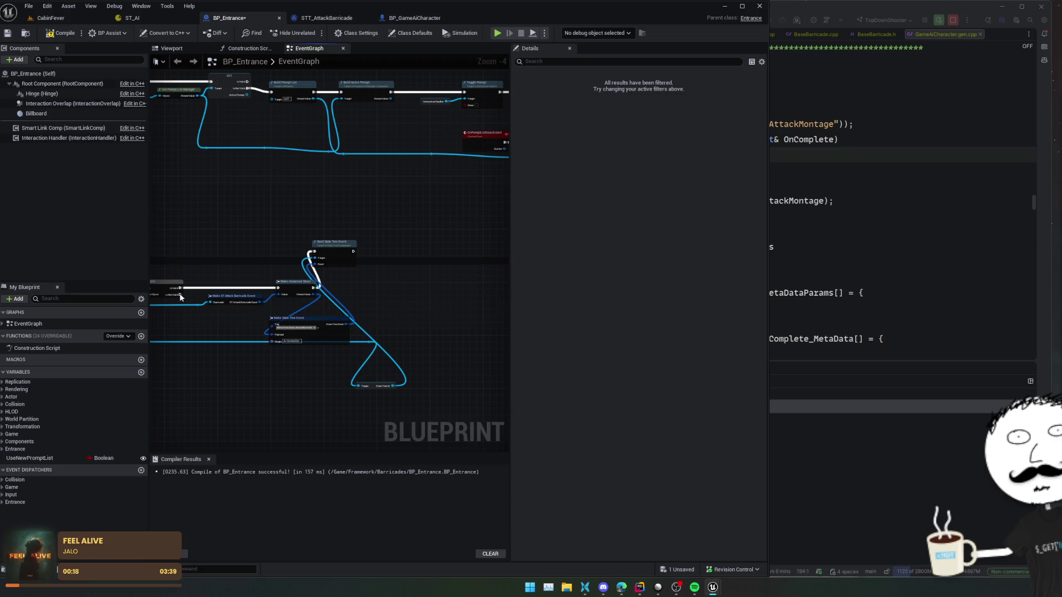
pyautogui.scroll(2, 325, 359)
pyautogui.scroll(-2, 296, 351)
# Step: Save BP_Entrance with Ctrl+S and recompile it
pyautogui.hotkey('ctrl', 's')
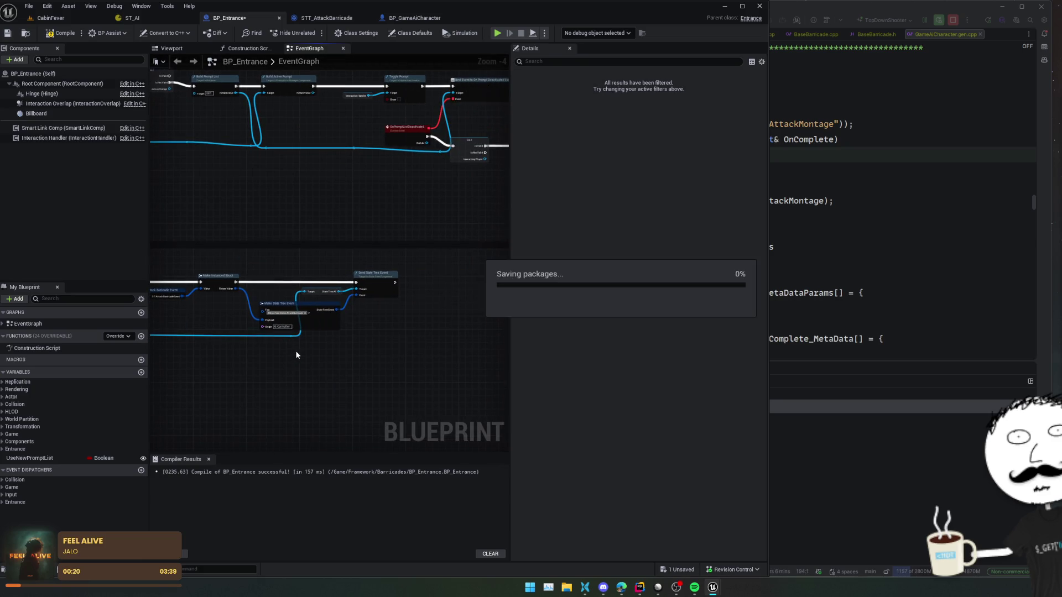
pyautogui.scroll(2, 313, 380)
pyautogui.moveTo(279, 331)
pyautogui.mouseDown()
pyautogui.moveTo(324, 341)
pyautogui.moveTo(487, 329)
pyautogui.moveTo(441, 348)
pyautogui.moveTo(285, 343)
pyautogui.mouseUp()
pyautogui.scroll(-1, 358, 403)
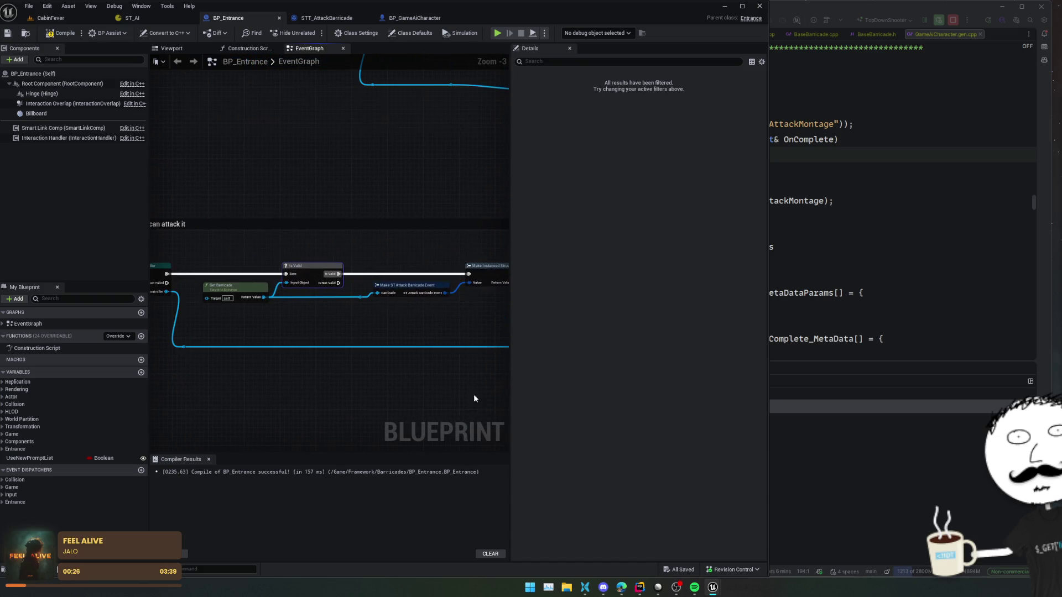
pyautogui.click(61, 32)
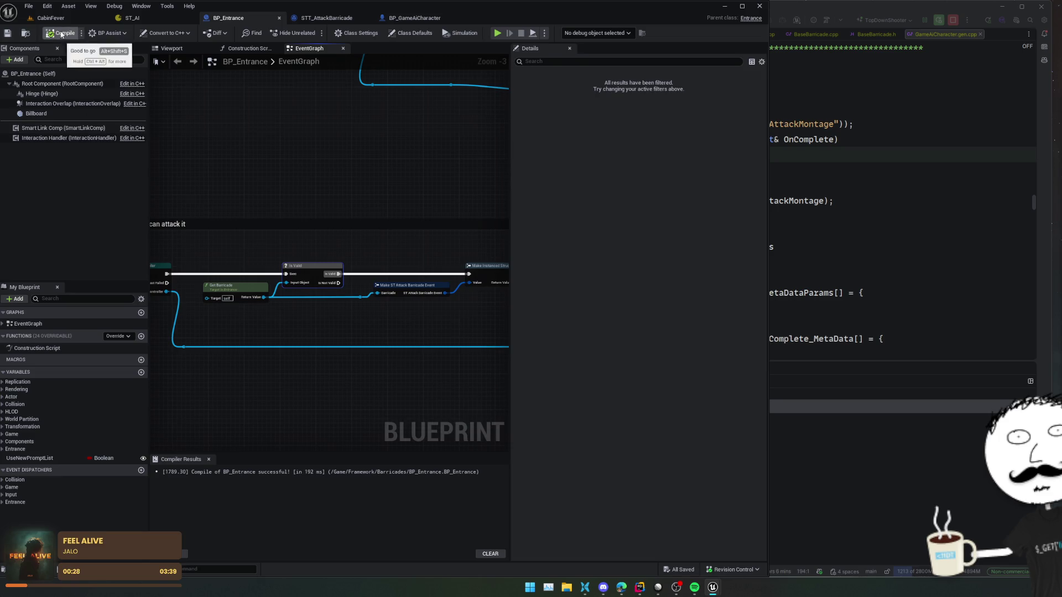
pyautogui.moveTo(401, 215)
pyautogui.mouseDown()
pyautogui.moveTo(350, 214)
pyautogui.moveTo(492, 219)
pyautogui.moveTo(491, 202)
pyautogui.moveTo(486, 220)
pyautogui.moveTo(371, 226)
pyautogui.mouseUp()
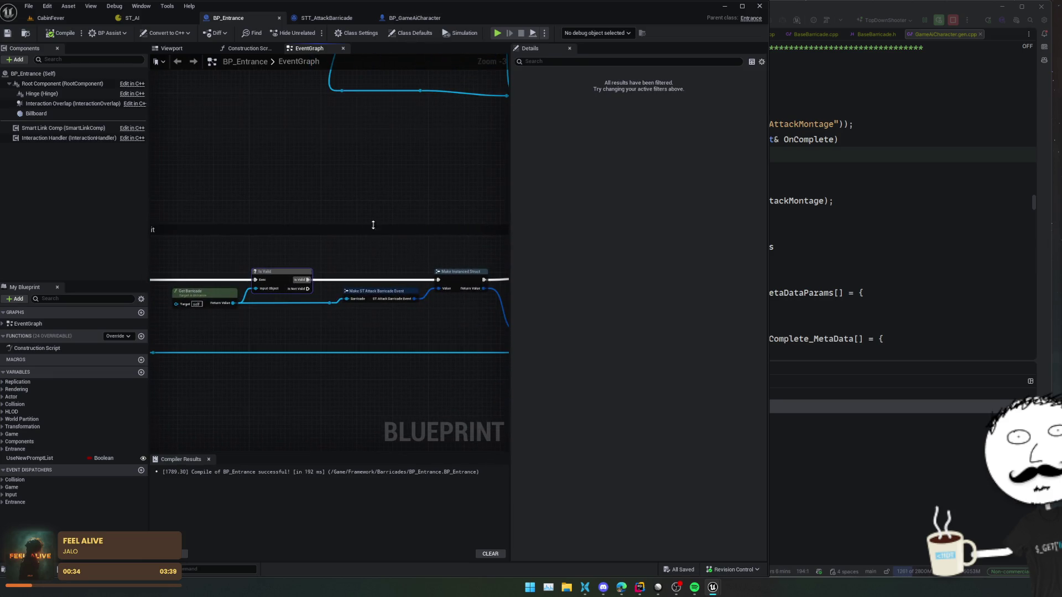
pyautogui.click(336, 21)
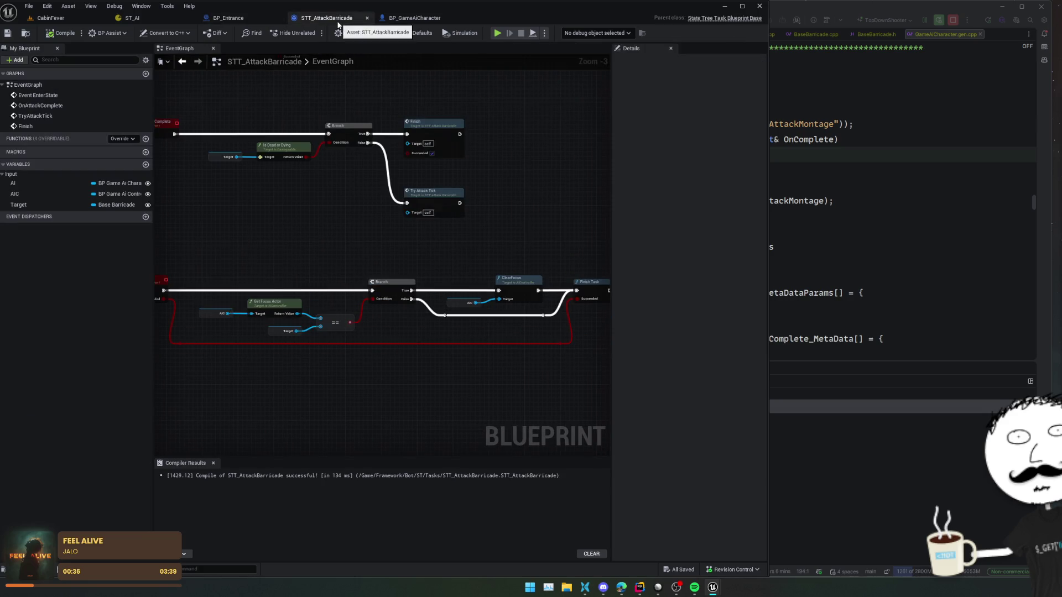
# Step: Pan the STT_AttackBarricade graph, go back to BP_Entrance, then switch to Rider
pyautogui.moveTo(403, 225)
pyautogui.mouseDown()
pyautogui.moveTo(233, 208)
pyautogui.moveTo(266, 202)
pyautogui.moveTo(296, 216)
pyautogui.moveTo(464, 230)
pyautogui.mouseUp()
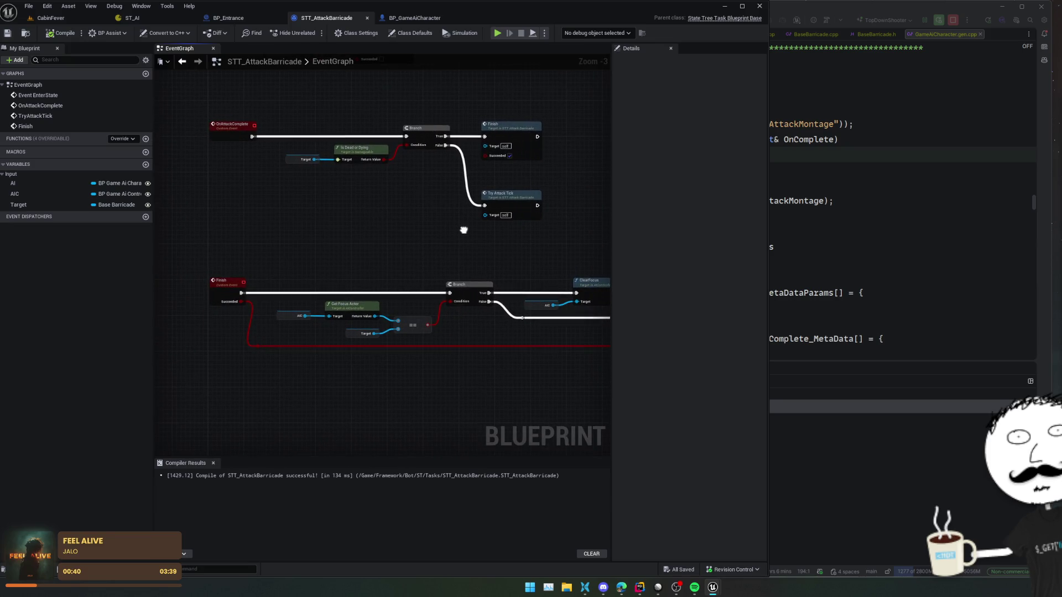
pyautogui.click(227, 20)
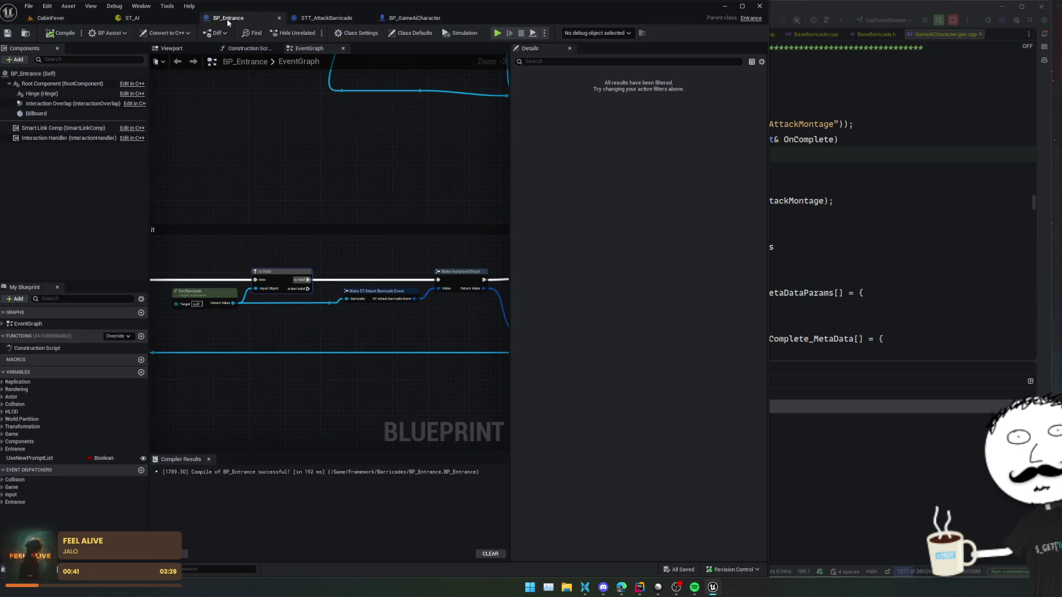
pyautogui.click(822, 164)
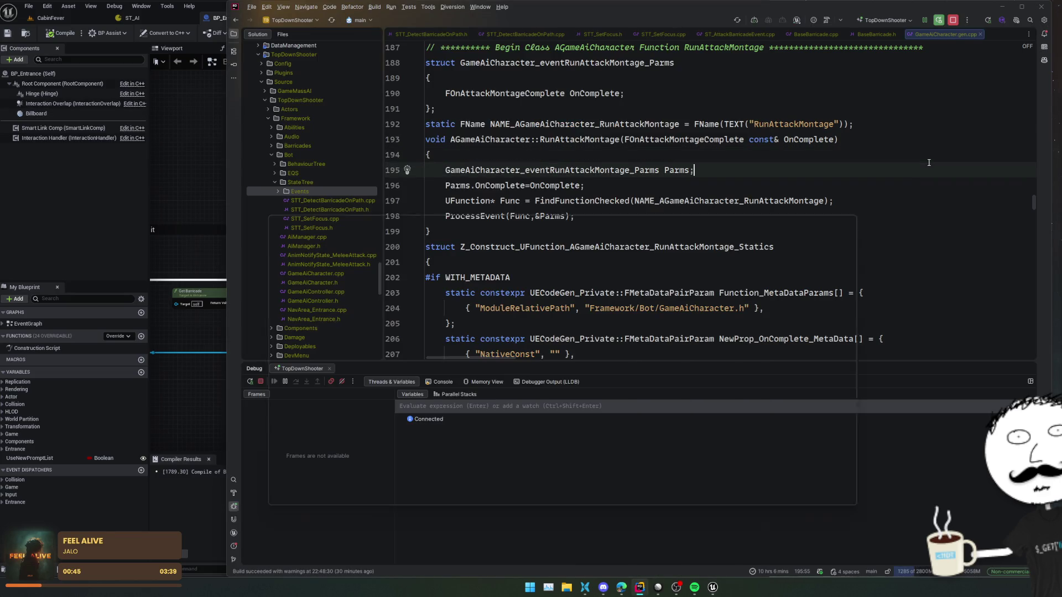
# Step: Search Everywhere for ABaseBarricade and open its declaration in BaseBarricade.h
pyautogui.press('shift')
pyautogui.press('shift')
pyautogui.write('ABarse')
pyautogui.press('Return')
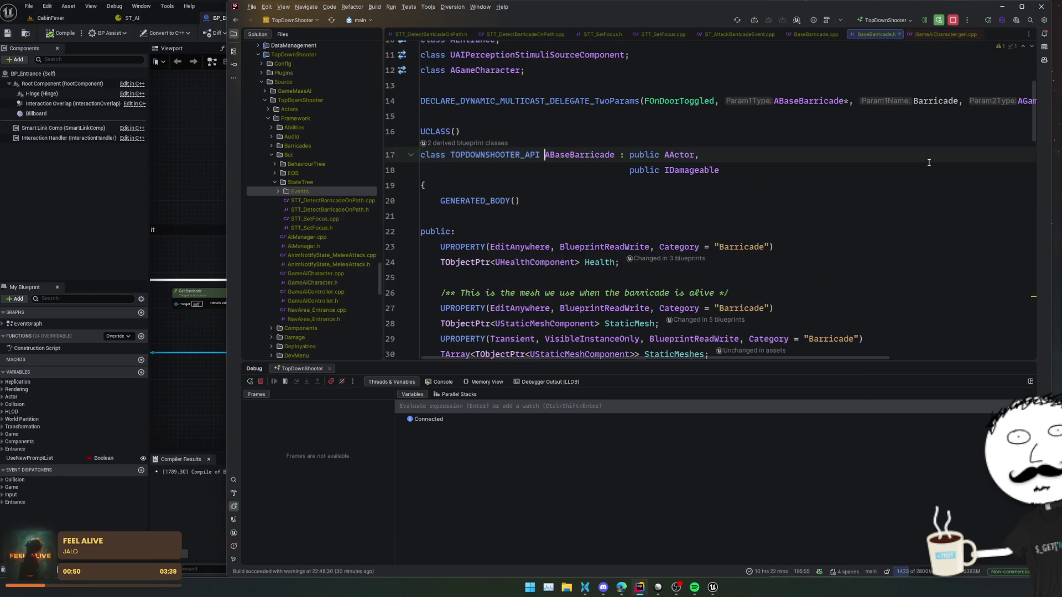
pyautogui.scroll(-10, 774, 277)
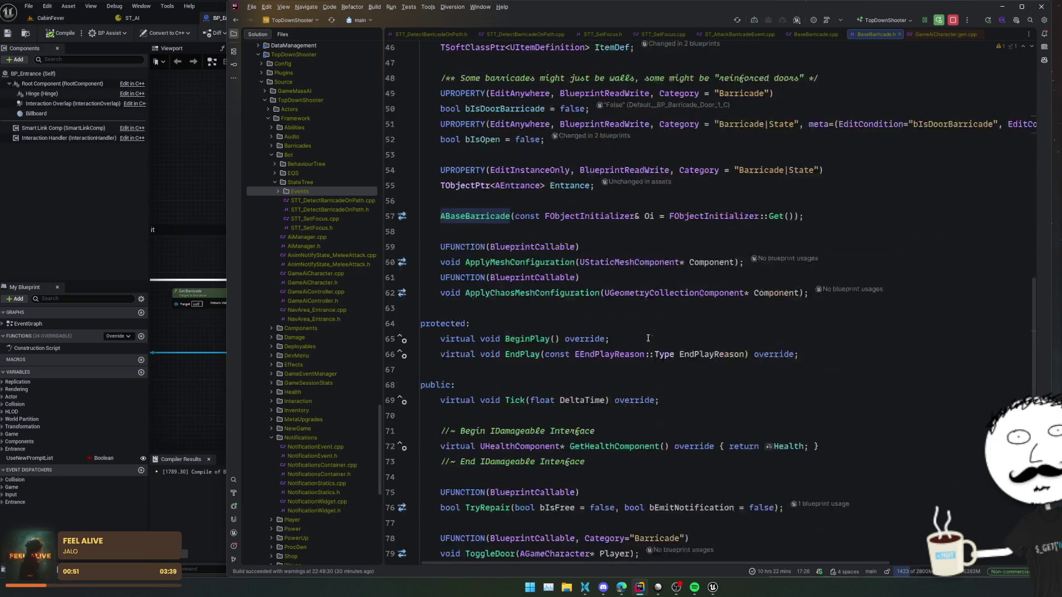
pyautogui.scroll(-5, 859, 300)
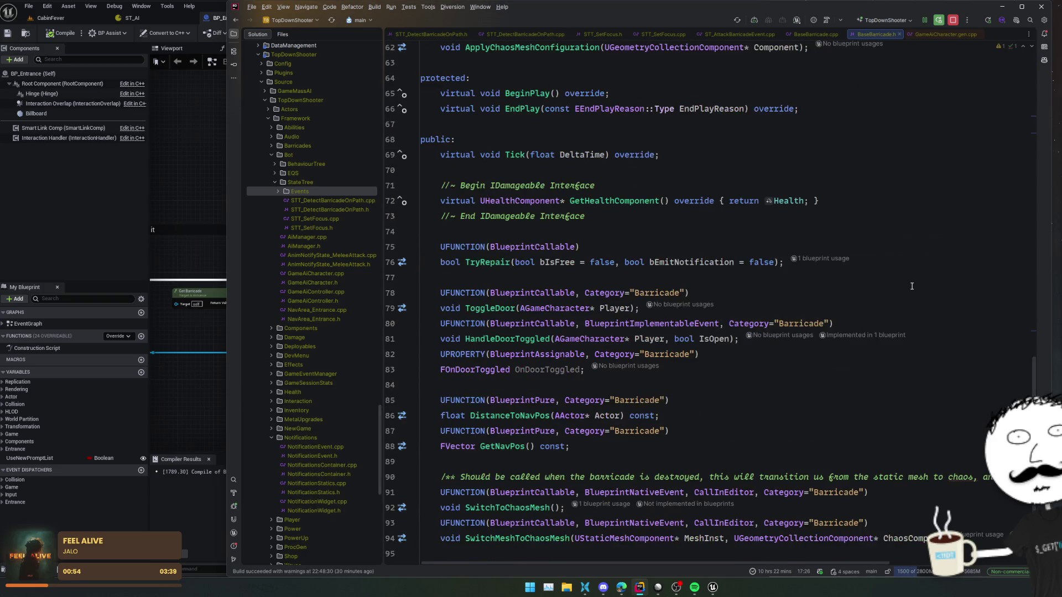
# Step: Scroll through ABaseBarricade's members and jump to the IDamageable interface declaration
pyautogui.click(822, 324)
pyautogui.scroll(-1, 819, 321)
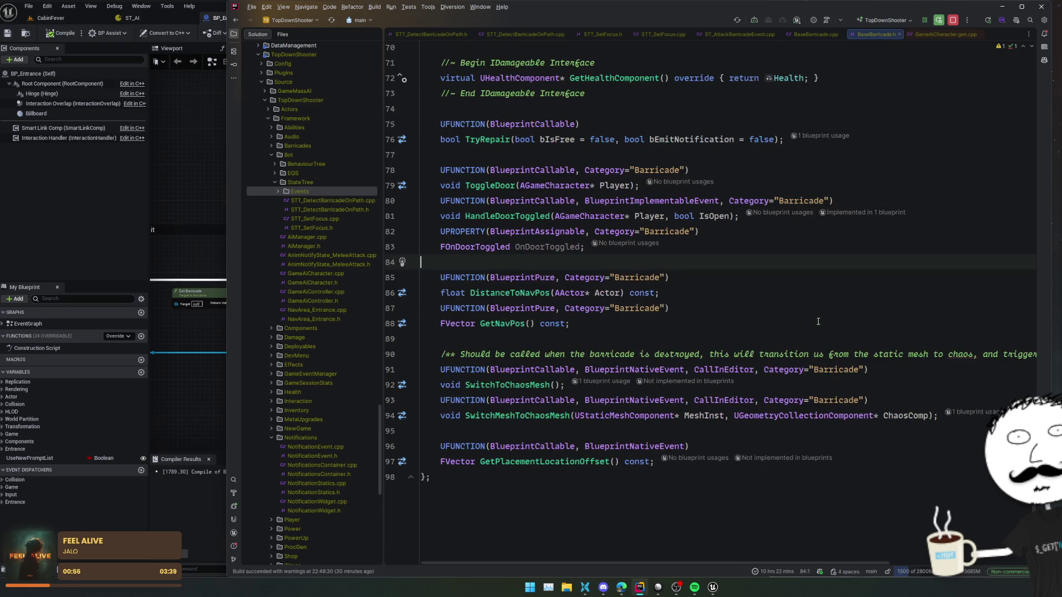
pyautogui.scroll(15, 818, 322)
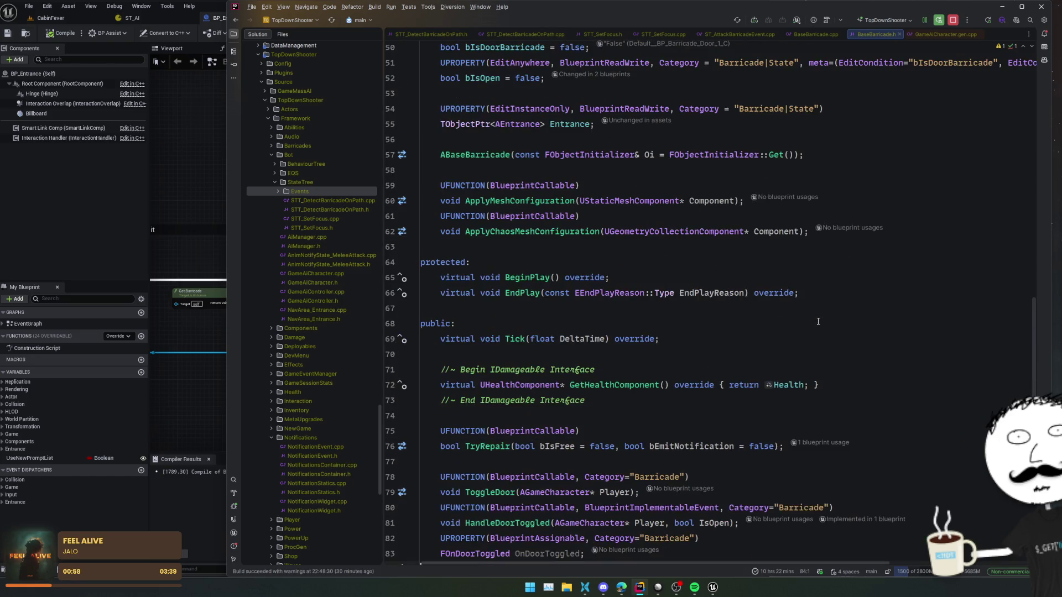
pyautogui.scroll(5, 818, 321)
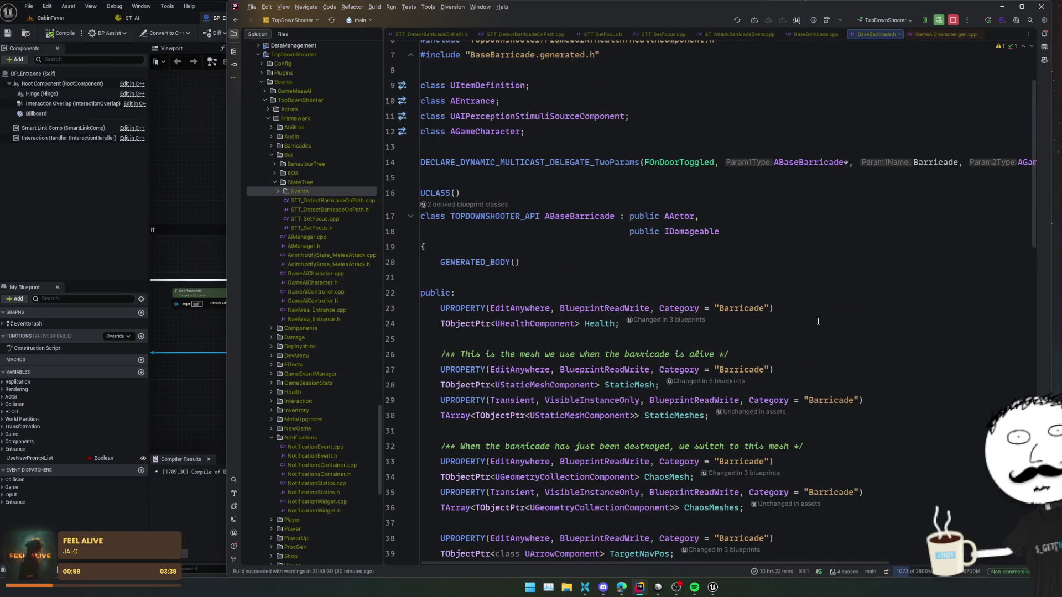
pyautogui.scroll(-4, 818, 322)
pyautogui.scroll(6, 857, 310)
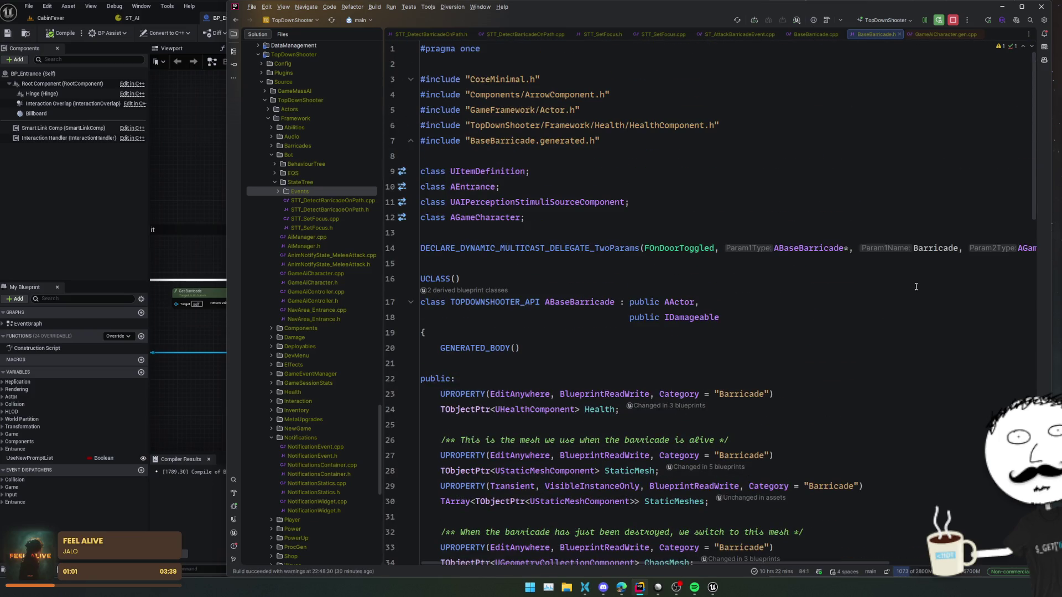
pyautogui.keyDown('ctrl'); pyautogui.click(710, 317); pyautogui.keyUp('ctrl')
# Step: Read IDamageable's OnProcessHit and other callback declarations in HealthComponent.h
pyautogui.scroll(-10, 802, 315)
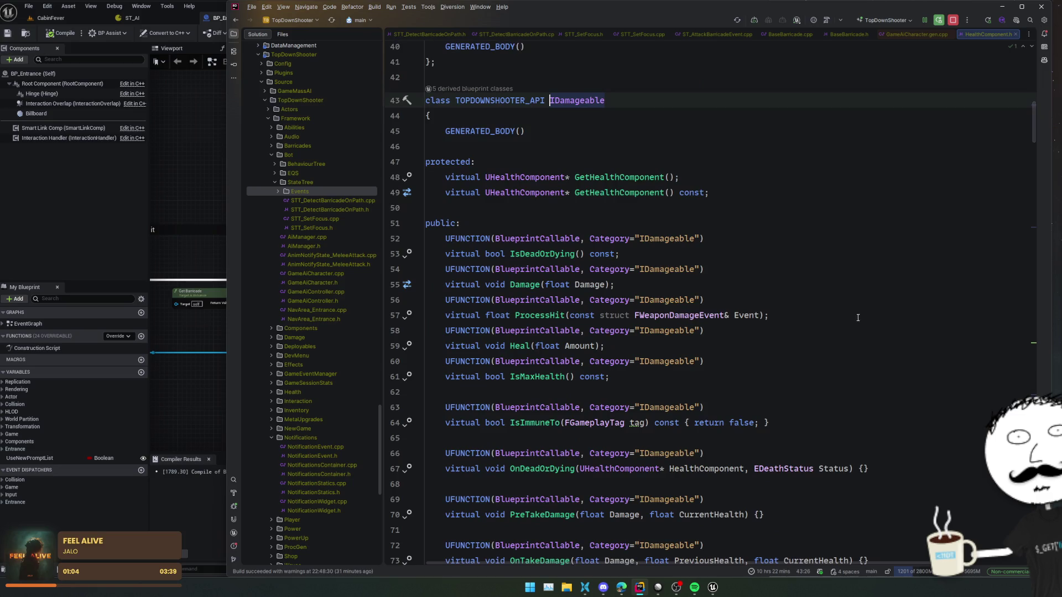
pyautogui.scroll(-10, 862, 315)
pyautogui.scroll(7, 860, 313)
pyautogui.click(860, 313)
pyautogui.scroll(-2, 860, 315)
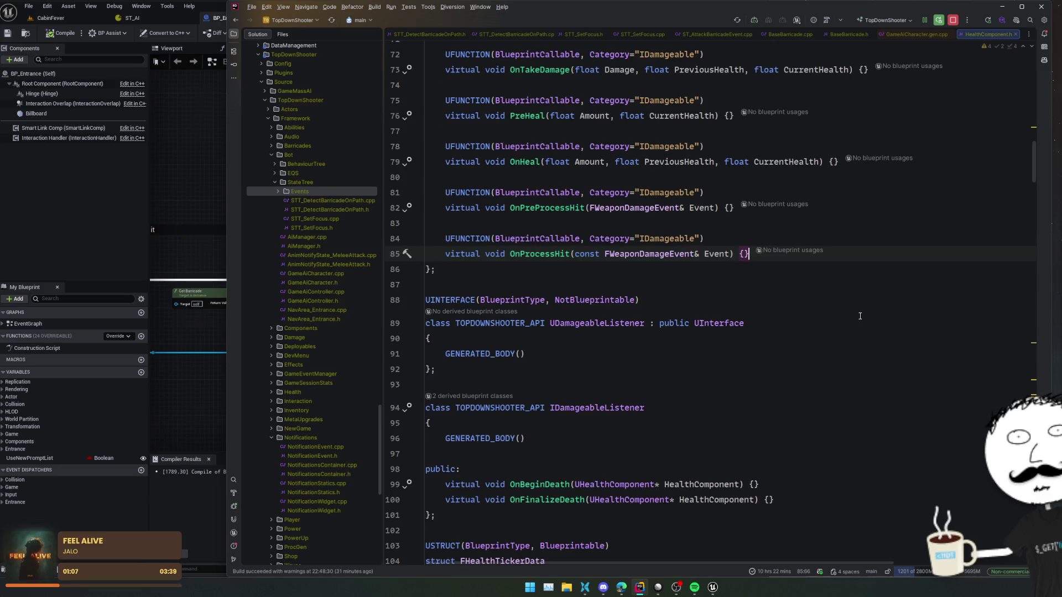
pyautogui.scroll(4, 860, 316)
pyautogui.press('Up')
pyautogui.press('Up')
pyautogui.press('Up')
pyautogui.press('Up')
pyautogui.press('Up')
pyautogui.press('Up')
pyautogui.scroll(2, 563, 196)
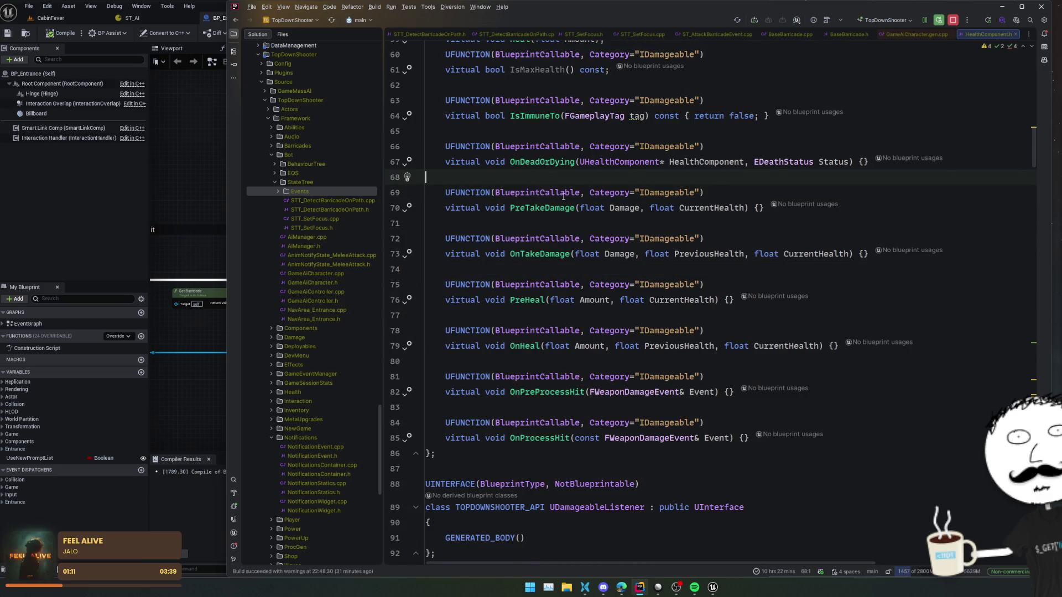
pyautogui.scroll(2, 563, 197)
# Step: Select OnDeadOrDying, review the interface, then navigate back to BaseBarricade.h
pyautogui.doubleClick(548, 227)
pyautogui.scroll(2, 551, 244)
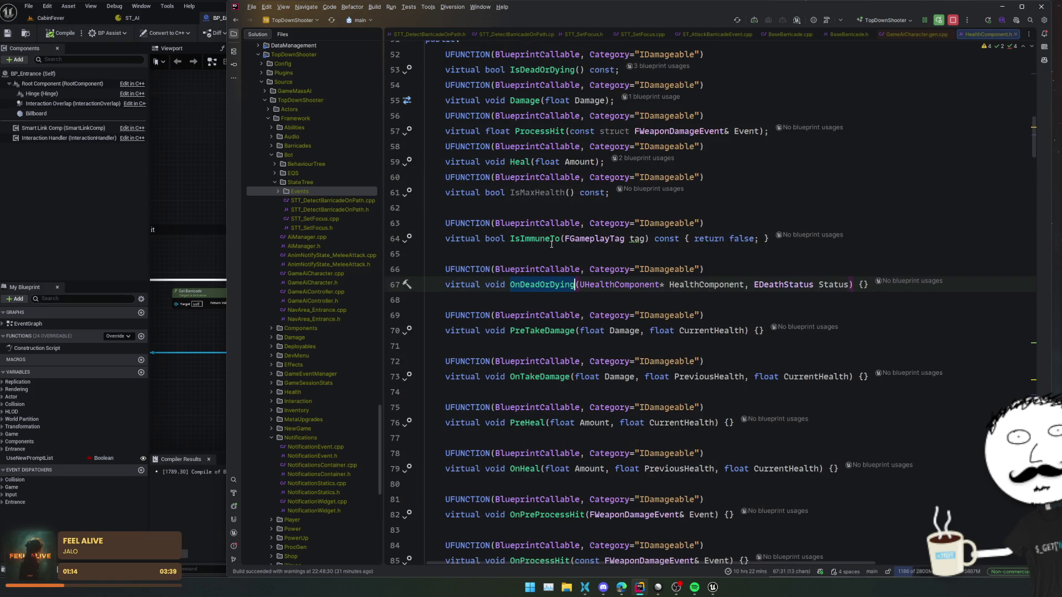
pyautogui.scroll(2, 552, 244)
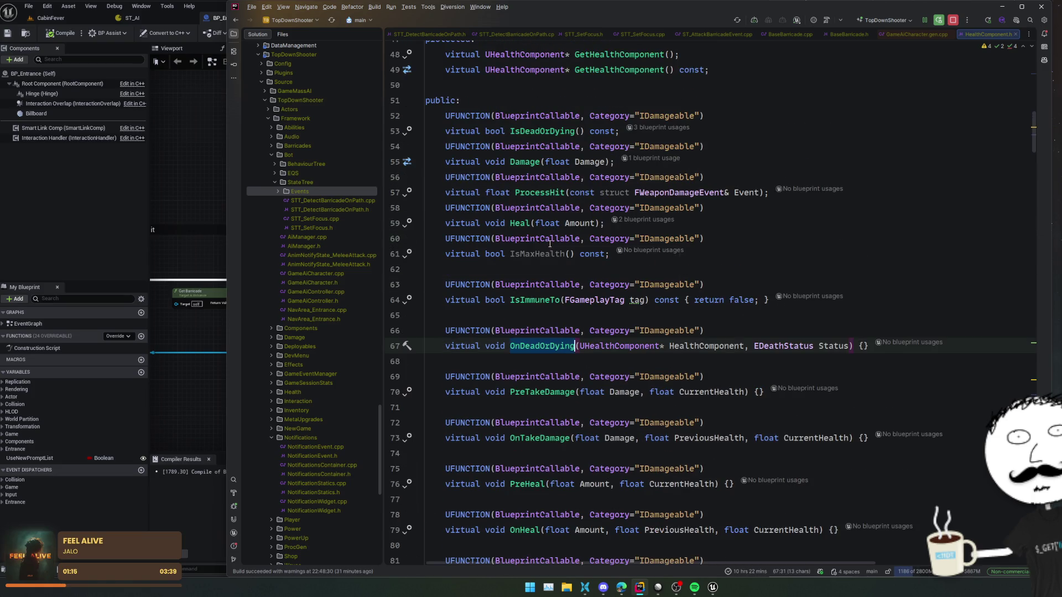
pyautogui.scroll(-8, 916, 231)
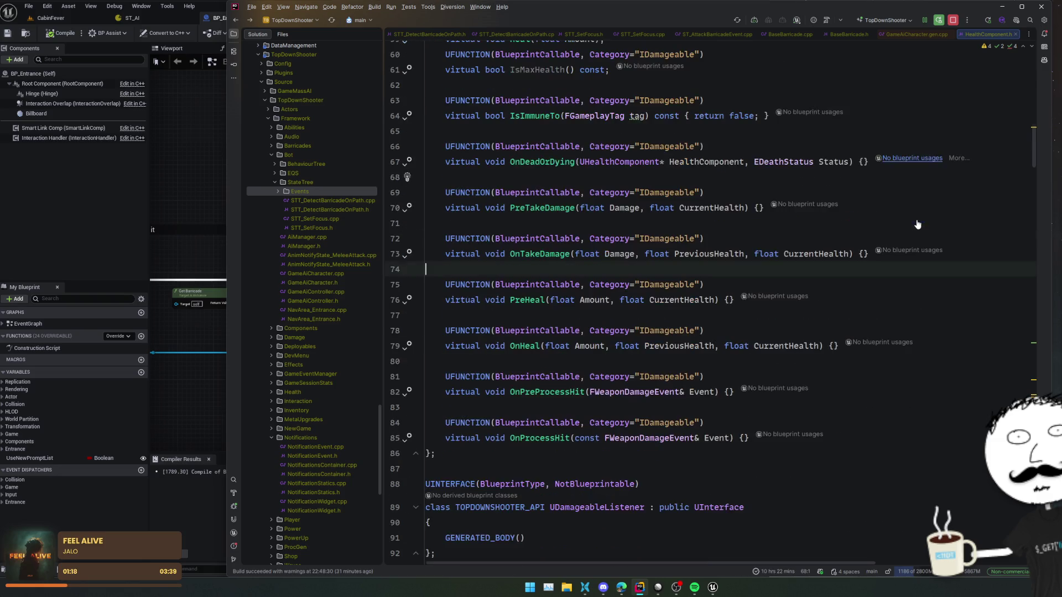
pyautogui.scroll(12, 918, 218)
pyautogui.hotkey('ctrl', 'alt', 'Left')
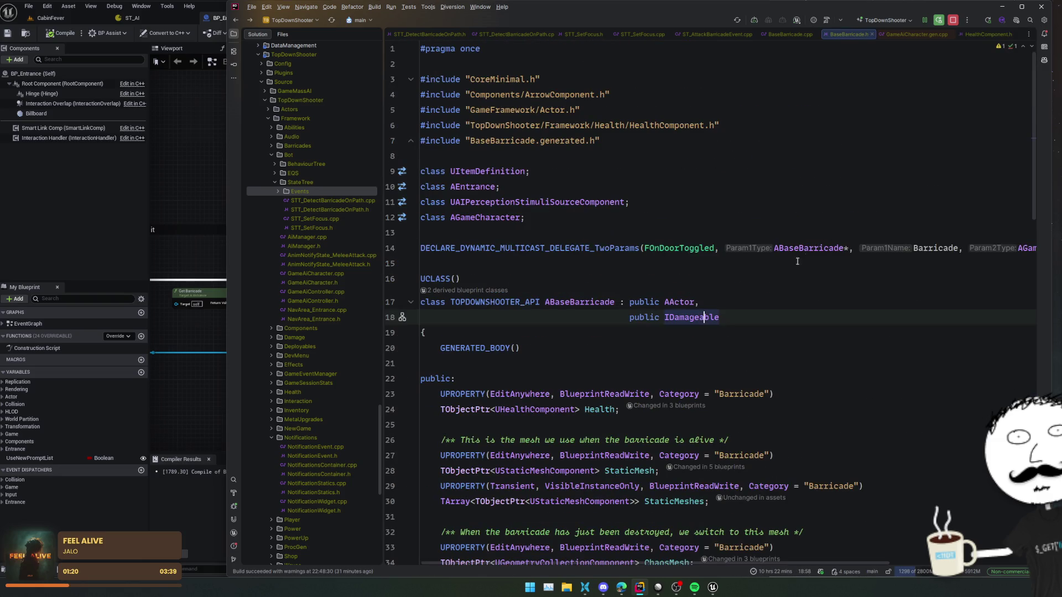
# Step: Open Entrance.h and inspect the boards-removed dispatcher and NotifyBoardsRemoved blueprint usages
pyautogui.click(204, 172)
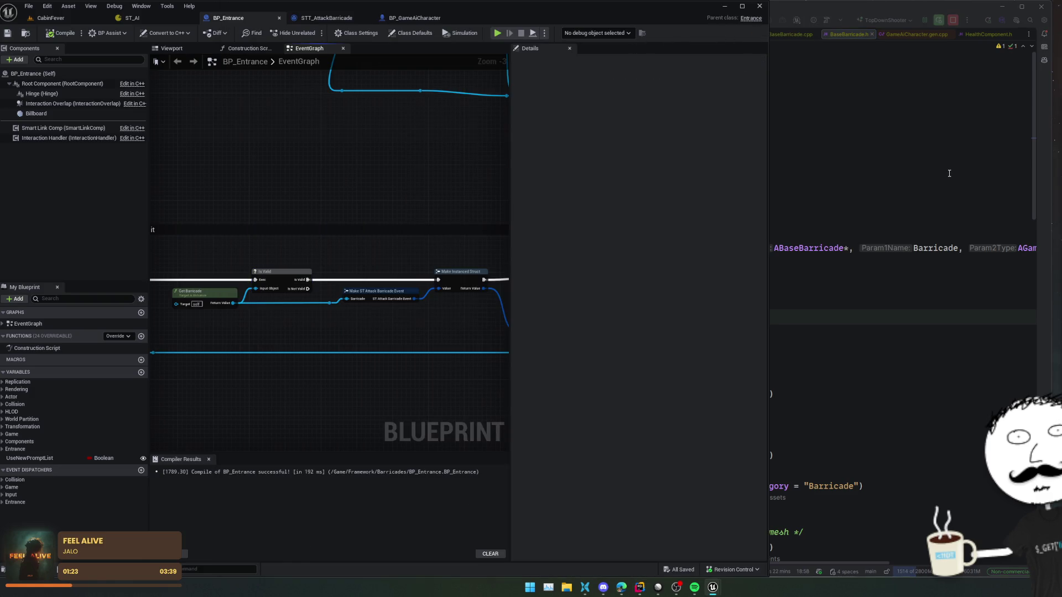
pyautogui.click(750, 19)
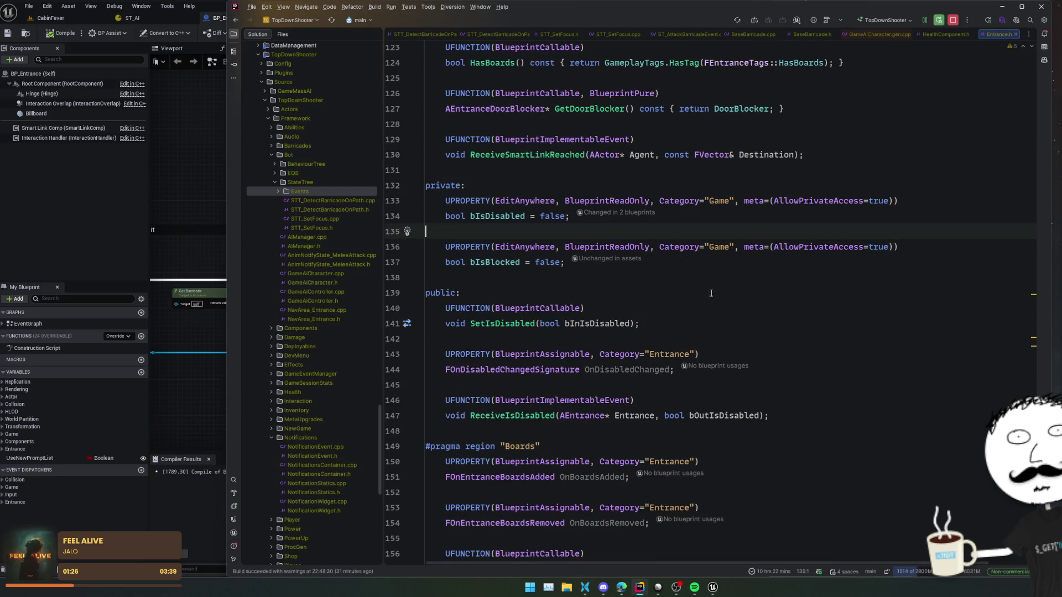
pyautogui.scroll(-5, 697, 287)
pyautogui.click(714, 324)
pyautogui.scroll(-1, 663, 354)
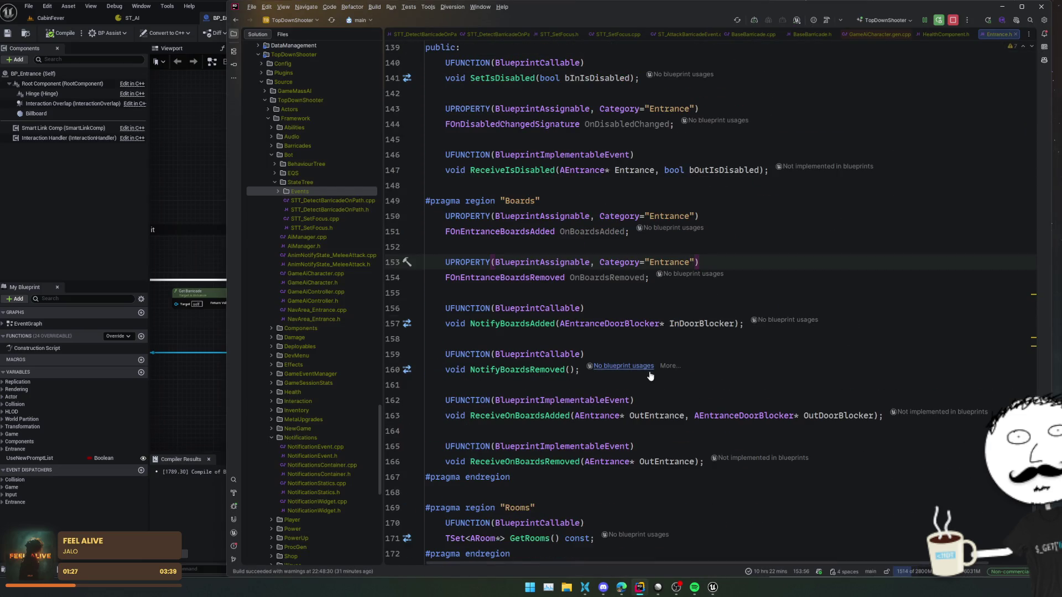
pyautogui.click(738, 372)
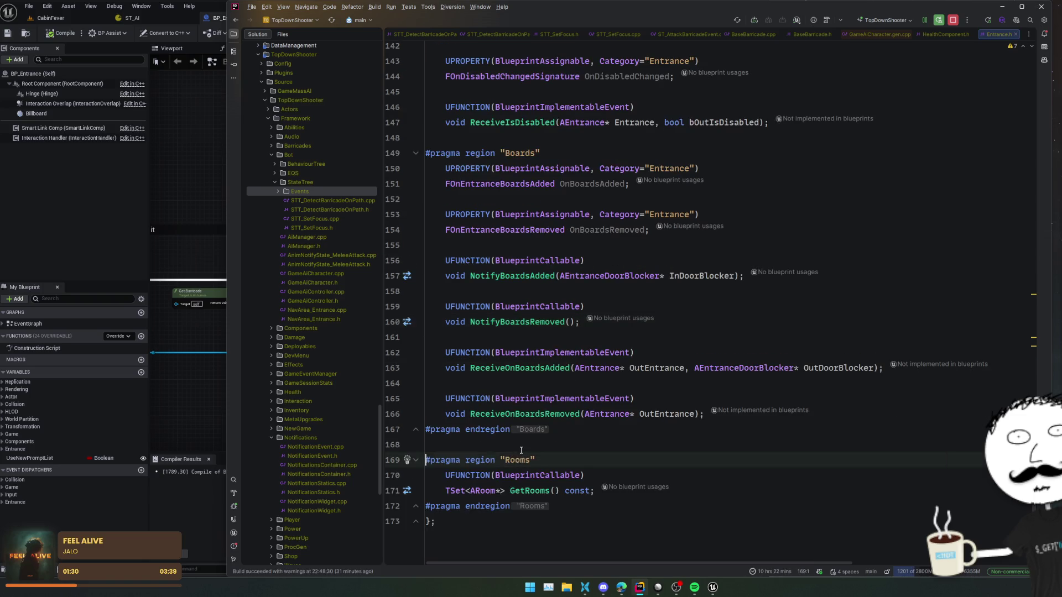
pyautogui.scroll(-2, 553, 359)
# Step: Review GetDoorBlocker, HasBoards and barricade getters, then go to NotifyBarricadePlaced's implementation
pyautogui.rightClick(561, 383)
pyautogui.click(489, 343)
pyautogui.scroll(5, 495, 343)
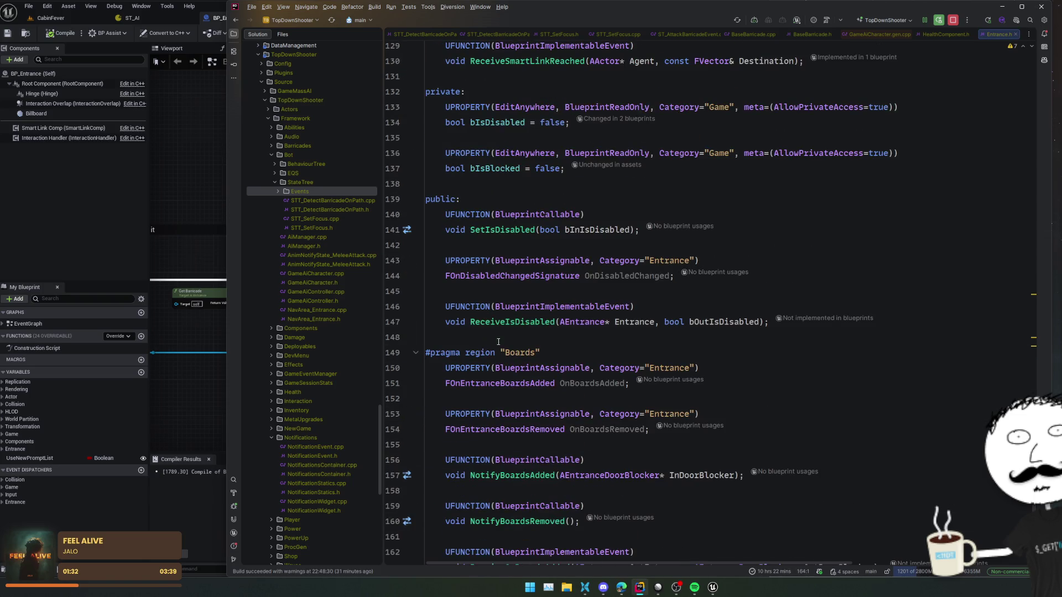
pyautogui.scroll(7, 552, 301)
pyautogui.click(539, 323)
pyautogui.click(506, 275)
pyautogui.scroll(3, 523, 249)
pyautogui.click(586, 305)
pyautogui.click(504, 230)
pyautogui.scroll(3, 504, 284)
pyautogui.keyDown('ctrl'); pyautogui.click(558, 245); pyautogui.keyUp('ctrl')
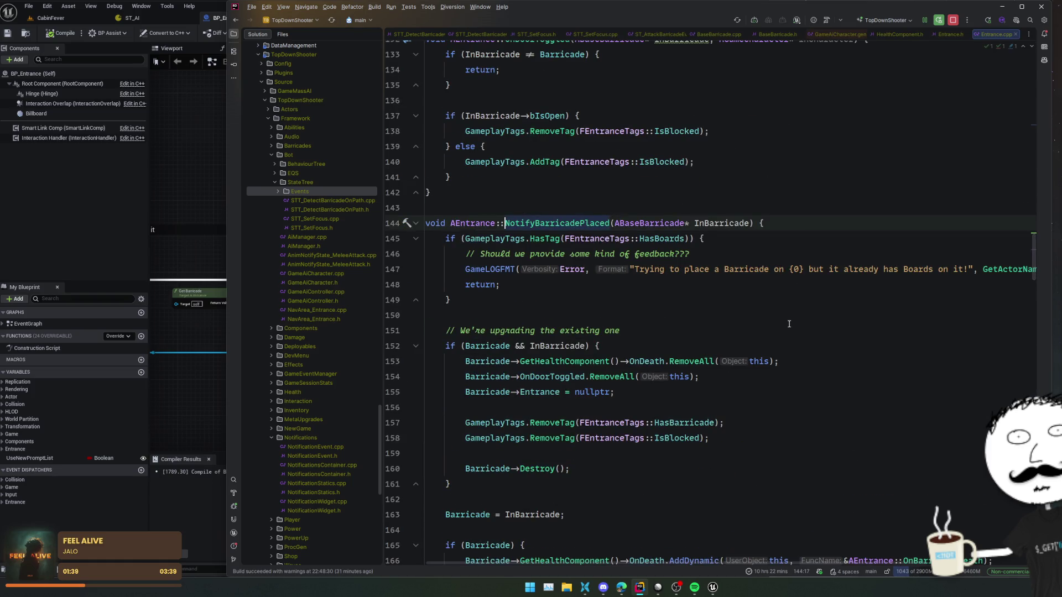
# Step: Review the NotifyBarricadePlaced code in Entrance.cpp that clears the old barricade
pyautogui.scroll(-2, 789, 324)
pyautogui.click(818, 330)
pyautogui.click(815, 345)
pyautogui.scroll(-5, 816, 348)
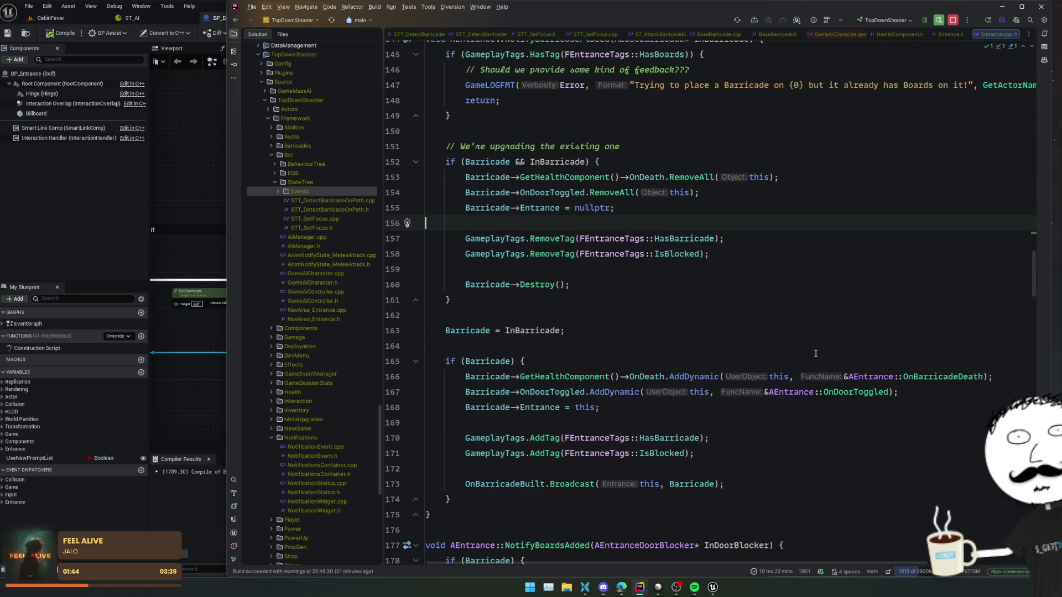
pyautogui.scroll(5, 815, 352)
pyautogui.scroll(-5, 815, 353)
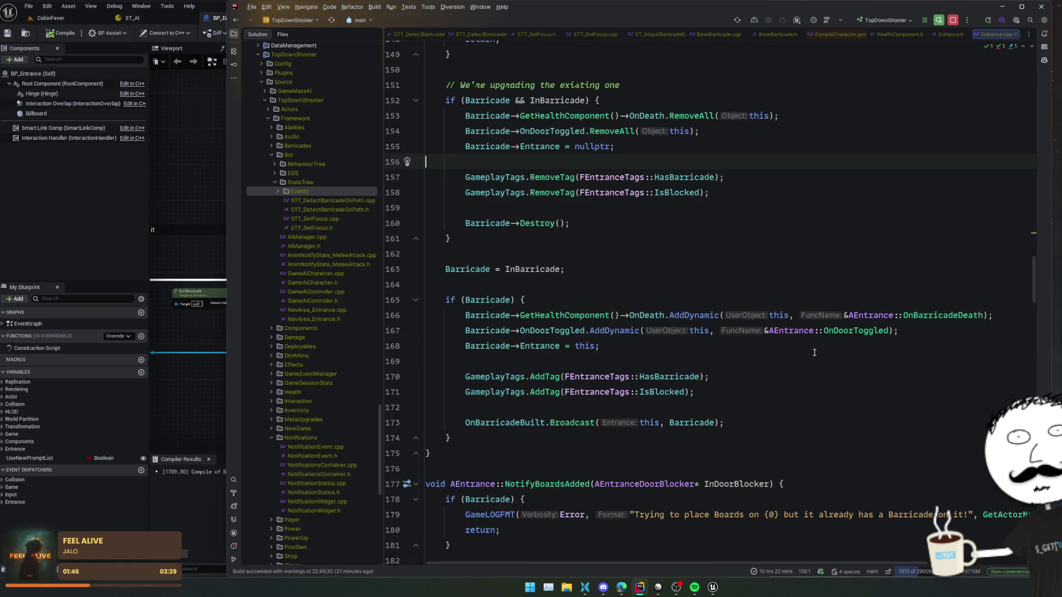
pyautogui.scroll(9, 815, 352)
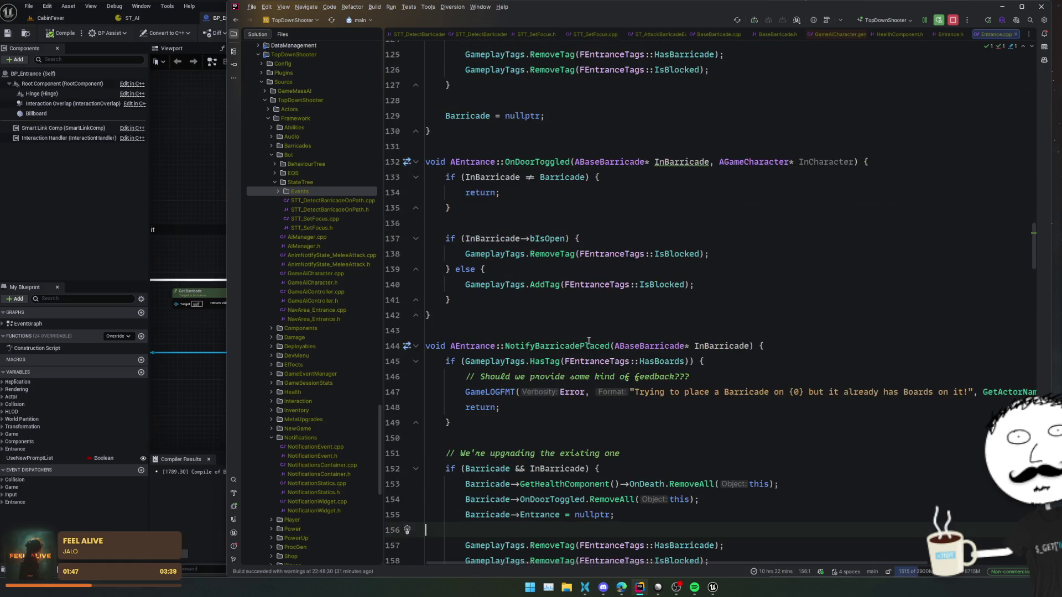
# Step: Check the NotifyBarricadePlaced call in ItemFragment_Barricade.cpp, then return to the implementation
pyautogui.keyDown('ctrl'); pyautogui.click(589, 344); pyautogui.keyUp('ctrl')
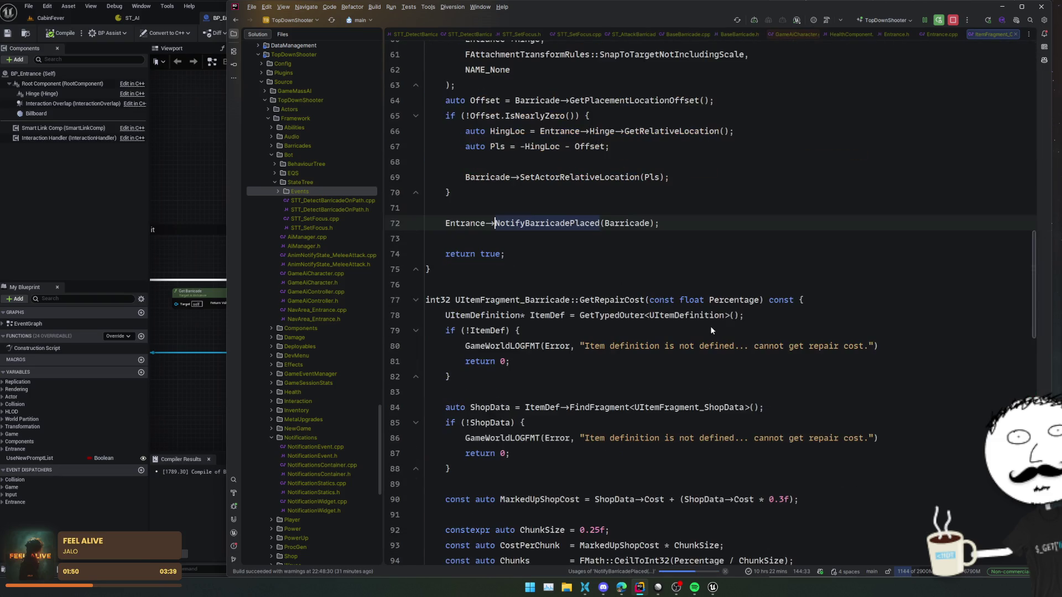
pyautogui.scroll(4, 711, 331)
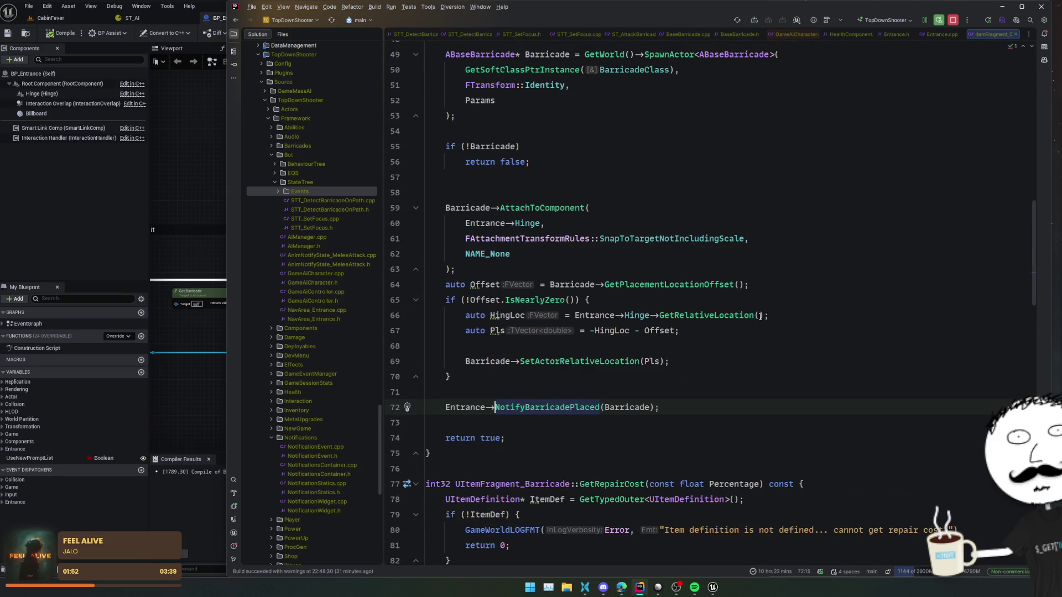
pyautogui.click(890, 376)
pyautogui.click(869, 396)
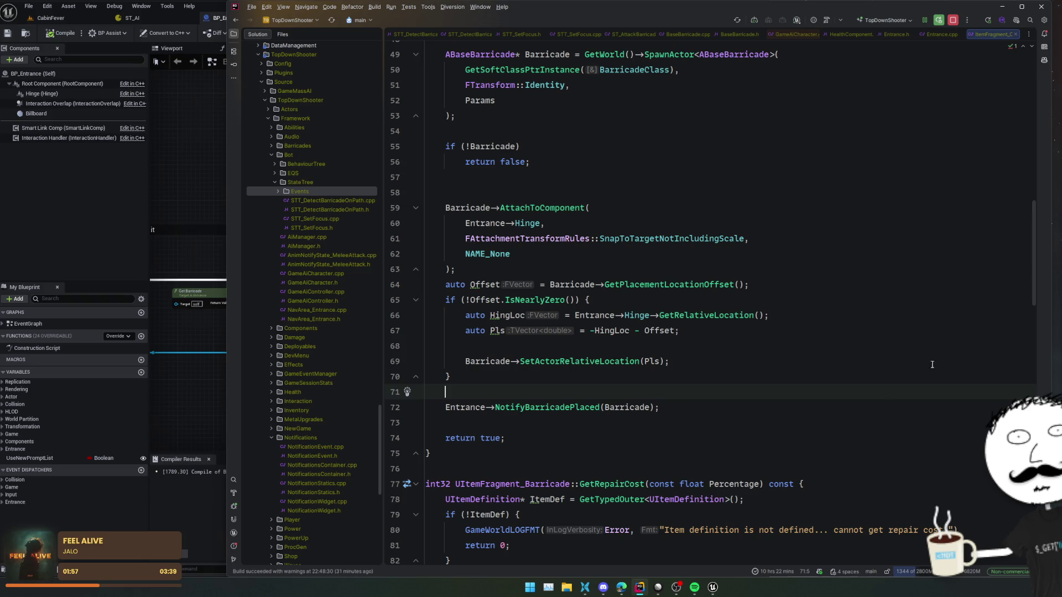
pyautogui.keyDown('ctrl'); pyautogui.click(574, 407); pyautogui.keyUp('ctrl')
pyautogui.scroll(-1, 683, 358)
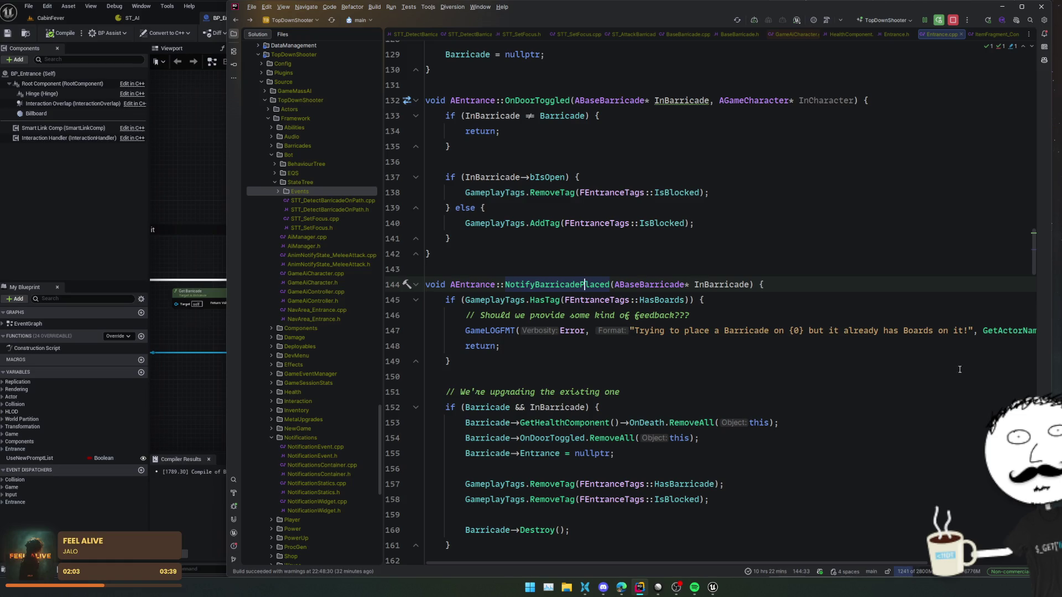
# Step: Jump to NotifyBarricadePlaced's declaration in Entrance.h and back to its implementation
pyautogui.keyDown('ctrl'); pyautogui.click(591, 284); pyautogui.keyUp('ctrl')
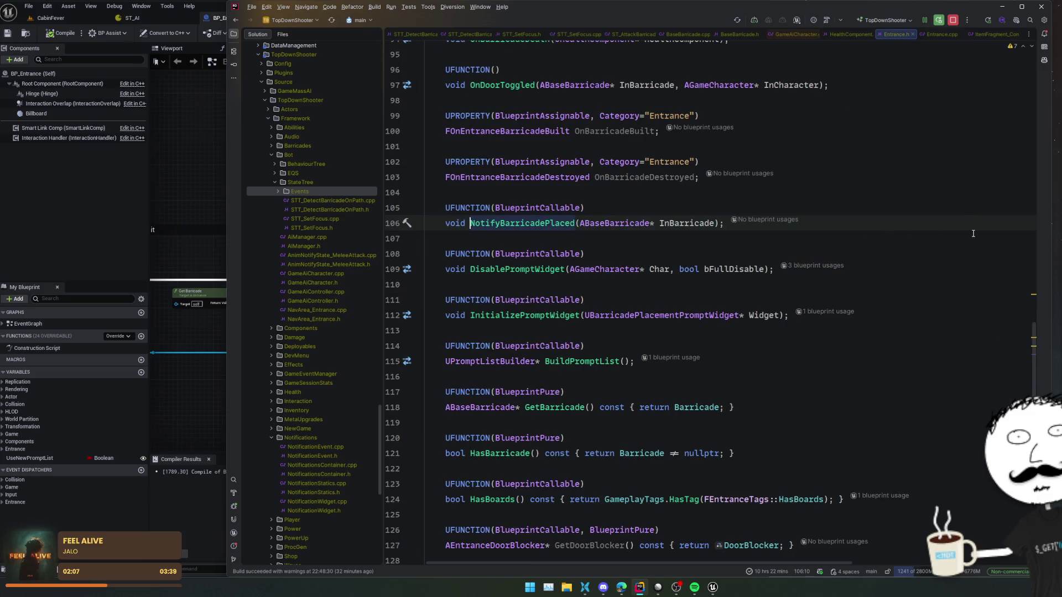
pyautogui.hotkey('ctrl', 'b')
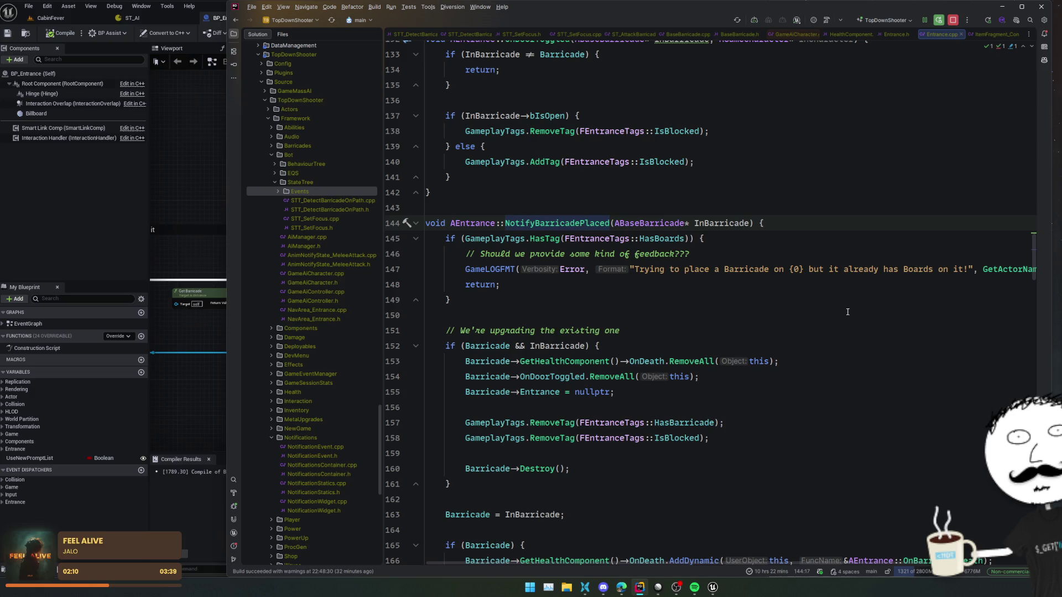
pyautogui.scroll(-3, 913, 372)
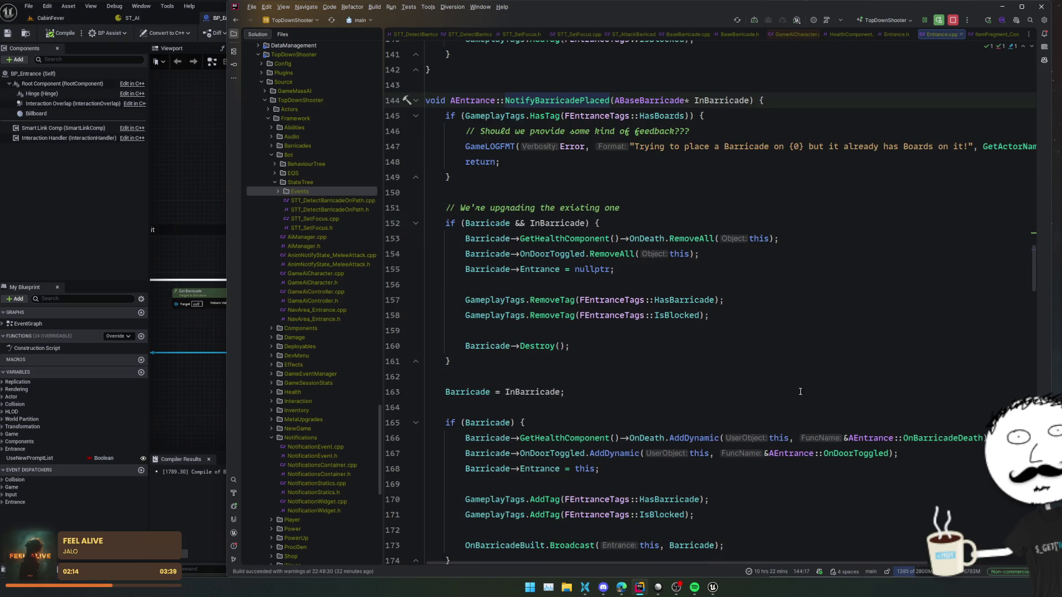
# Step: Follow OnBarricadeDeath's OnBarricadeDestroyed broadcast to its Entrance.h dispatcher, then return to BP_Entrance
pyautogui.keyDown('ctrl'); pyautogui.click(923, 437); pyautogui.keyUp('ctrl')
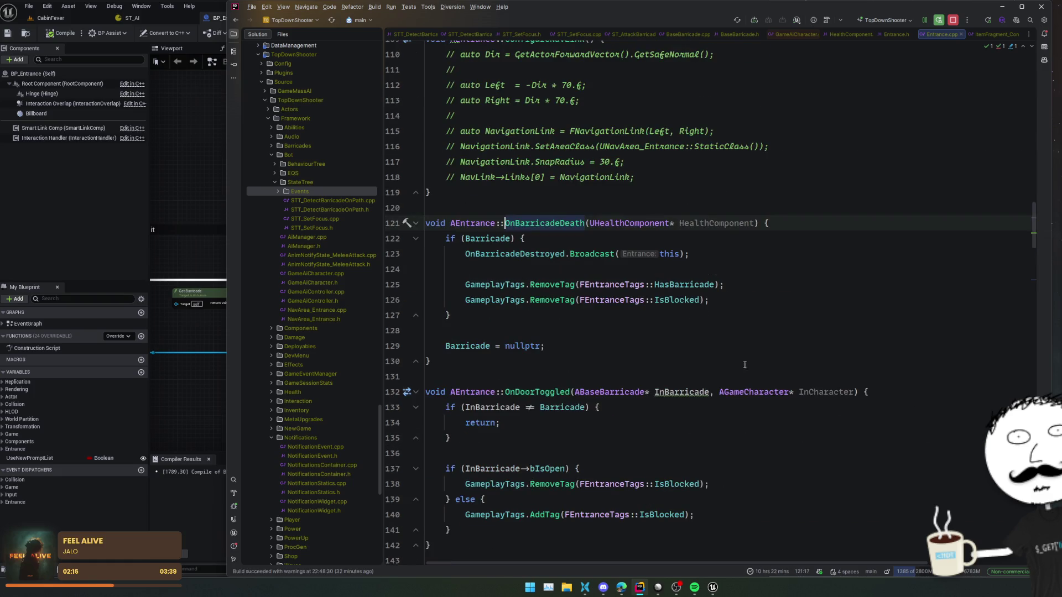
pyautogui.click(853, 261)
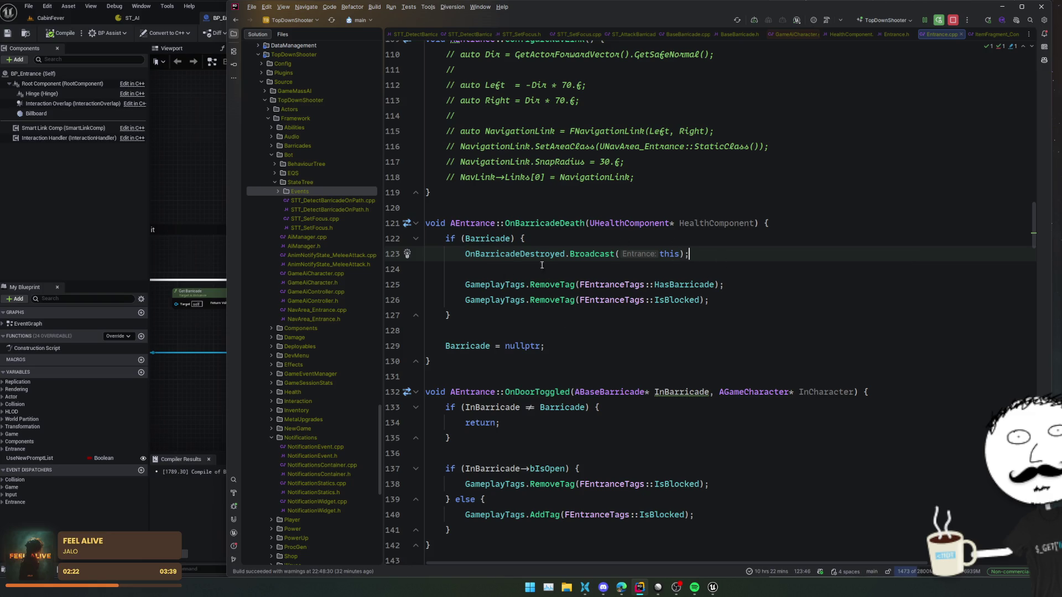
pyautogui.keyDown('ctrl'); pyautogui.click(510, 254); pyautogui.keyUp('ctrl')
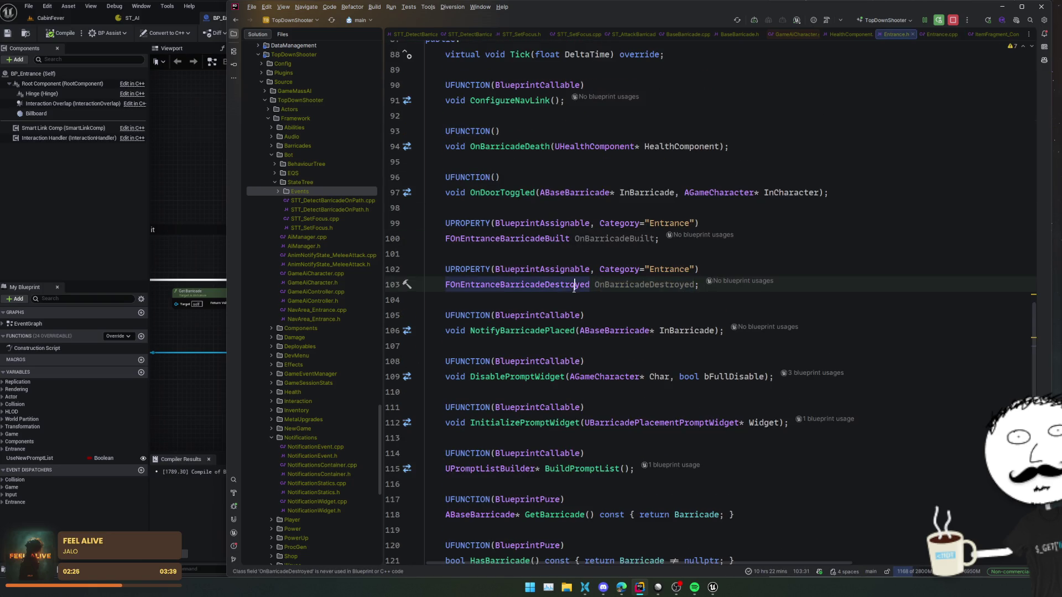
pyautogui.click(191, 242)
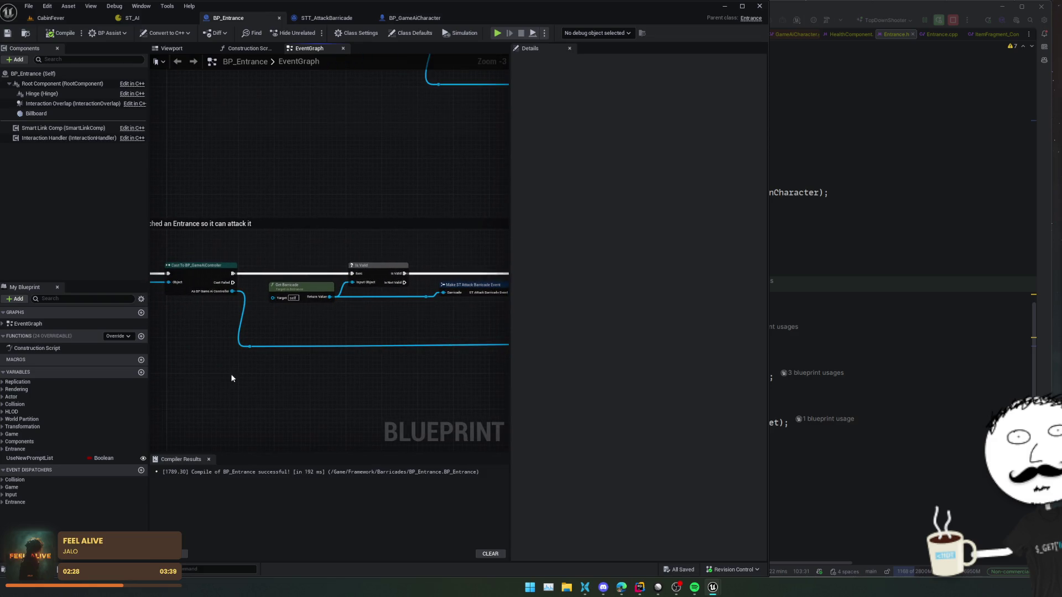
# Step: Bind a new OnBarricadeDestroyed_Event to BP_Entrance's On Barricade Destroyed dispatcher from the Details Events list
pyautogui.click(94, 502)
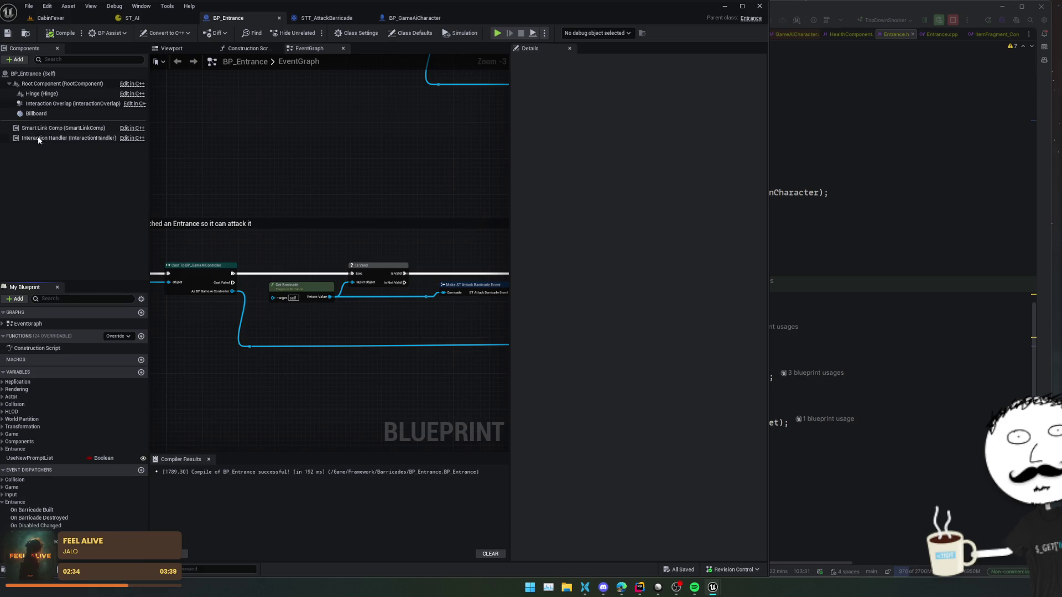
pyautogui.click(33, 74)
pyautogui.scroll(-10, 566, 406)
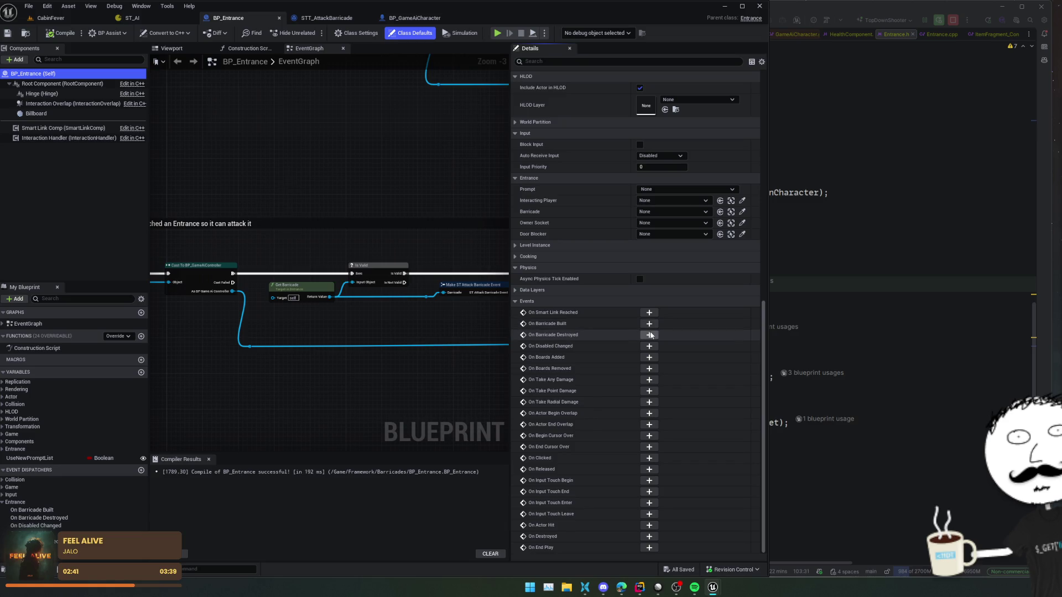
pyautogui.click(650, 335)
pyautogui.click(427, 315)
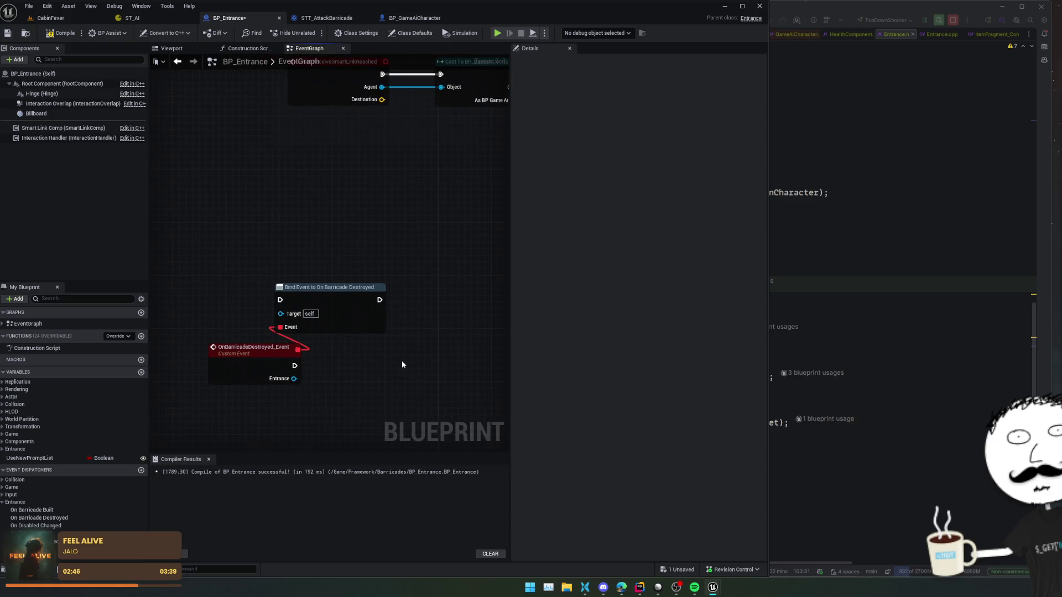
# Step: Add a Bind Event to On Barricade Built node and chain its exec output into the Destroyed bind
pyautogui.click(22, 73)
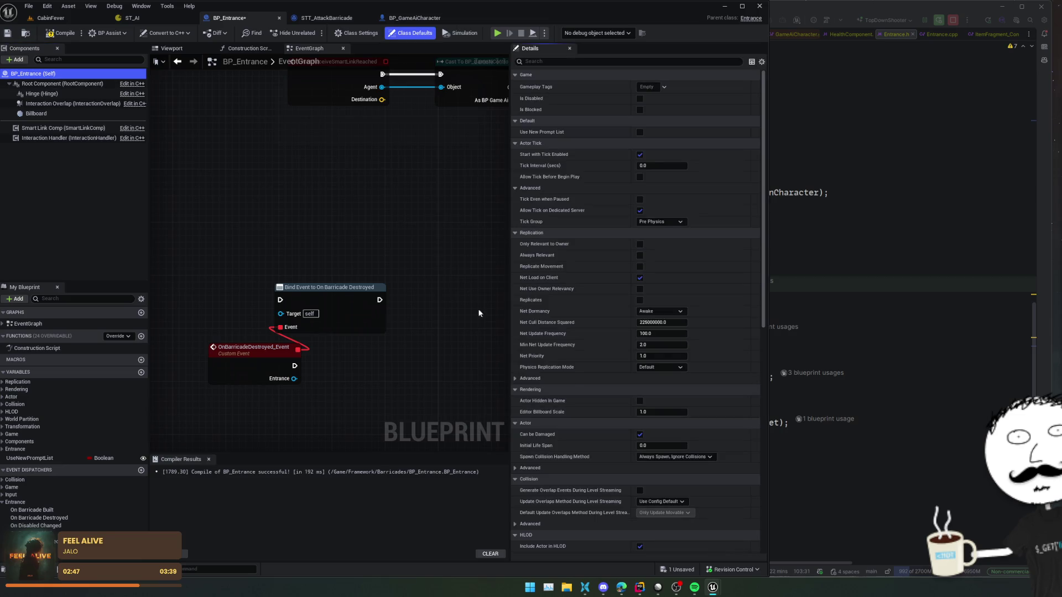
pyautogui.scroll(-10, 600, 403)
pyautogui.click(649, 323)
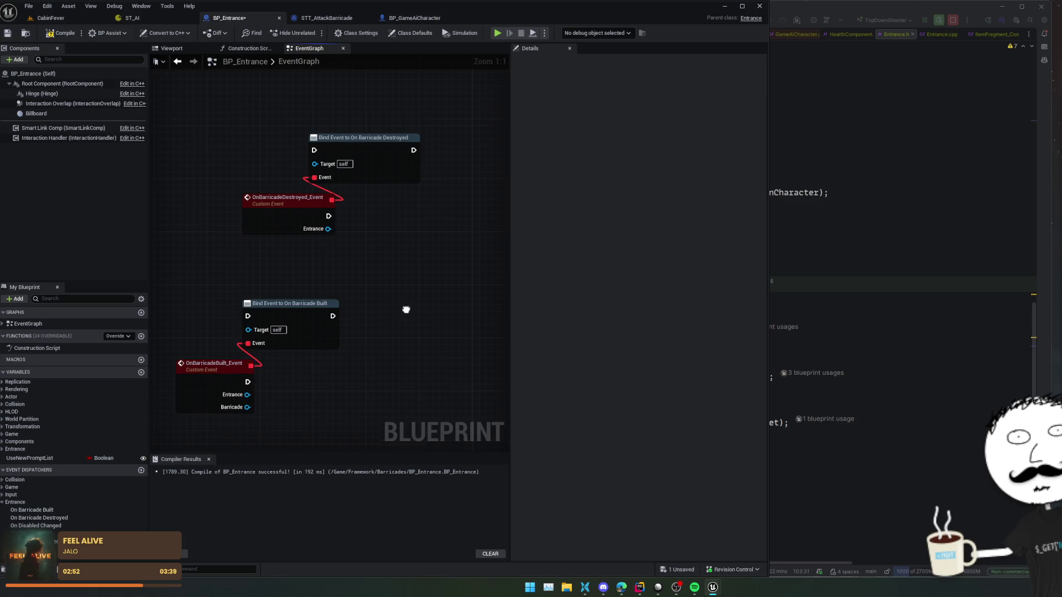
pyautogui.moveTo(242, 363)
pyautogui.mouseDown()
pyautogui.moveTo(302, 342)
pyautogui.moveTo(408, 197)
pyautogui.mouseUp()
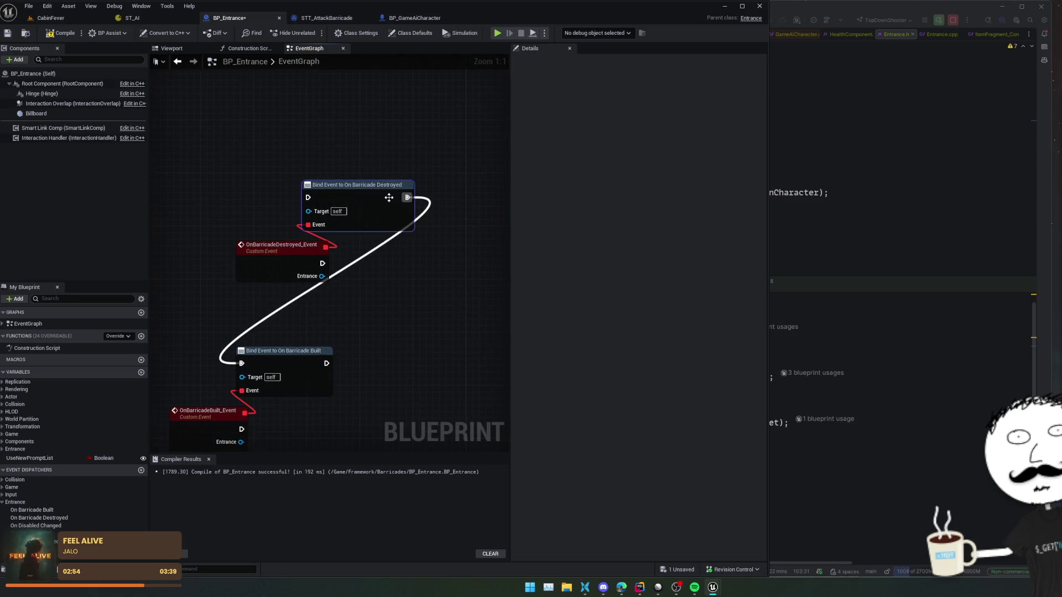
pyautogui.keyDown('alt'); pyautogui.click(240, 365); pyautogui.keyUp('alt')
pyautogui.moveTo(330, 365); pyautogui.dragTo(308, 198)
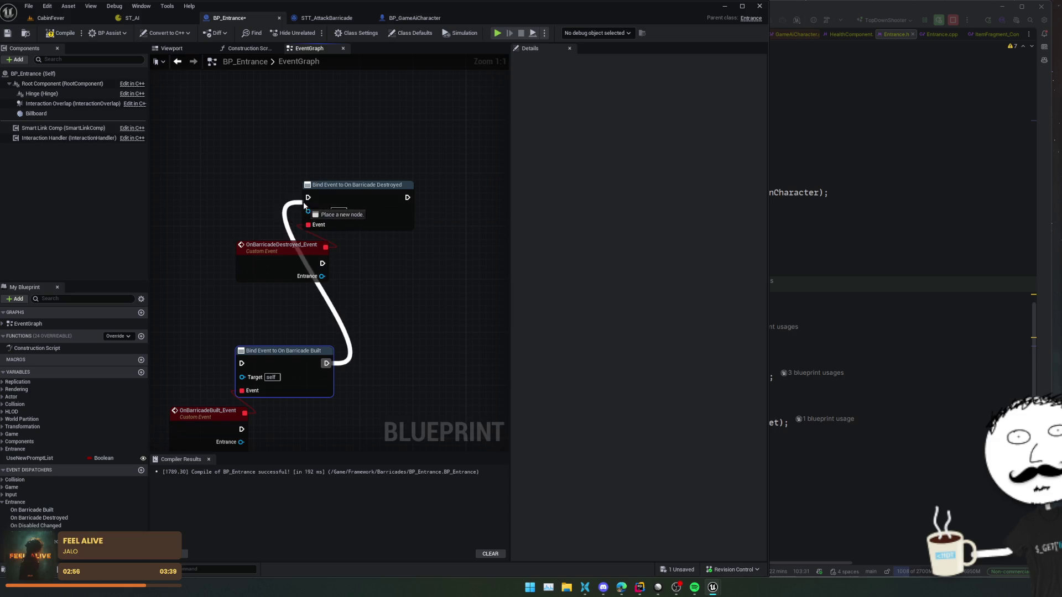
pyautogui.press('f')
pyautogui.scroll(-2, 304, 362)
pyautogui.scroll(-2, 304, 362)
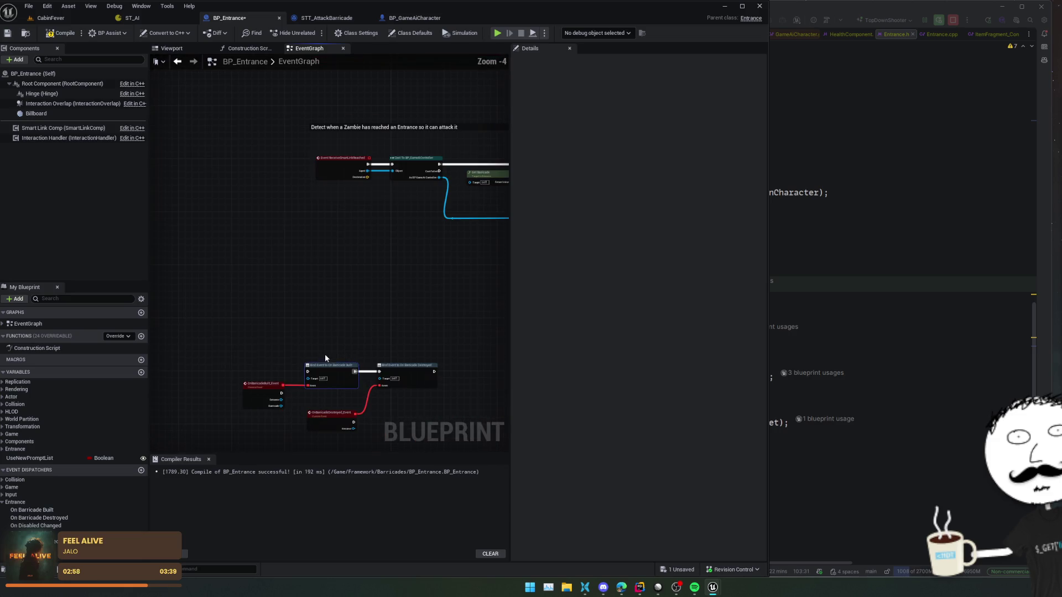
# Step: Reconnect the Built bind into the Destroyed bind and move OnBarricadeBuilt_Event below Event BeginPlay
pyautogui.moveTo(336, 362)
pyautogui.mouseDown()
pyautogui.moveTo(464, 16)
pyautogui.moveTo(569, 161)
pyautogui.moveTo(196, 105)
pyautogui.moveTo(367, 43)
pyautogui.moveTo(238, 127)
pyautogui.moveTo(238, 210)
pyautogui.moveTo(354, 204)
pyautogui.moveTo(426, 317)
pyautogui.moveTo(449, 334)
pyautogui.mouseUp()
pyautogui.scroll(2, 343, 206)
pyautogui.scroll(1, 437, 310)
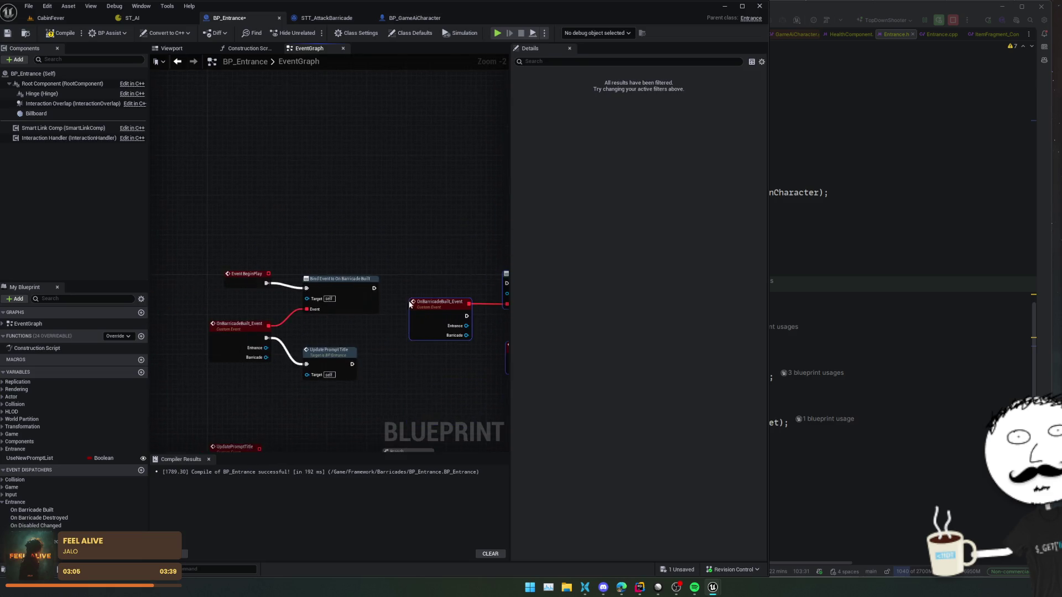
pyautogui.scroll(1, 387, 335)
pyautogui.moveTo(335, 315); pyautogui.dragTo(277, 238)
pyautogui.click(277, 238)
pyautogui.click(275, 301)
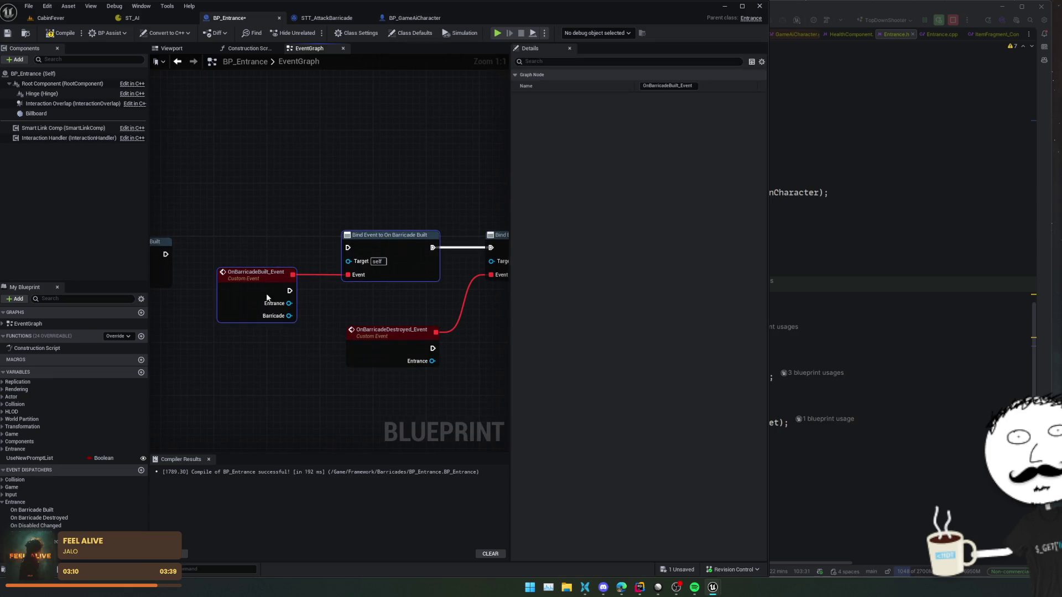
pyautogui.scroll(-1, 458, 290)
pyautogui.moveTo(249, 305); pyautogui.dragTo(232, 303)
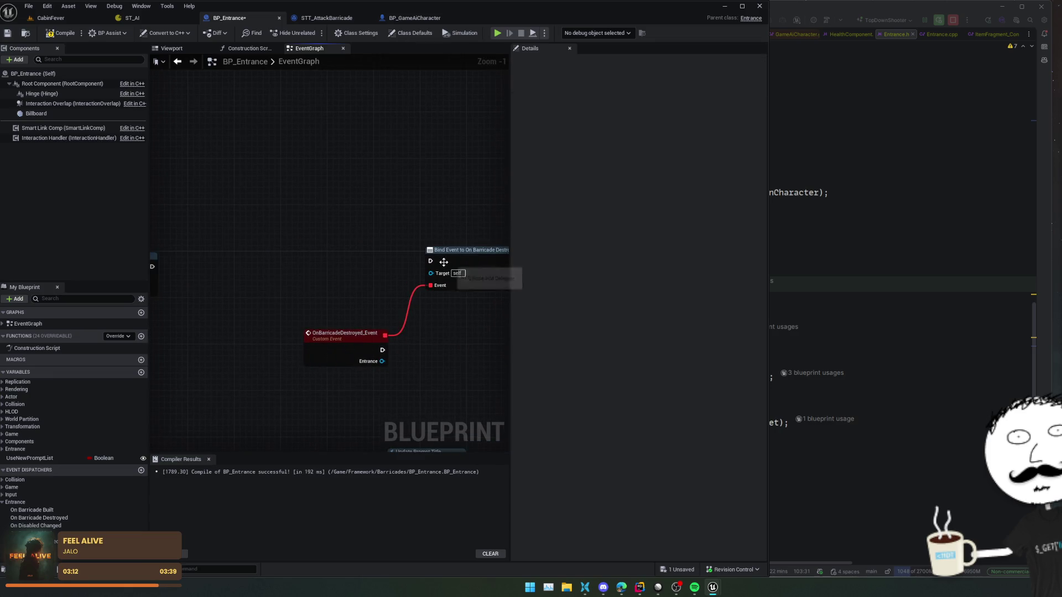
pyautogui.moveTo(432, 261)
pyautogui.mouseDown()
pyautogui.moveTo(311, 282)
pyautogui.moveTo(244, 265)
pyautogui.mouseUp()
pyautogui.press('f')
pyautogui.moveTo(262, 317); pyautogui.dragTo(318, 314)
pyautogui.moveTo(257, 277)
pyautogui.mouseDown()
pyautogui.moveTo(251, 318)
pyautogui.moveTo(238, 194)
pyautogui.moveTo(260, 279)
pyautogui.moveTo(270, 268)
pyautogui.mouseUp()
# Step: Feed the On Barricade Built bind a Create Event node set to OnBarricadeBuilt_Event
pyautogui.write('create event')
pyautogui.click(320, 306)
pyautogui.click(317, 300)
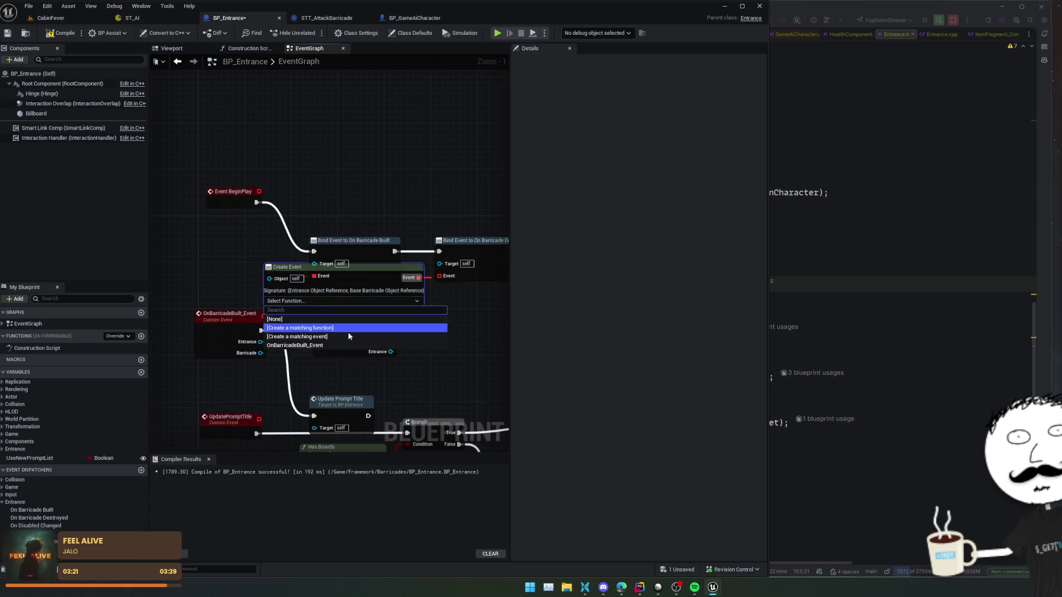
pyautogui.click(295, 346)
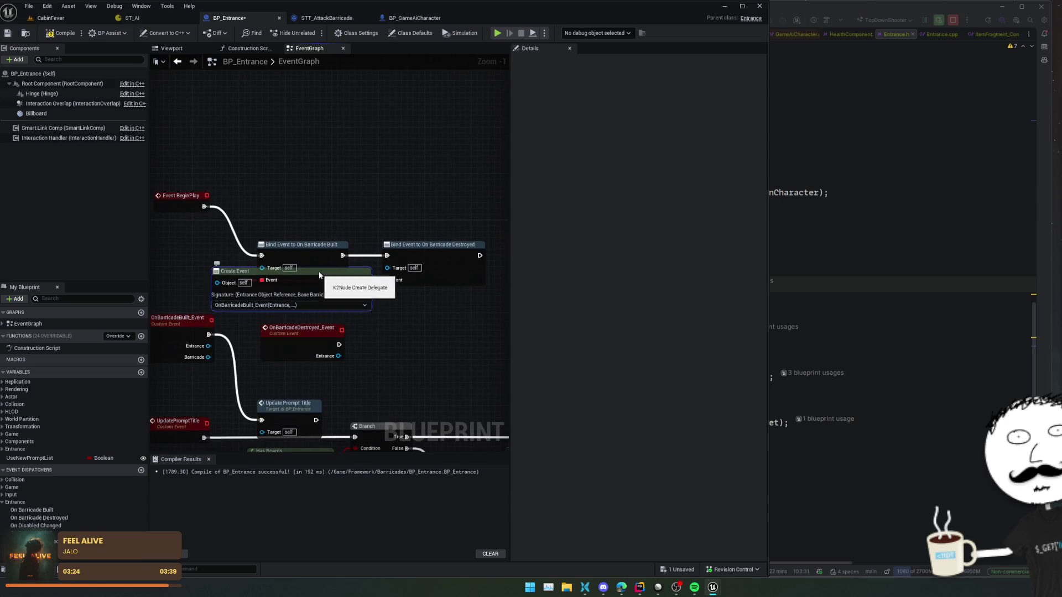
pyautogui.moveTo(317, 274); pyautogui.dragTo(312, 202)
pyautogui.moveTo(305, 274); pyautogui.dragTo(275, 268)
# Step: Duplicate the Create Event node into the Destroyed bind, set to OnBarricadeDestroyed_Event
pyautogui.hotkey('ctrl', 'c')
pyautogui.hotkey('ctrl', 'v')
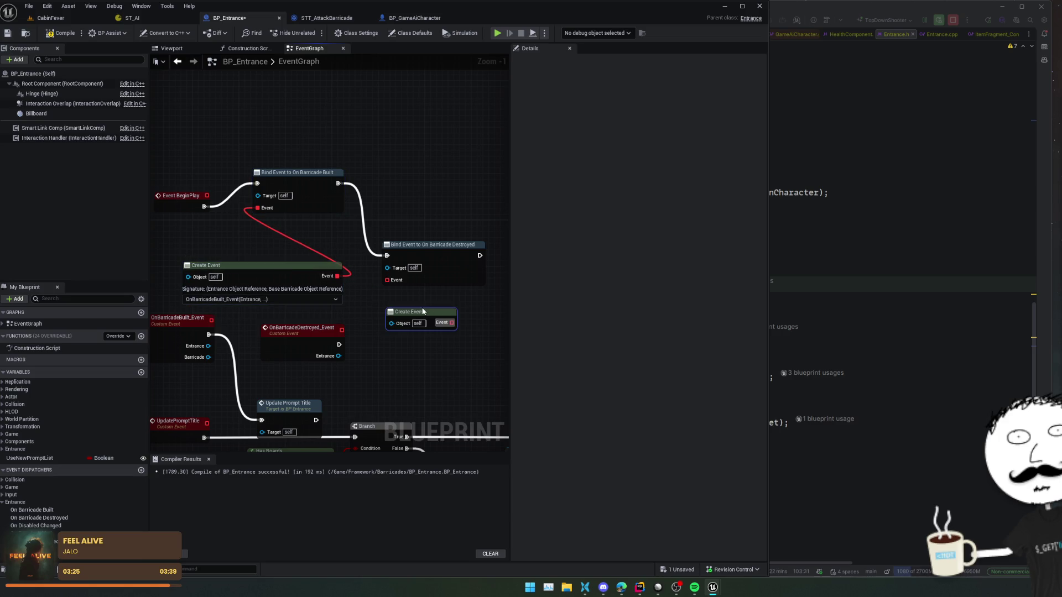
pyautogui.moveTo(466, 322); pyautogui.dragTo(387, 280)
pyautogui.click(442, 346)
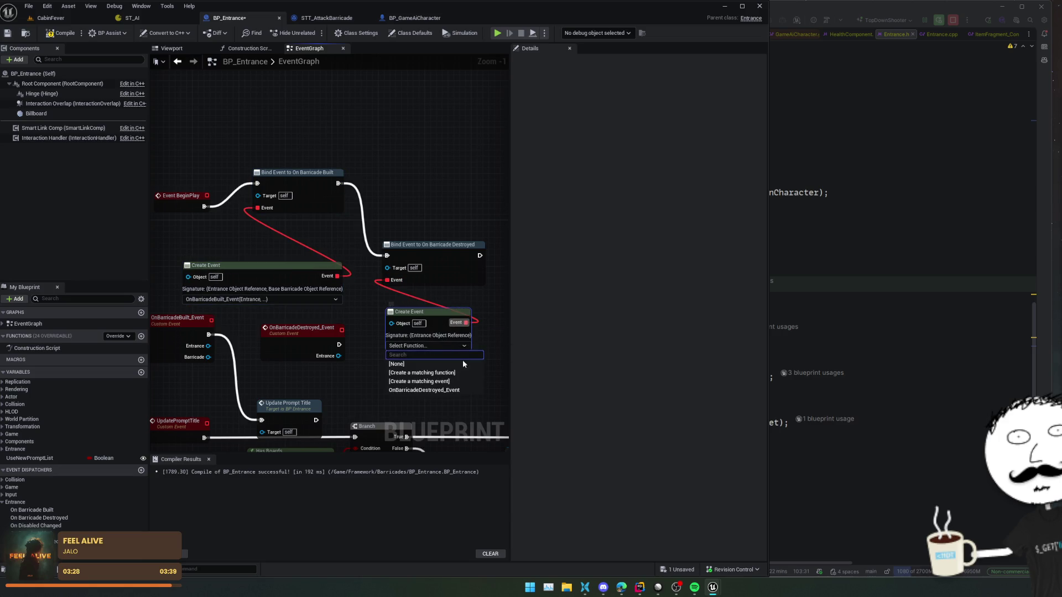
pyautogui.click(434, 390)
# Step: Move BeginPlay, the bind row, OnBarricadeBuilt_Event, Update Prompt Title and OnBarricadeDestroyed_Event upward
pyautogui.moveTo(407, 318); pyautogui.dragTo(380, 342)
pyautogui.moveTo(238, 220); pyautogui.dragTo(230, 85)
pyautogui.moveTo(288, 277)
pyautogui.mouseDown()
pyautogui.moveTo(257, 137)
pyautogui.moveTo(271, 244)
pyautogui.mouseUp()
pyautogui.scroll(-3, 271, 244)
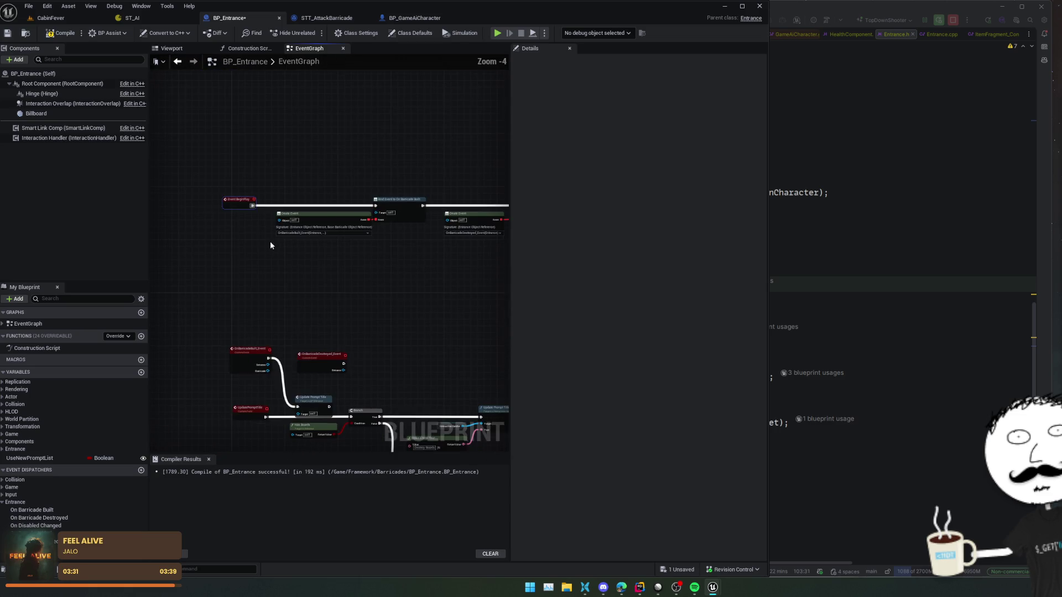
pyautogui.moveTo(238, 206); pyautogui.dragTo(247, 169)
pyautogui.moveTo(260, 359); pyautogui.dragTo(259, 256)
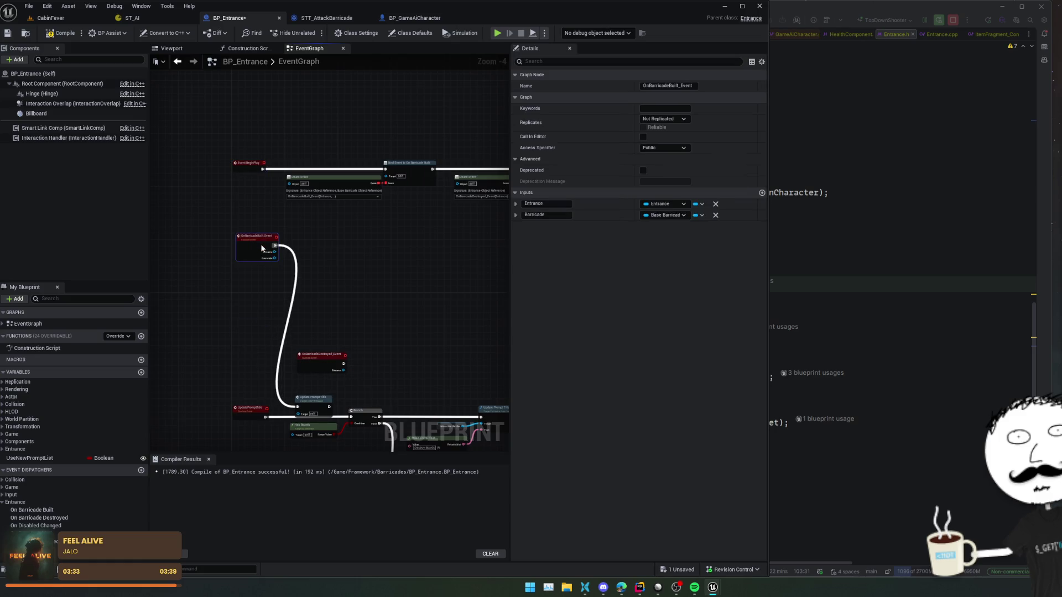
pyautogui.moveTo(313, 398); pyautogui.dragTo(309, 246)
pyautogui.moveTo(324, 361); pyautogui.dragTo(262, 300)
pyautogui.click(277, 347)
# Step: Box-select the top row of nodes and open the Blueprint Assist options menu
pyautogui.moveTo(278, 347)
pyautogui.mouseDown()
pyautogui.moveTo(327, 337)
pyautogui.moveTo(359, 239)
pyautogui.moveTo(293, 410)
pyautogui.moveTo(320, 287)
pyautogui.mouseUp()
pyautogui.scroll(-3, 351, 384)
pyautogui.moveTo(351, 384); pyautogui.dragTo(328, 274)
pyautogui.scroll(1, 328, 274)
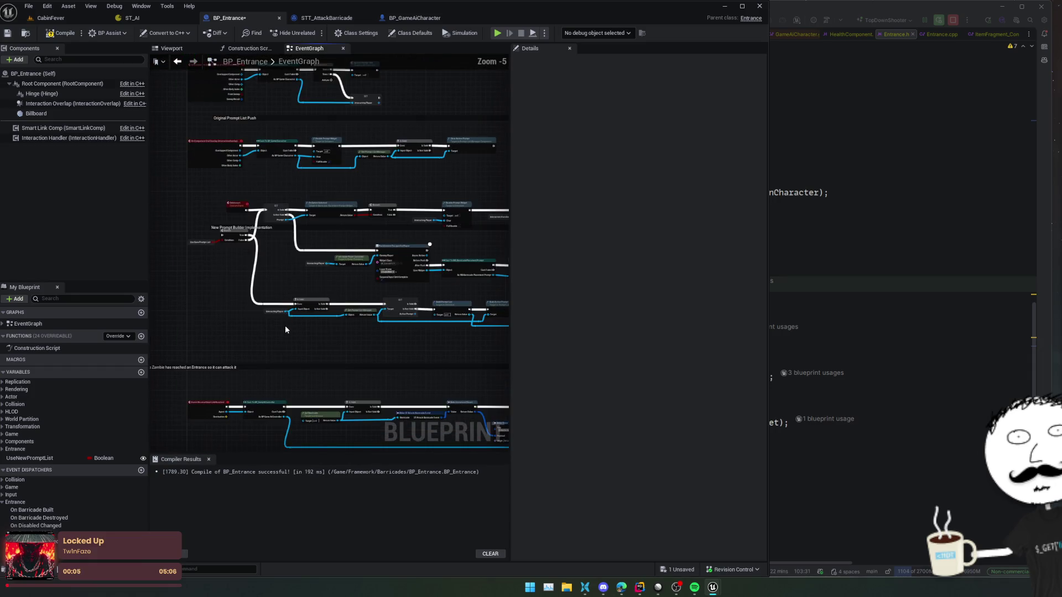
pyautogui.scroll(1, 272, 268)
pyautogui.moveTo(274, 276)
pyautogui.mouseDown()
pyautogui.moveTo(393, 168)
pyautogui.moveTo(376, 314)
pyautogui.moveTo(279, 404)
pyautogui.moveTo(320, 292)
pyautogui.moveTo(300, 291)
pyautogui.moveTo(300, 396)
pyautogui.moveTo(303, 329)
pyautogui.moveTo(370, 290)
pyautogui.mouseUp()
pyautogui.scroll(1, 369, 290)
pyautogui.scroll(-2, 280, 320)
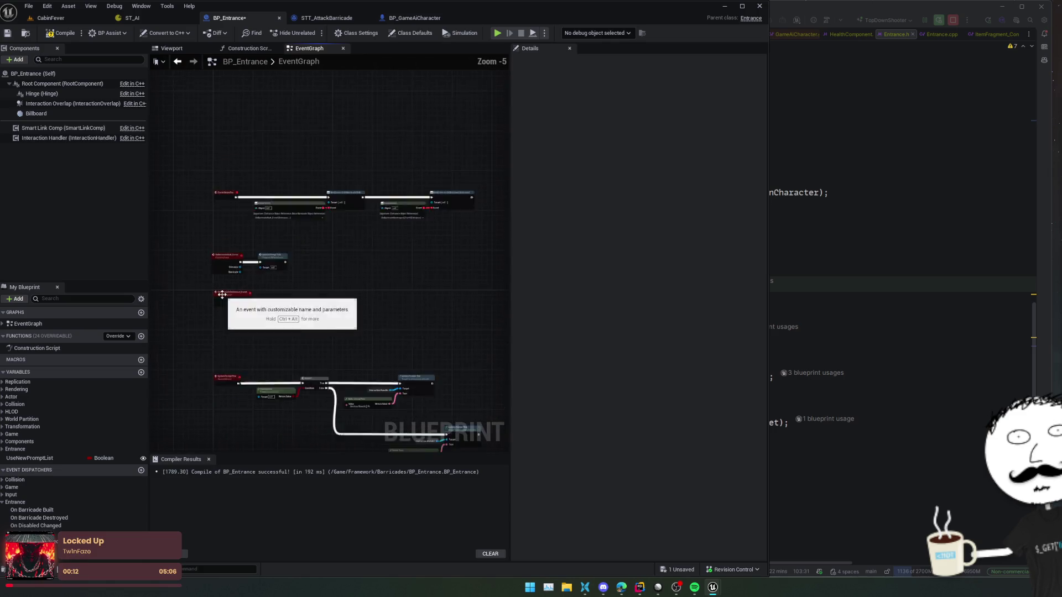
pyautogui.click(435, 318)
pyautogui.moveTo(387, 350)
pyautogui.mouseDown()
pyautogui.moveTo(385, 237)
pyautogui.moveTo(386, 260)
pyautogui.mouseUp()
pyautogui.moveTo(188, 107)
pyautogui.mouseDown()
pyautogui.moveTo(380, 229)
pyautogui.moveTo(418, 236)
pyautogui.mouseUp()
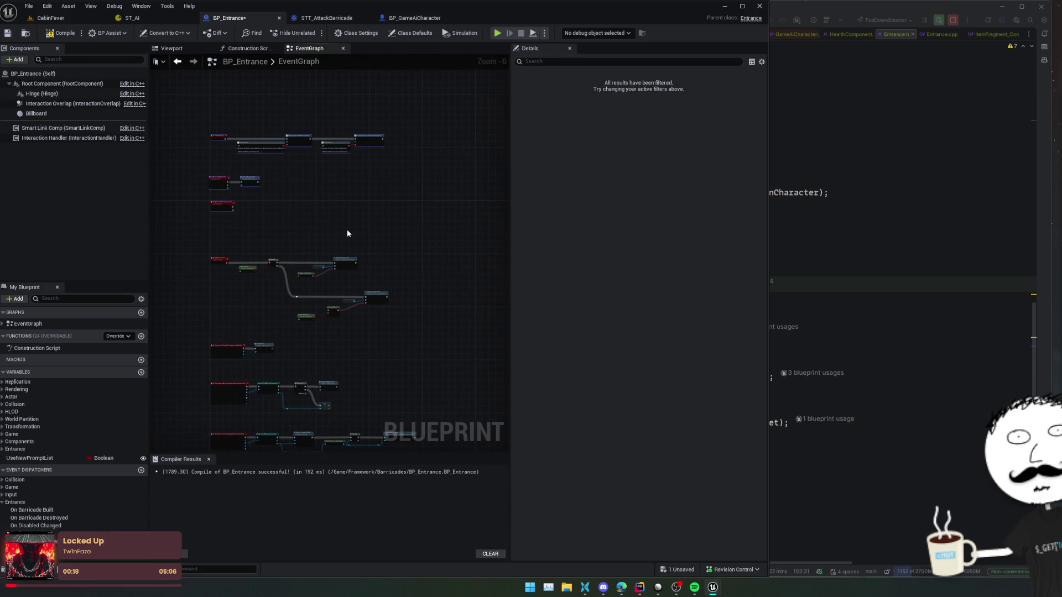
pyautogui.click(114, 34)
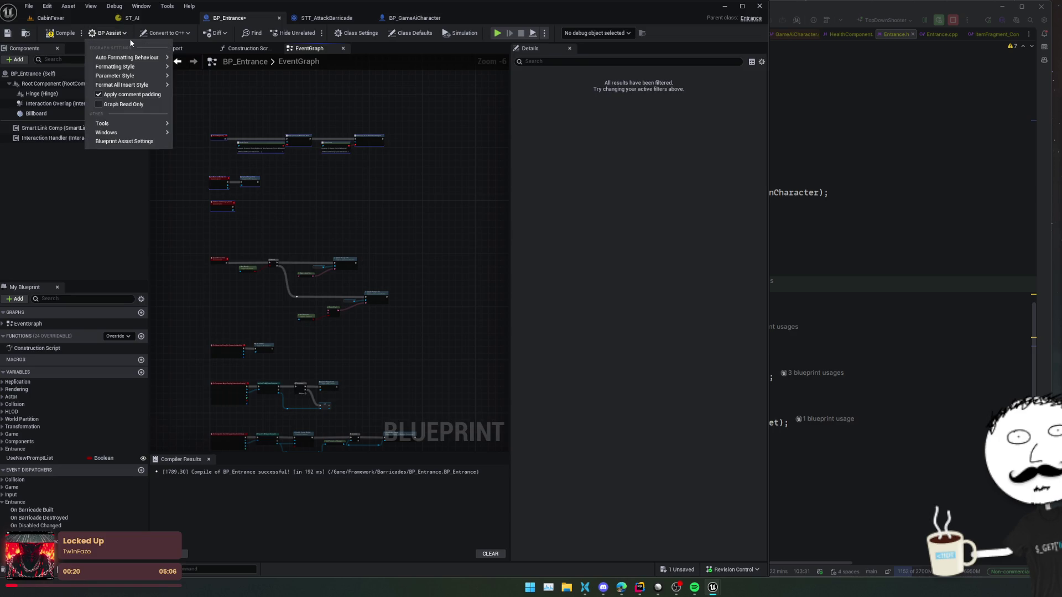
pyautogui.hotkey('alt', 'Tab')
# Step: Declare void UpdateSmartLinkEnabledState(bool bEnabled); in Entrance.h below the UPROPERTY line
pyautogui.moveTo(594, 264); pyautogui.dragTo(653, 250)
pyautogui.hotkey('ctrl', 'c')
pyautogui.press('Up')
pyautogui.press('Up')
pyautogui.press('Return')
pyautogui.hotkey('ctrl', 'v')
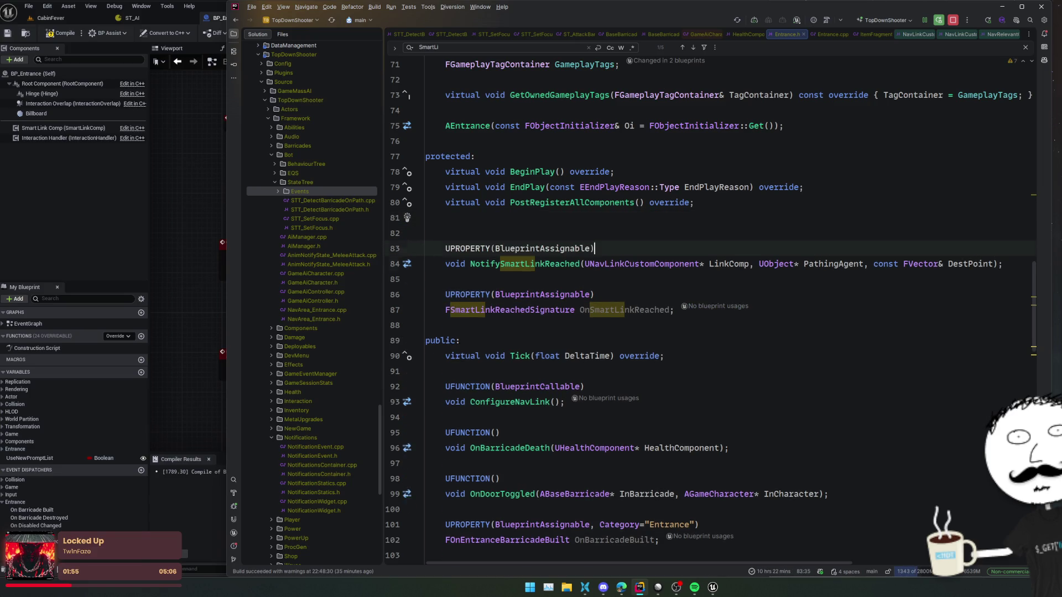
pyautogui.press('Return')
pyautogui.write('void ')
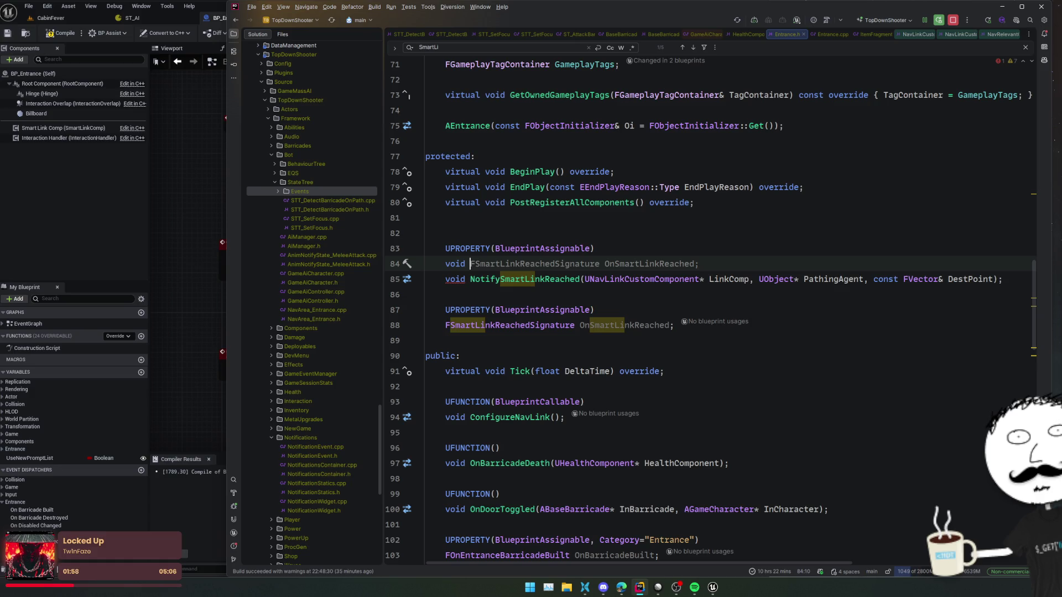
pyautogui.write('UpdateSma')
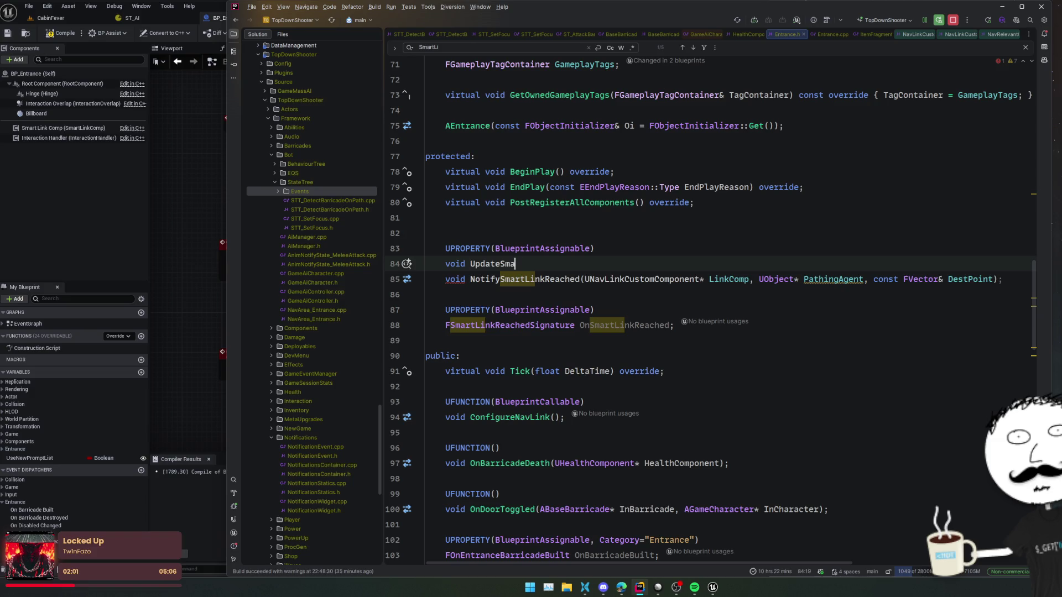
pyautogui.write('rtLinkEnabled')
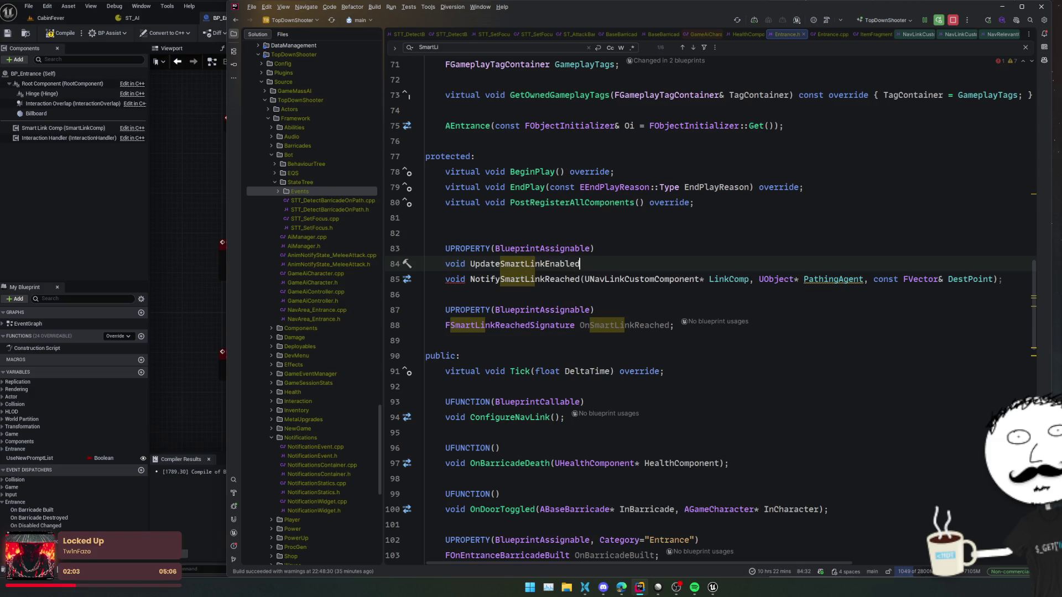
pyautogui.write('State(bool bEnabled)')
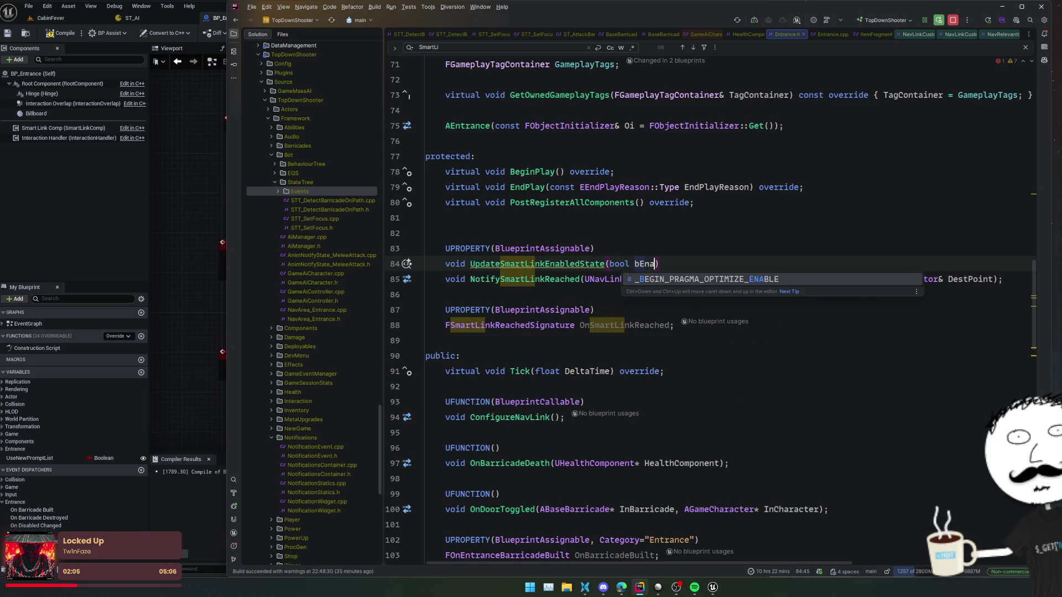
pyautogui.write(';')
pyautogui.press('Return')
# Step: Generate its Entrance.cpp body with an if (!SmartLinkComp) return; check and SetEnabled(bEnabled)
pyautogui.click(561, 264)
pyautogui.hotkey('alt', 'Return')
pyautogui.press('Return')
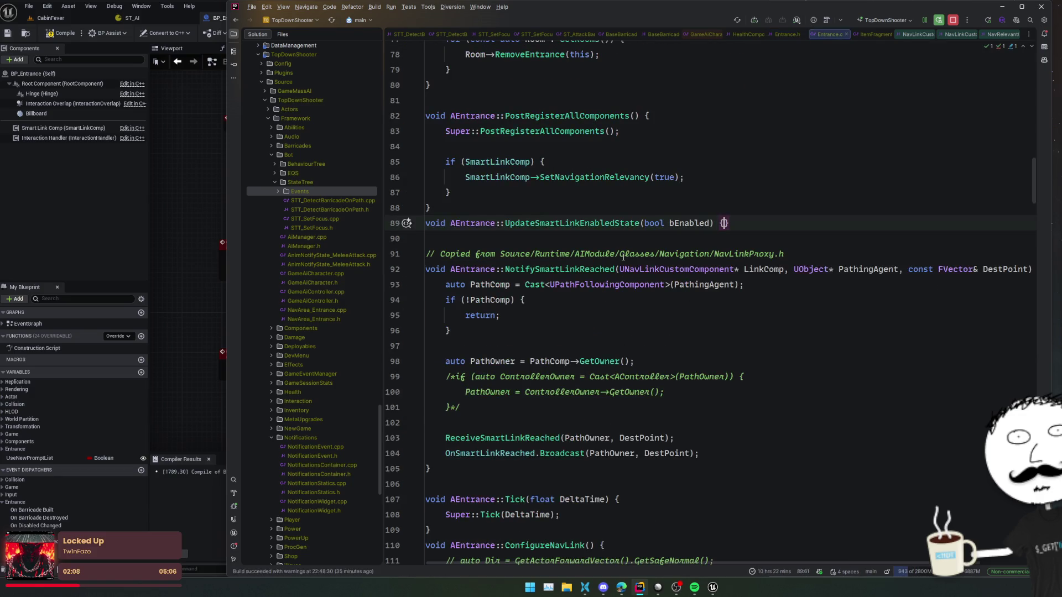
pyautogui.press('Return')
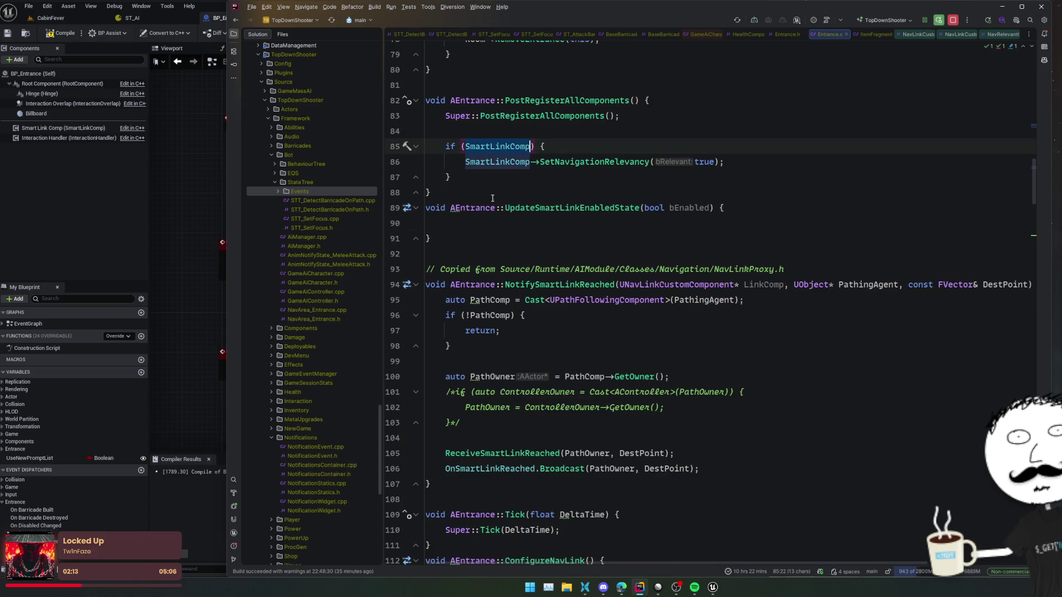
pyautogui.write('if (!SmartLinkComp)')
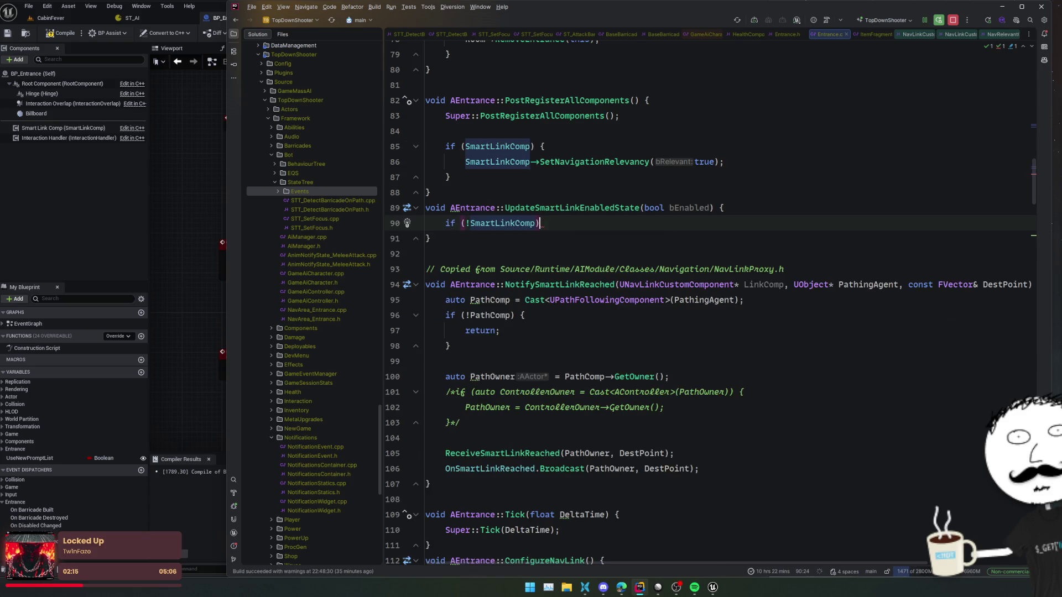
pyautogui.press('Return')
pyautogui.write('return;')
pyautogui.press('Return')
pyautogui.press('Return')
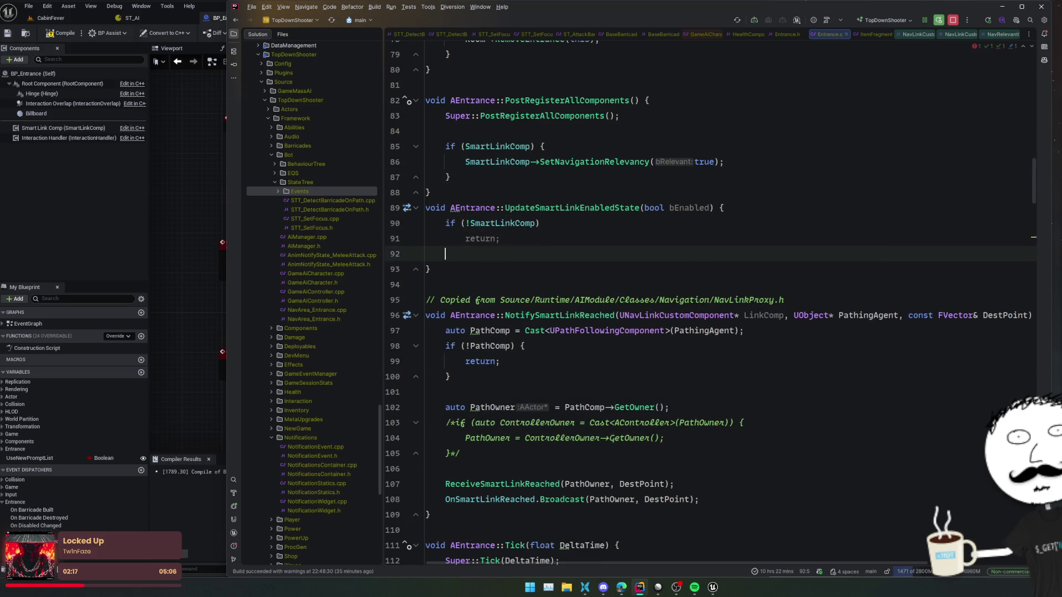
pyautogui.press('Tab')
# Step: Add SmartLinkComp->SetNavigationRelevancy(bEnabled); and view SetNavigationRelevancy's definition
pyautogui.press('Return')
pyautogui.write('S')
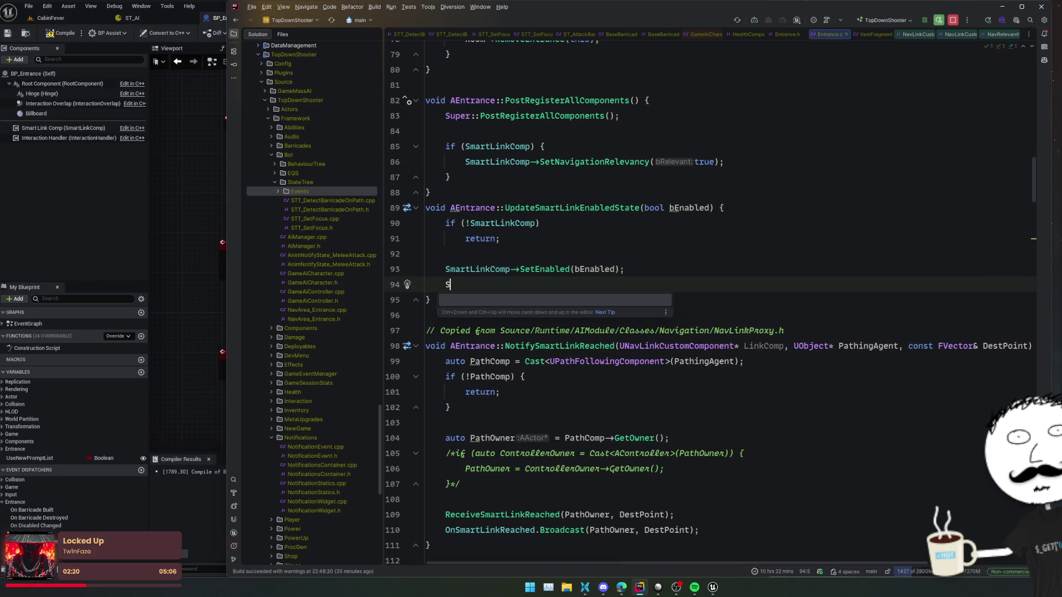
pyautogui.write('martL')
pyautogui.press('Return')
pyautogui.write('->S')
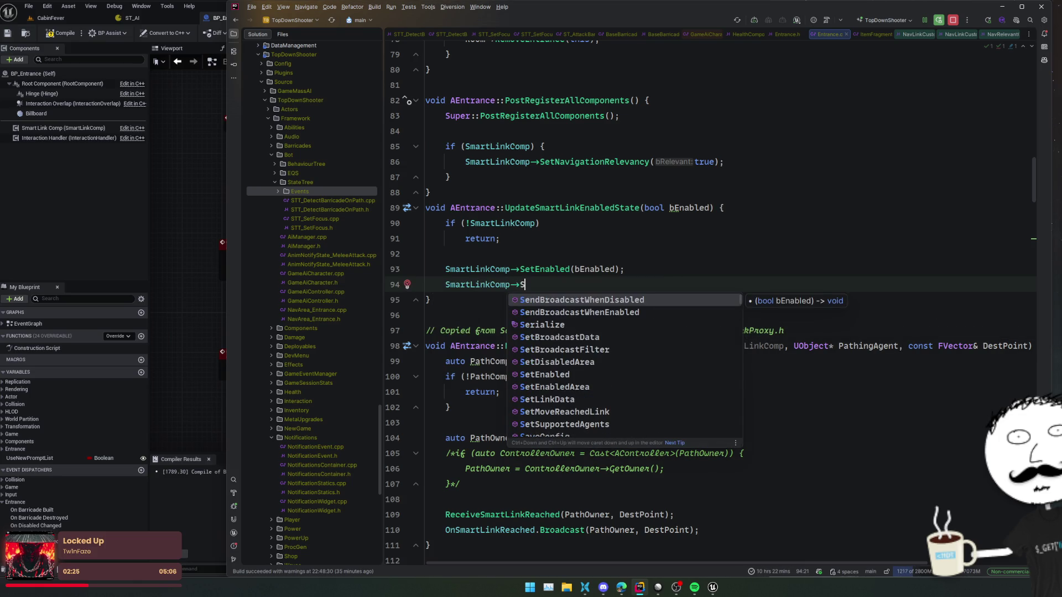
pyautogui.press('BackSpace')
pyautogui.write('Nav')
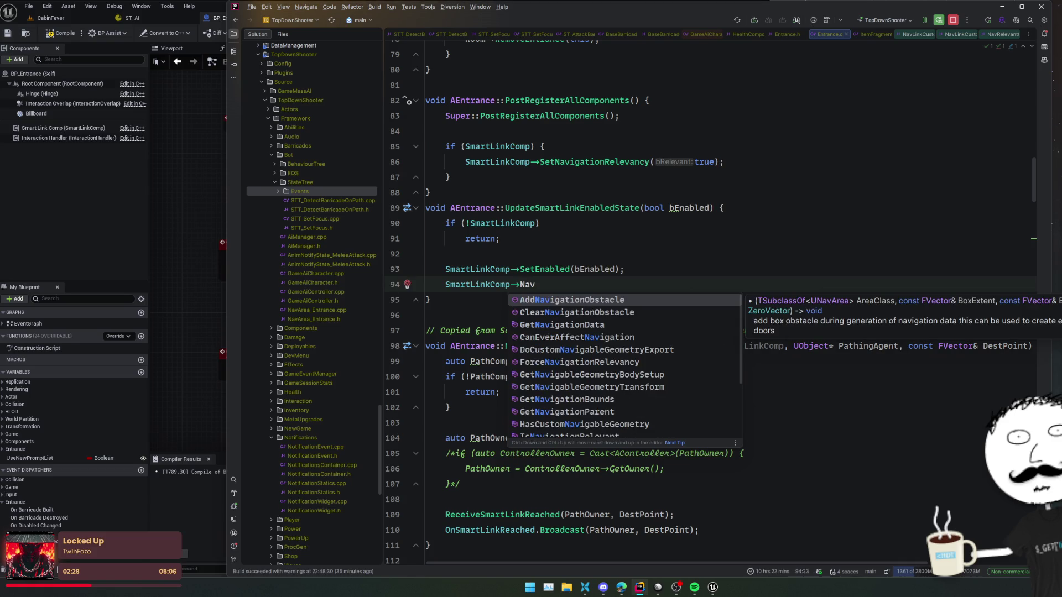
pyautogui.press('BackSpace')
pyautogui.press('BackSpace')
pyautogui.press('BackSpace')
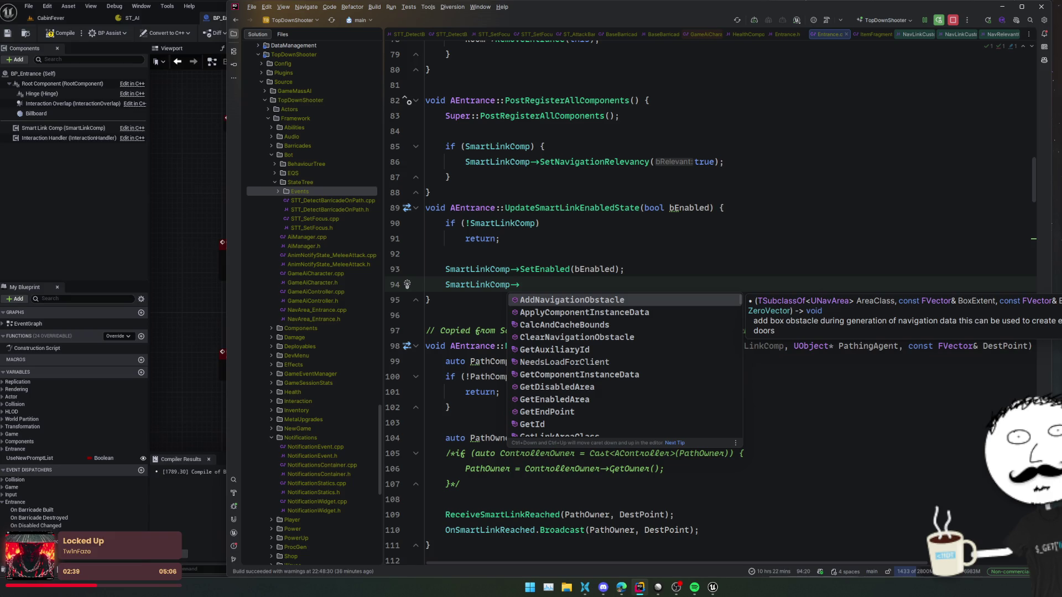
pyautogui.write('SetNav')
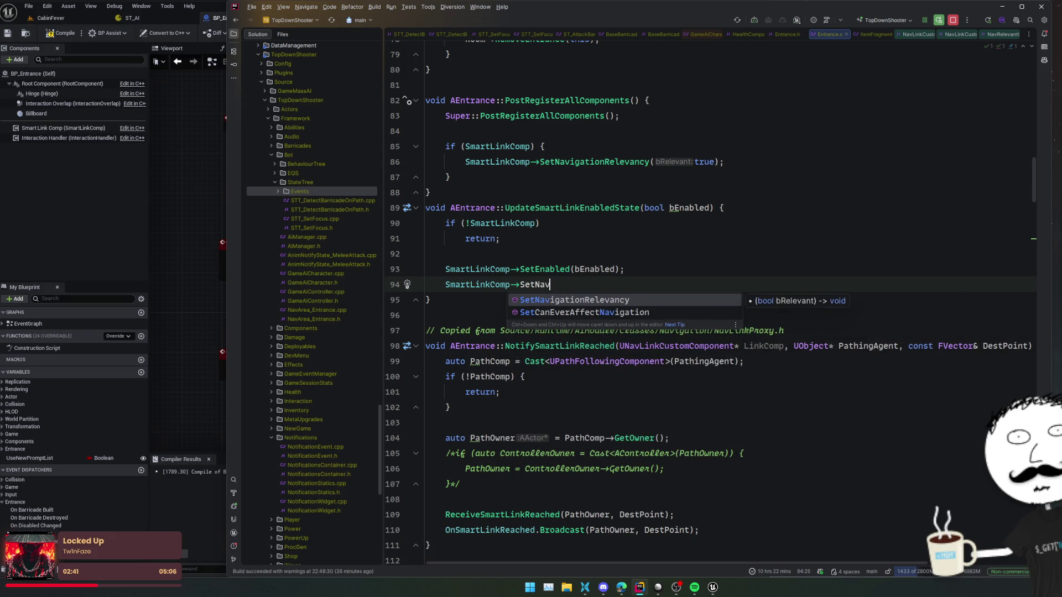
pyautogui.press('Return')
pyautogui.write('(f')
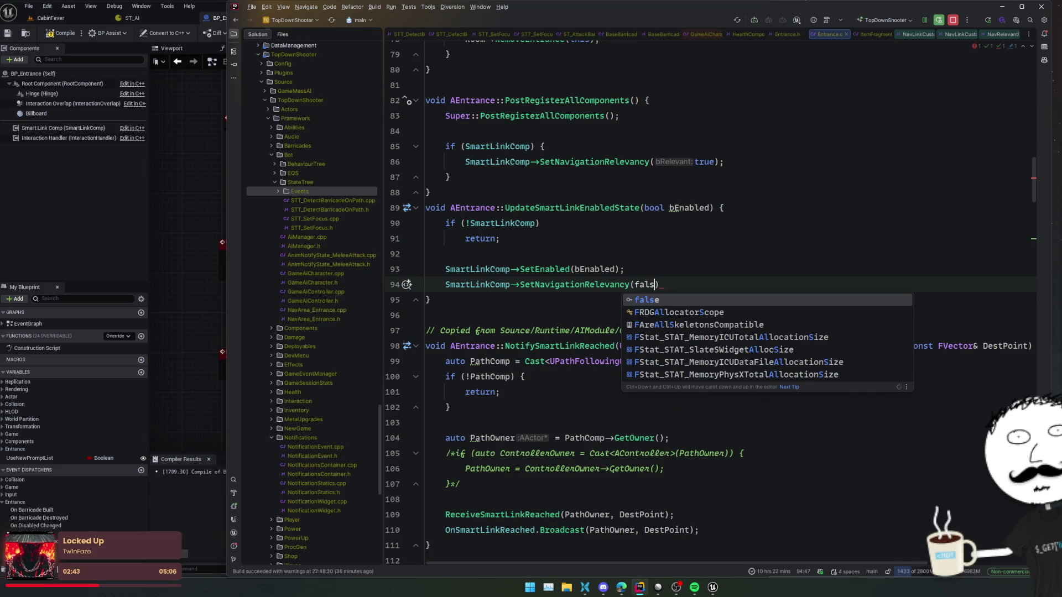
pyautogui.press('BackSpace')
pyautogui.write('bEnabled);')
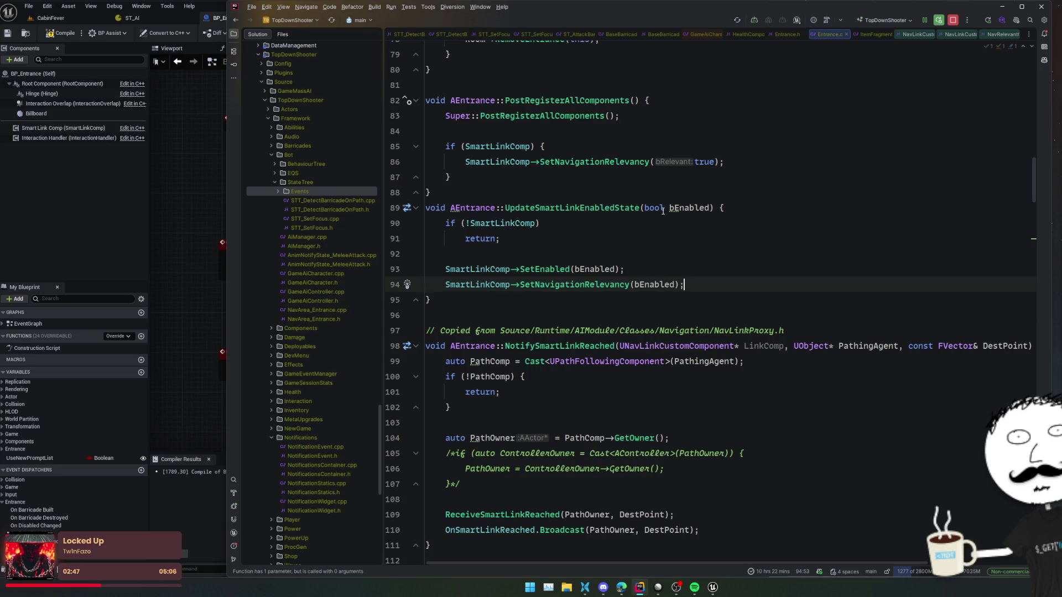
pyautogui.hotkey('ctrl', 'b')
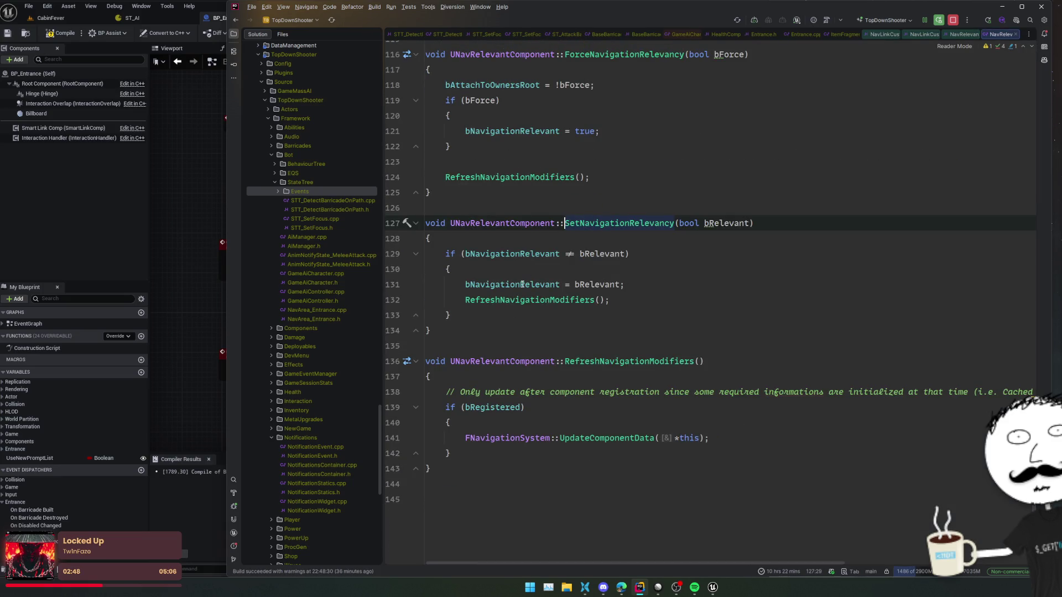
# Step: Go back to UpdateSmartLinkEnabledState in Entrance.cpp
pyautogui.moveTo(522, 284)
pyautogui.hotkey('ctrl', 'alt', 'Left')
pyautogui.press('Up')
pyautogui.press('Up')
pyautogui.press('Up')
pyautogui.click(869, 253)
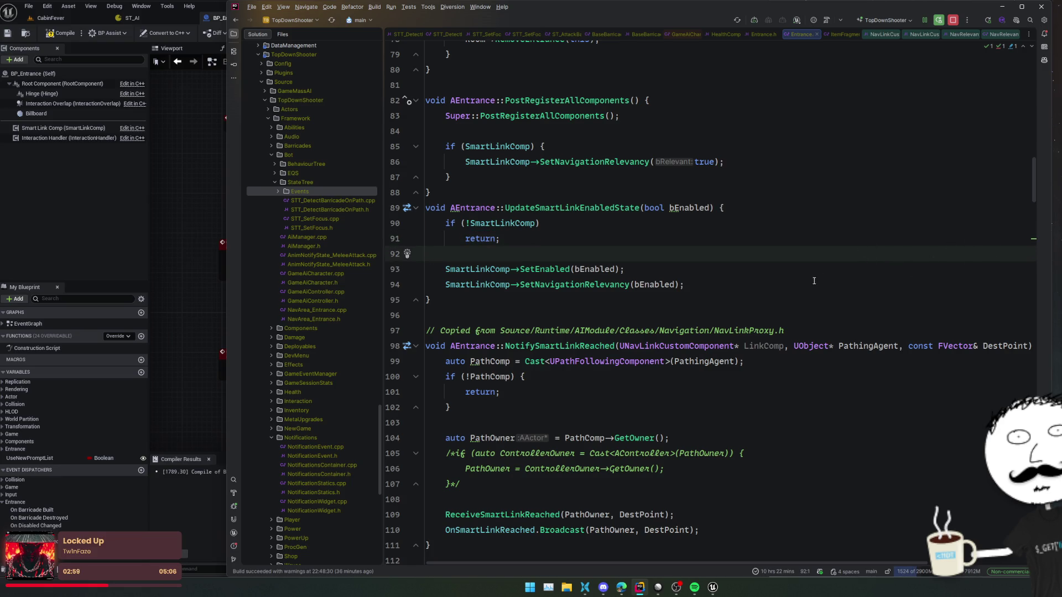
# Step: Jump from BeginPlay's ConfigureNavLink() call to its commented-out definition and select the whole function
pyautogui.scroll(-2, 832, 295)
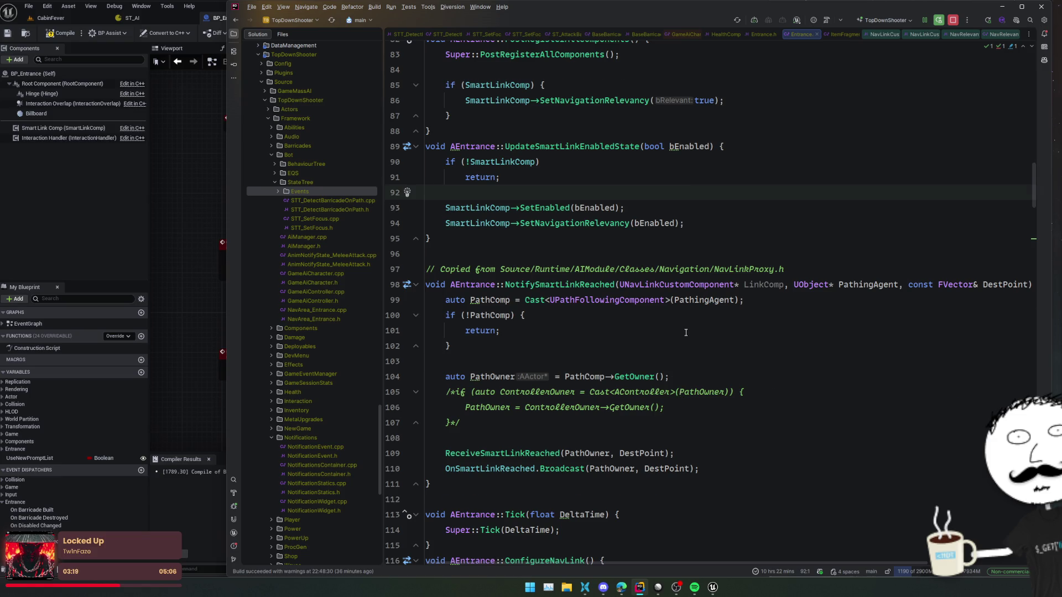
pyautogui.scroll(5, 683, 336)
pyautogui.scroll(3, 685, 330)
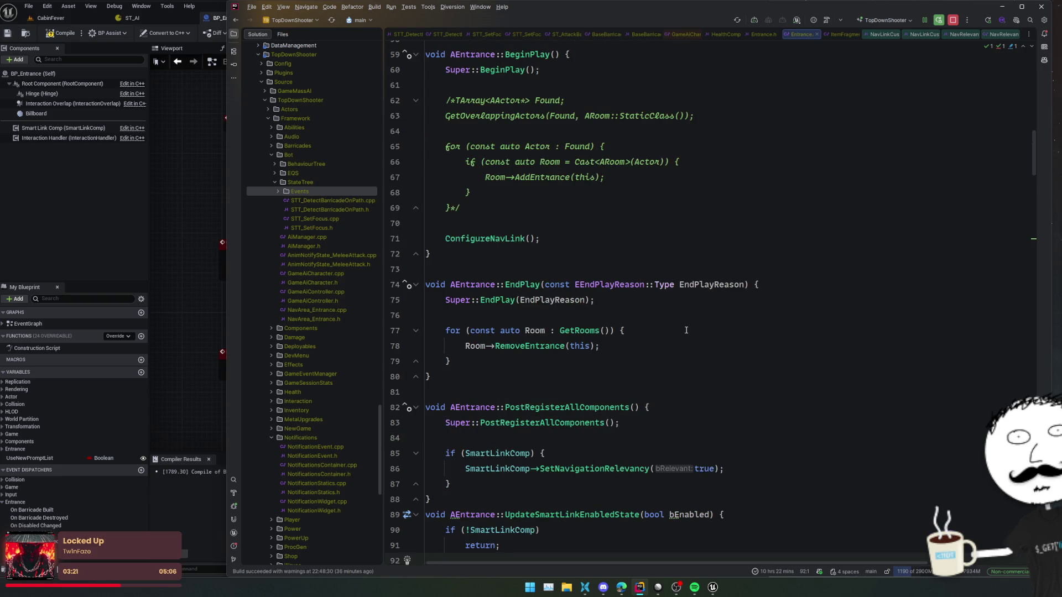
pyautogui.scroll(3, 685, 330)
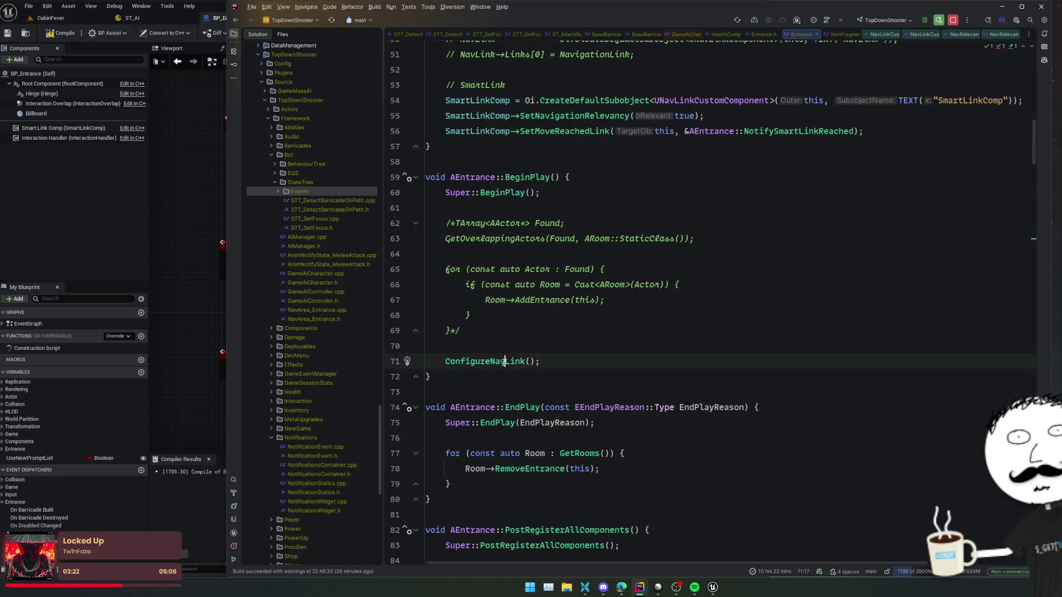
pyautogui.keyDown('ctrl'); pyautogui.click(512, 361); pyautogui.keyUp('ctrl')
pyautogui.hotkey('ctrl', 'w')
pyautogui.hotkey('ctrl', 'w')
pyautogui.hotkey('ctrl', 'w')
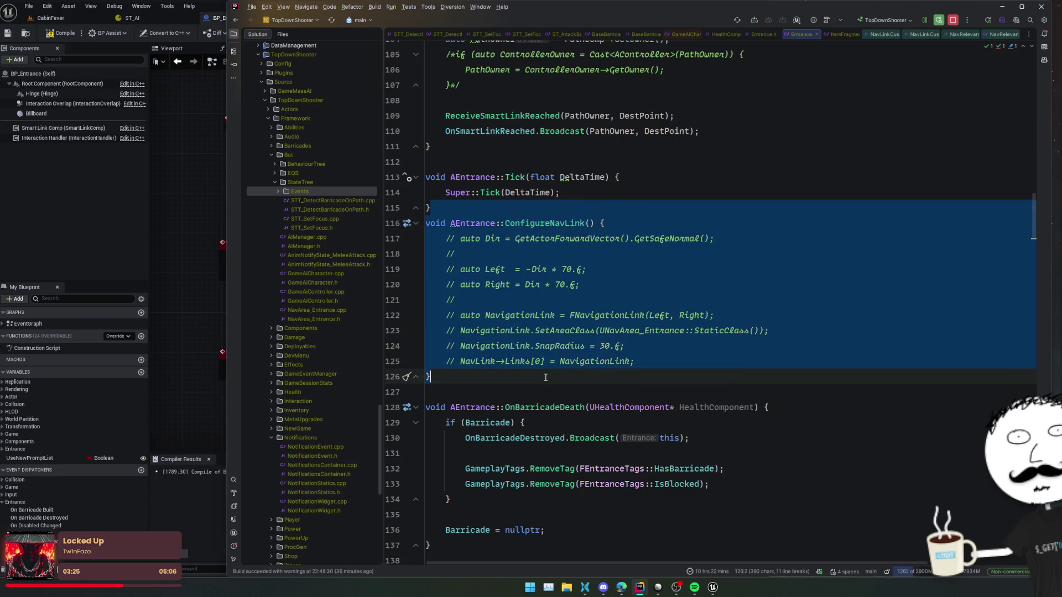
# Step: Delete the commented-out ConfigureNavLink function from Entrance.cpp and its declaration from Entrance.h
pyautogui.press('BackSpace')
pyautogui.hotkey('alt', 'o')
pyautogui.moveTo(725, 284); pyautogui.dragTo(732, 241)
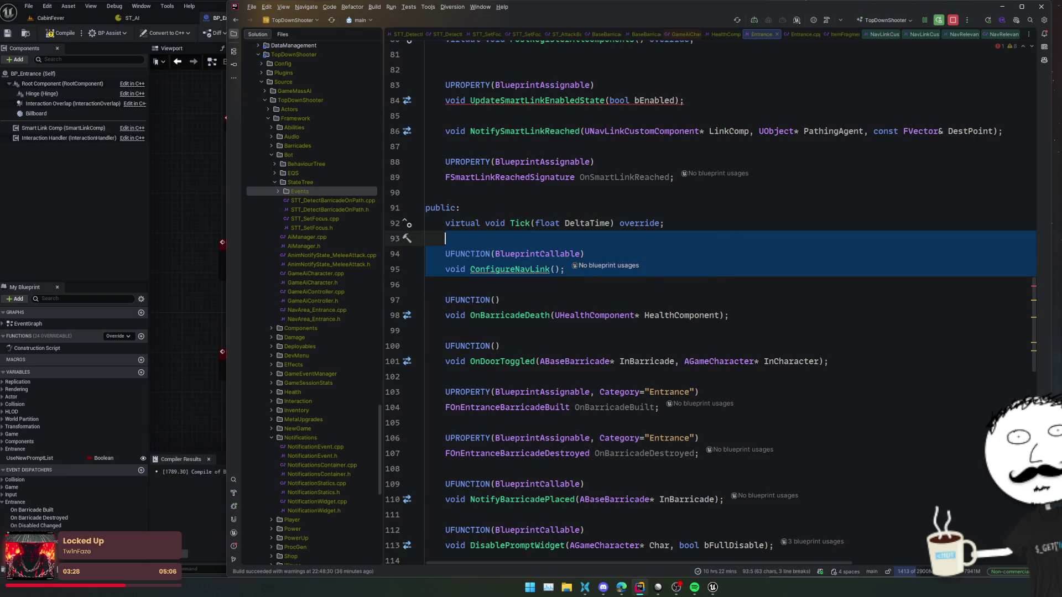
pyautogui.press('BackSpace')
pyautogui.press('Up')
pyautogui.press('Up')
pyautogui.press('Up')
pyautogui.scroll(2, 745, 134)
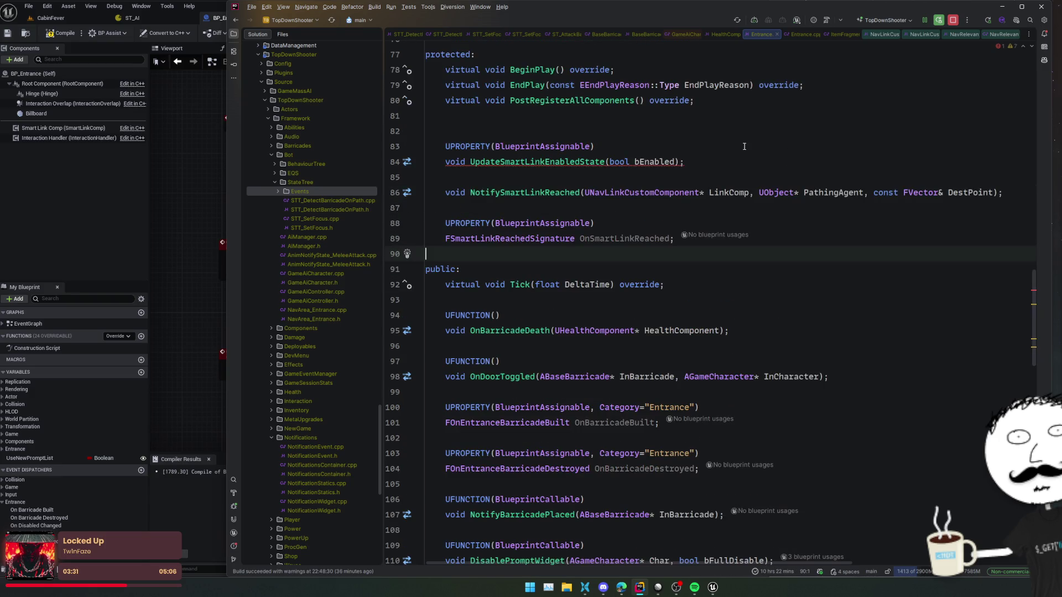
# Step: Add meta=(AllowPrivateAccess=true) to the UpdateSmartLinkEnabledState UPROPERTY, then remove it again
pyautogui.press('Down')
pyautogui.press('Down')
pyautogui.press('Down')
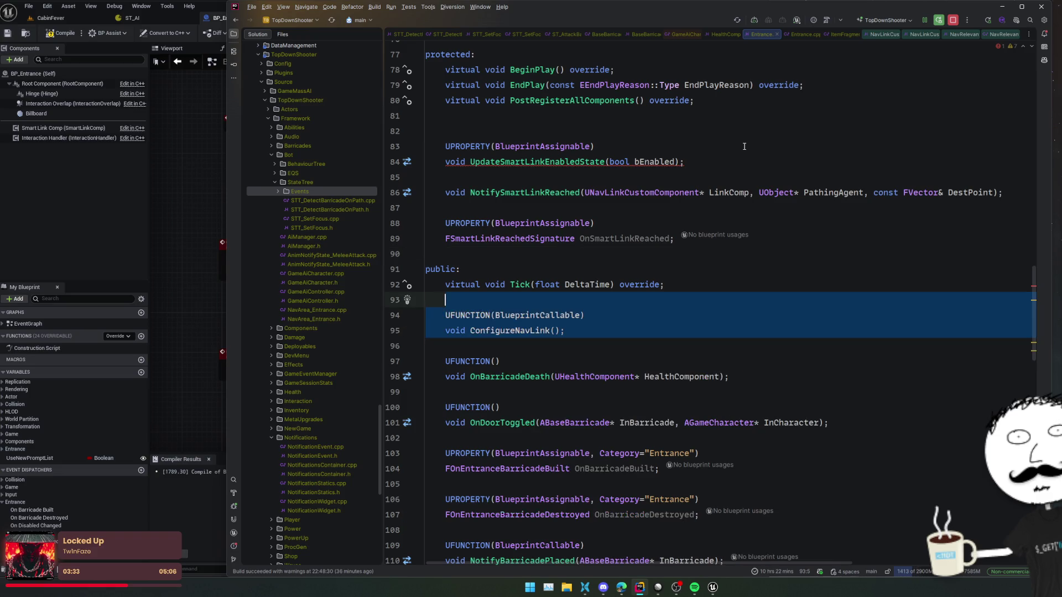
pyautogui.press('Escape')
pyautogui.click(741, 165)
pyautogui.click(580, 162)
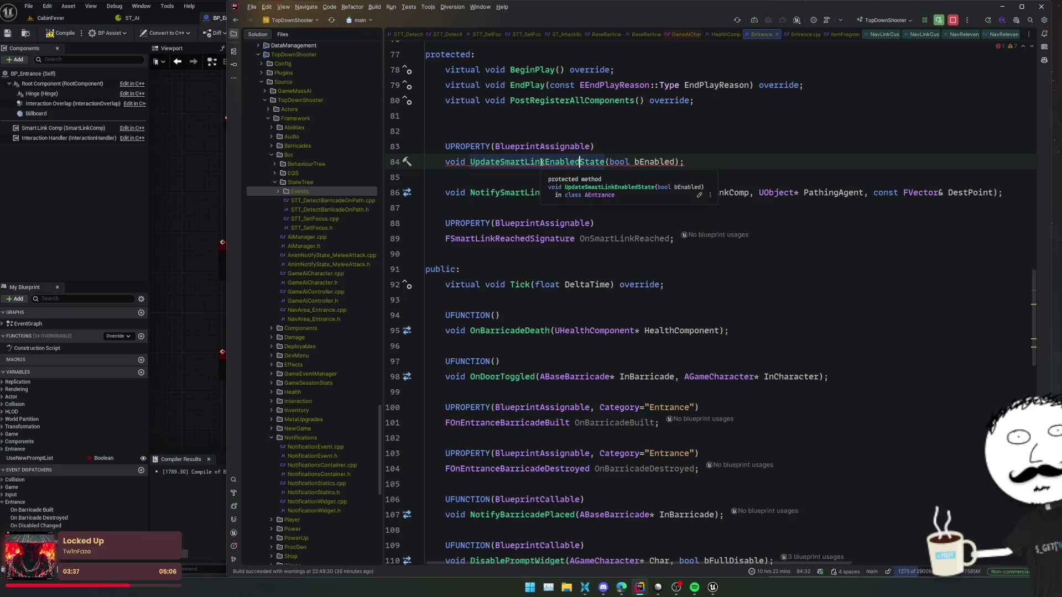
pyautogui.click(592, 146)
pyautogui.write(', meta=(')
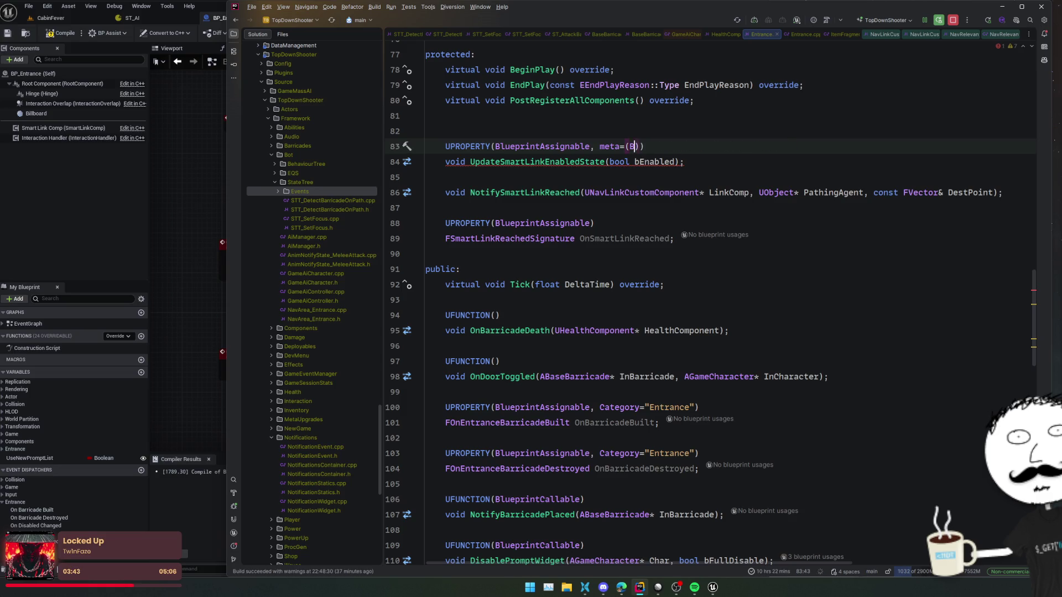
pyautogui.write('AllowPrivateAccess=true')
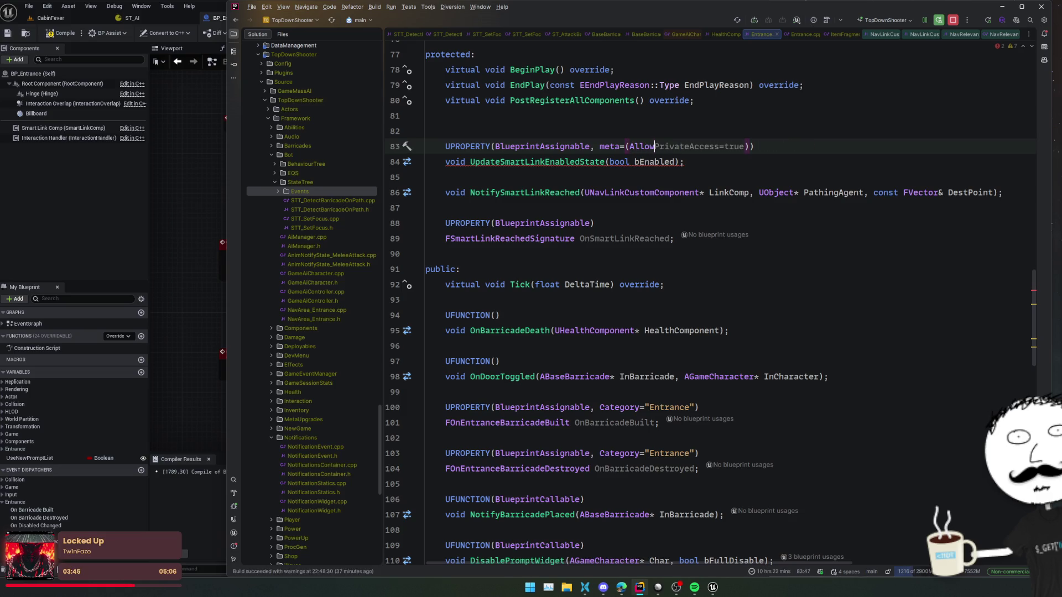
pyautogui.click(598, 134)
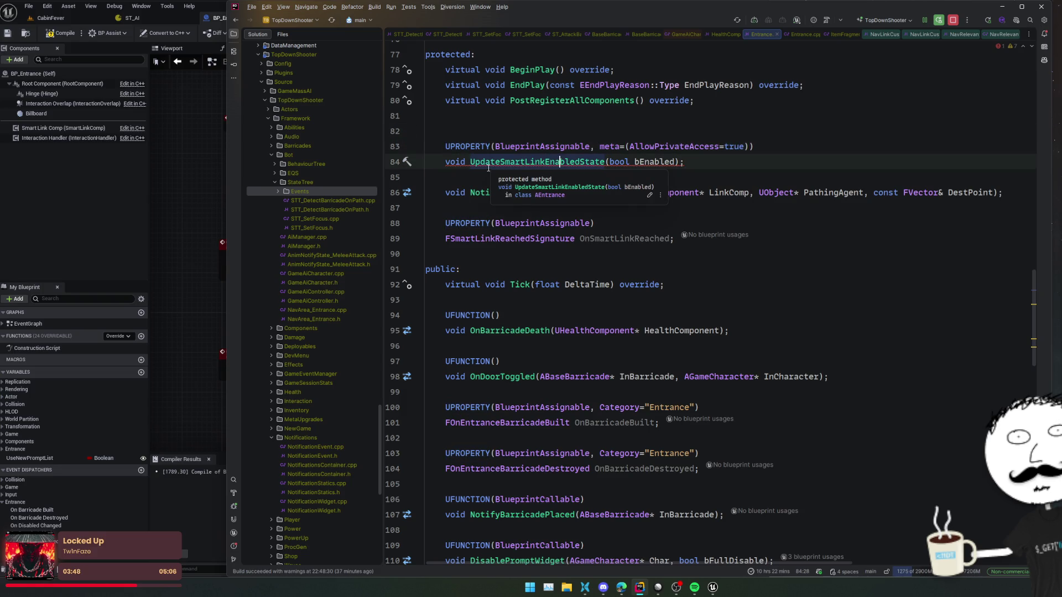
pyautogui.click(688, 152)
pyautogui.hotkey('ctrl', 'w')
pyautogui.hotkey('ctrl', 'w')
pyautogui.hotkey('ctrl', 'w')
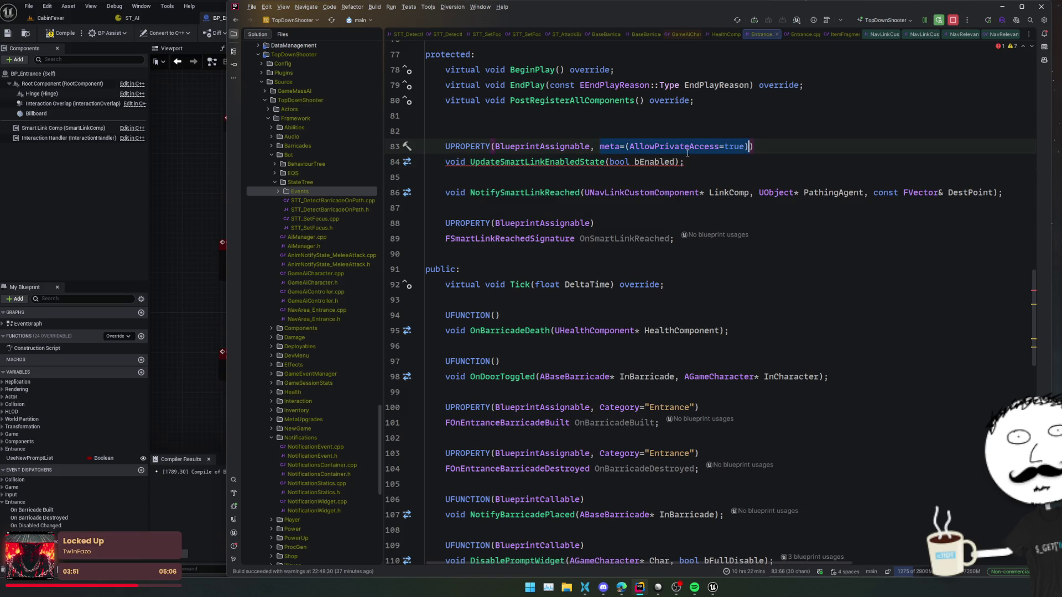
pyautogui.press('BackSpace')
pyautogui.press('Home')
# Step: Try moving the UpdateSmartLinkEnabledState declaration to the public section, then undo back to protected
pyautogui.hotkey('shift', 'Down')
pyautogui.hotkey('shift', 'Down')
pyautogui.hotkey('ctrl', 'x')
pyautogui.click(598, 262)
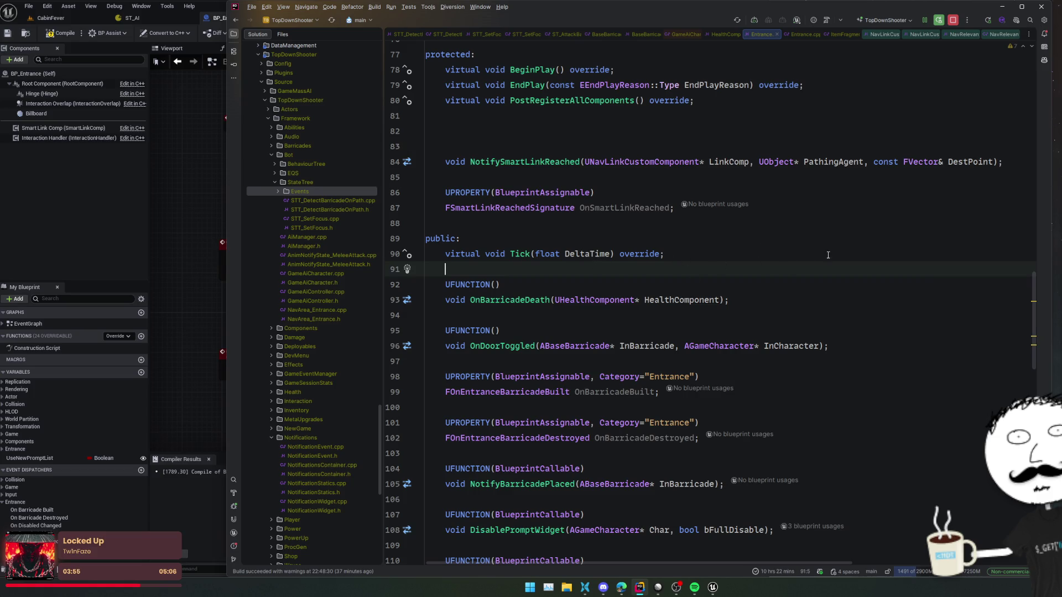
pyautogui.hotkey('ctrl', 'v')
pyautogui.press('Up')
pyautogui.press('Up')
pyautogui.press('Return')
pyautogui.moveTo(828, 300); pyautogui.dragTo(828, 308)
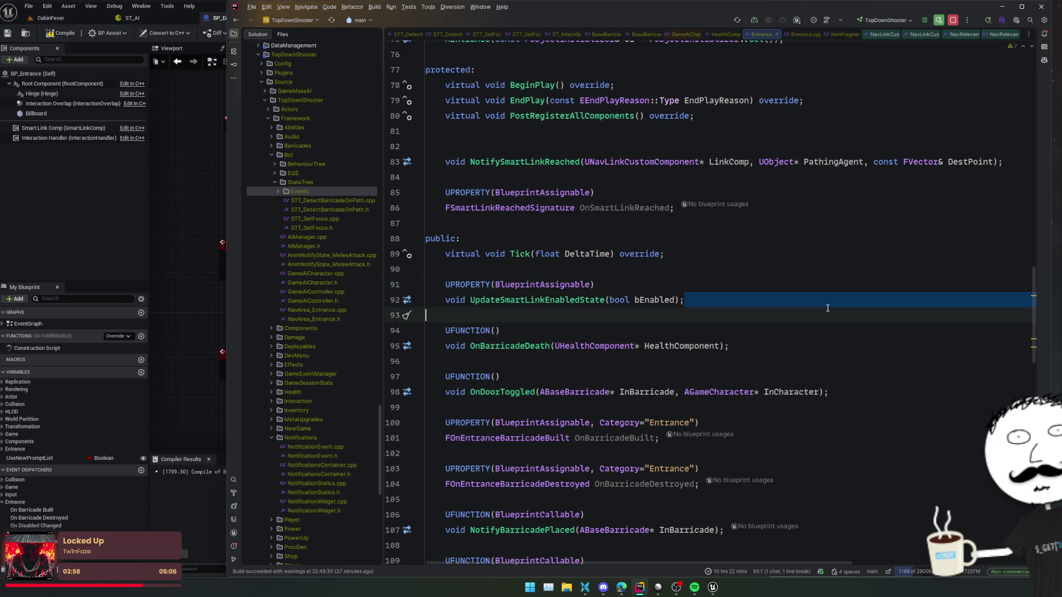
pyautogui.click(659, 147)
pyautogui.press('BackSpace')
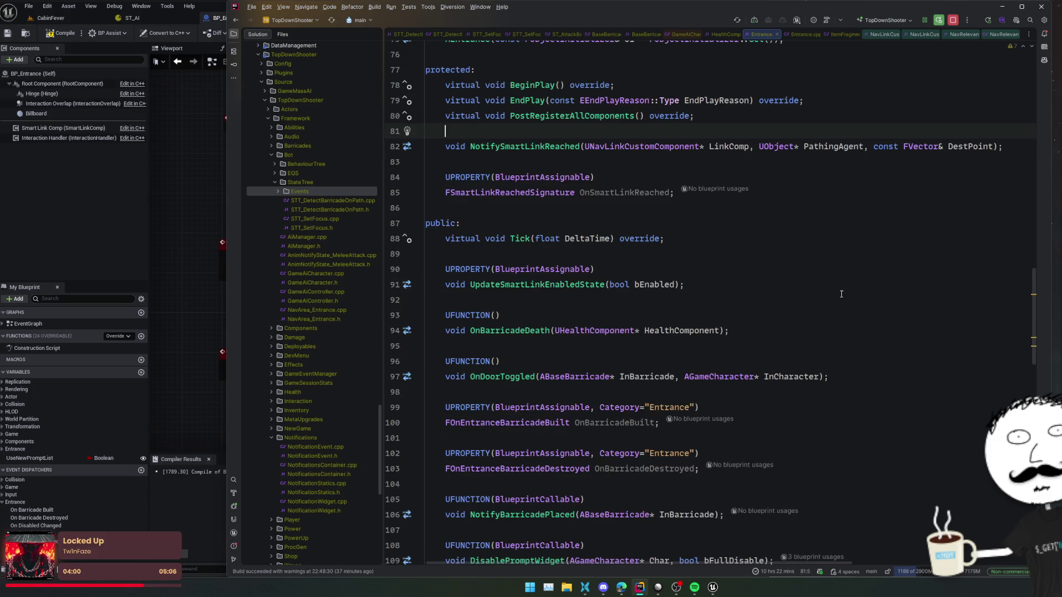
pyautogui.click(780, 284)
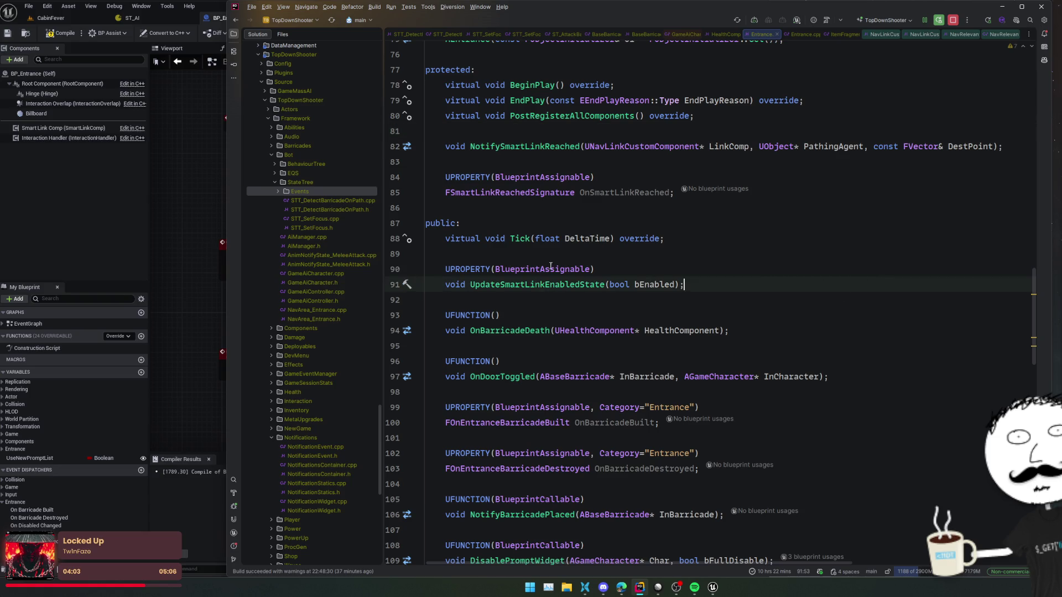
pyautogui.hotkey('ctrl', 'z')
pyautogui.hotkey('ctrl', 'z')
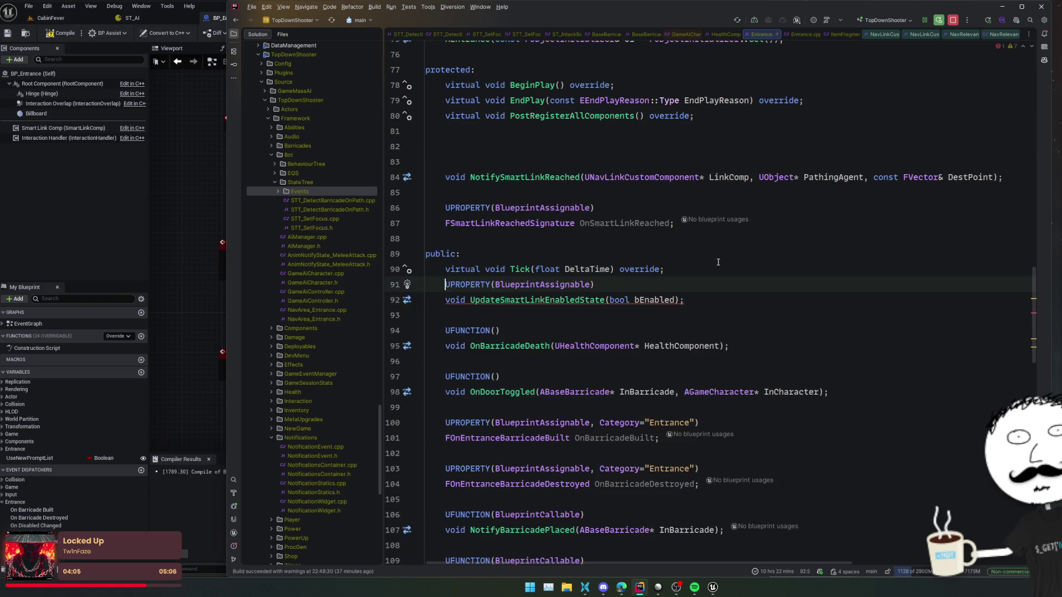
pyautogui.hotkey('ctrl', 'z')
pyautogui.hotkey('ctrl', 'z')
# Step: Change UpdateSmartLinkEnabledState's specifier from BlueprintAssignable to BlueprintCallable and tidy the blank line above
pyautogui.doubleClick(546, 162)
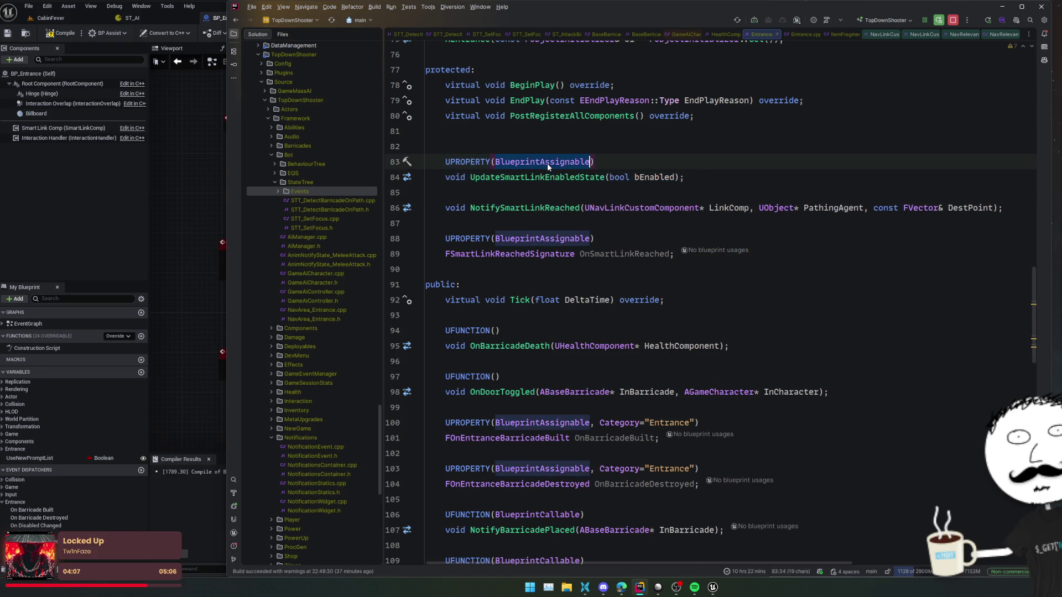
pyautogui.write('BlueprintC')
pyautogui.press('Return')
pyautogui.press('Home')
pyautogui.press('Up')
pyautogui.press('BackSpace')
# Step: Jump from the OnBarricadeDeath declaration to its definition in Entrance.cpp
pyautogui.click(866, 257)
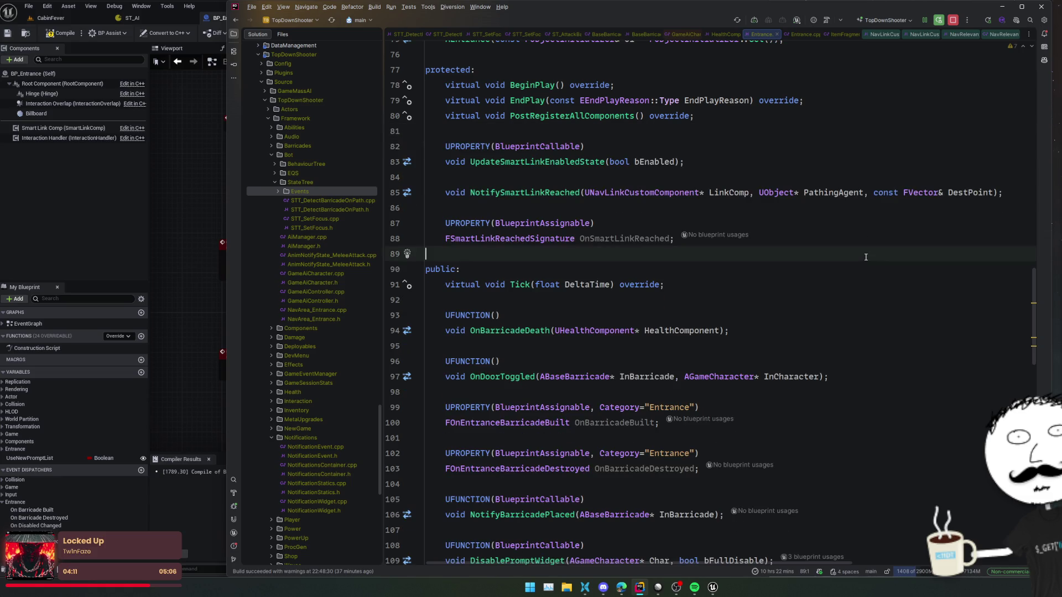
pyautogui.scroll(-2, 867, 257)
pyautogui.click(884, 263)
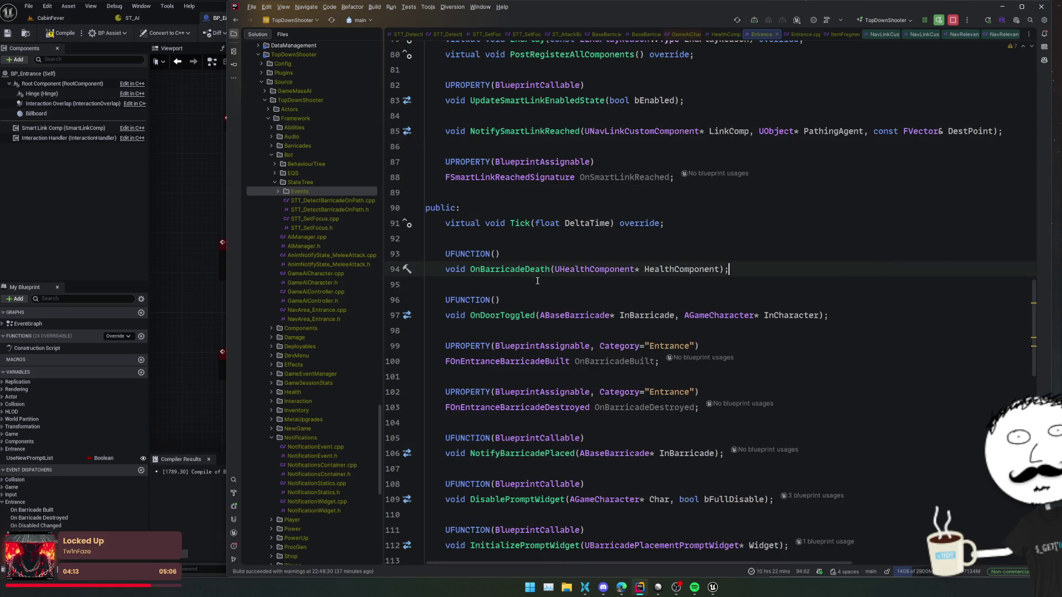
pyautogui.keyDown('ctrl'); pyautogui.click(523, 269); pyautogui.keyUp('ctrl')
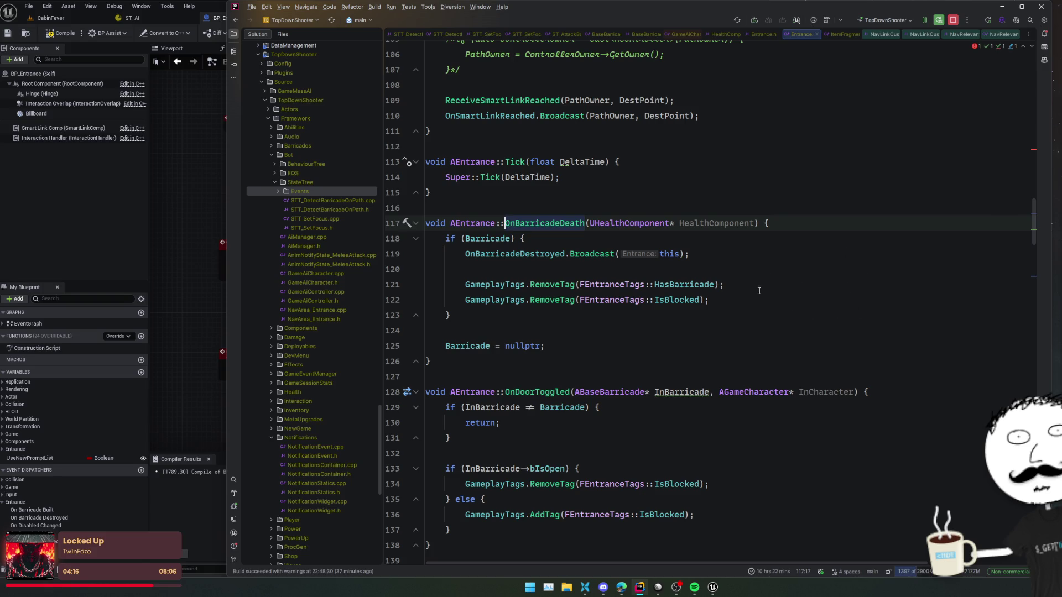
# Step: Add UpdateSmartLinkEnabledState(false); after the RemoveTag calls in OnBarricadeDeath, then scroll through the file
pyautogui.click(740, 304)
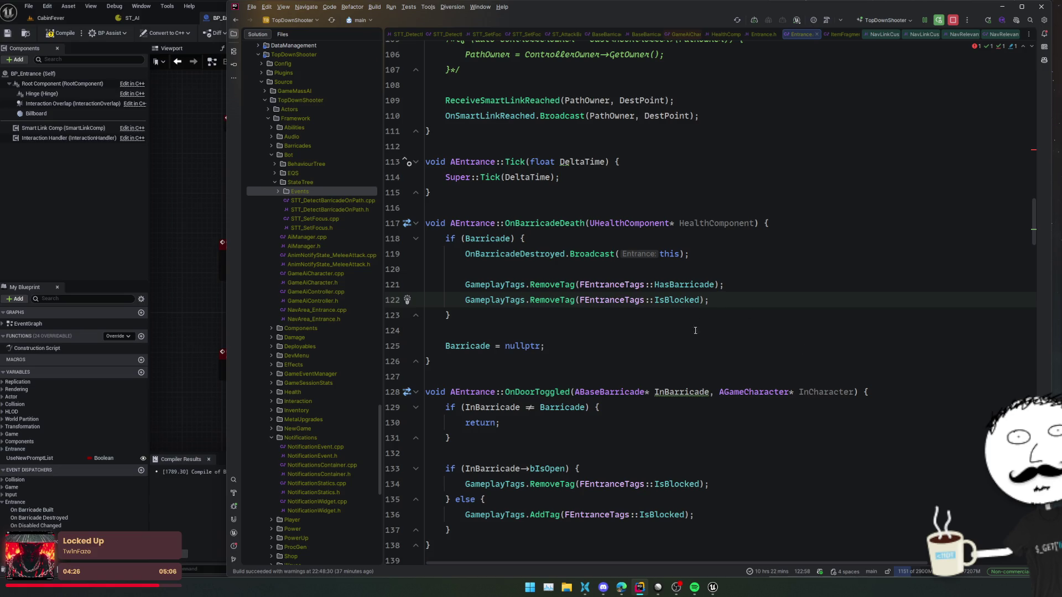
pyautogui.press('Return')
pyautogui.press('Return')
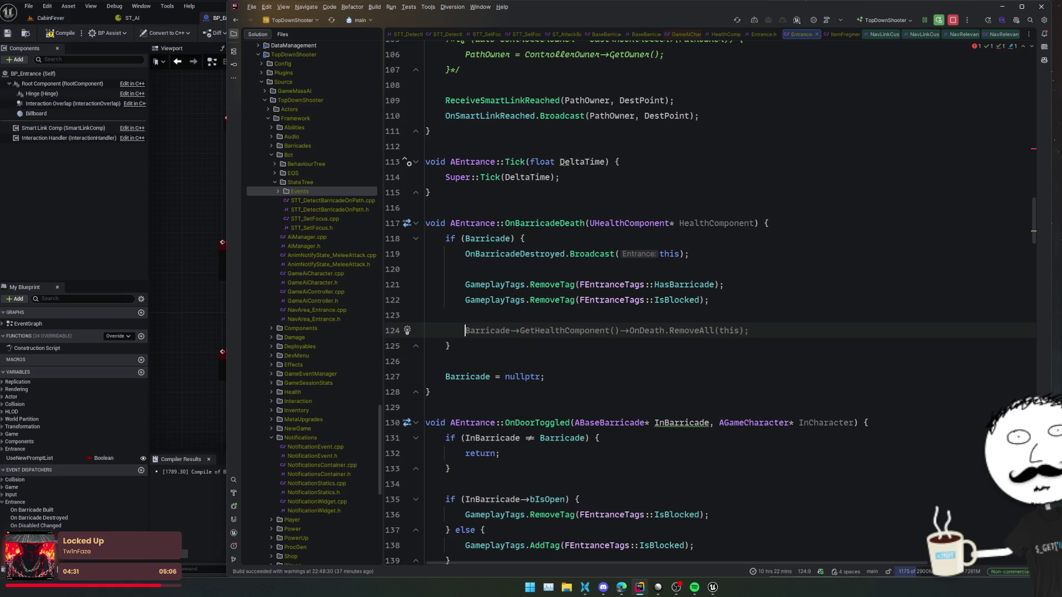
pyautogui.write('if (')
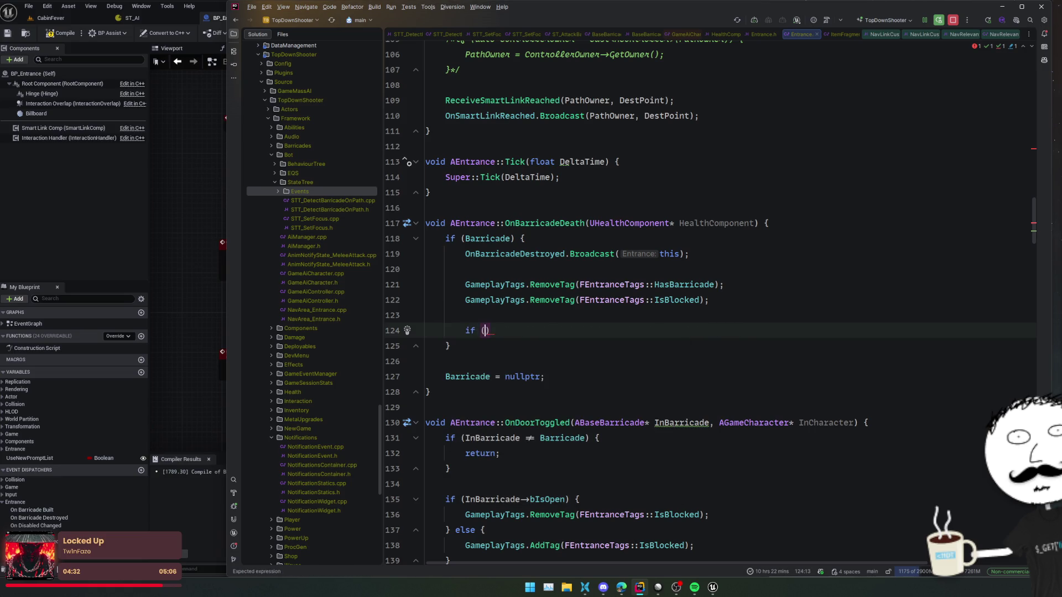
pyautogui.press('BackSpace')
pyautogui.press('BackSpace')
pyautogui.press('BackSpace')
pyautogui.write('Set')
pyautogui.write('Sm')
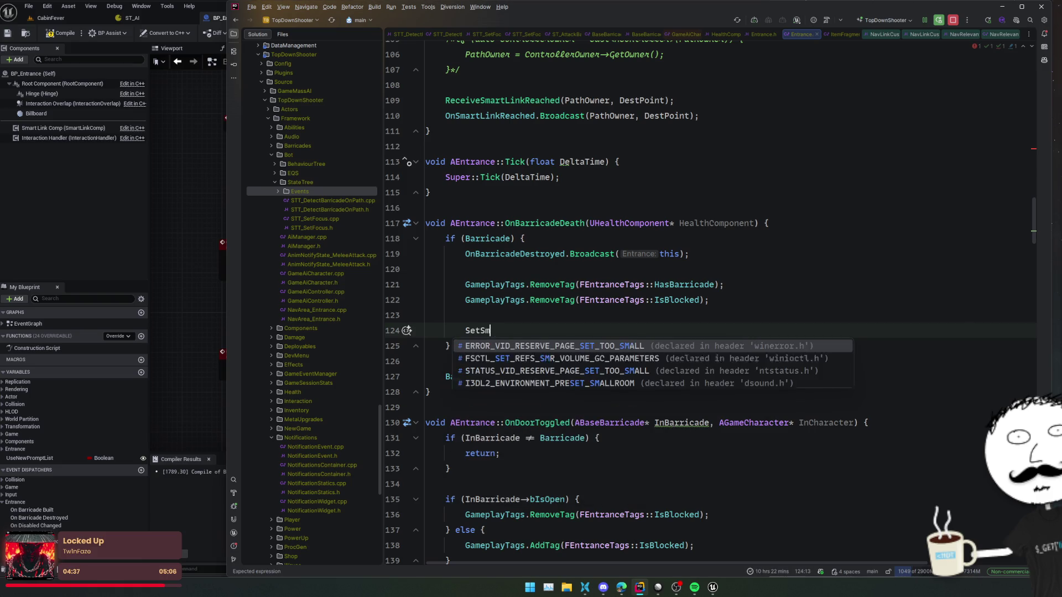
pyautogui.press('BackSpace')
pyautogui.press('BackSpace')
pyautogui.press('BackSpace')
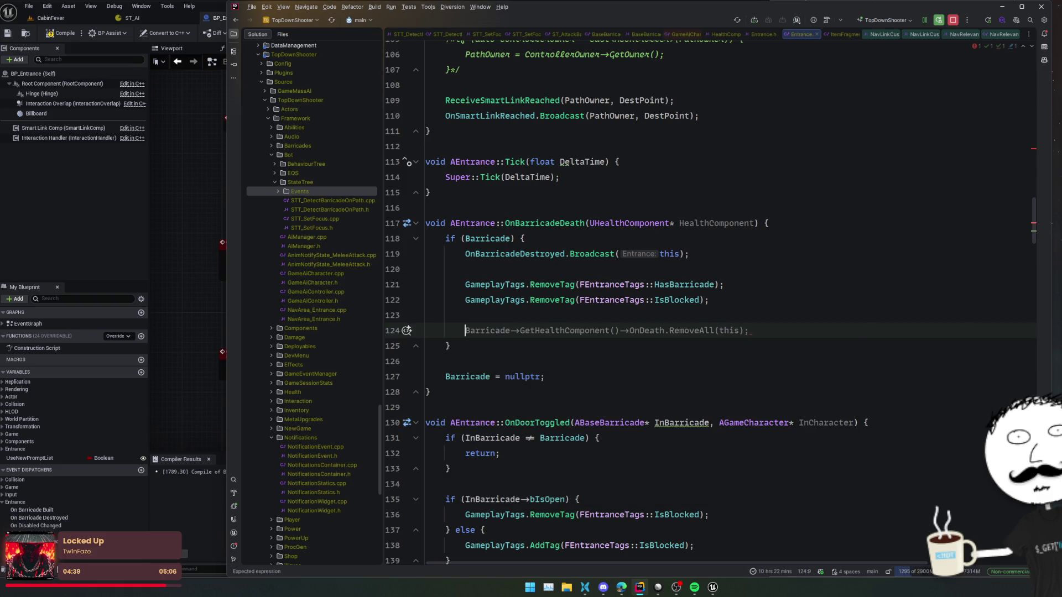
pyautogui.write('Update')
pyautogui.press('Return')
pyautogui.write('false);')
pyautogui.hotkey('shift', 'Home')
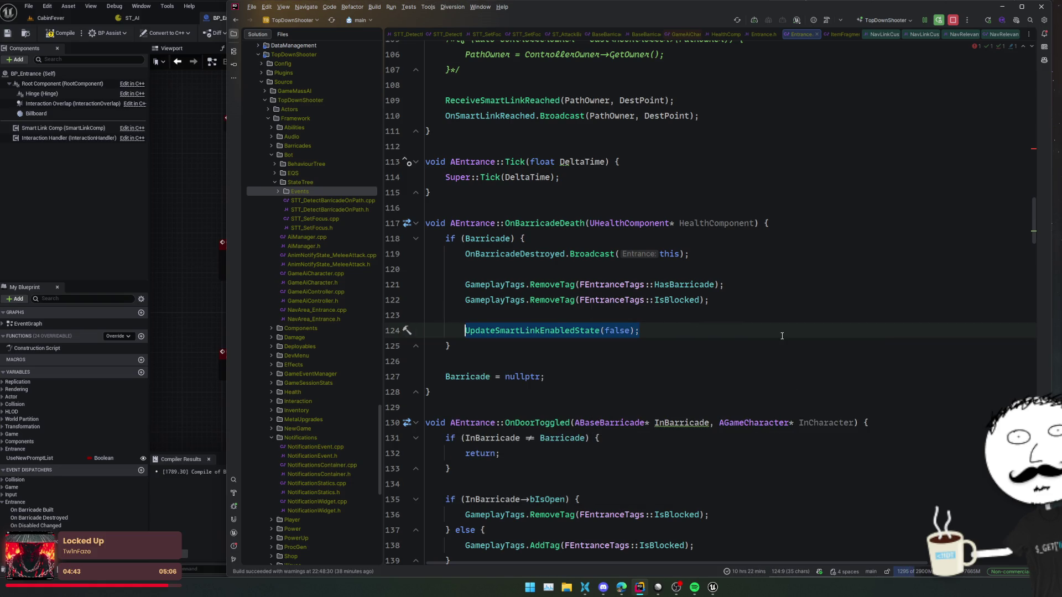
pyautogui.scroll(-1, 797, 335)
pyautogui.scroll(-2, 797, 324)
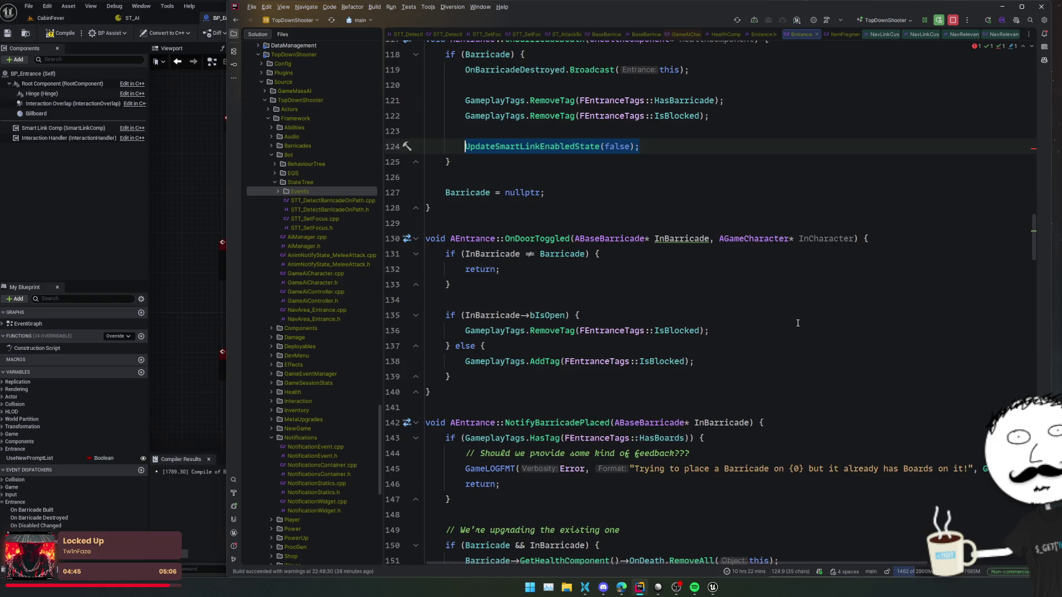
pyautogui.scroll(-3, 798, 322)
pyautogui.scroll(-3, 798, 322)
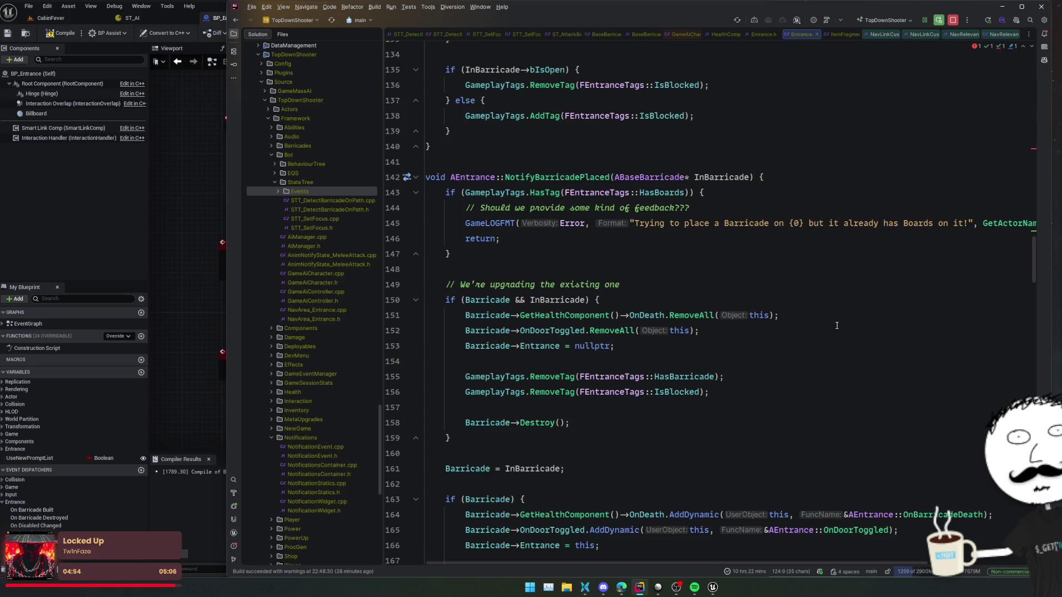
pyautogui.scroll(-3, 846, 368)
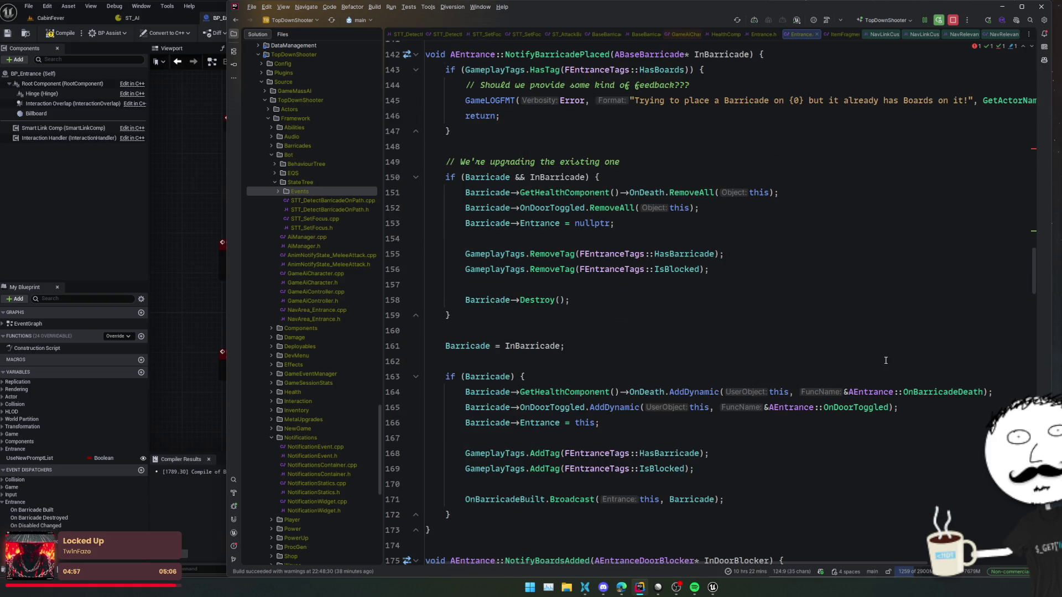
# Step: Add UpdateSmartLinkEnabledState(true); after the OnBarricadeBuilt.Broadcast line in NotifyBarricadePlaced
pyautogui.scroll(2, 761, 337)
pyautogui.scroll(-2, 811, 349)
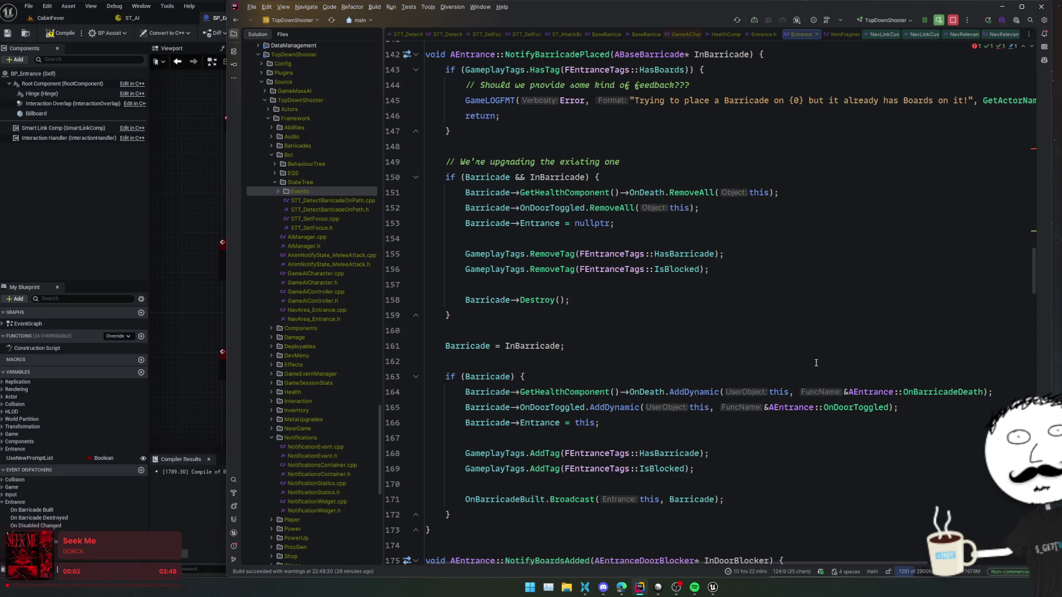
pyautogui.scroll(-2, 816, 363)
pyautogui.click(846, 439)
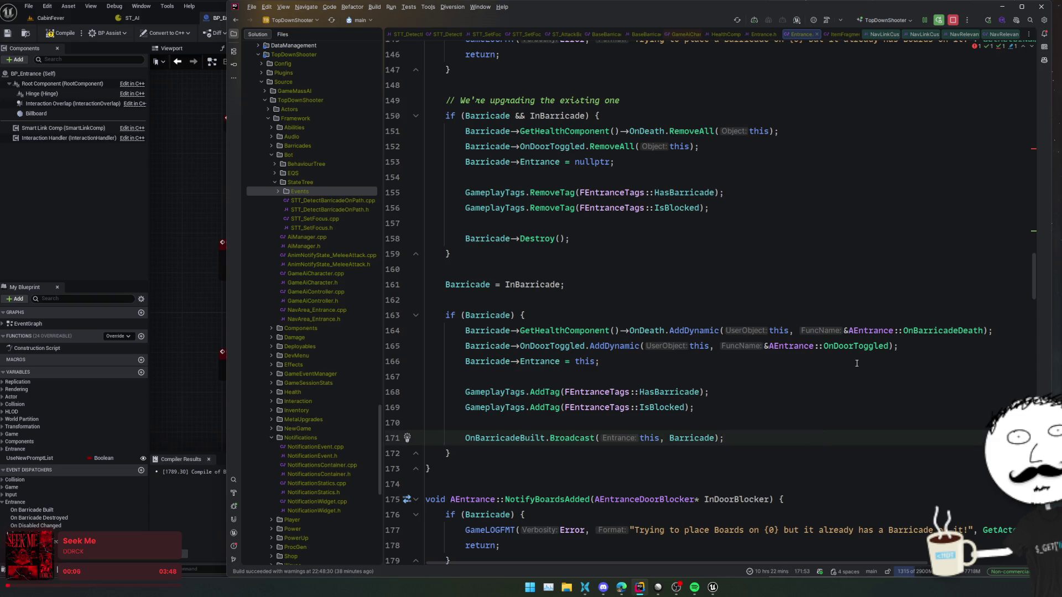
pyautogui.moveTo(840, 344)
pyautogui.scroll(4, 753, 376)
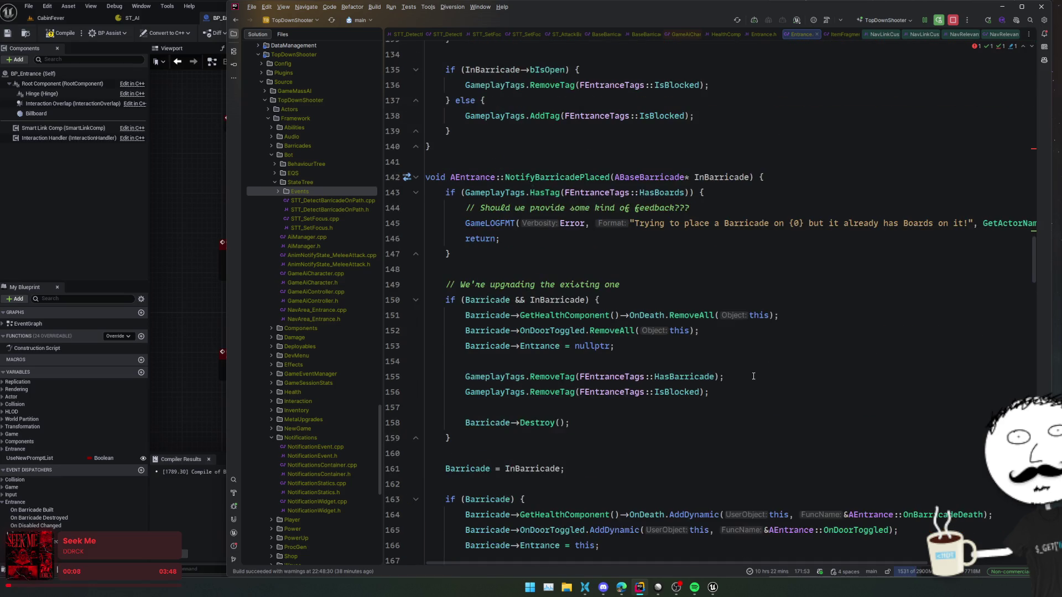
pyautogui.press('Return')
pyautogui.press('Return')
pyautogui.write('UpdateSmartLinkEnabledState(false);')
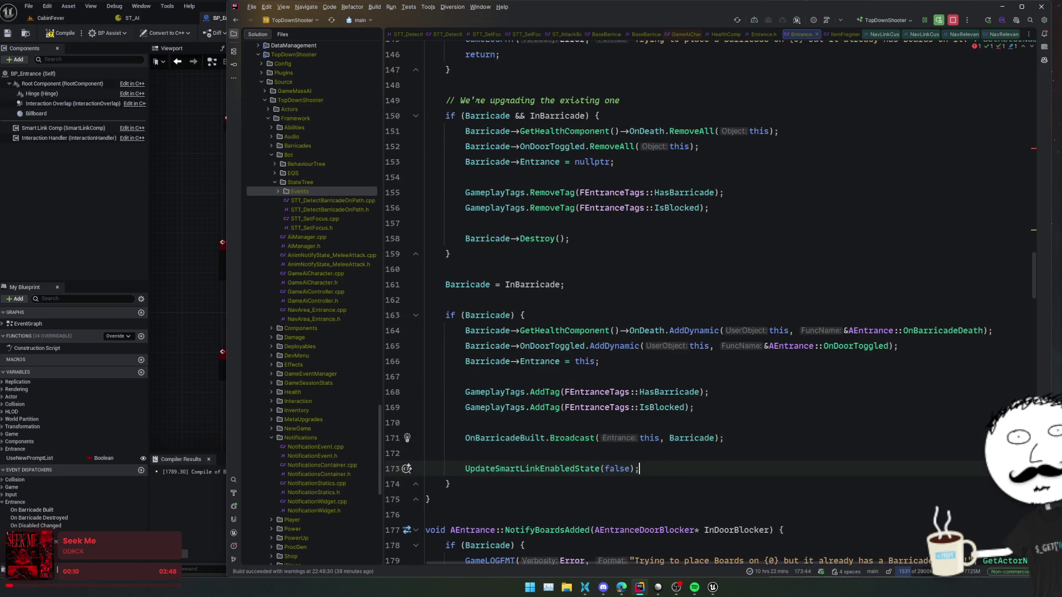
pyautogui.doubleClick(616, 469)
pyautogui.write('true')
pyautogui.press('Home')
pyautogui.press('Home')
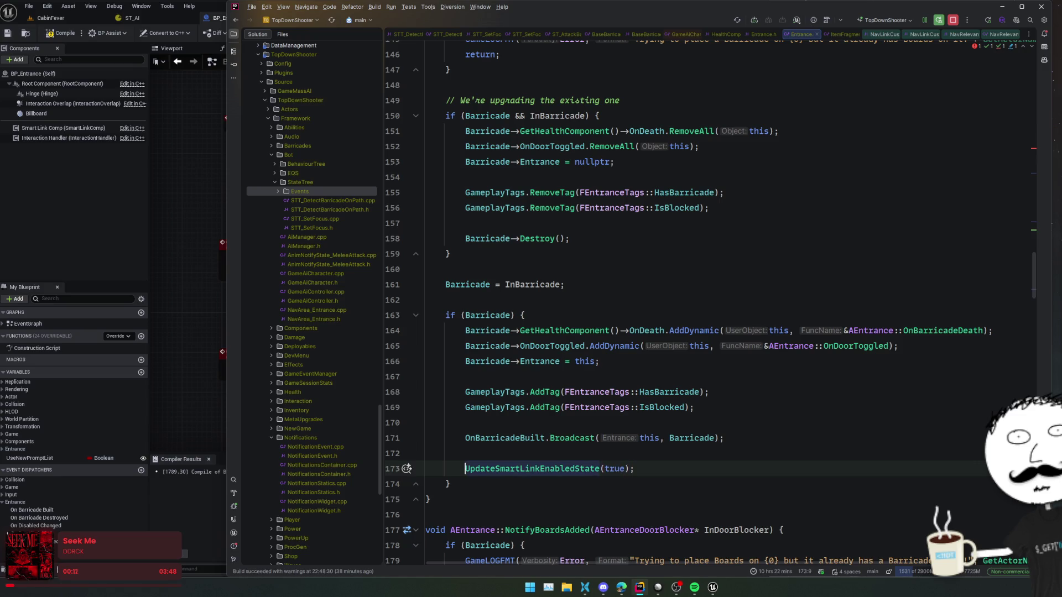
# Step: Review NotifyBarricadePlaced, OnDoorToggled and Tick, then switch to Unreal Editor and save BP_Entrance
pyautogui.press('Up')
pyautogui.press('Up')
pyautogui.press('Up')
pyautogui.click(782, 379)
pyautogui.click(751, 282)
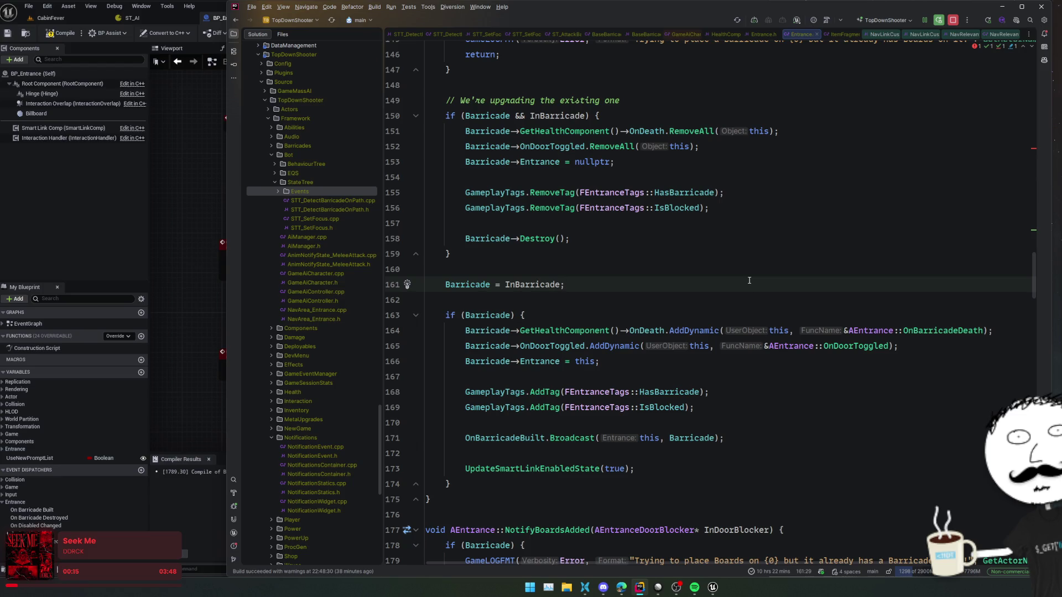
pyautogui.scroll(8, 749, 281)
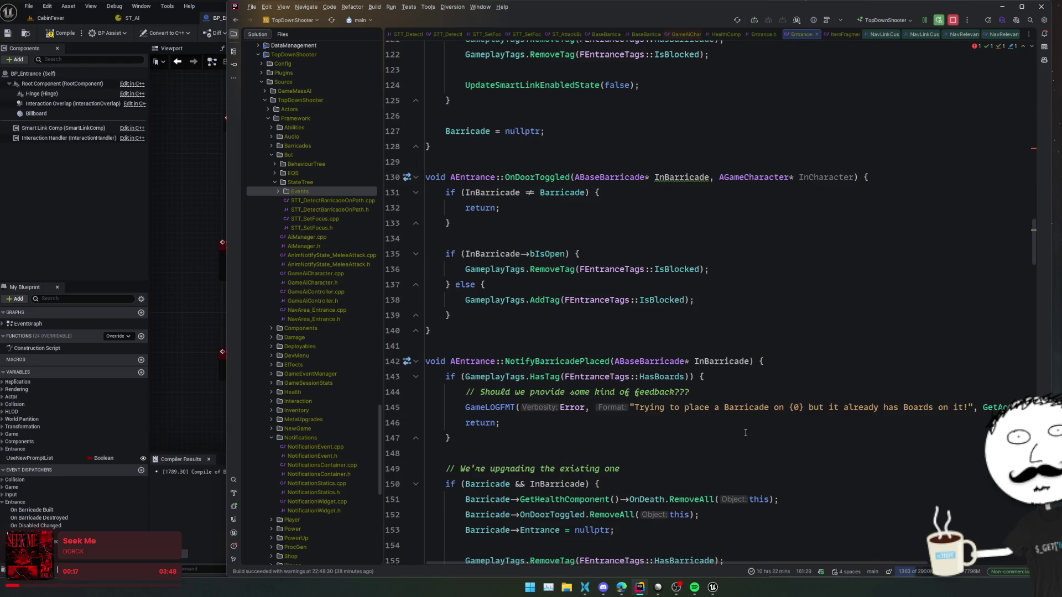
pyautogui.scroll(2, 745, 433)
pyautogui.click(774, 361)
pyautogui.click(793, 296)
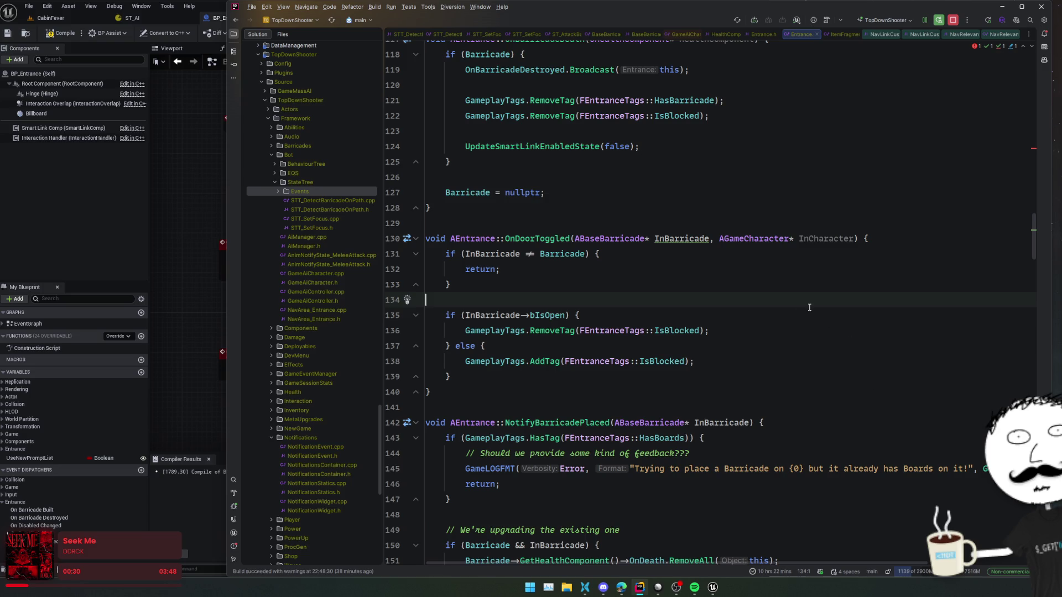
pyautogui.scroll(8, 959, 305)
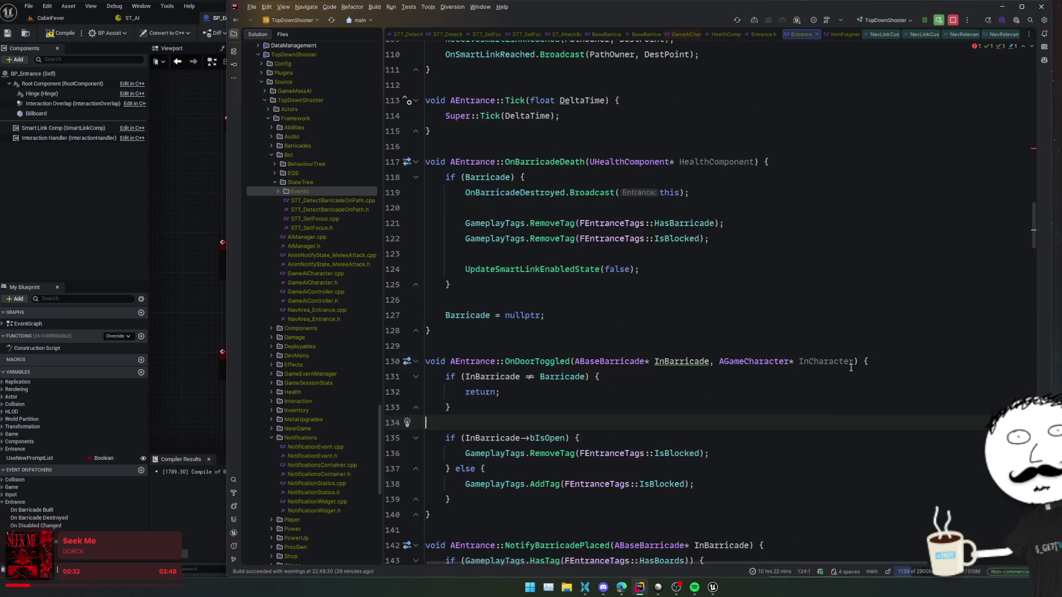
pyautogui.click(825, 379)
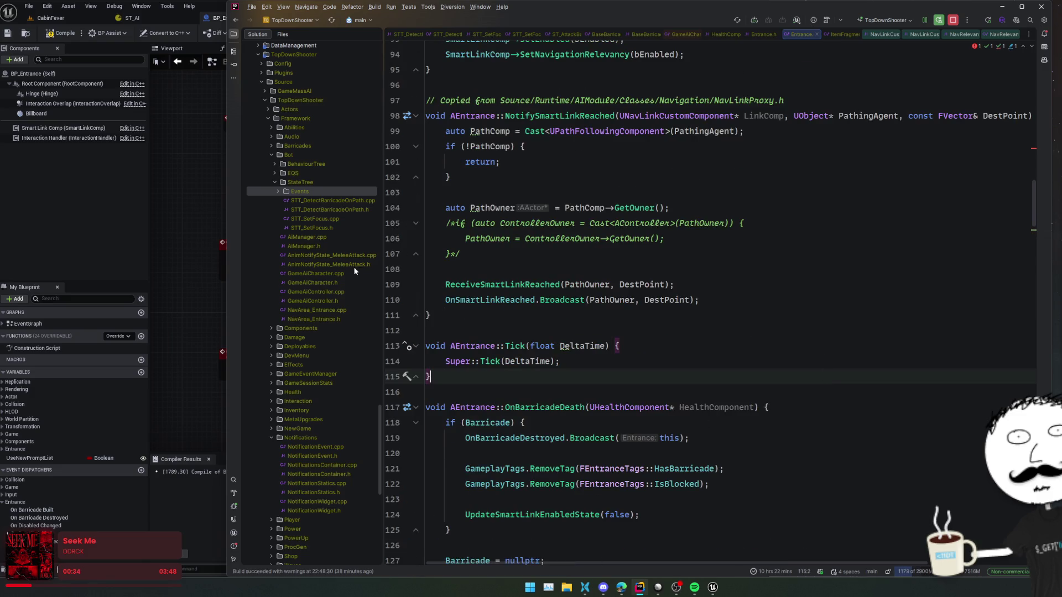
pyautogui.click(102, 197)
pyautogui.hotkey('ctrl', 's')
# Step: Delete the OnBarricadeDestroyed Create Event and Bind Event nodes, save and compile BP_Entrance, and close it
pyautogui.hotkey('ctrl', 'z')
pyautogui.hotkey('ctrl', 'z')
pyautogui.hotkey('ctrl', 'z')
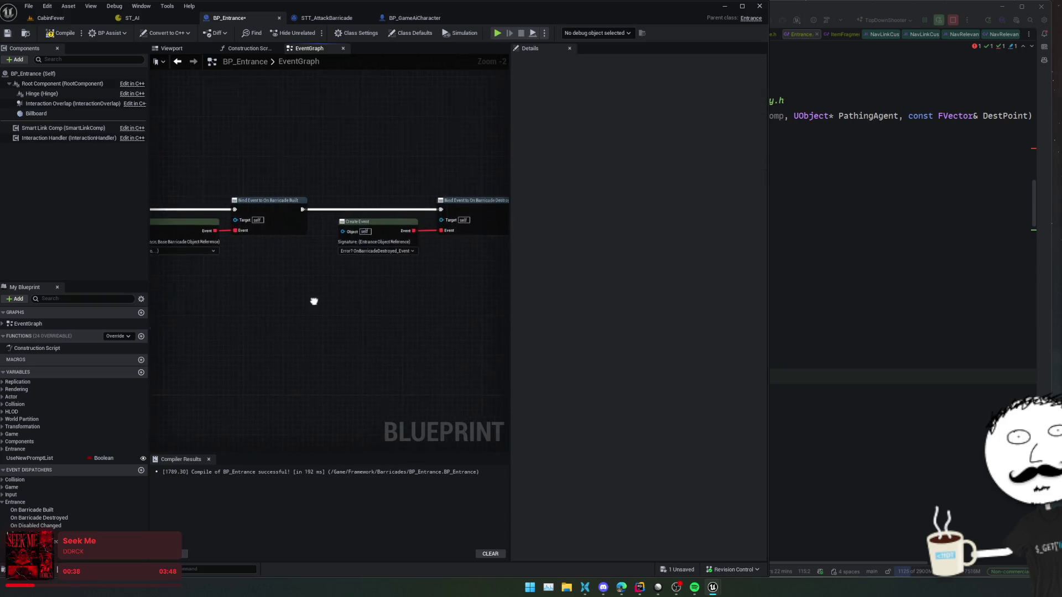
pyautogui.moveTo(327, 177); pyautogui.dragTo(467, 266)
pyautogui.press('Delete')
pyautogui.hotkey('ctrl', 's')
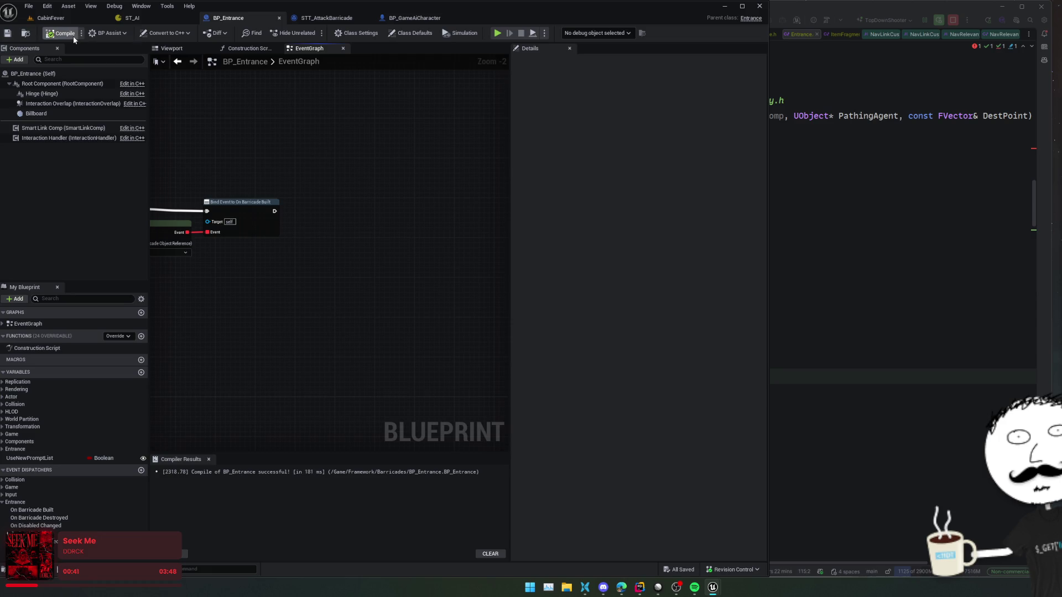
pyautogui.click(73, 35)
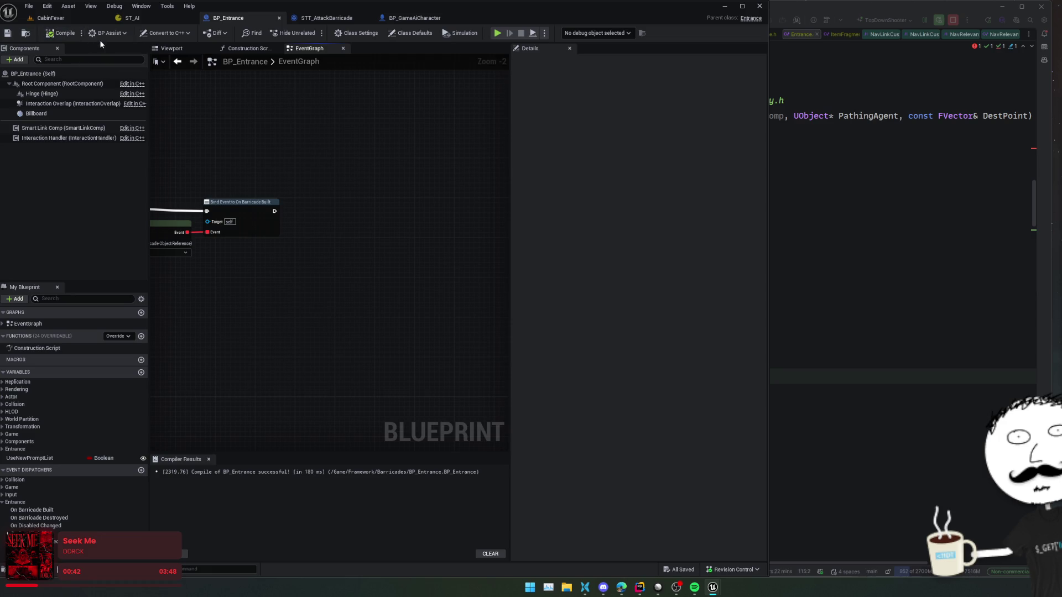
pyautogui.click(759, 6)
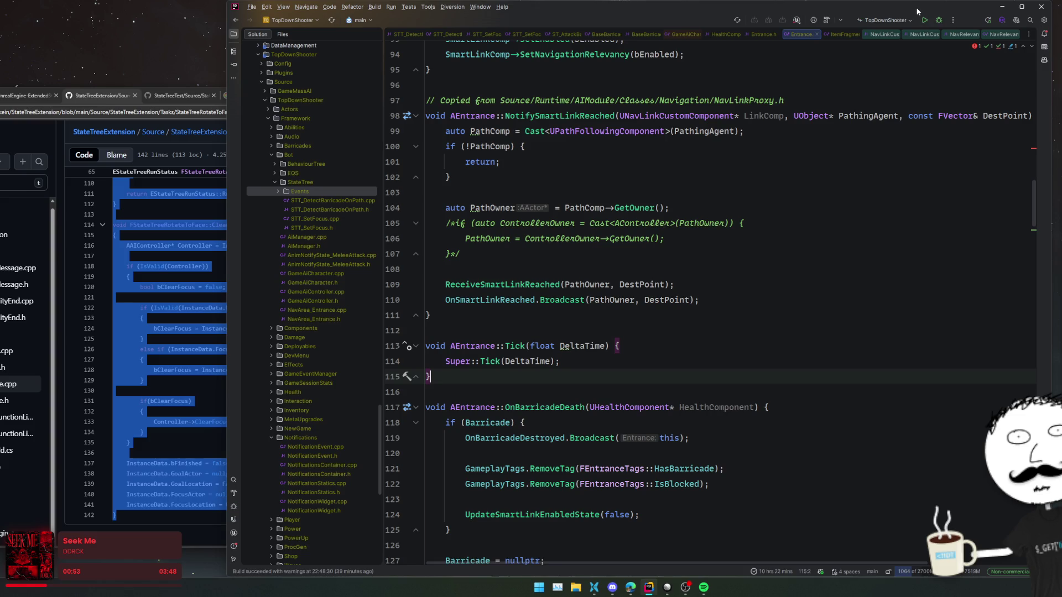
# Step: From the ConfigureNavLink error, delete BeginPlay's commented-out block, then build TopDownShooter
pyautogui.click(974, 47)
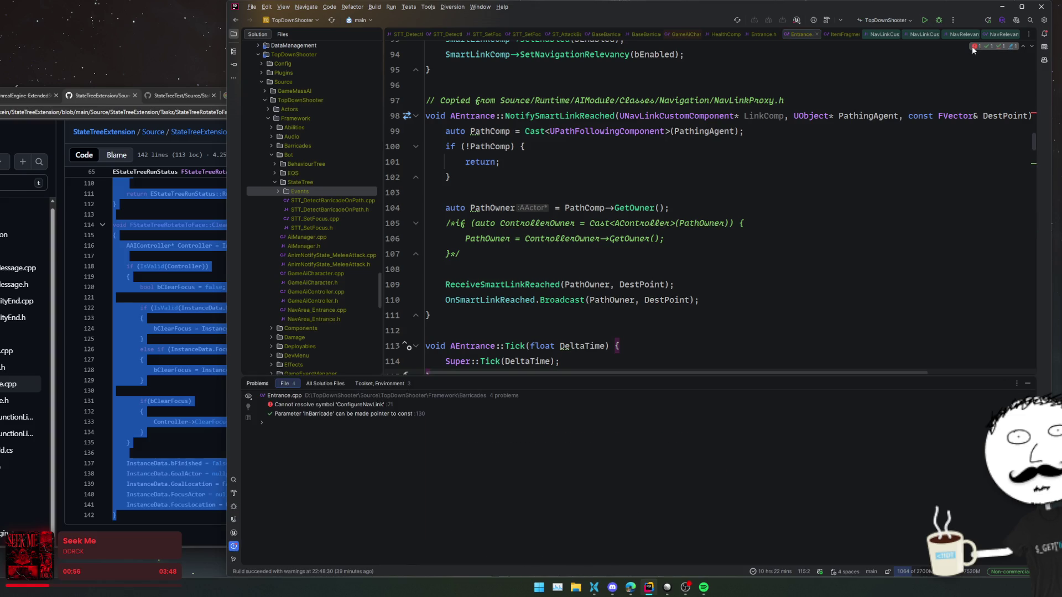
pyautogui.doubleClick(352, 408)
pyautogui.moveTo(573, 161)
pyautogui.mouseDown()
pyautogui.moveTo(573, 138)
pyautogui.moveTo(575, 252)
pyautogui.mouseUp()
pyautogui.write('*/')
pyautogui.scroll(3, 573, 137)
pyautogui.press('Delete')
pyautogui.click(604, 105)
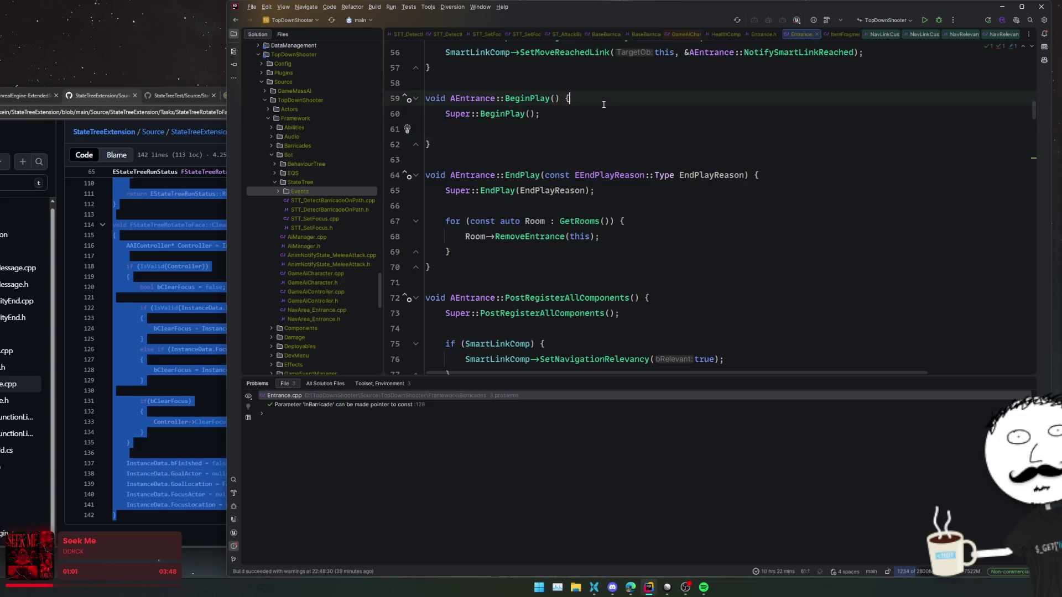
pyautogui.press('BackSpace')
pyautogui.click(938, 21)
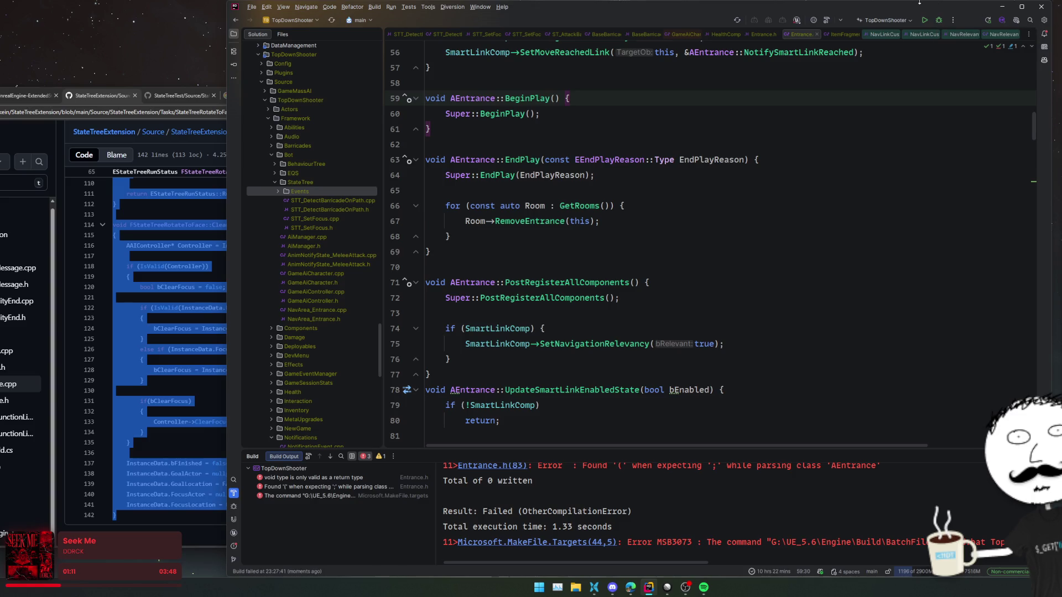
# Step: At the Entrance.h line 83 error, move the UpdateSmartLinkEnabledState declaration block below Tick
pyautogui.click(485, 468)
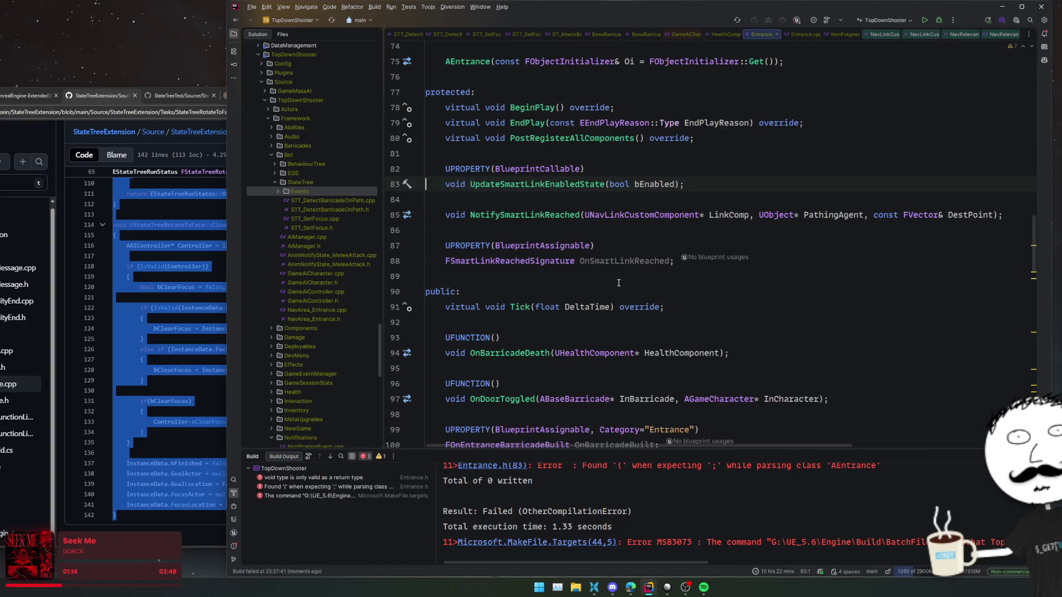
pyautogui.scroll(2, 755, 498)
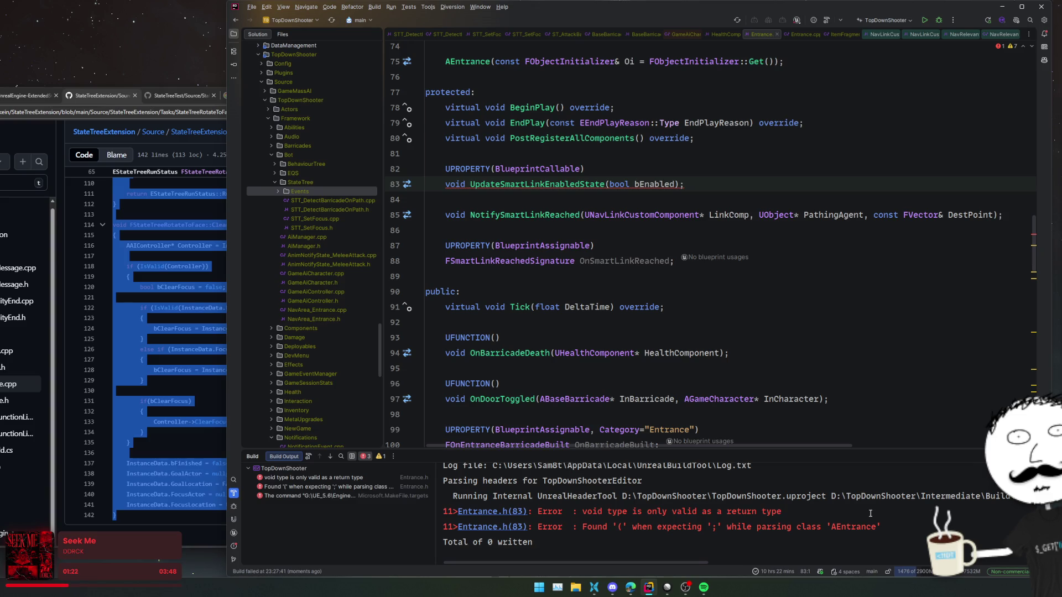
pyautogui.click(566, 206)
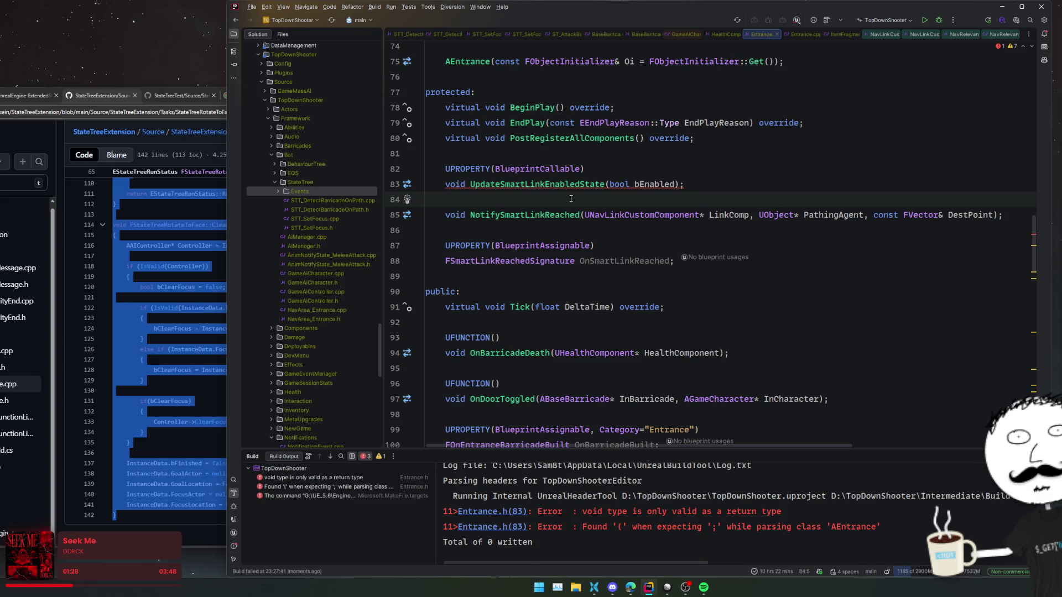
pyautogui.moveTo(581, 185)
pyautogui.moveTo(454, 182)
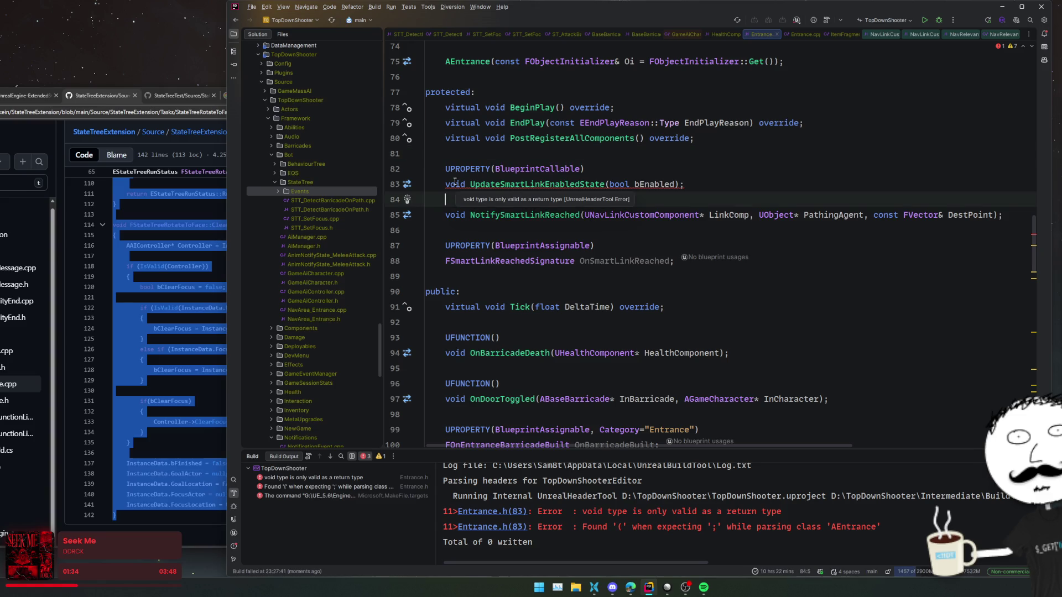
pyautogui.click(455, 183)
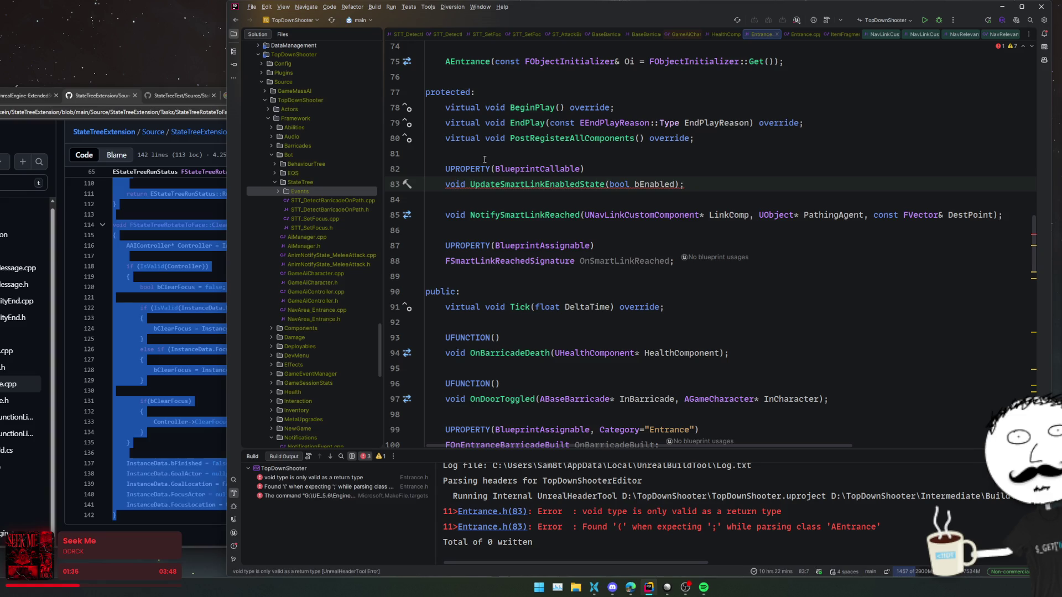
pyautogui.hotkey('ctrl', 'w')
pyautogui.hotkey('ctrl', 'w')
pyautogui.hotkey('ctrl', 'w')
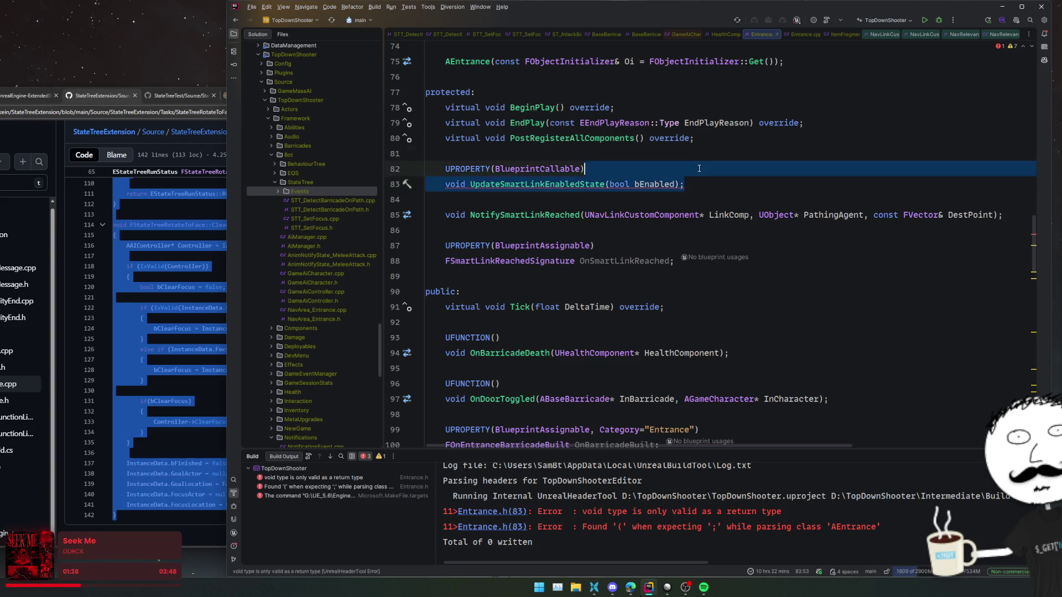
pyautogui.hotkey('ctrl', 'shift', 'Down')
pyautogui.hotkey('ctrl', 'shift', 'Down')
pyautogui.hotkey('ctrl', 'shift', 'Down')
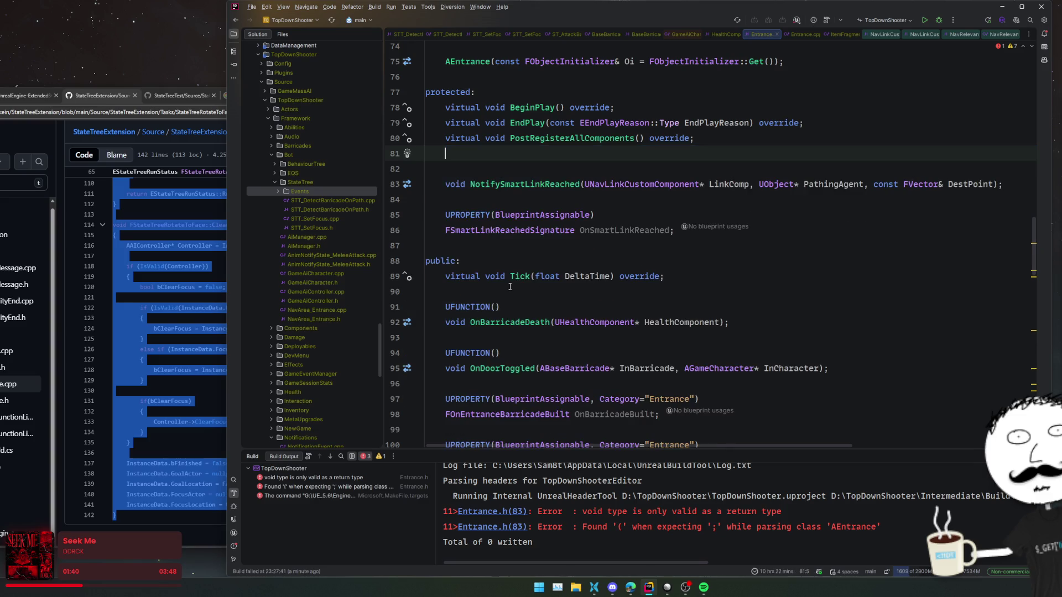
pyautogui.press('Return')
pyautogui.click(406, 322)
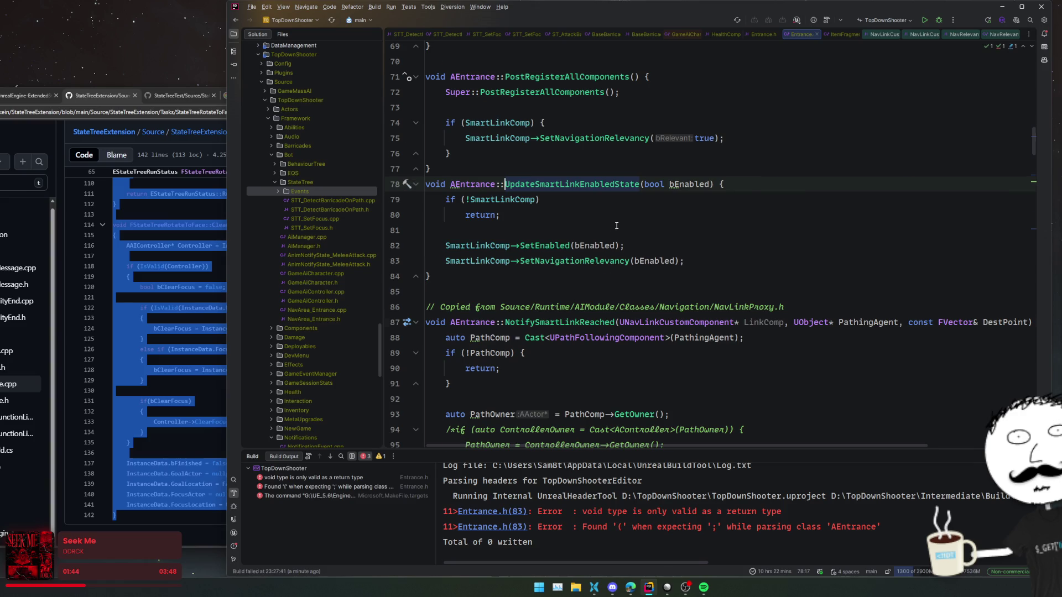
pyautogui.hotkey('ctrl', 'alt', 'Left')
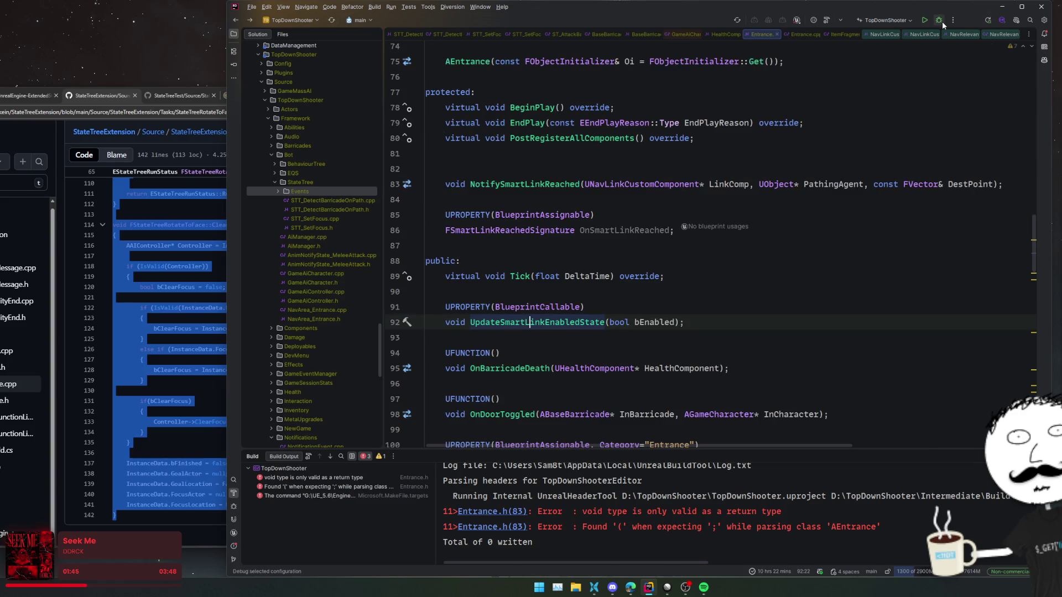
# Step: Rebuild and inspect the void return type error on UpdateSmartLinkEnabledState
pyautogui.click(942, 21)
pyautogui.moveTo(552, 325)
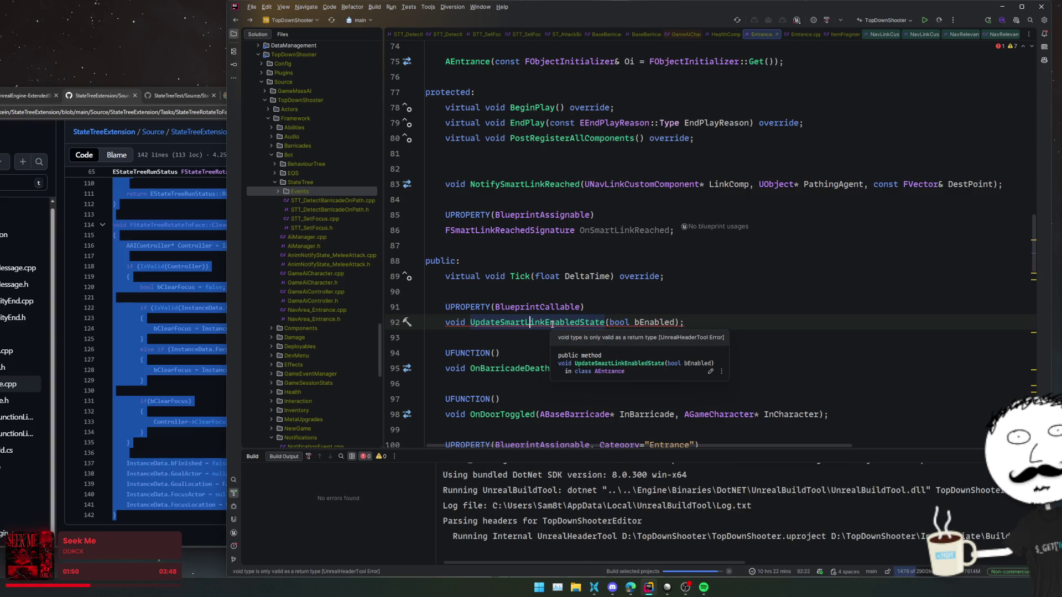
pyautogui.click(358, 481)
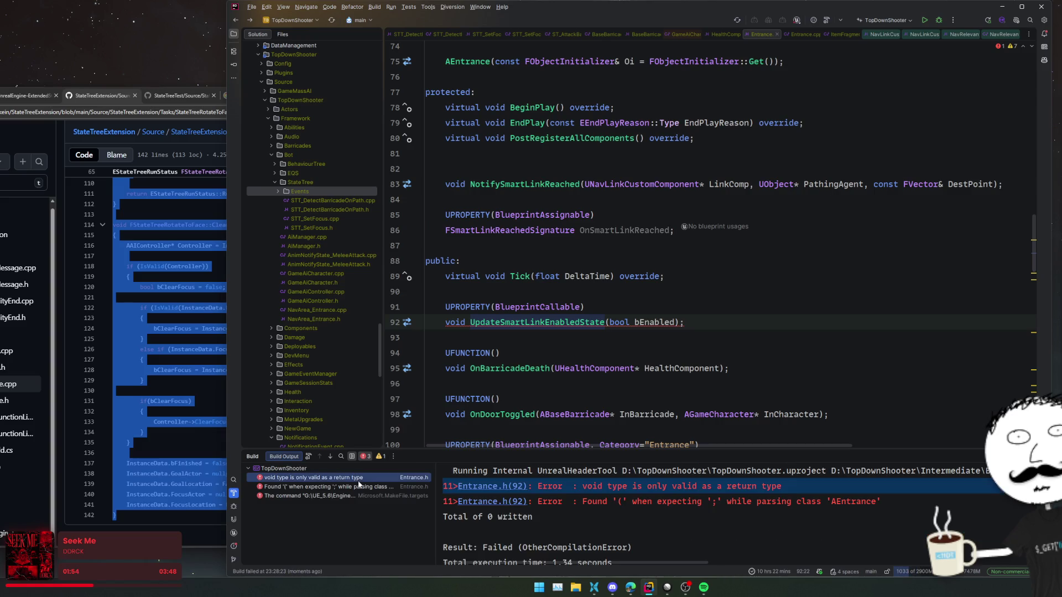
pyautogui.keyDown('ctrl'); pyautogui.click(546, 321); pyautogui.keyUp('ctrl')
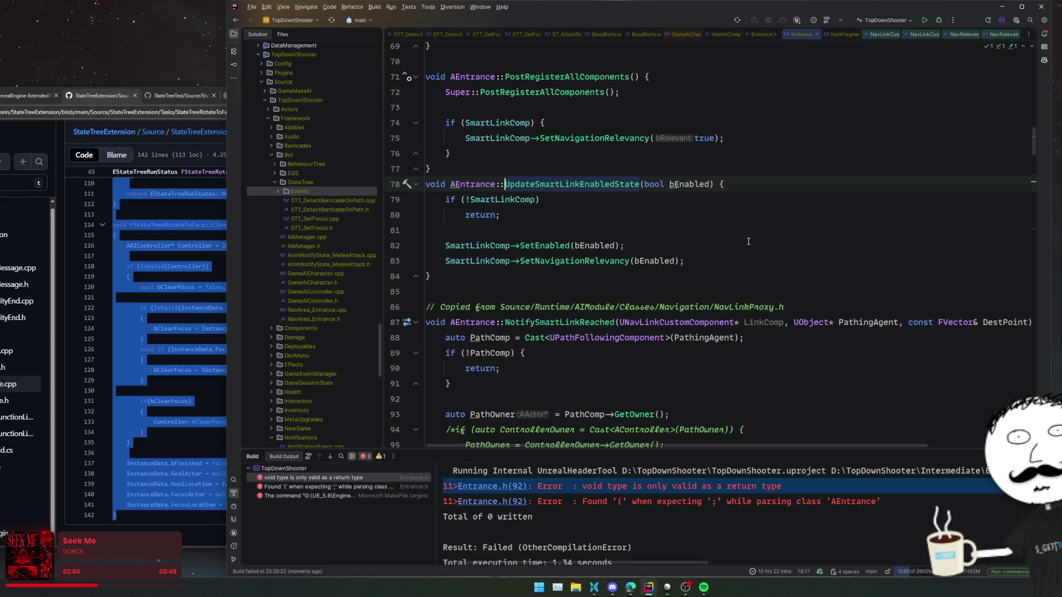
pyautogui.hotkey('ctrl', 'b')
# Step: Clean up the line breaks around the erroring declaration on line 92 of Entrance.h
pyautogui.scroll(-1, 748, 241)
pyautogui.moveTo(751, 261); pyautogui.dragTo(753, 269)
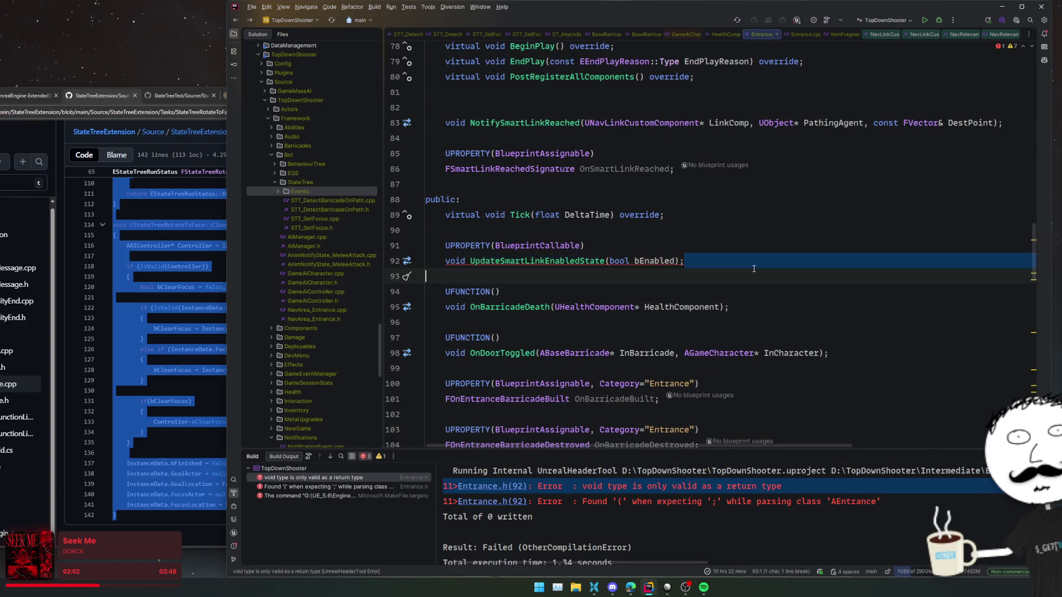
pyautogui.click(754, 269)
pyautogui.scroll(-2, 751, 276)
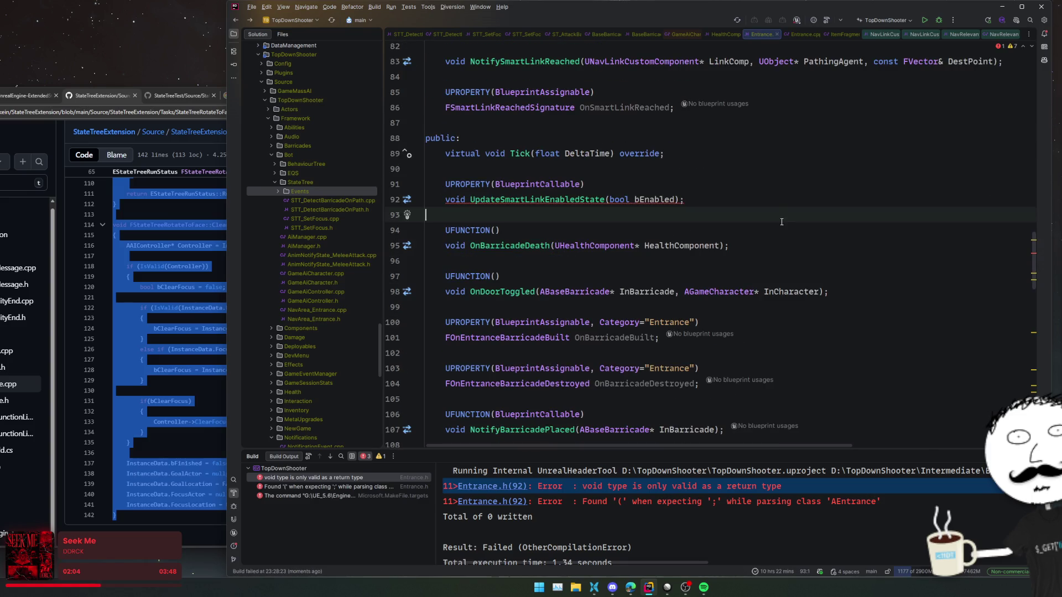
pyautogui.click(752, 202)
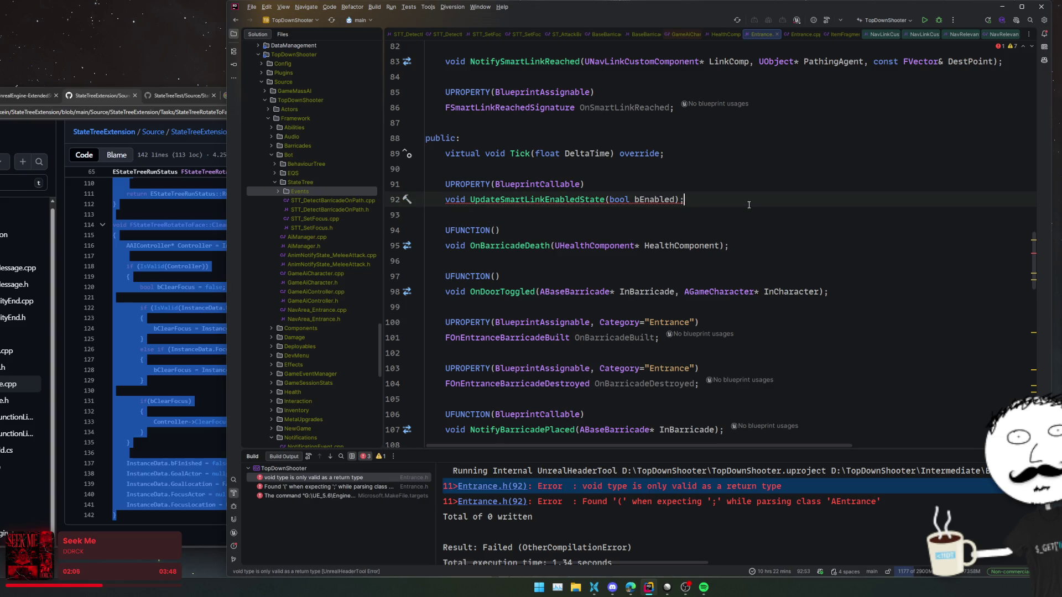
pyautogui.scroll(2, 747, 209)
pyautogui.click(741, 216)
pyautogui.click(830, 231)
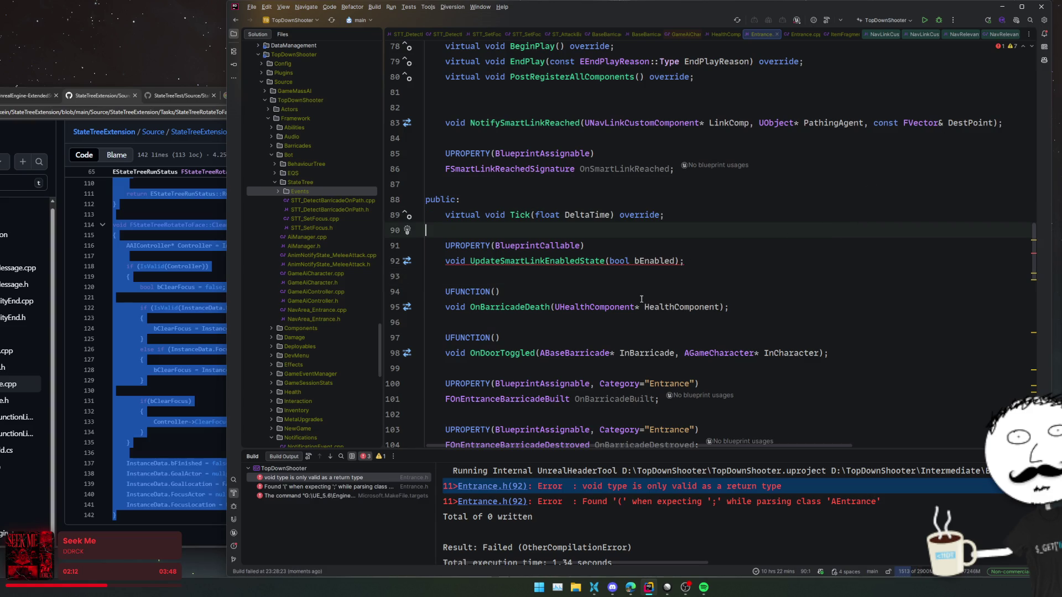
pyautogui.scroll(4, 642, 298)
# Step: Change UPROPERTY to UFUNCTION, move the declaration above NotifySmartLinkReached, and rebuild
pyautogui.doubleClick(450, 368)
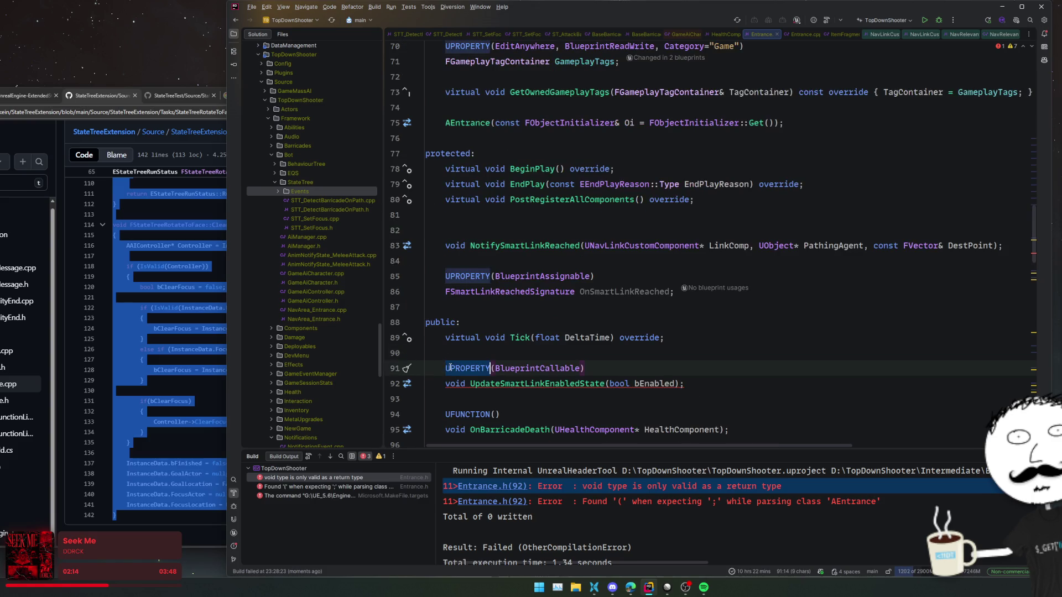
pyautogui.write('UFUN')
pyautogui.press('Return')
pyautogui.press('Home')
pyautogui.moveTo(714, 384); pyautogui.dragTo(732, 355)
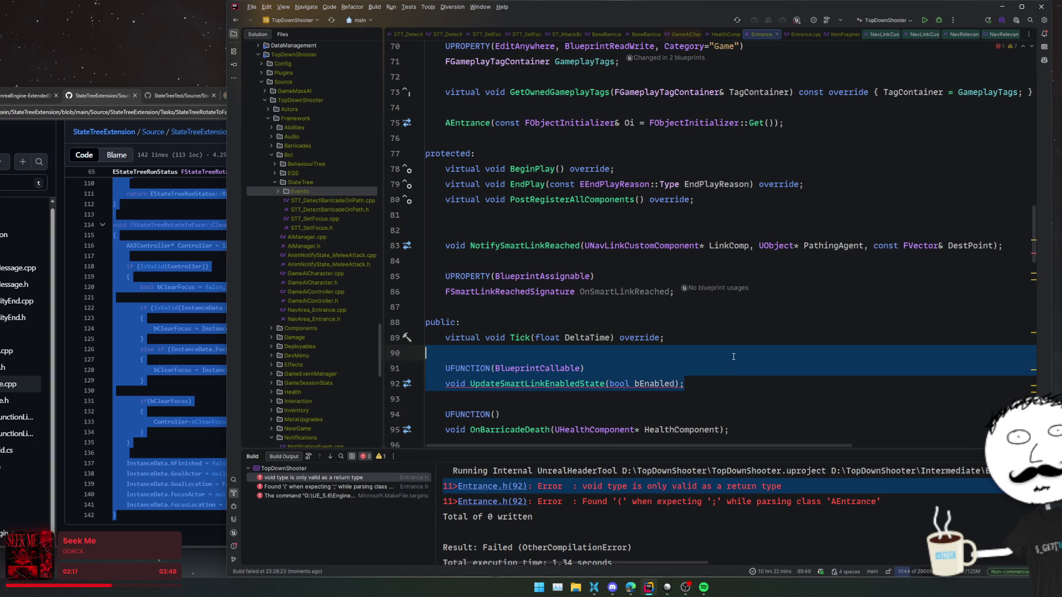
pyautogui.hotkey('ctrl', 'x')
pyautogui.click(590, 216)
pyautogui.hotkey('ctrl', 'v')
pyautogui.click(590, 215)
pyautogui.click(938, 21)
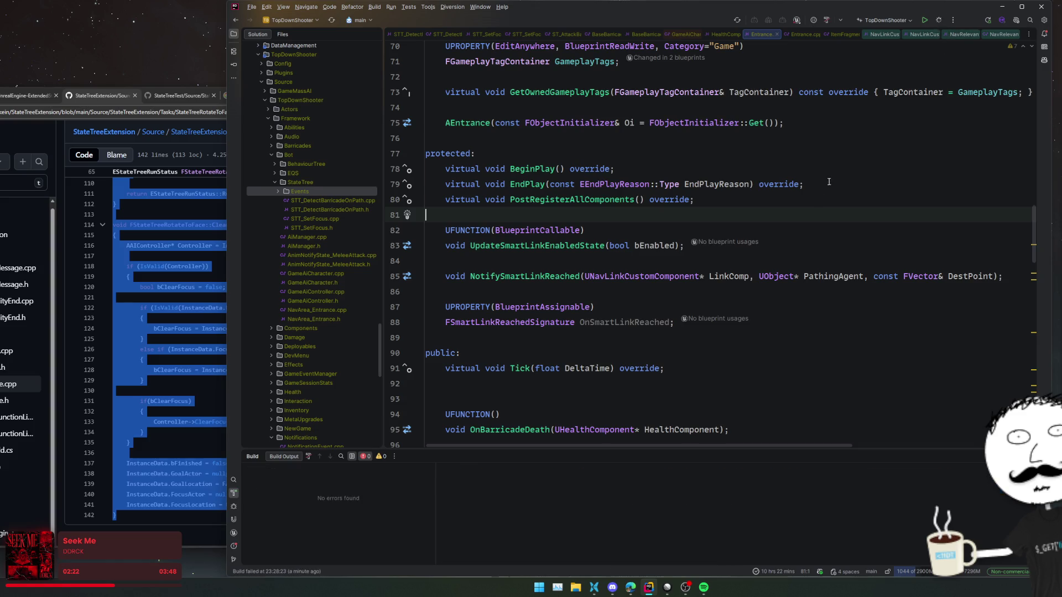
pyautogui.click(824, 234)
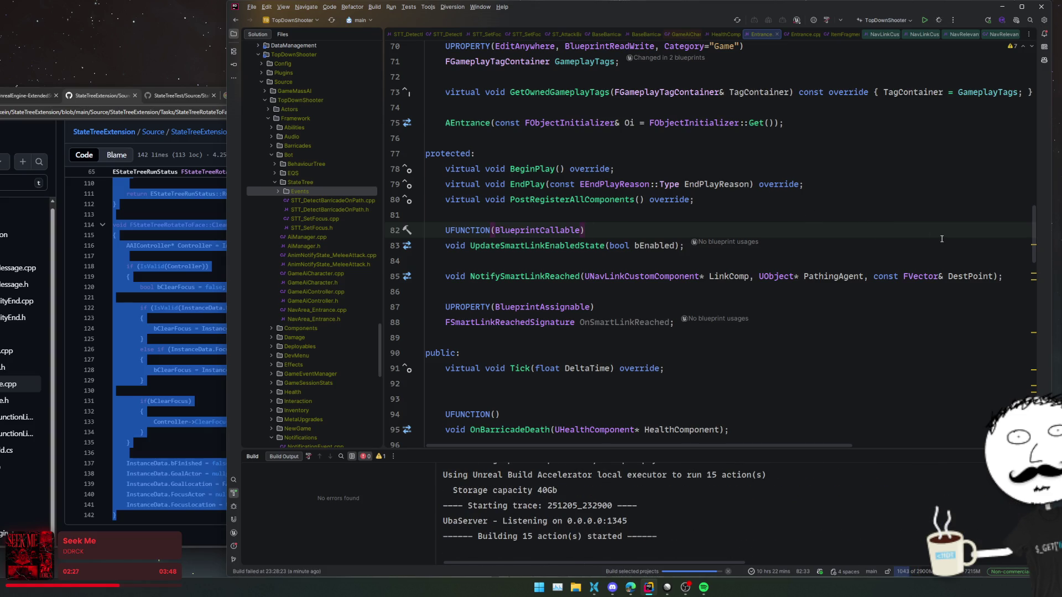
pyautogui.press('Up')
# Step: Look over Entrance.h lines 84–94 while the build succeeds and Unreal Editor loads CabinFever
pyautogui.click(921, 261)
pyautogui.click(907, 322)
pyautogui.click(898, 355)
pyautogui.scroll(-2, 898, 360)
pyautogui.click(897, 354)
pyautogui.click(896, 338)
pyautogui.click(896, 327)
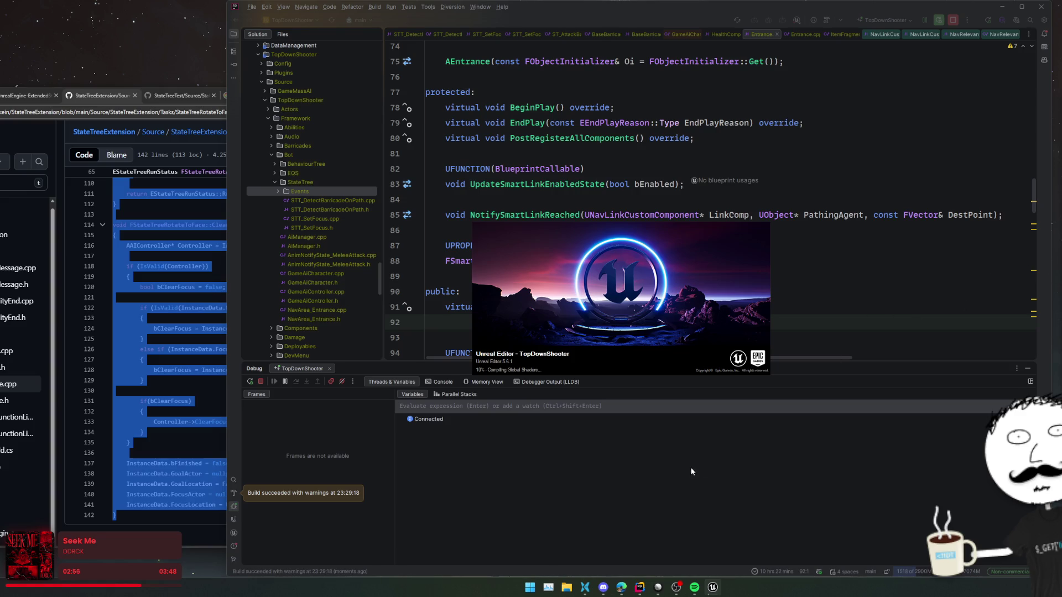
pyautogui.click(695, 587)
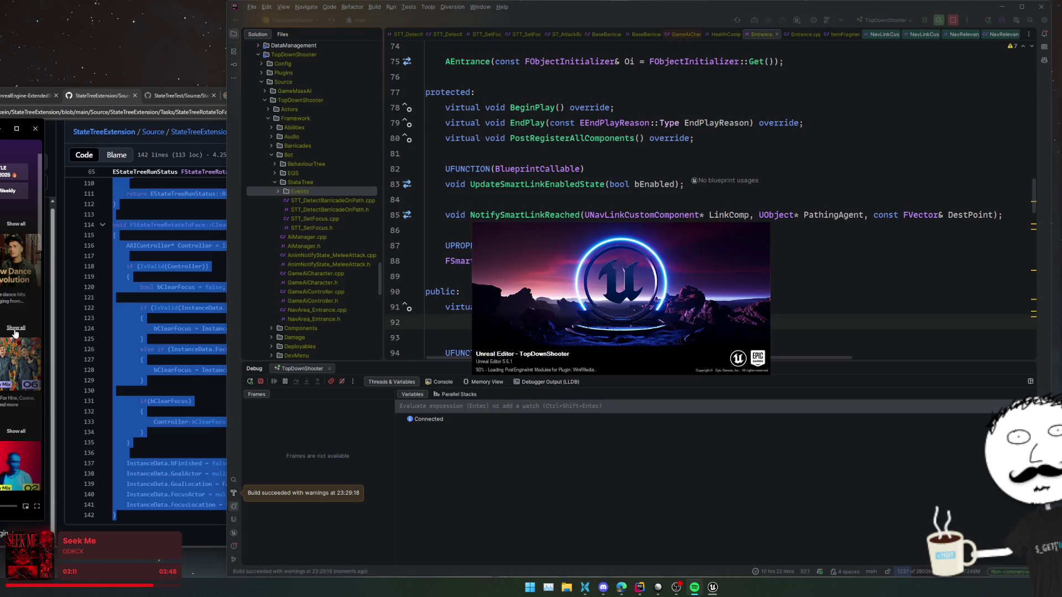
pyautogui.scroll(-3, 15, 333)
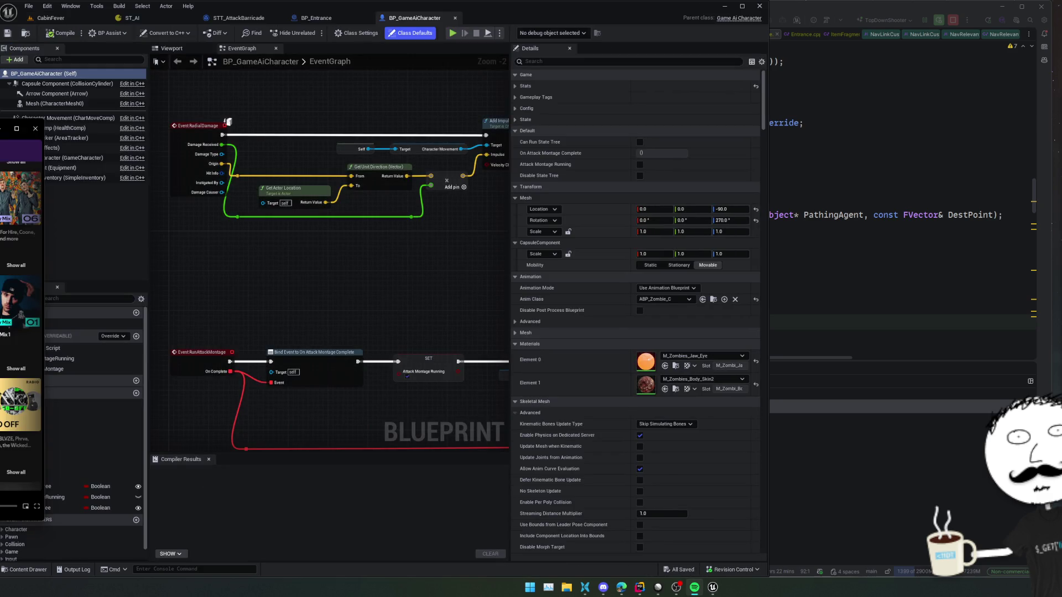
# Step: Review BP_Entrance's overlap chains, prompt groups and Make ST Attack Barricade Event nodes
pyautogui.moveTo(507, 324); pyautogui.dragTo(564, 324)
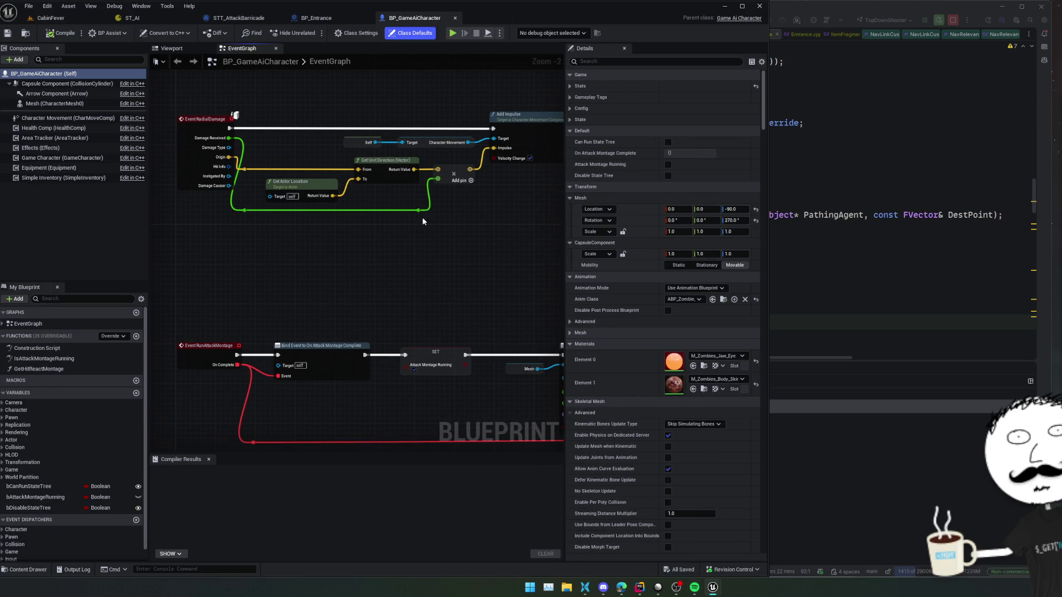
pyautogui.click(319, 20)
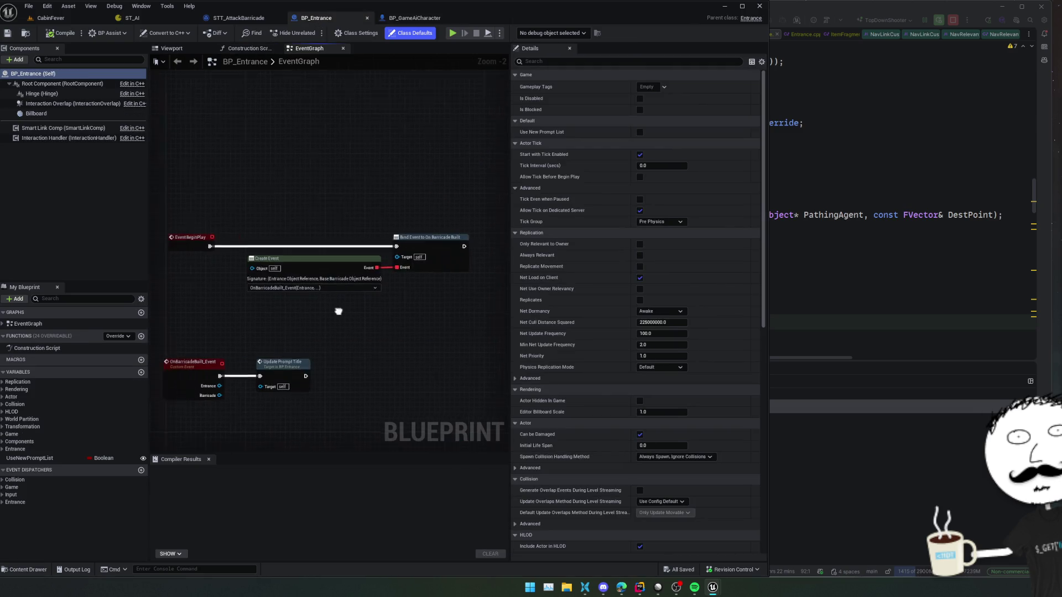
pyautogui.scroll(-5, 355, 298)
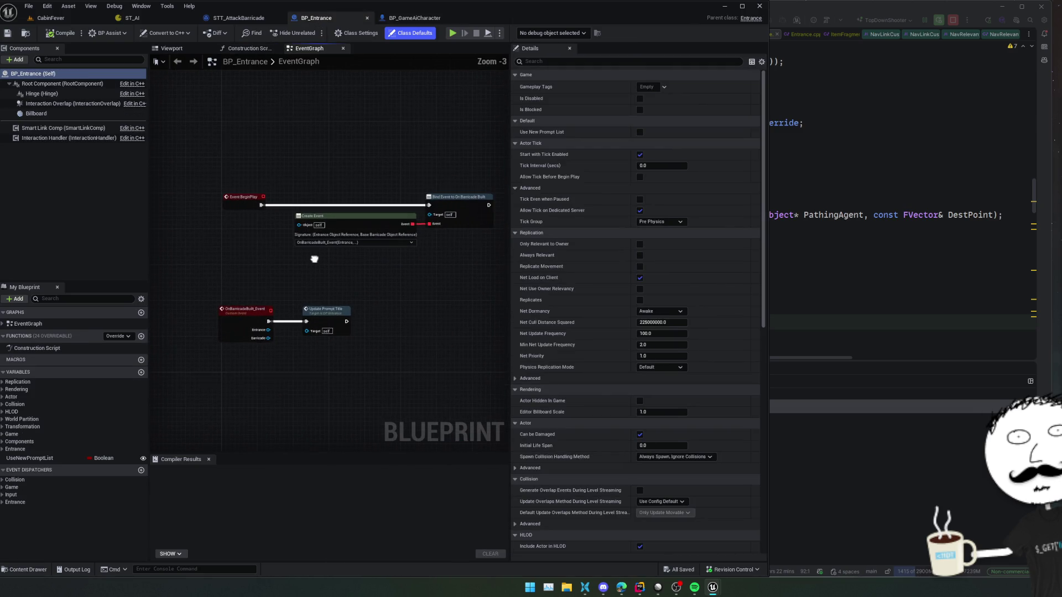
pyautogui.moveTo(350, 289); pyautogui.dragTo(342, 185)
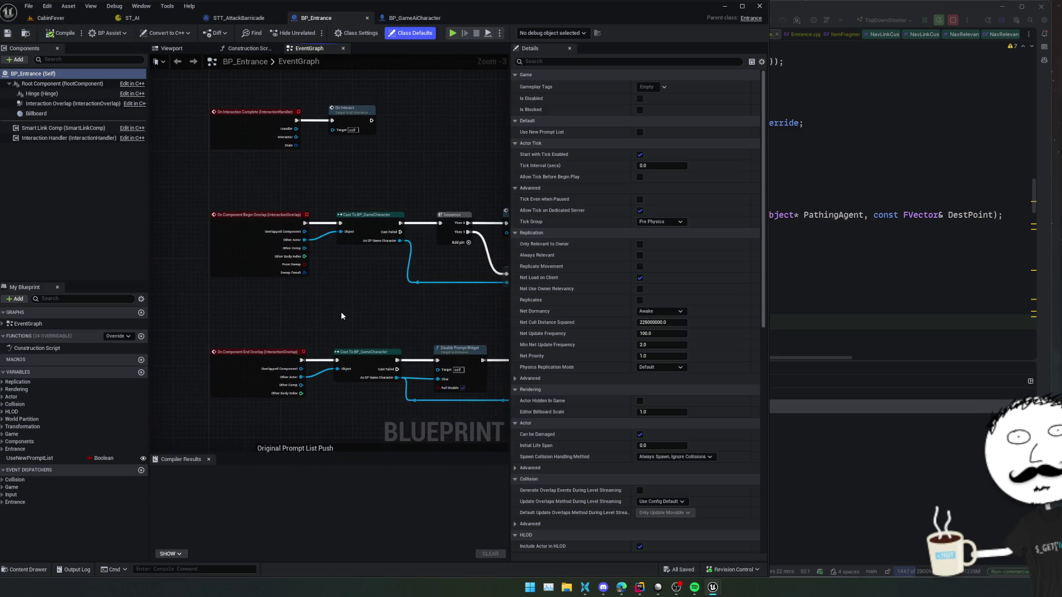
pyautogui.moveTo(341, 311); pyautogui.dragTo(335, 57)
pyautogui.moveTo(324, 405); pyautogui.dragTo(360, 147)
pyautogui.moveTo(386, 310); pyautogui.dragTo(258, 315)
# Step: Check the STT_AttackBarricade task graph and ST_AI's Attack it state, then open CabinFever's Time of Day settings
pyautogui.click(239, 18)
pyautogui.moveTo(249, 265)
pyautogui.mouseDown()
pyautogui.moveTo(247, 335)
pyautogui.moveTo(270, 342)
pyautogui.moveTo(173, 238)
pyautogui.moveTo(304, 242)
pyautogui.moveTo(309, 270)
pyautogui.mouseUp()
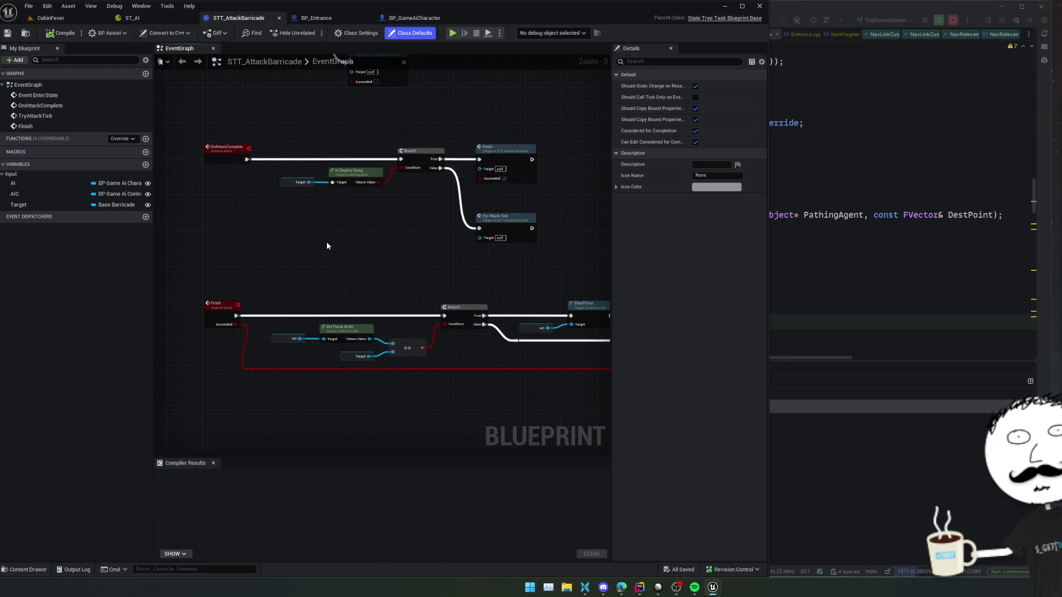
pyautogui.click(157, 18)
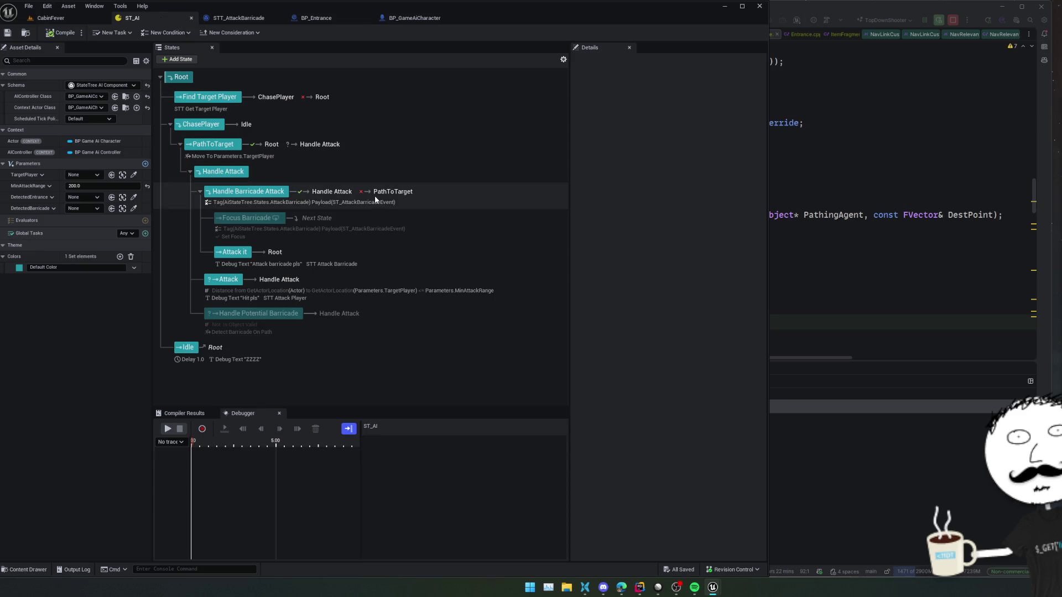
pyautogui.click(241, 253)
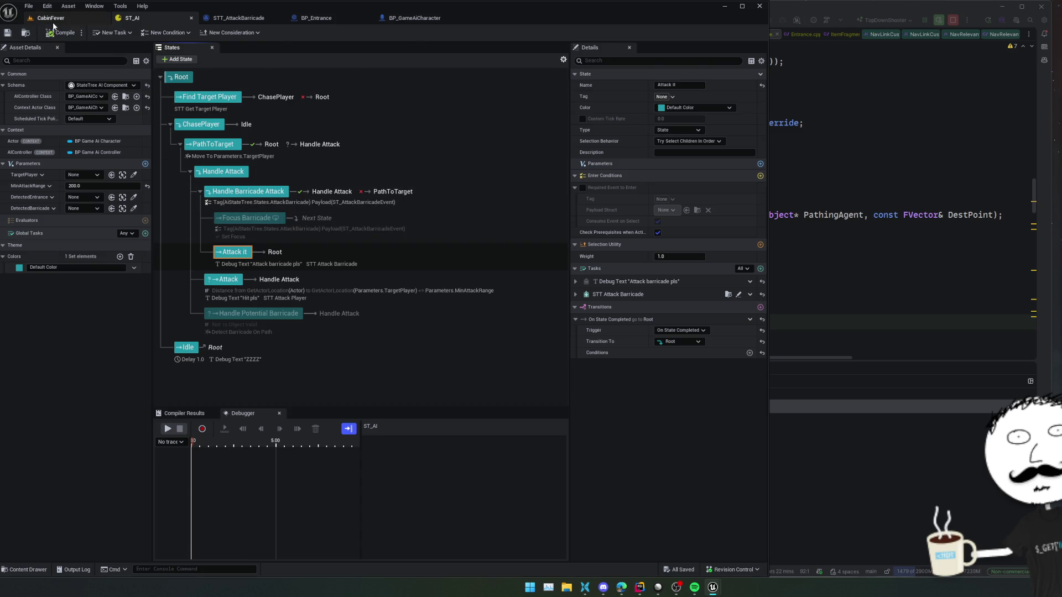
pyautogui.click(52, 21)
pyautogui.click(252, 49)
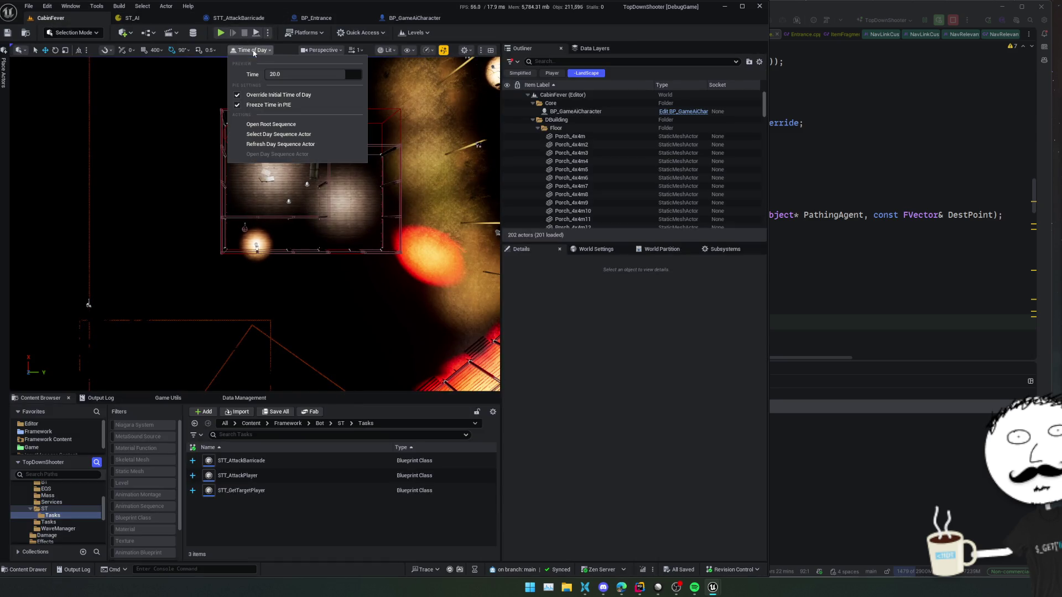
# Step: Preview the level at time of day 19.0 and fly the camera down into the building
pyautogui.moveTo(320, 76)
pyautogui.mouseDown()
pyautogui.moveTo(301, 77)
pyautogui.moveTo(320, 76)
pyautogui.mouseUp()
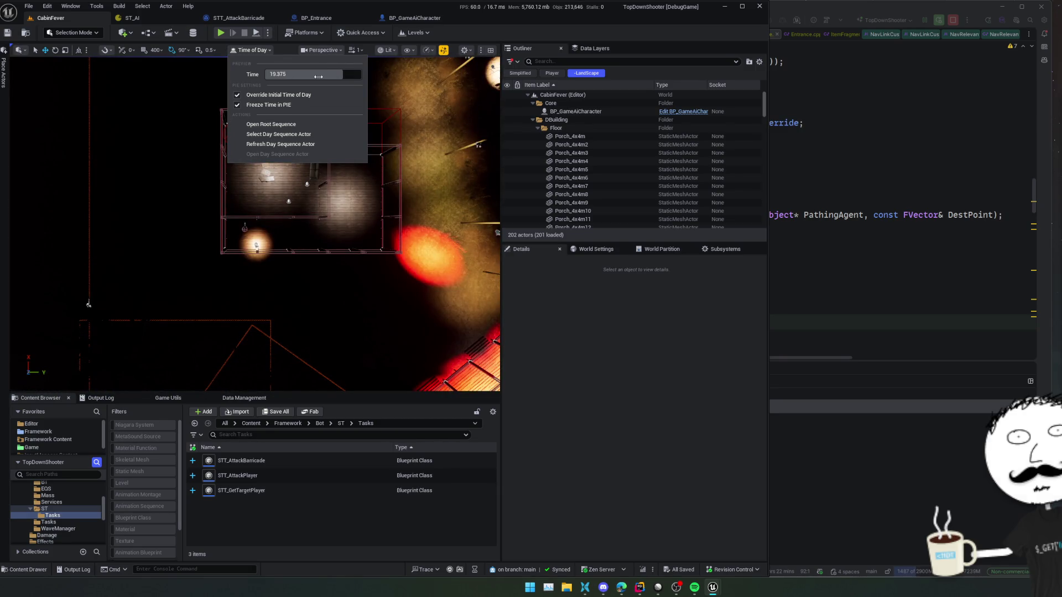
pyautogui.press('BackSpace')
pyautogui.write('0')
pyautogui.press('Return')
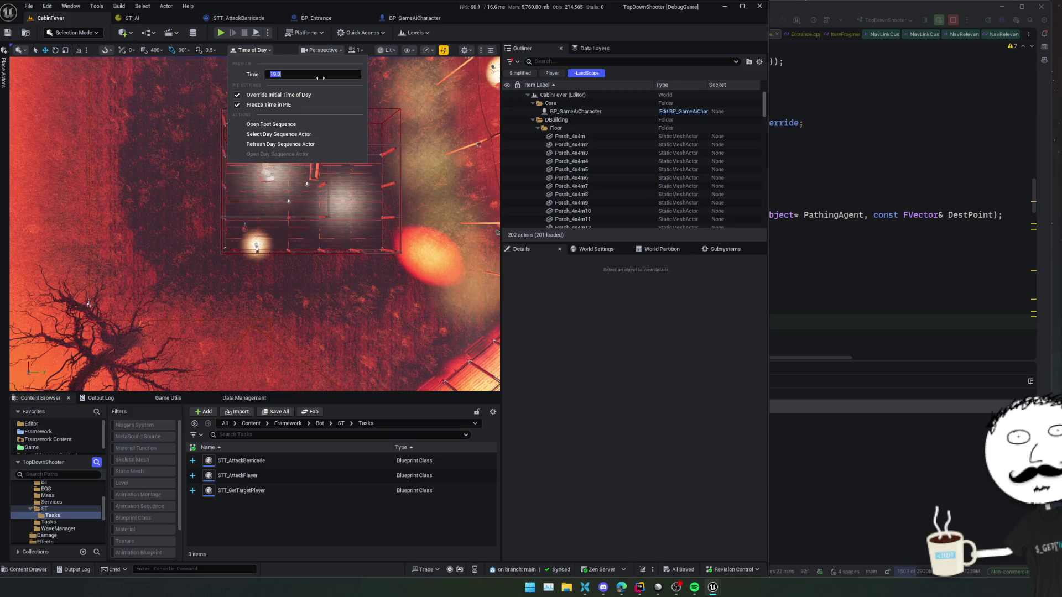
pyautogui.click(207, 569)
pyautogui.moveTo(298, 300); pyautogui.dragTo(298, 300)
# Step: Step the preview time of day through 19.3, 19.5 and 20.0
pyautogui.click(252, 50)
pyautogui.click(287, 74)
pyautogui.write('19.3')
pyautogui.press('Return')
pyautogui.write('19.5')
pyautogui.press('Return')
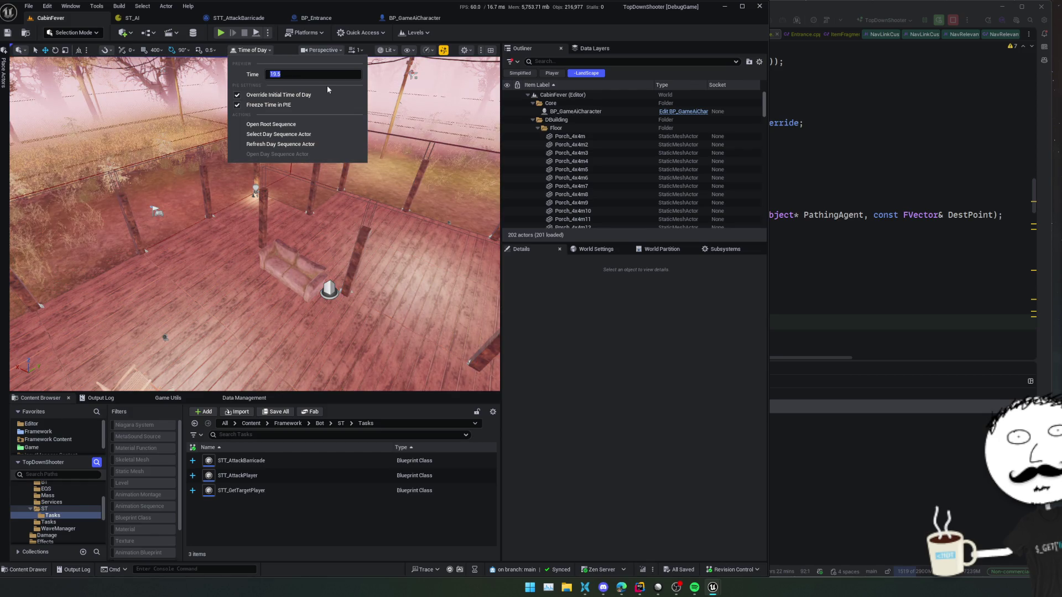
pyautogui.write('20')
pyautogui.press('Return')
# Step: Select the Porch_4x4m floor tile and view the porch at 20.0 from wider and top-down angles
pyautogui.click(198, 281)
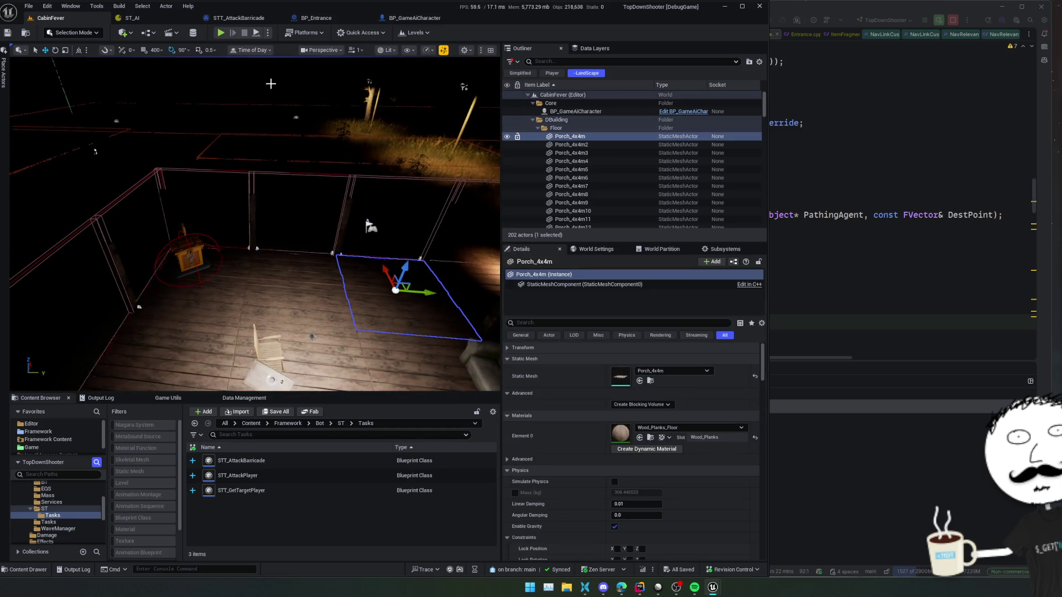
pyautogui.click(267, 51)
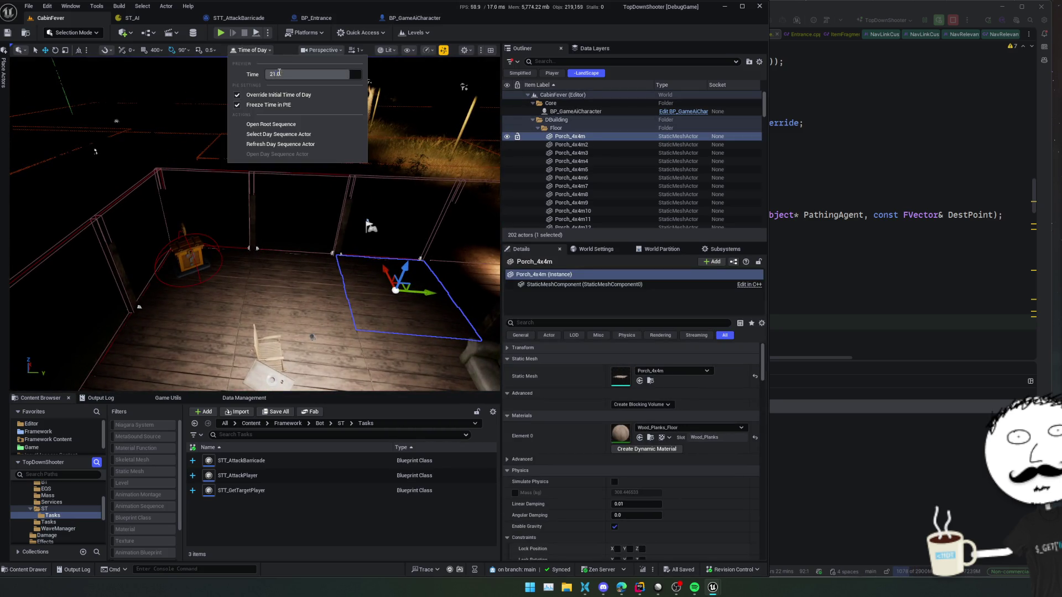
pyautogui.press('Return')
pyautogui.moveTo(246, 222)
pyautogui.mouseDown()
pyautogui.moveTo(315, 263)
pyautogui.moveTo(239, 271)
pyautogui.mouseUp()
pyautogui.click(253, 50)
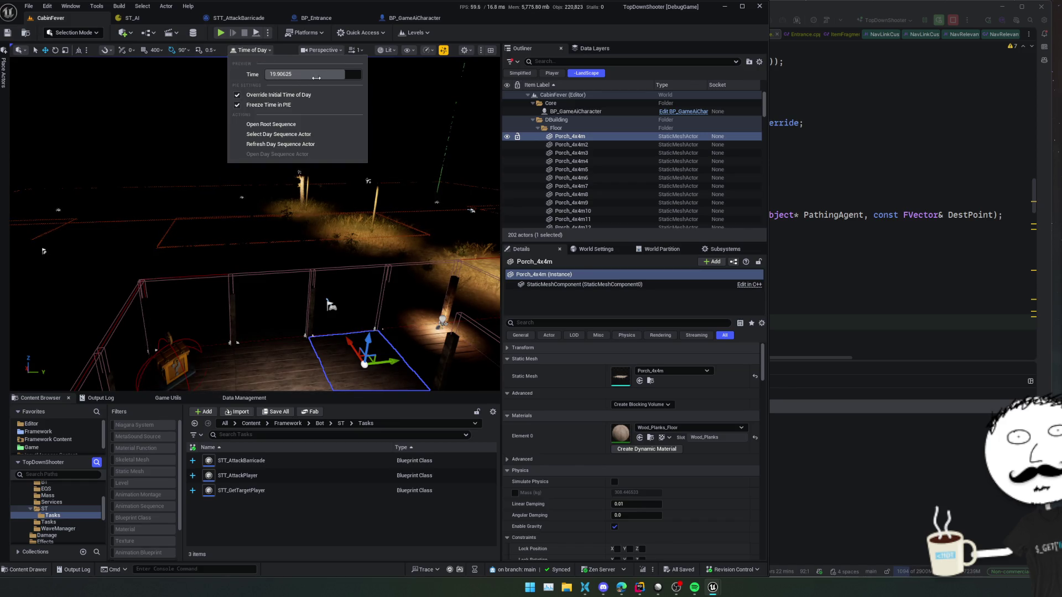
pyautogui.moveTo(310, 182); pyautogui.dragTo(294, 190)
pyautogui.moveTo(234, 246); pyautogui.dragTo(234, 245)
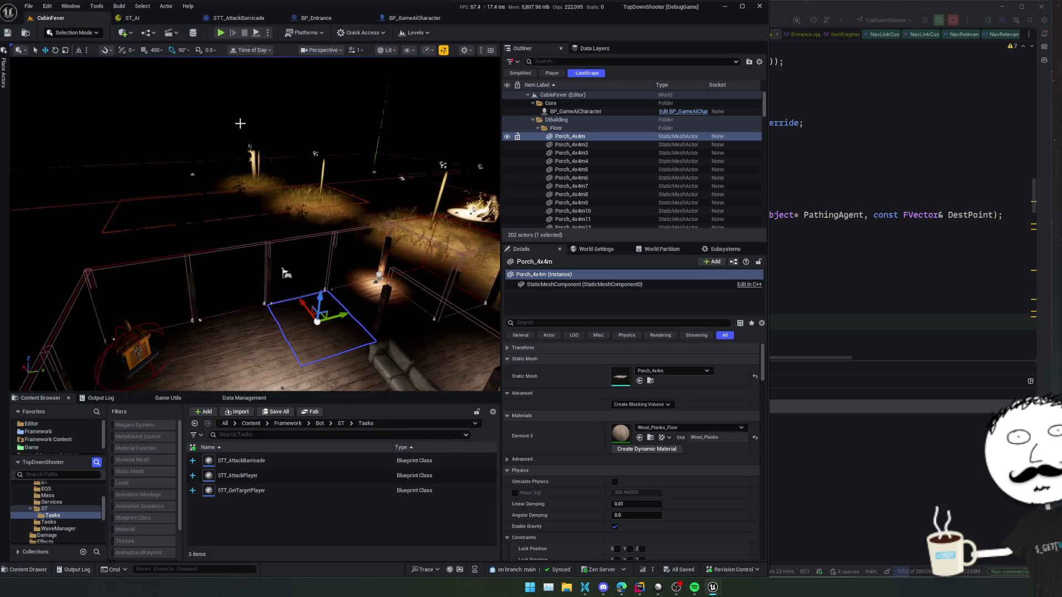
pyautogui.click(259, 51)
pyautogui.moveTo(318, 183); pyautogui.dragTo(318, 183)
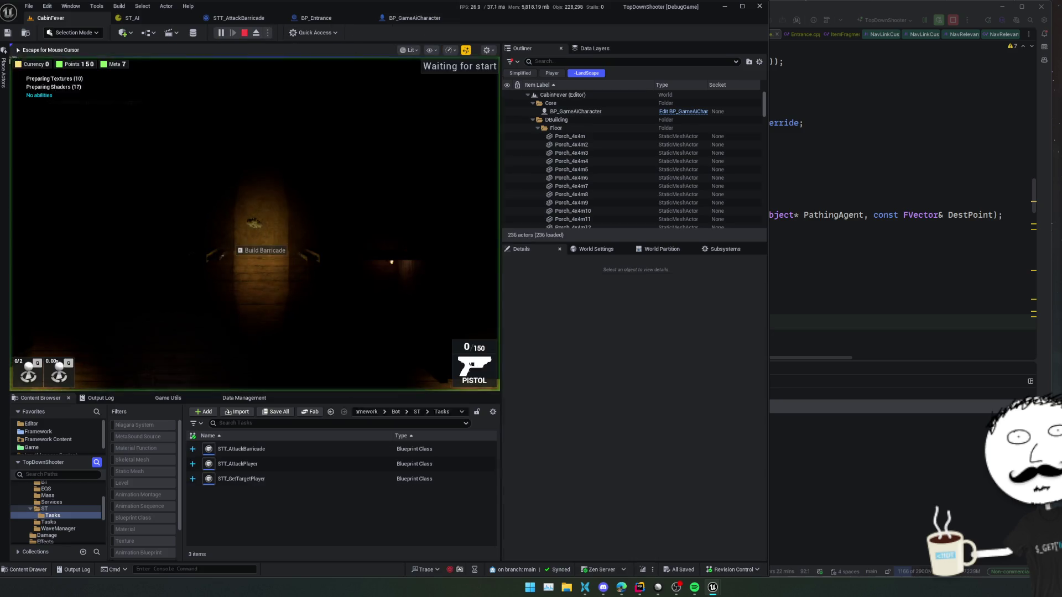
# Step: Build a barricade across the doorway and walk the character around the room
pyautogui.press('e')
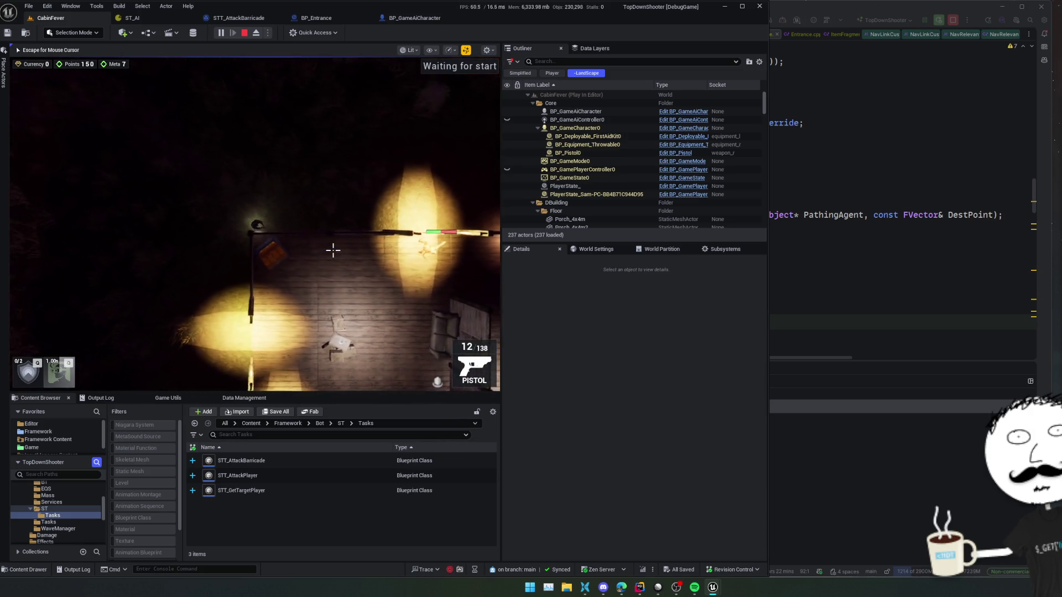
pyautogui.press('s')
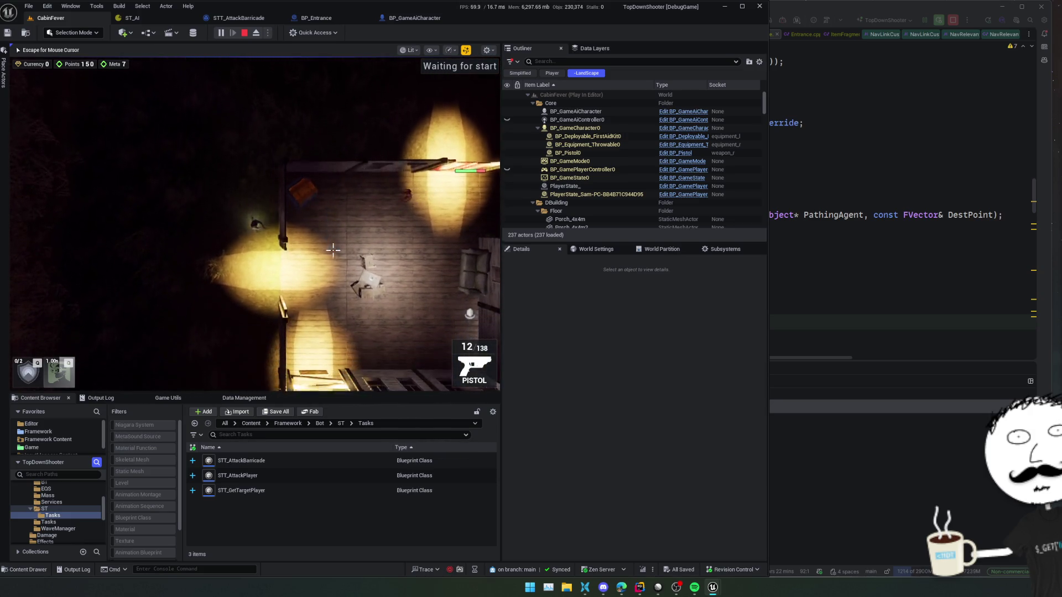
pyautogui.press('w')
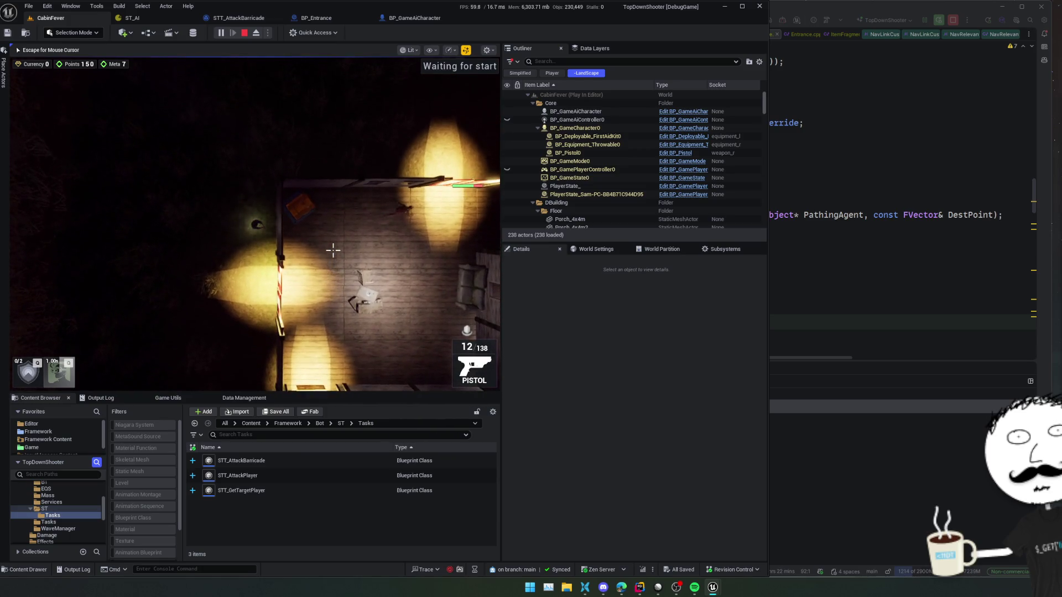
pyautogui.press('w')
pyautogui.press('d')
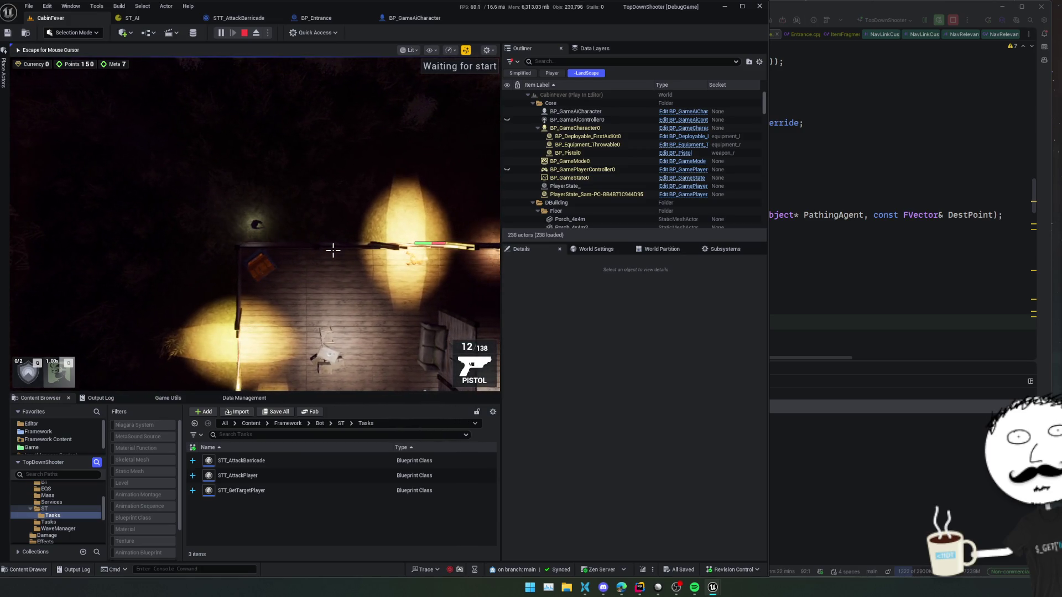
pyautogui.press('a')
pyautogui.press('s')
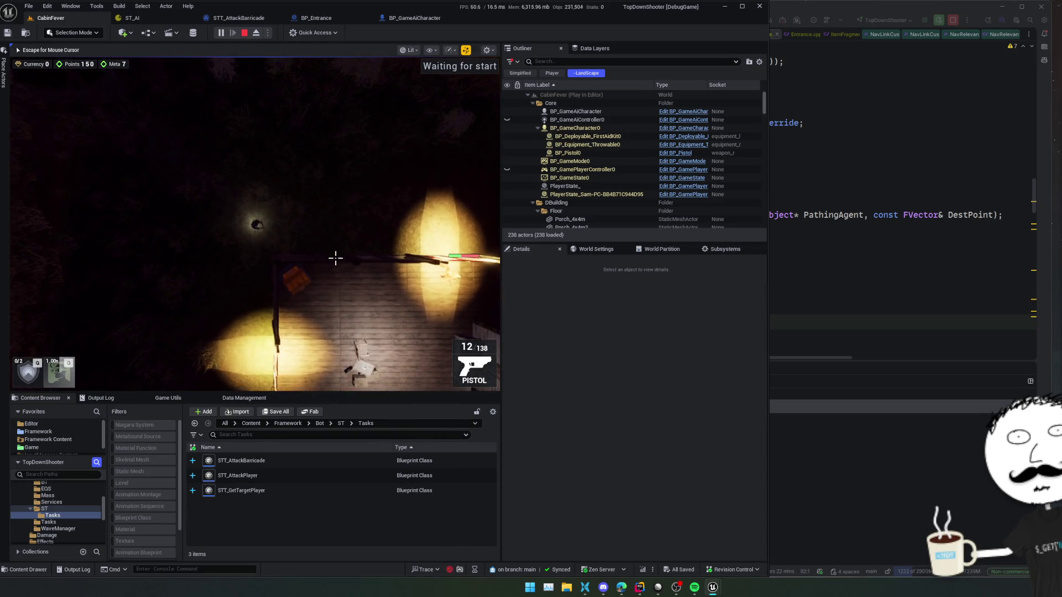
pyautogui.press('s')
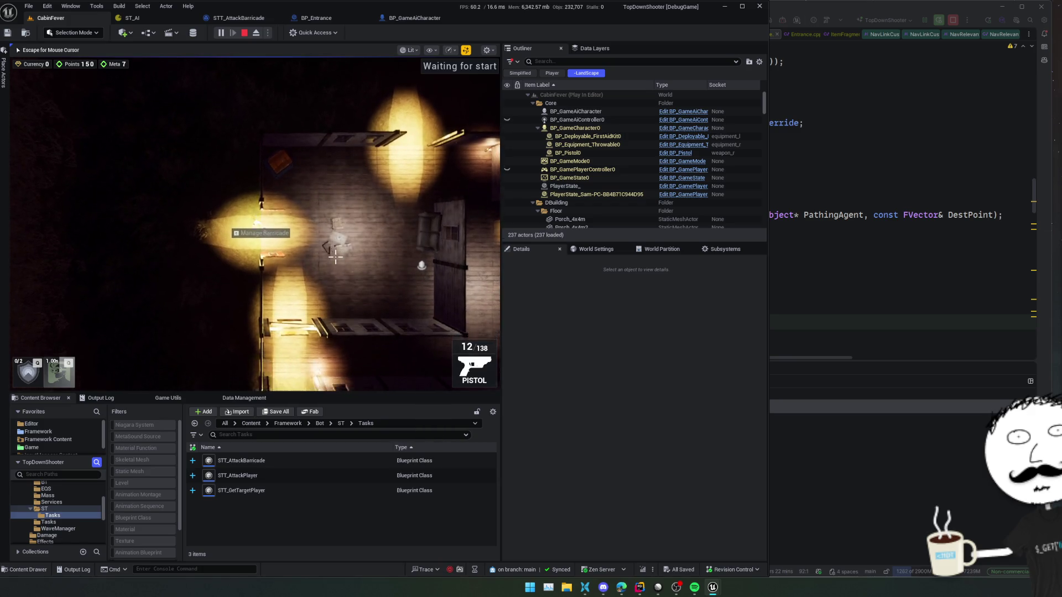
# Step: Walk to the doorway barricade spot and build a Barricade(Basic) there, keeping it
pyautogui.press('d')
pyautogui.press('w')
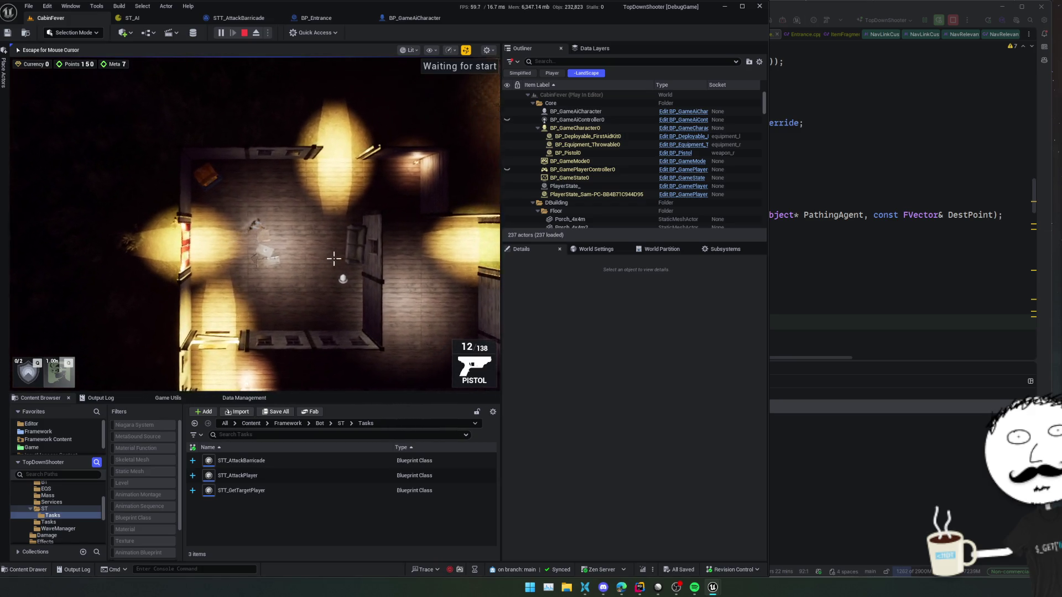
pyautogui.press('a')
pyautogui.press('s')
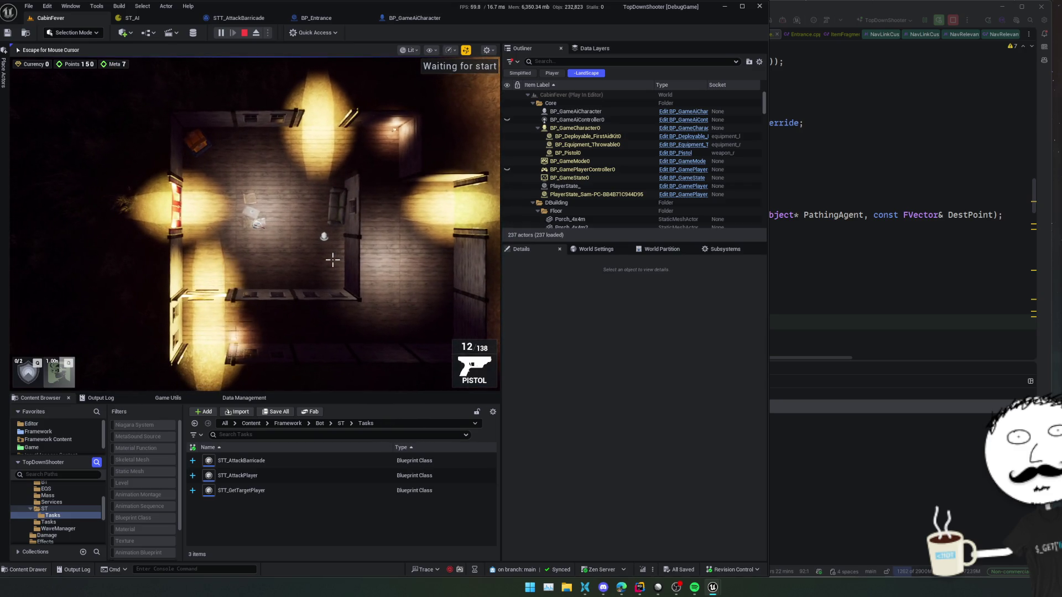
pyautogui.press('s')
pyautogui.press('d')
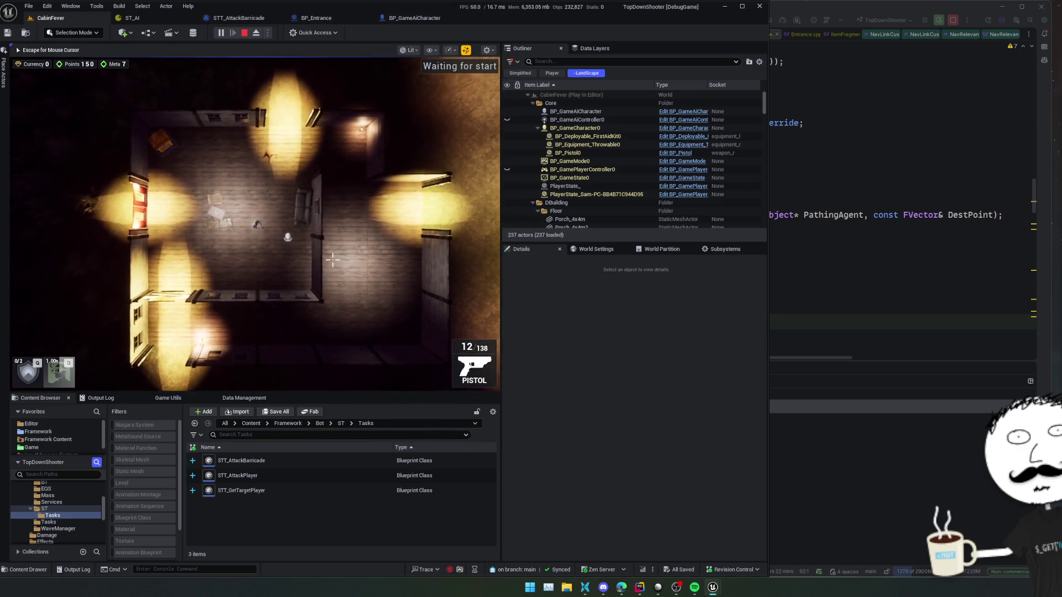
pyautogui.press('a')
pyautogui.press('s')
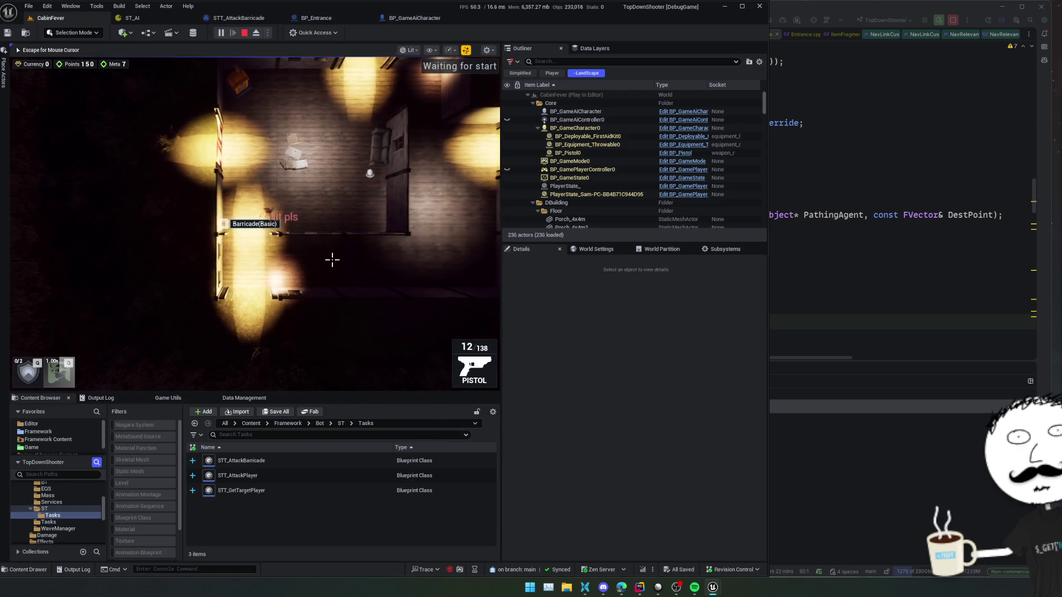
pyautogui.press('s')
pyautogui.press('e')
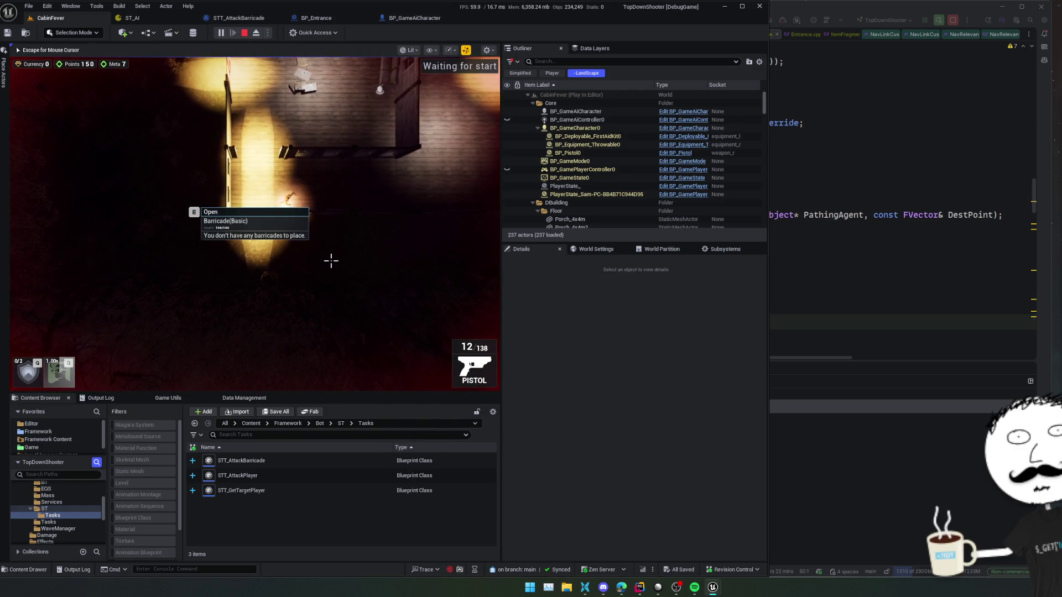
pyautogui.press('s')
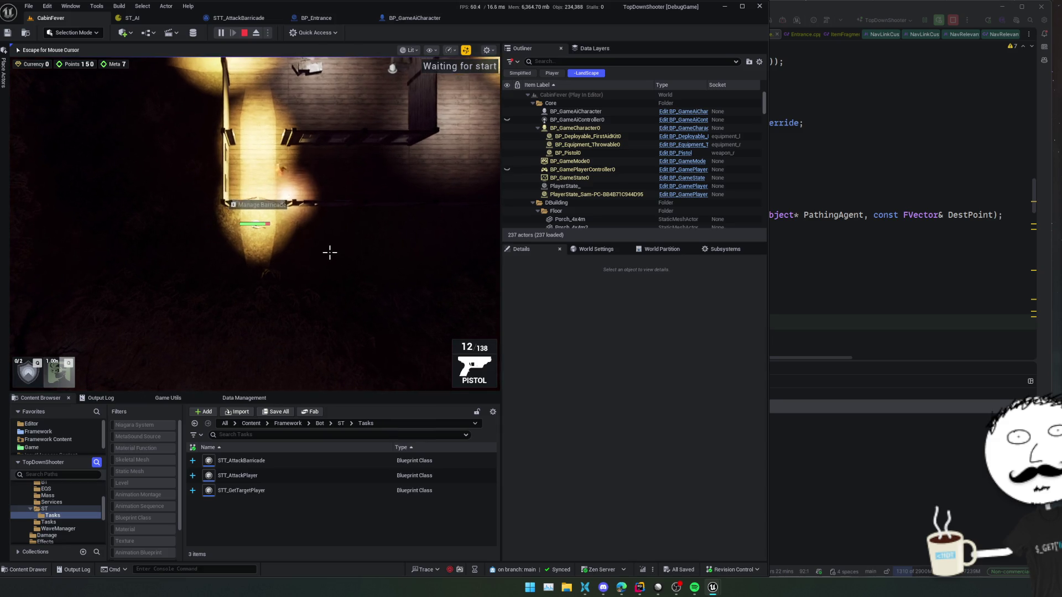
pyautogui.press('s')
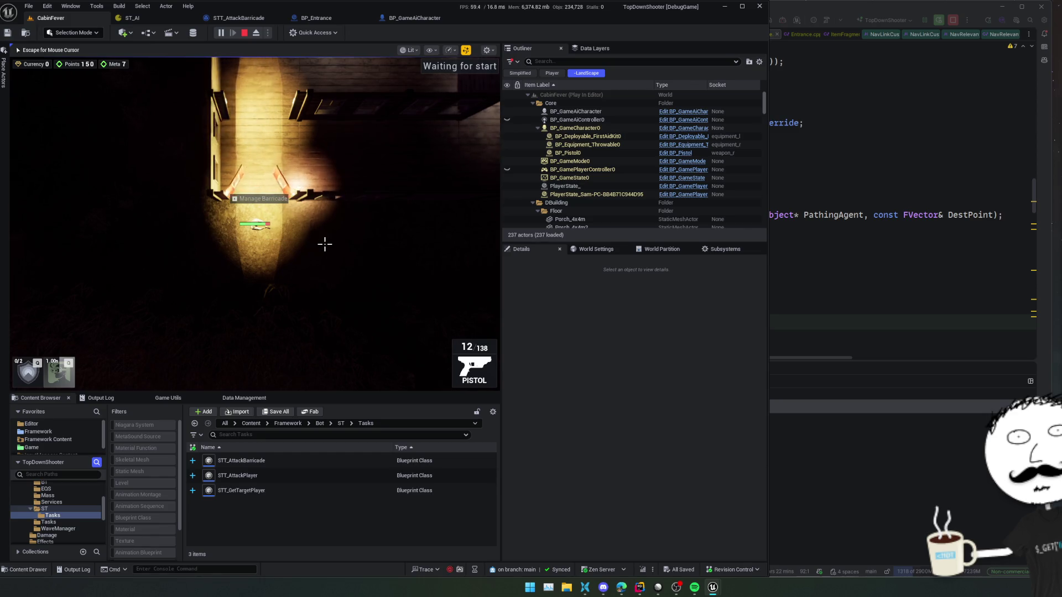
# Step: Walk east to the Hit pls zombie and lead it toward the cabin while taking damage
pyautogui.press('w')
pyautogui.press('d')
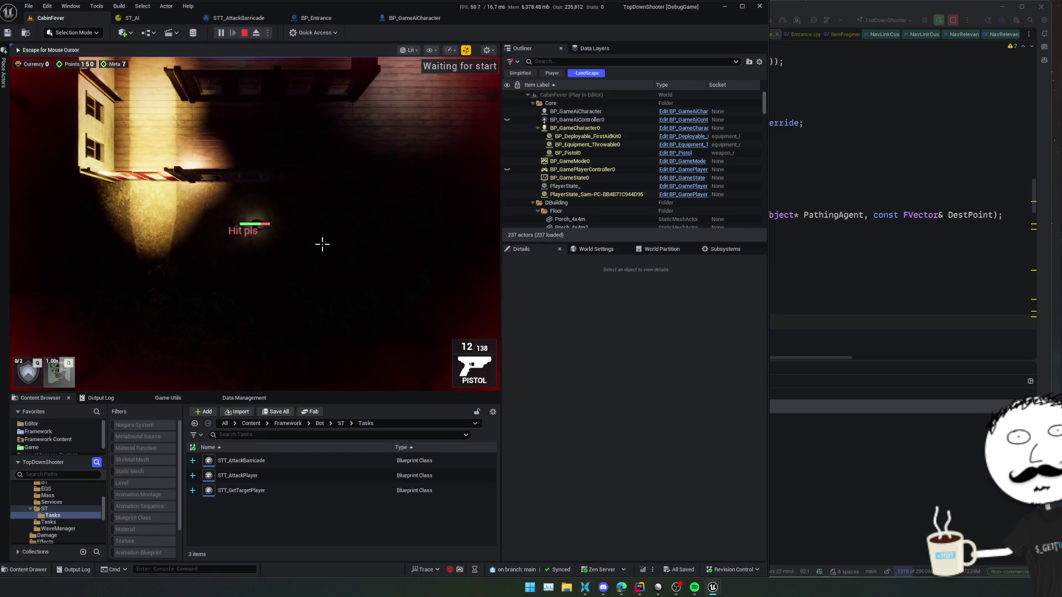
pyautogui.press('d')
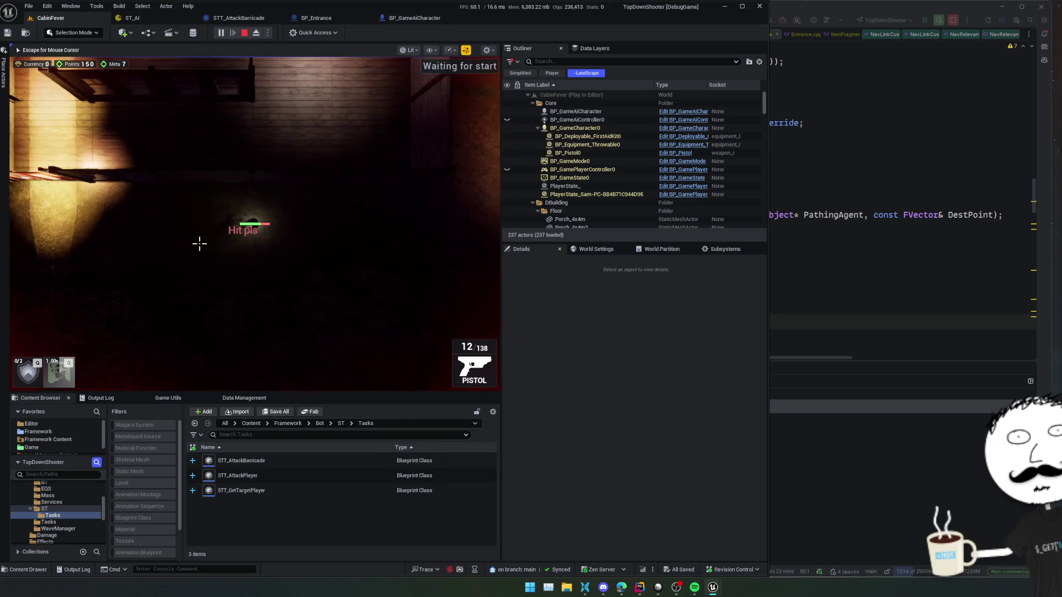
pyautogui.press('d')
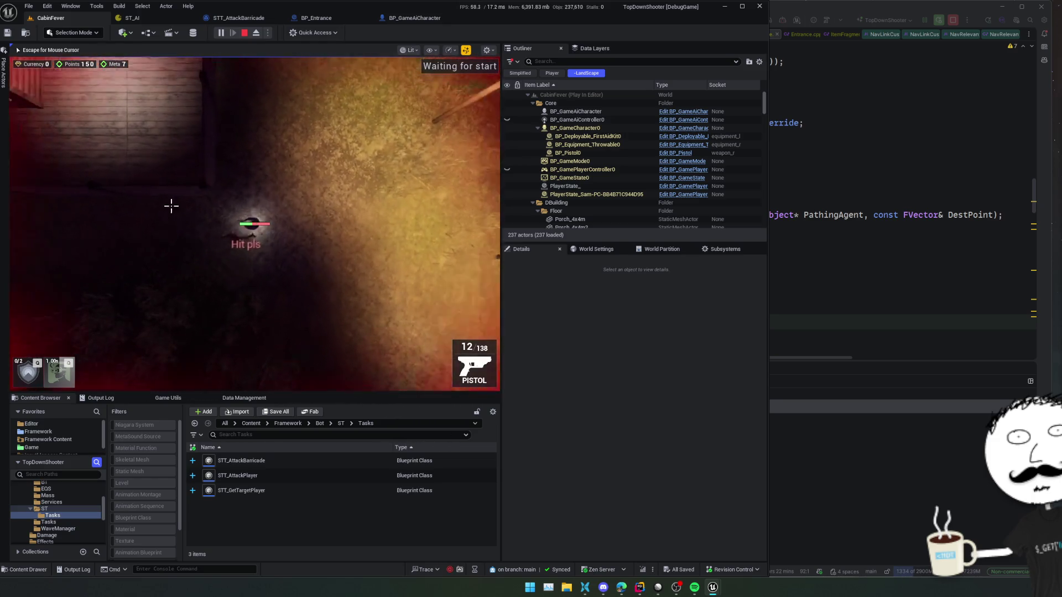
pyautogui.press('w')
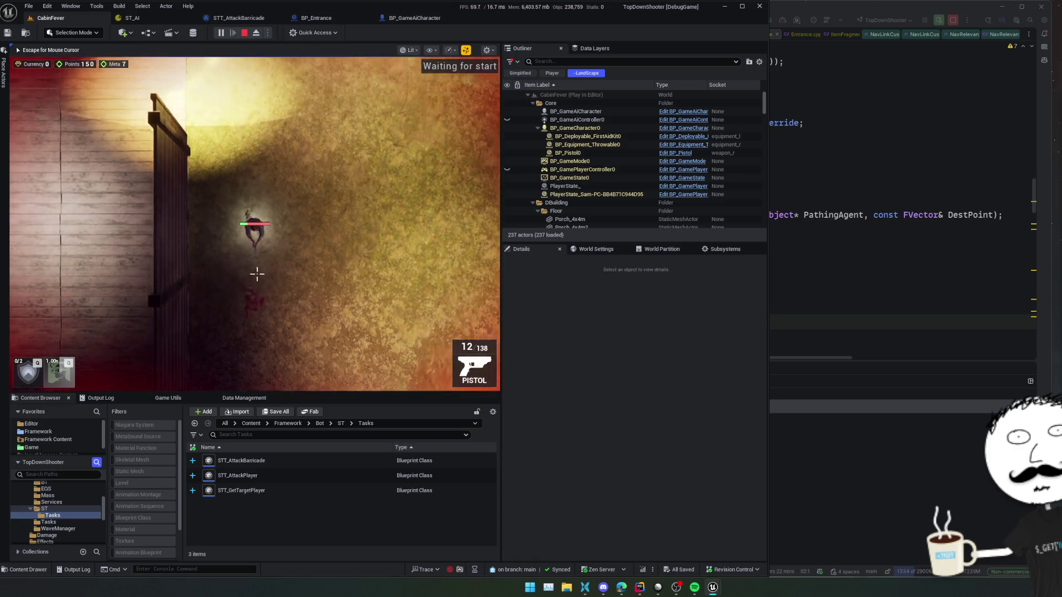
pyautogui.press('a')
pyautogui.press('a')
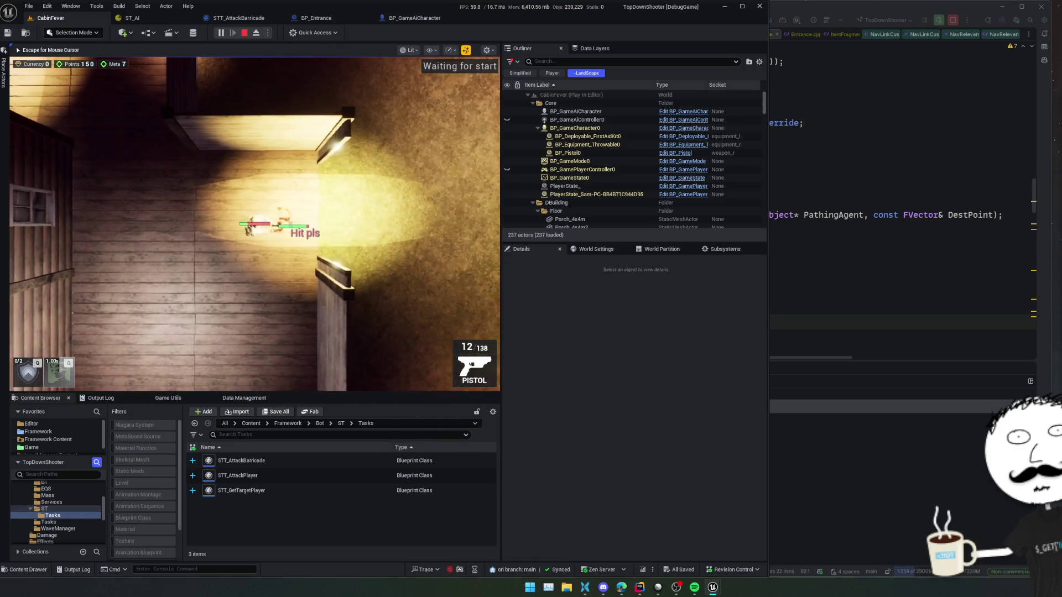
pyautogui.press('s')
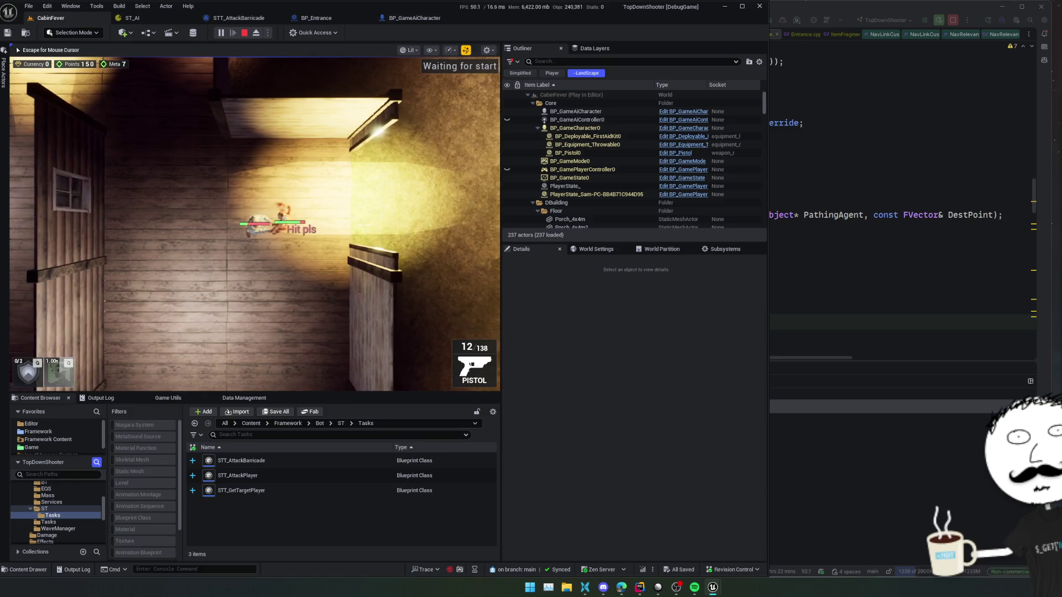
pyautogui.press('s')
pyautogui.press('d')
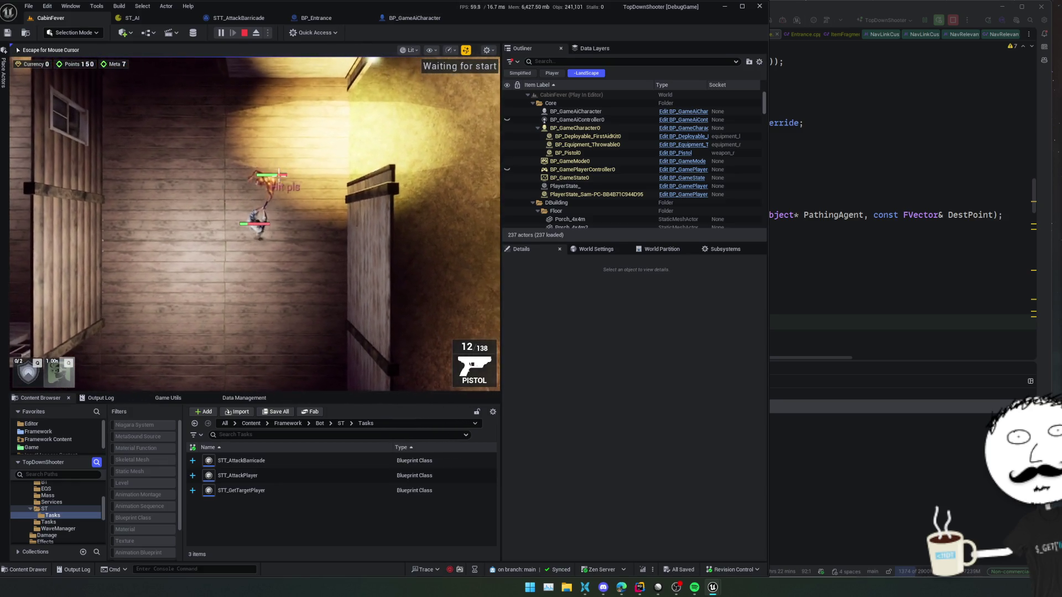
pyautogui.press('s')
pyautogui.press('a')
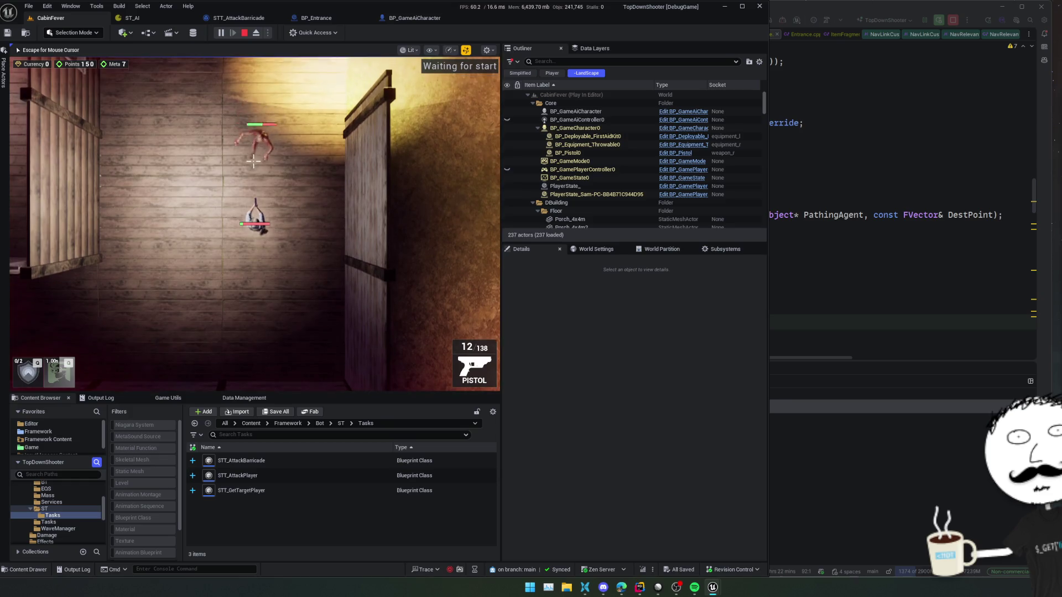
pyautogui.press('a')
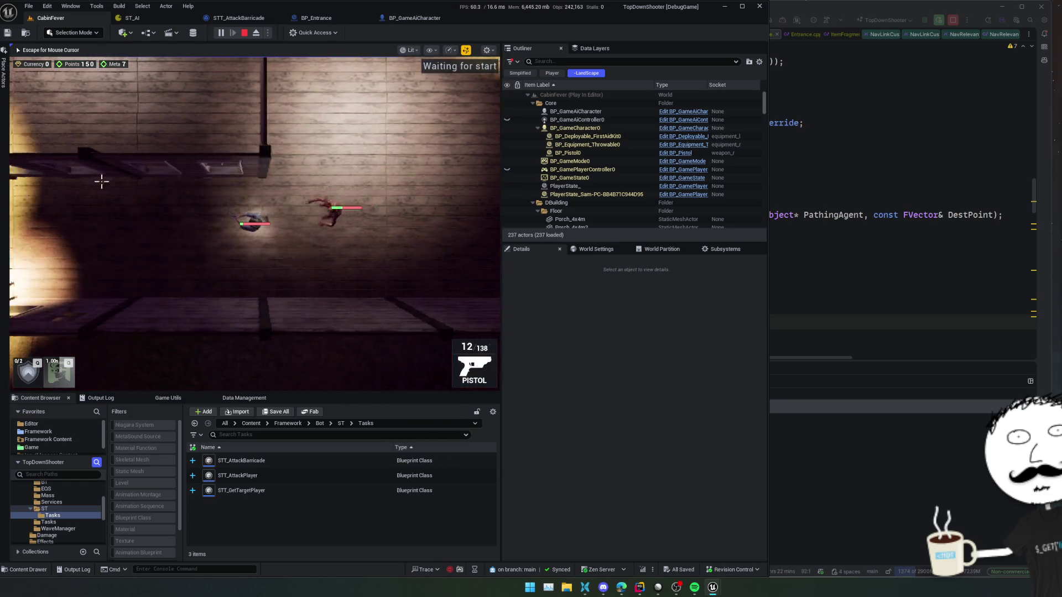
pyautogui.press('a')
pyautogui.press('w')
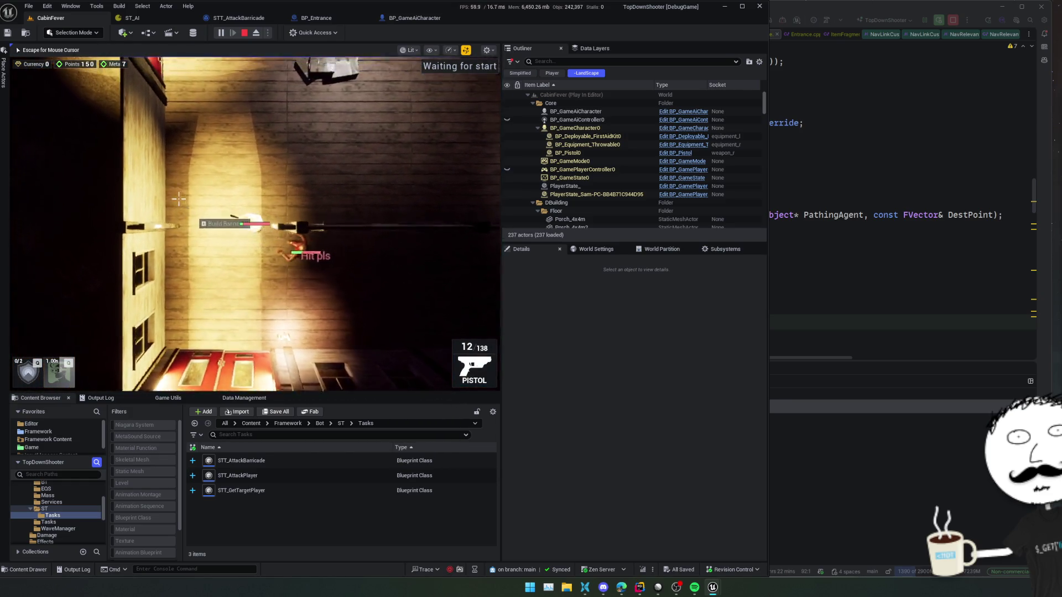
pyautogui.press('w')
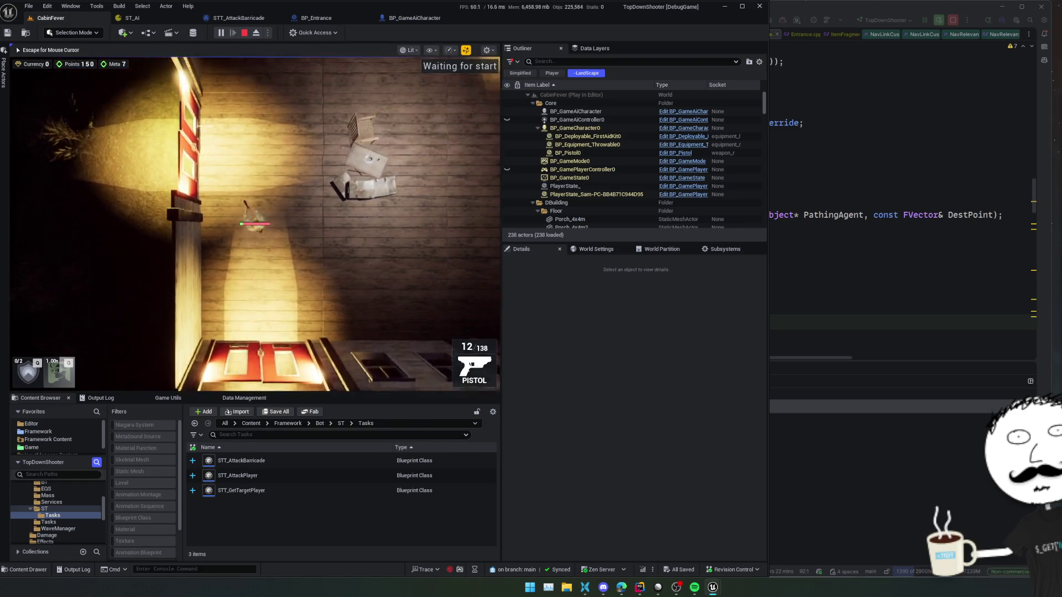
pyautogui.press('a')
pyautogui.press('a')
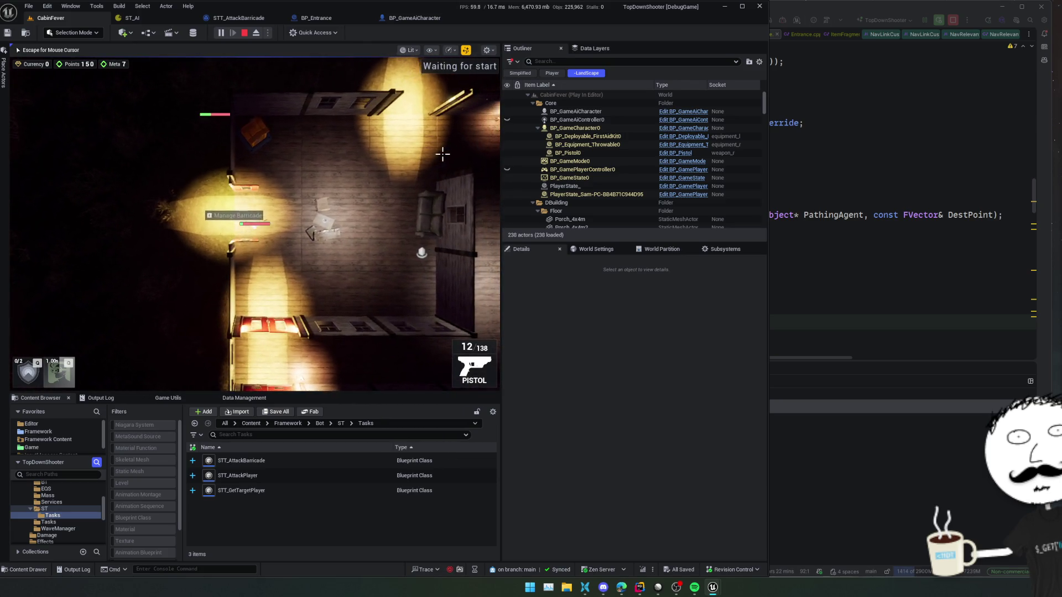
# Step: Walk through the room to the barricade and outside, then stop the playtest session
pyautogui.press('w')
pyautogui.press('d')
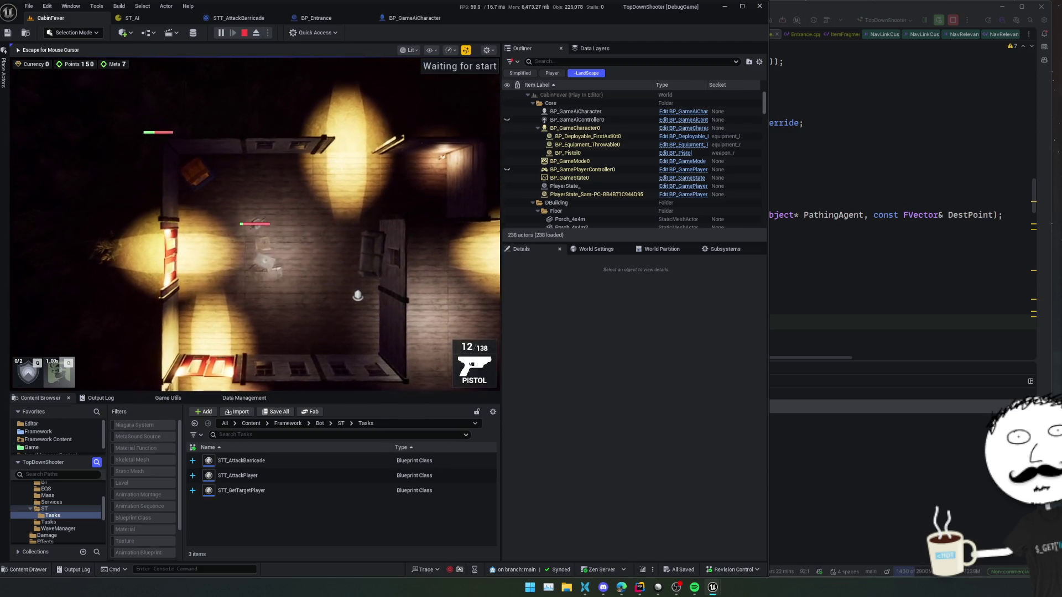
pyautogui.press('d')
pyautogui.press('s')
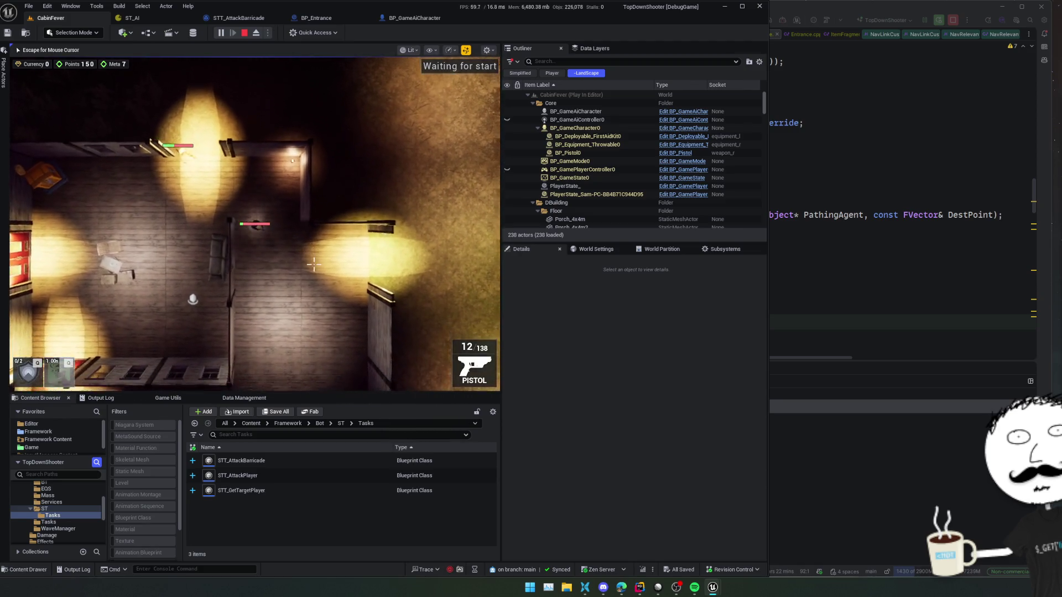
pyautogui.press('d')
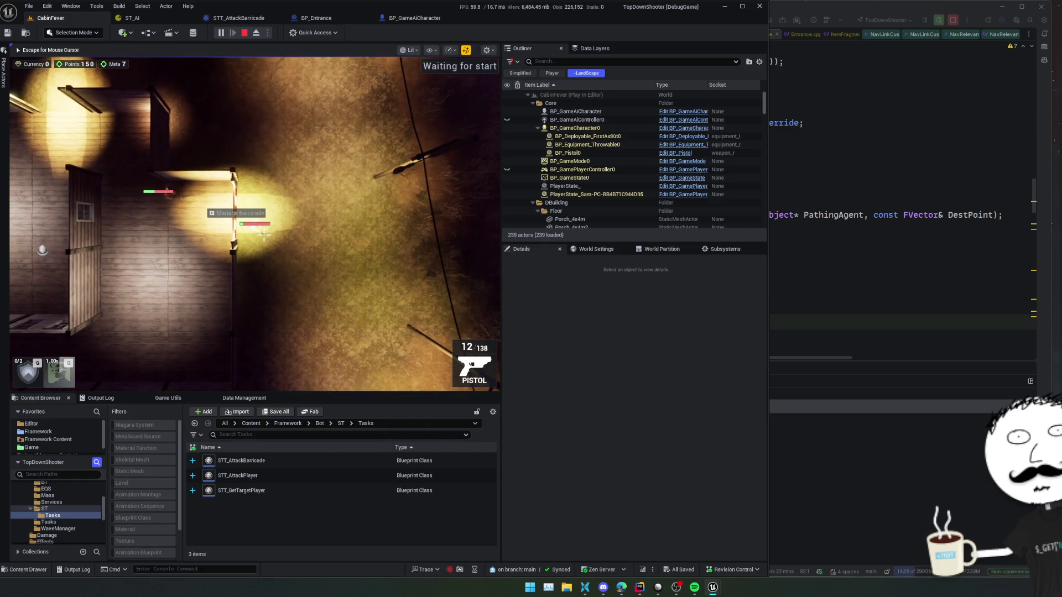
pyautogui.press('a')
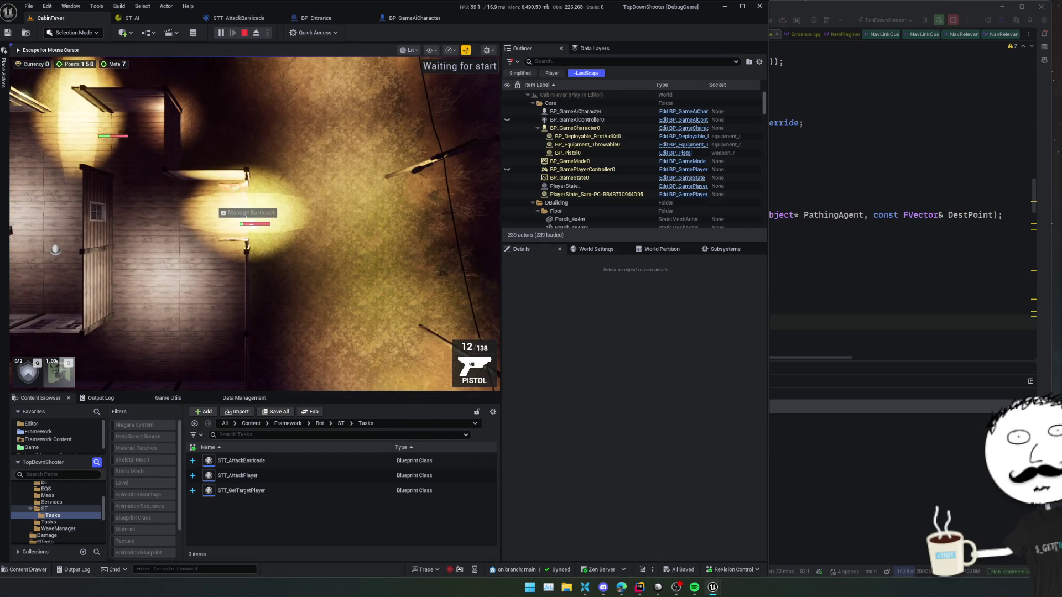
pyautogui.press('d')
pyautogui.press('s')
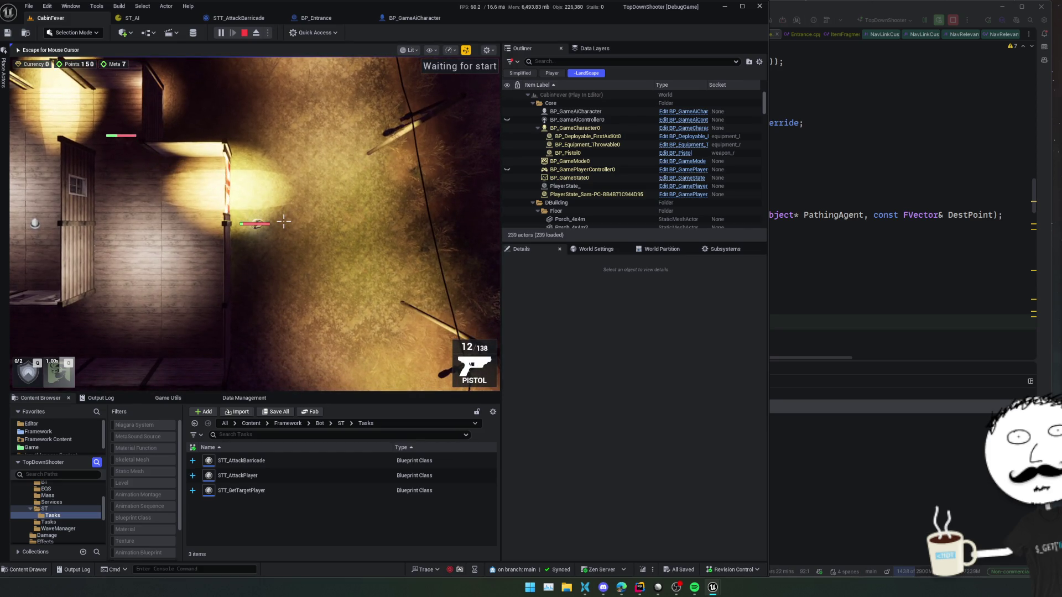
pyautogui.scroll(-2, 284, 222)
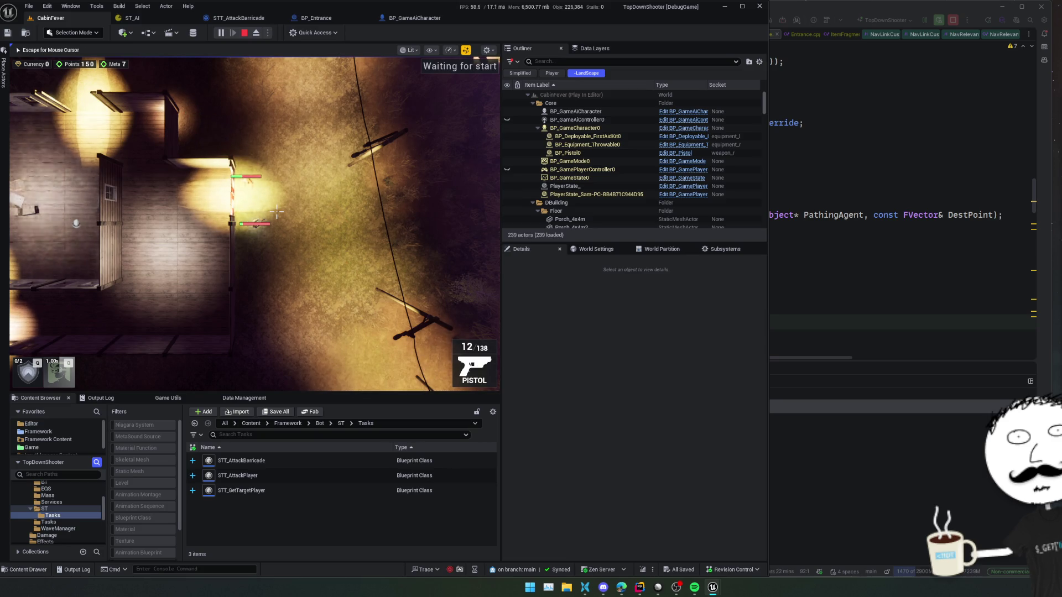
pyautogui.scroll(2, 276, 211)
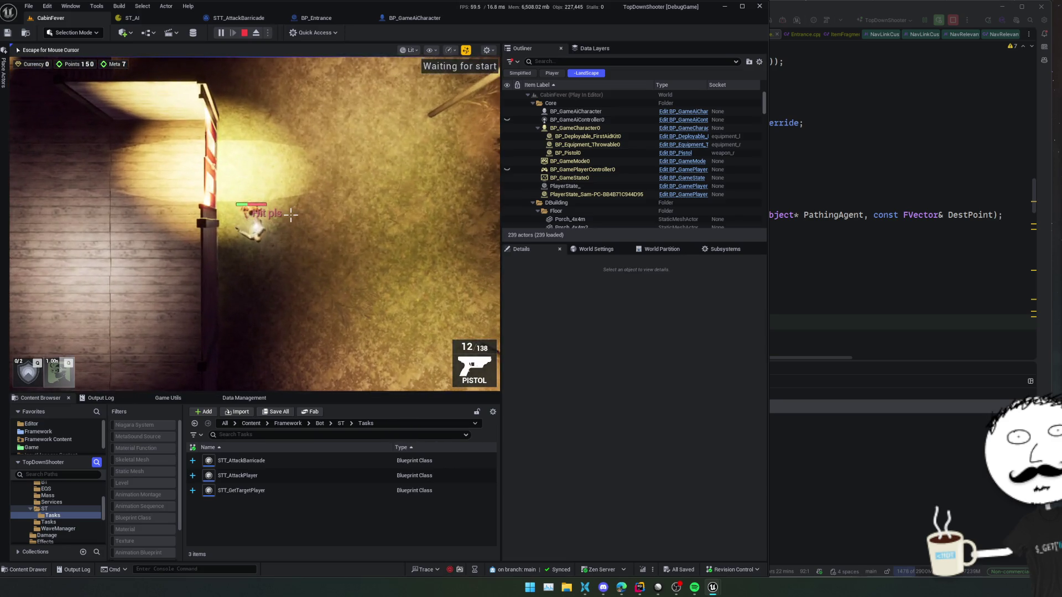
pyautogui.press('Escape')
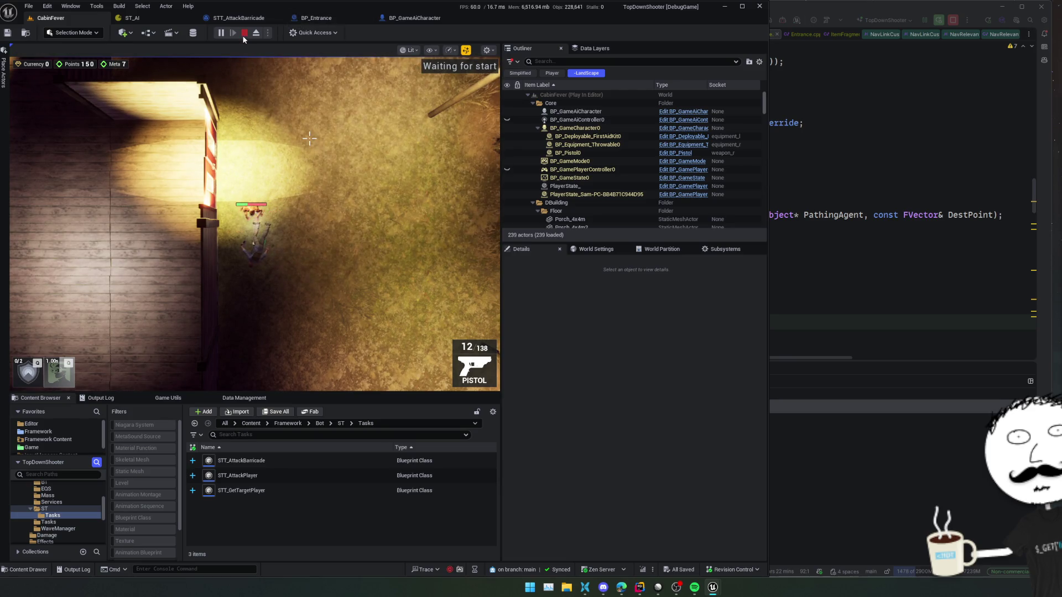
pyautogui.click(244, 33)
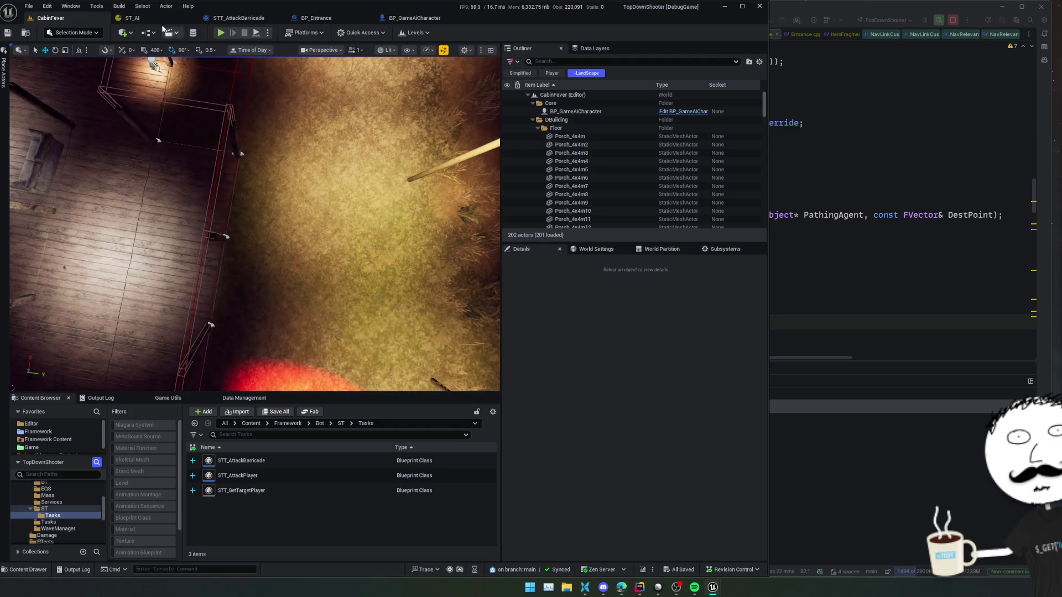
# Step: Delete the Focus Barricade state in ST_AI, leaving Attack it under Handle Barricade Attack
pyautogui.click(150, 19)
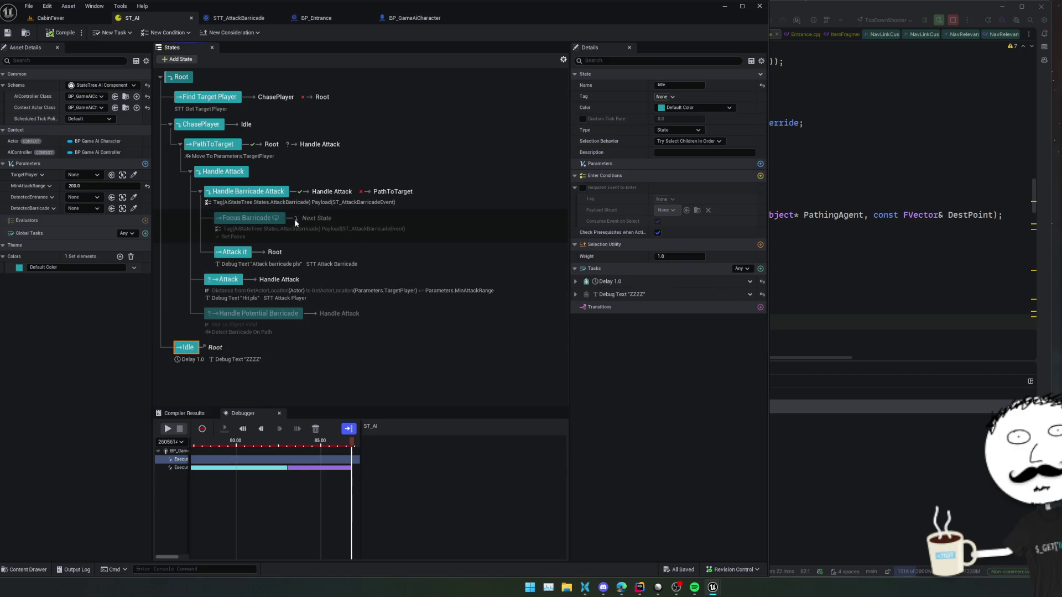
pyautogui.click(250, 212)
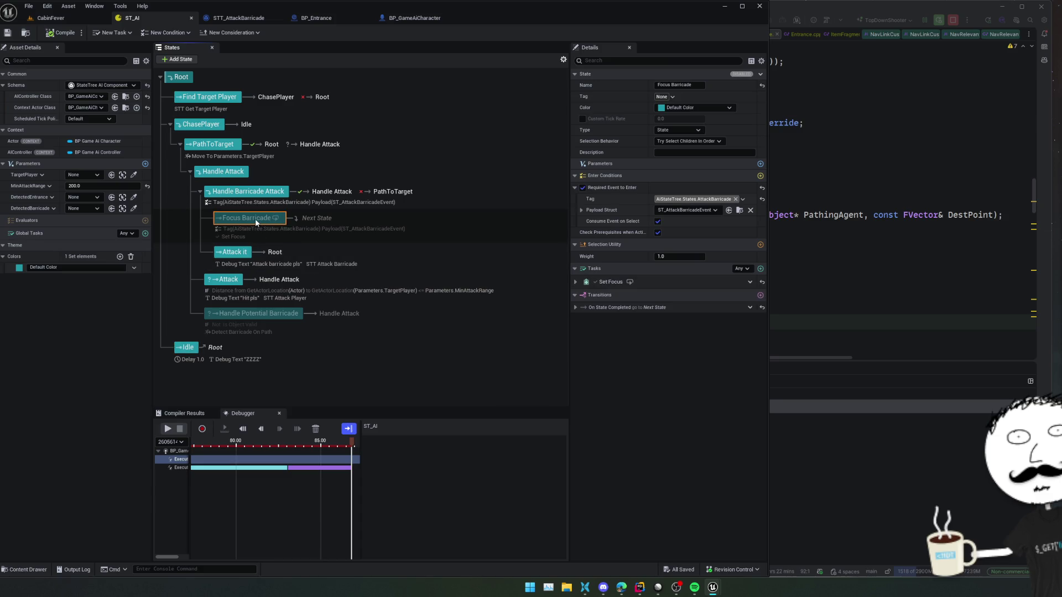
pyautogui.press('Delete')
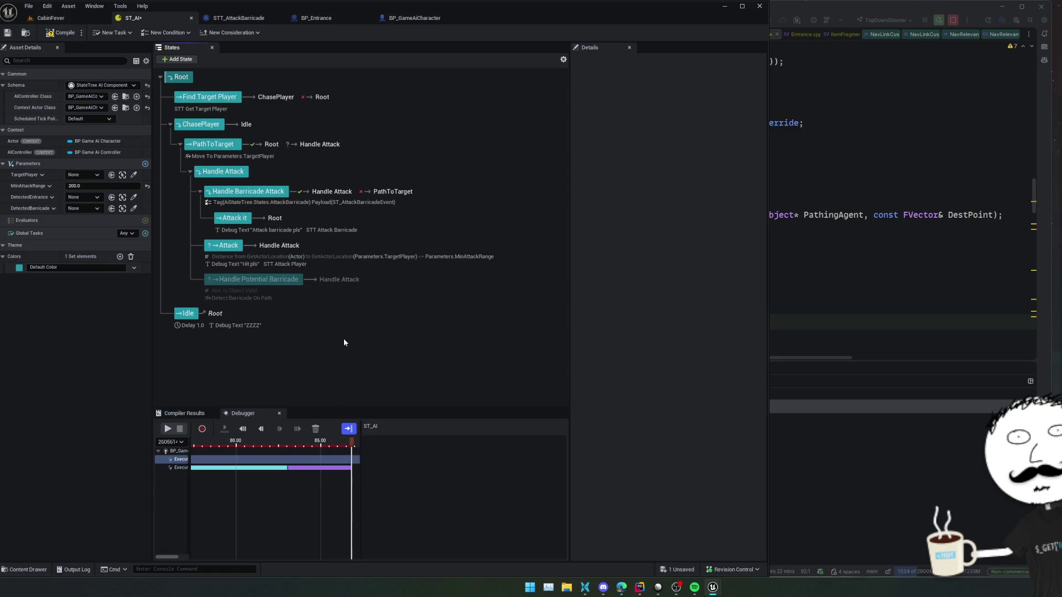
# Step: Scrub the ST_AI debugger timeline back toward the start of the recording
pyautogui.moveTo(374, 341); pyautogui.dragTo(389, 343)
pyautogui.scroll(5, 323, 466)
pyautogui.scroll(8, 299, 469)
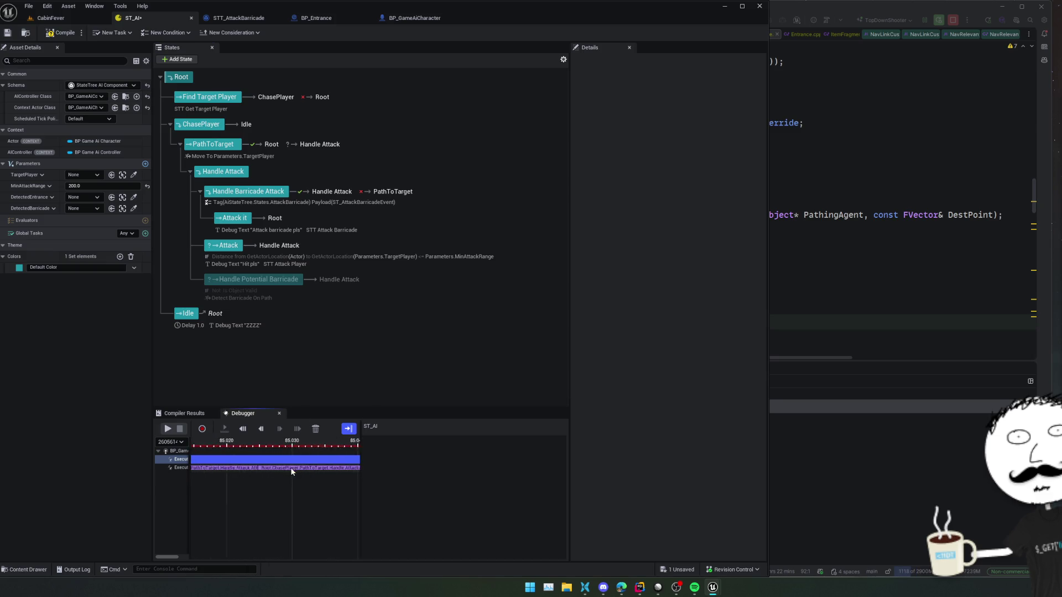
pyautogui.scroll(-12, 292, 471)
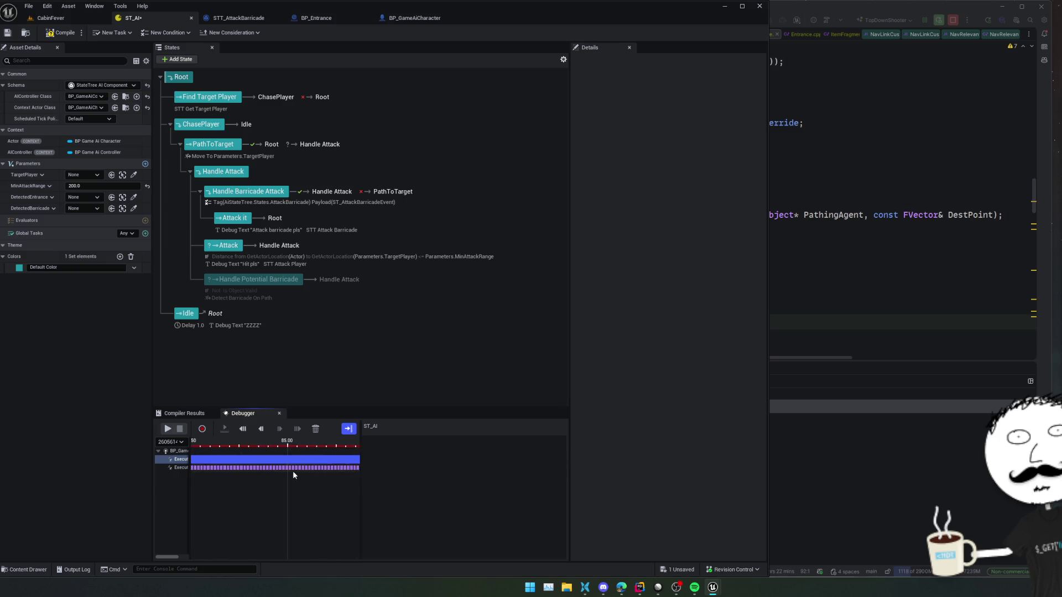
pyautogui.moveTo(215, 480); pyautogui.dragTo(294, 457)
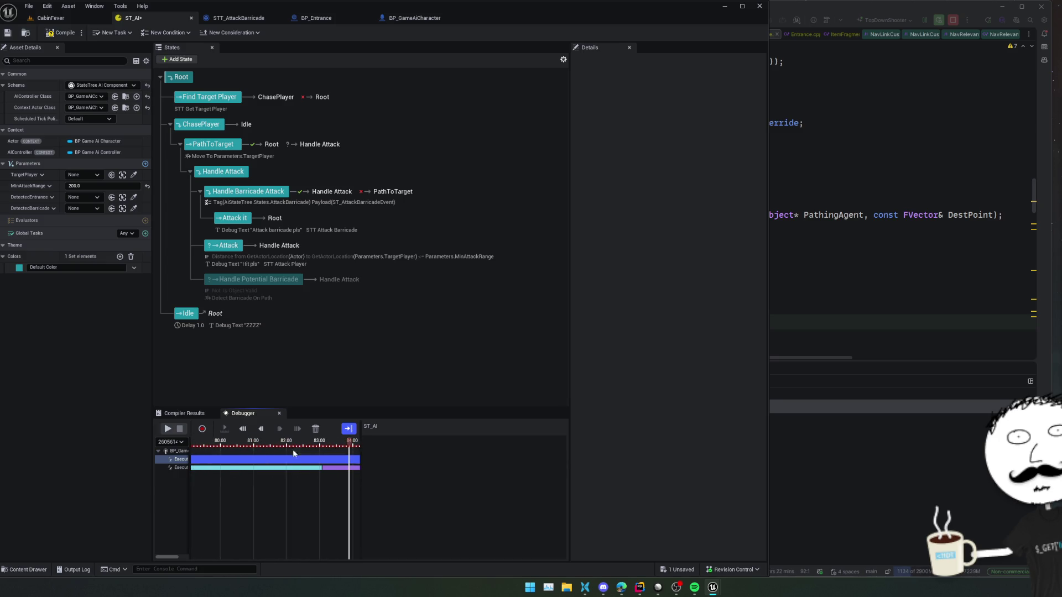
pyautogui.click(284, 468)
pyautogui.scroll(15, 277, 473)
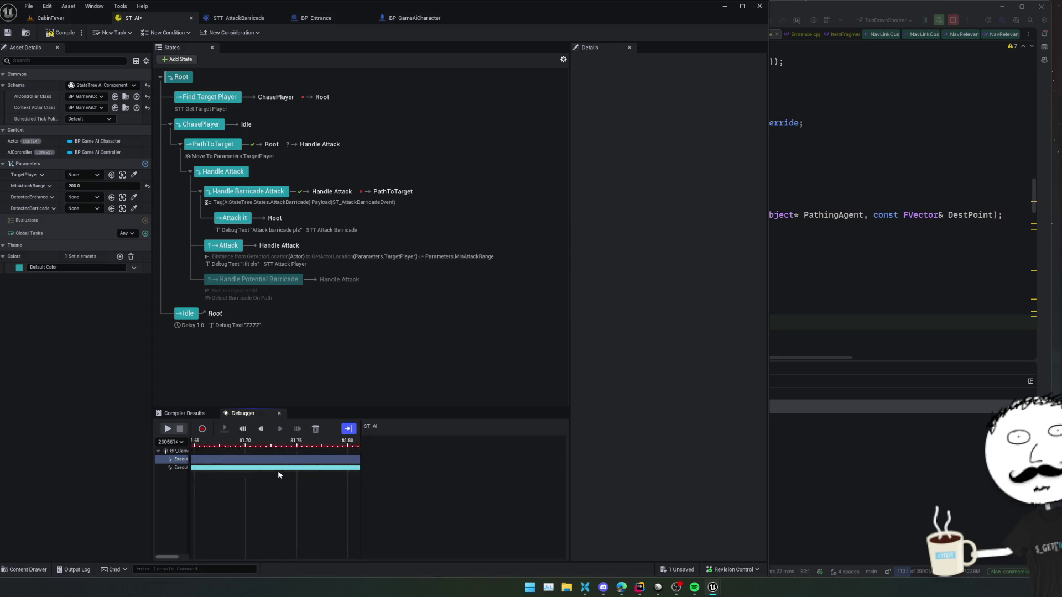
pyautogui.scroll(-20, 284, 470)
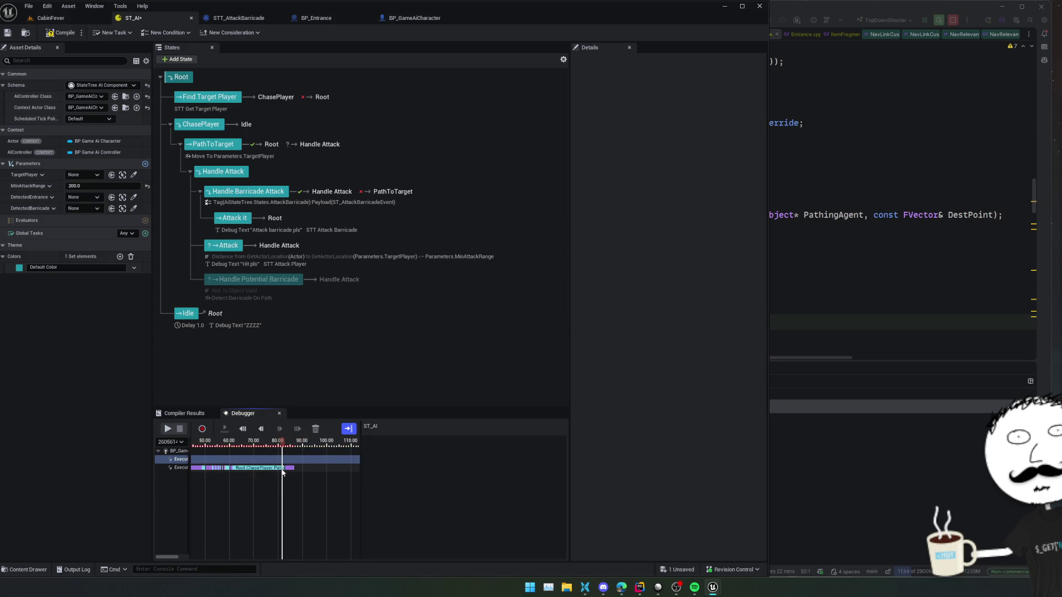
pyautogui.moveTo(234, 478); pyautogui.dragTo(313, 483)
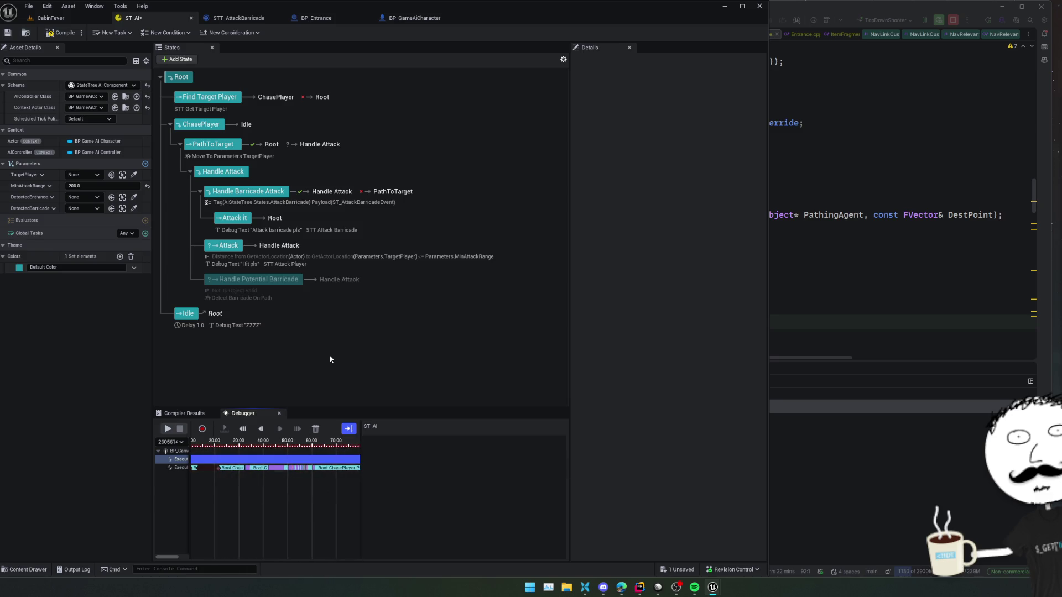
pyautogui.click(335, 376)
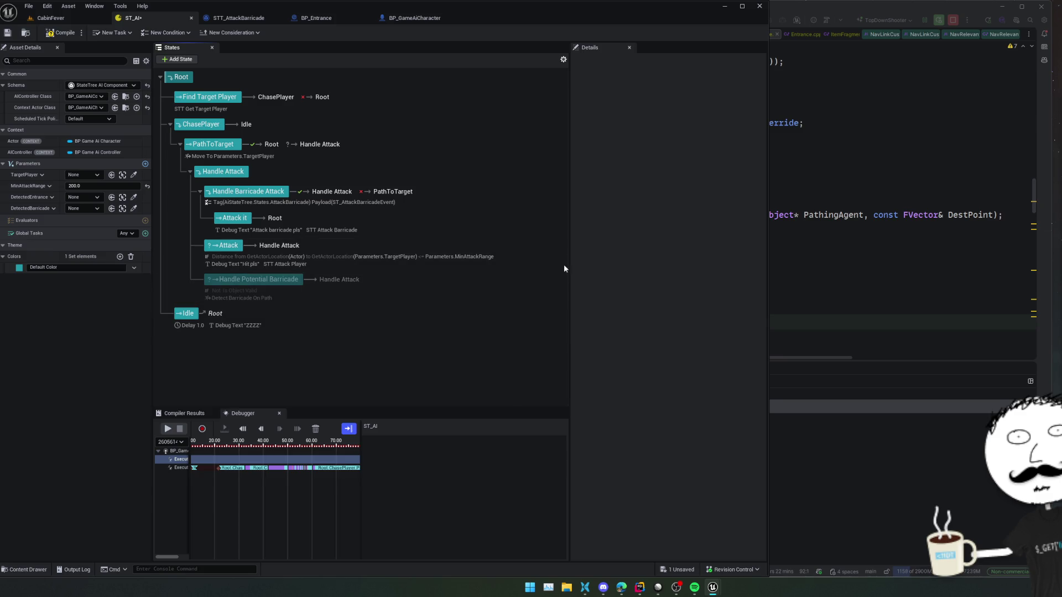
# Step: Remove the DetectedEntrance and DetectedBarricade parameters from ST_AI
pyautogui.rightClick(37, 199)
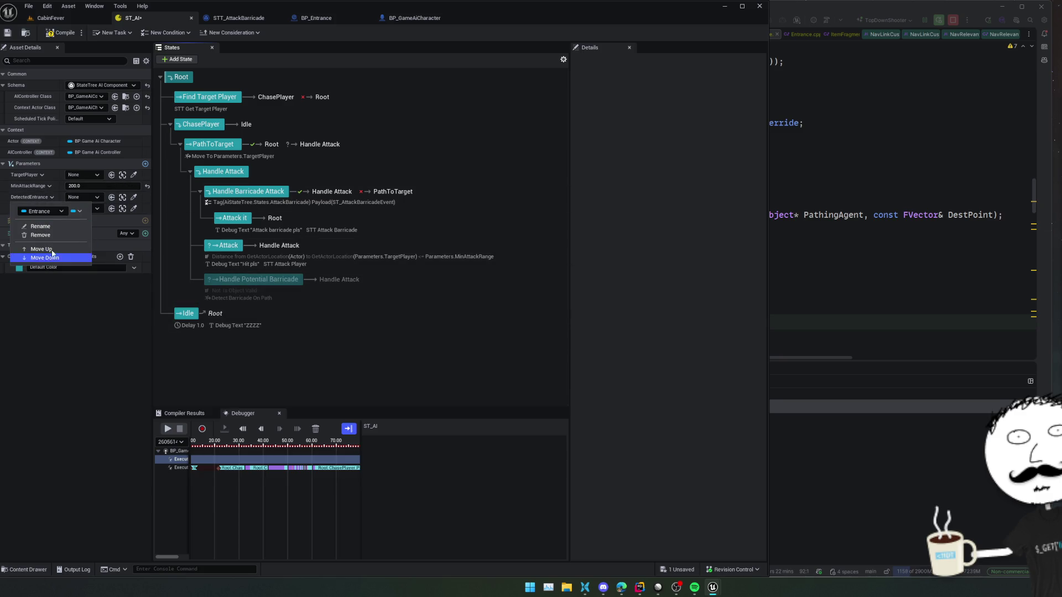
pyautogui.click(52, 234)
pyautogui.rightClick(43, 199)
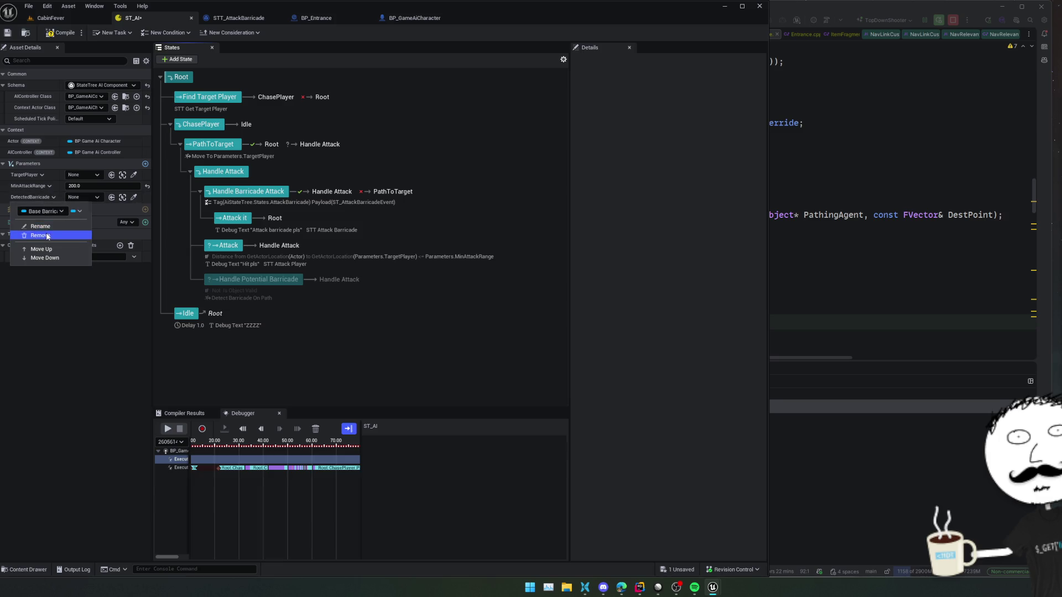
pyautogui.click(48, 237)
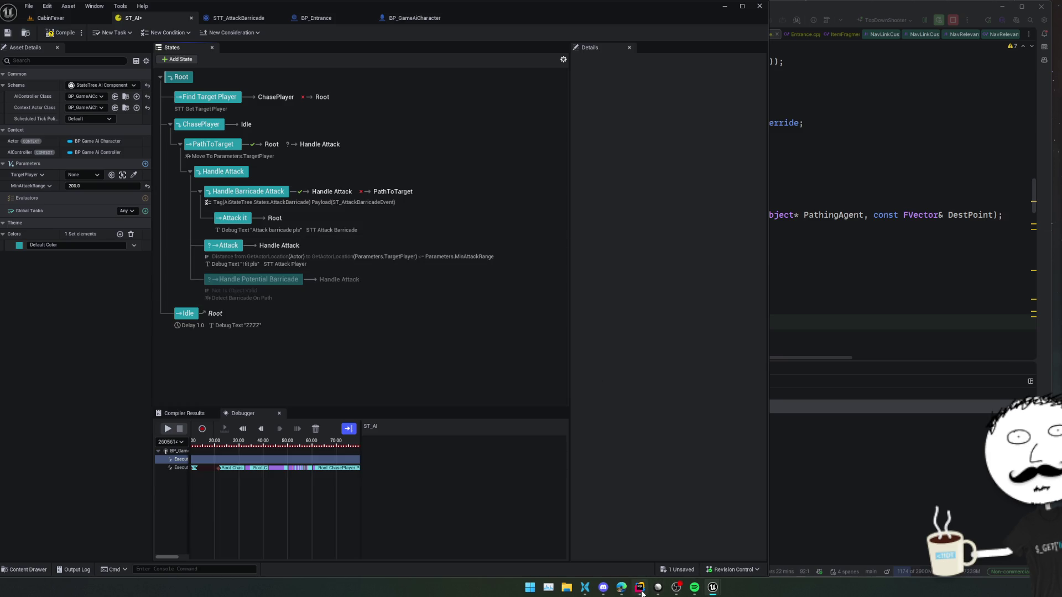
# Step: Go to the Your First 60 Minutes StateTree tutorial and search the page for 'Global Task'
pyautogui.moveTo(622, 587)
pyautogui.click(675, 551)
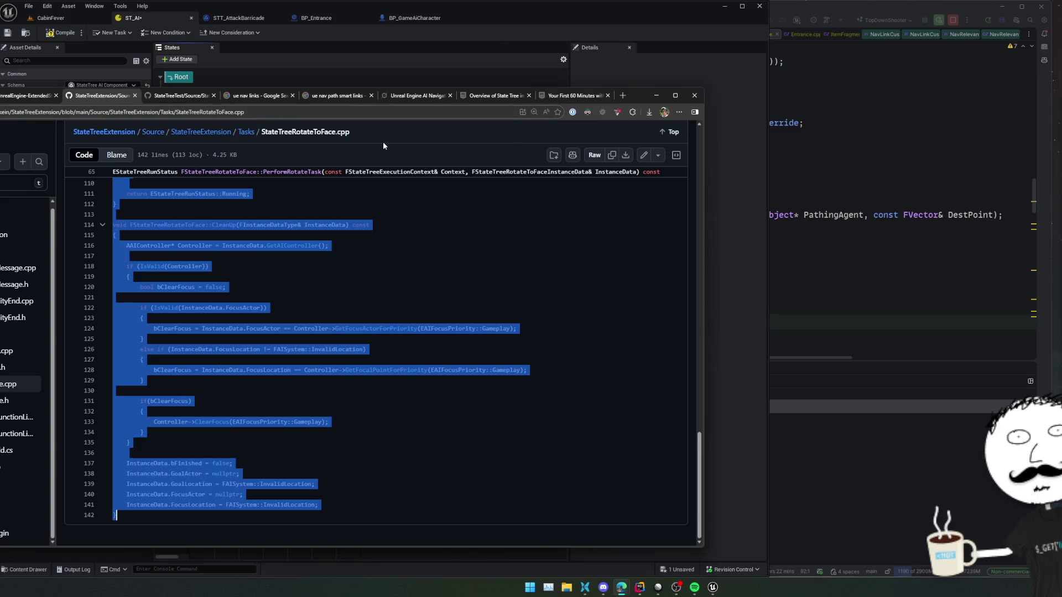
pyautogui.click(575, 95)
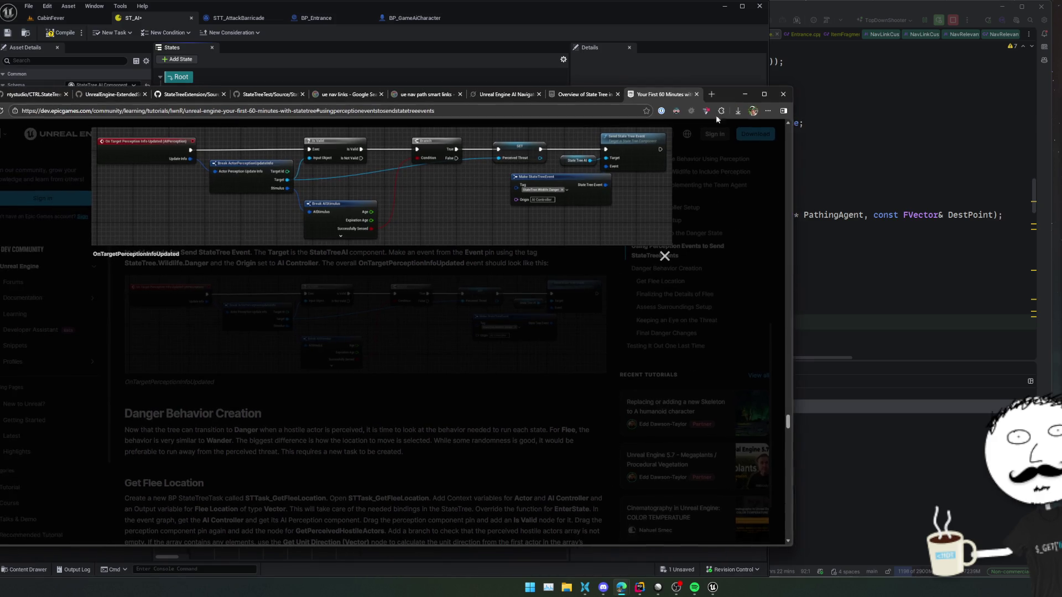
pyautogui.click(547, 320)
pyautogui.hotkey('ctrl', 'f')
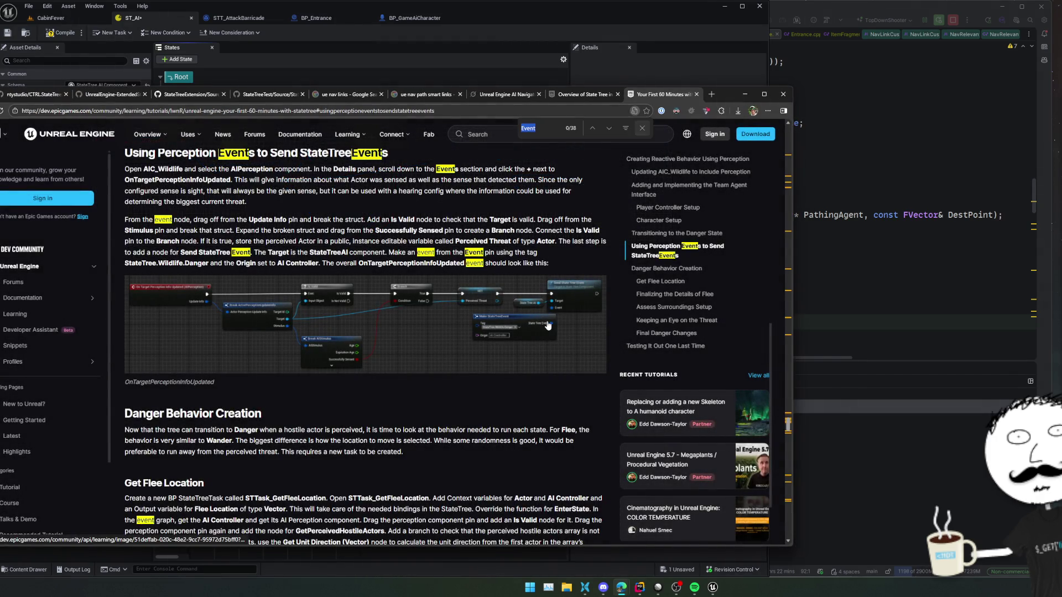
pyautogui.write('Global Task')
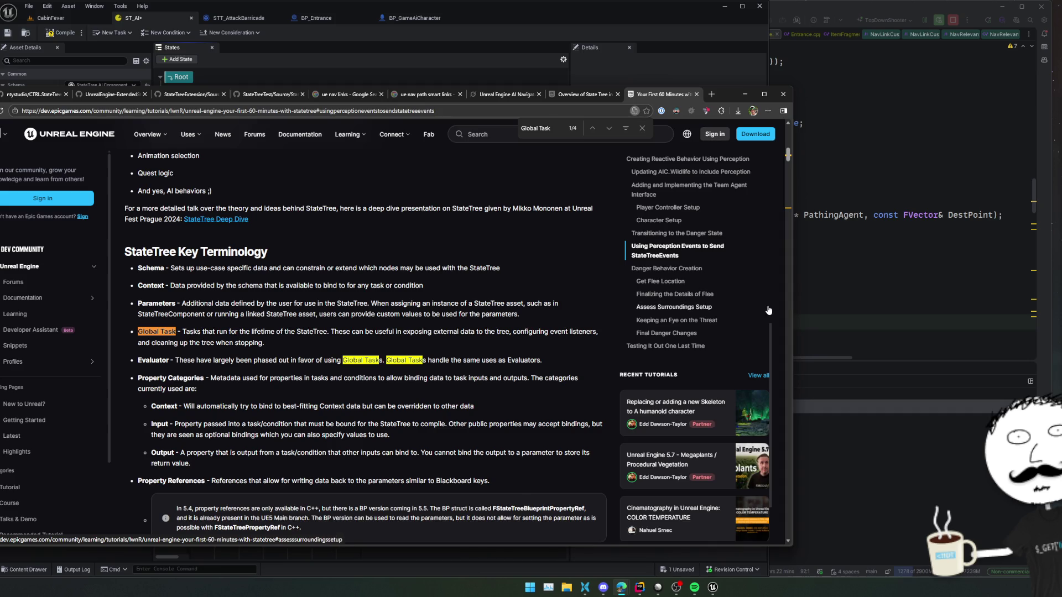
# Step: Enlarge the Look At Hostile graph under Keeping an Eye on the Threat and open it in a new tab
pyautogui.click(747, 320)
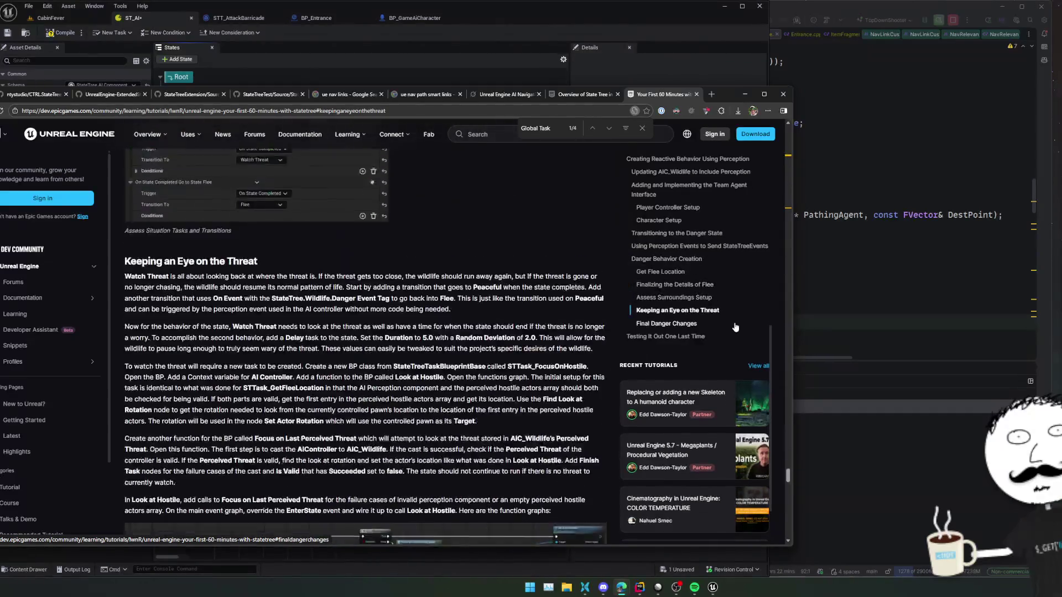
pyautogui.scroll(-1, 553, 313)
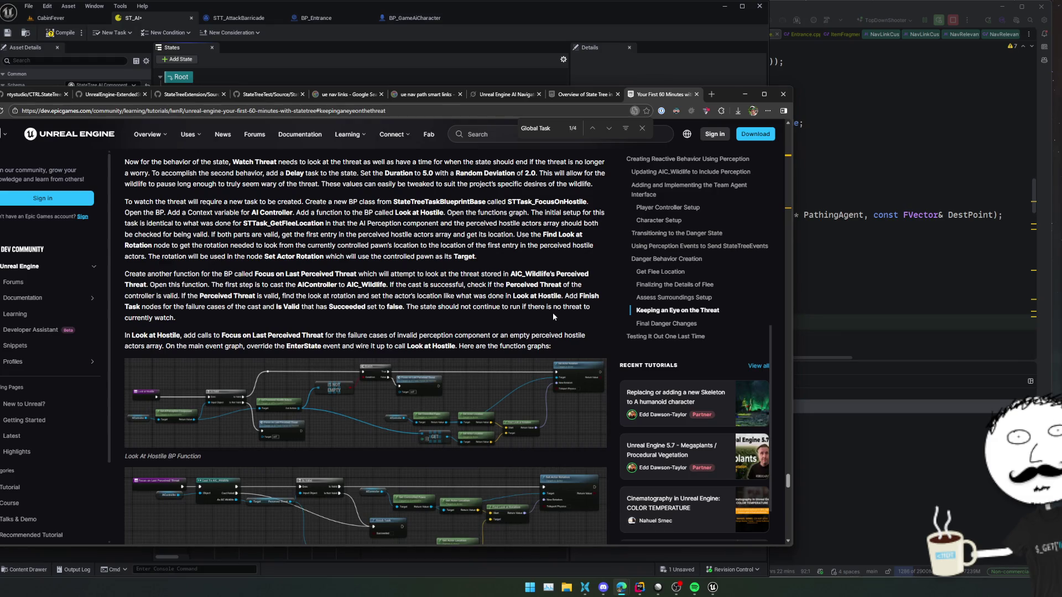
pyautogui.click(479, 377)
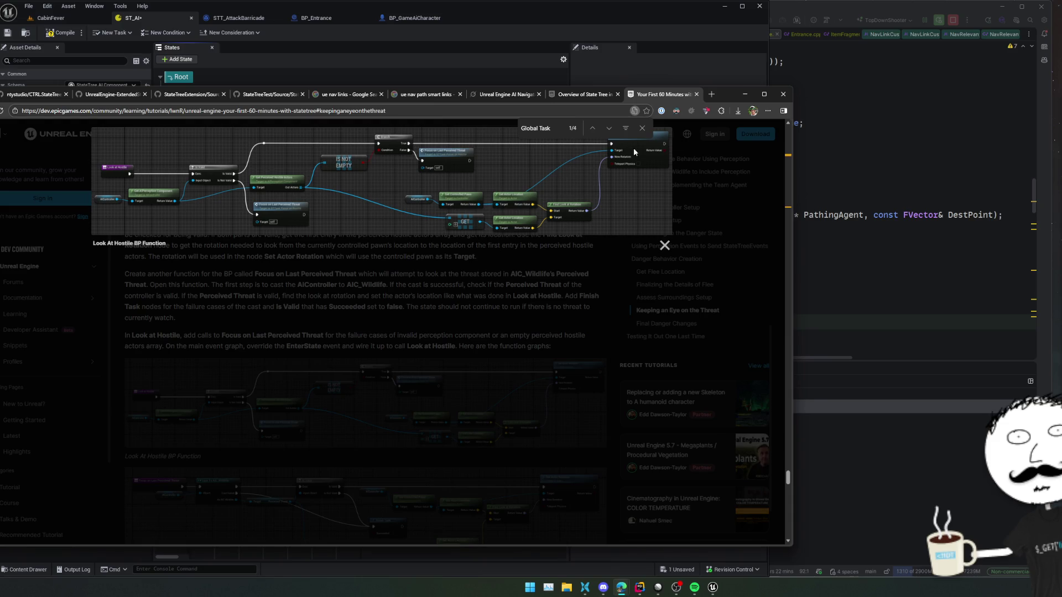
pyautogui.click(644, 129)
pyautogui.rightClick(493, 181)
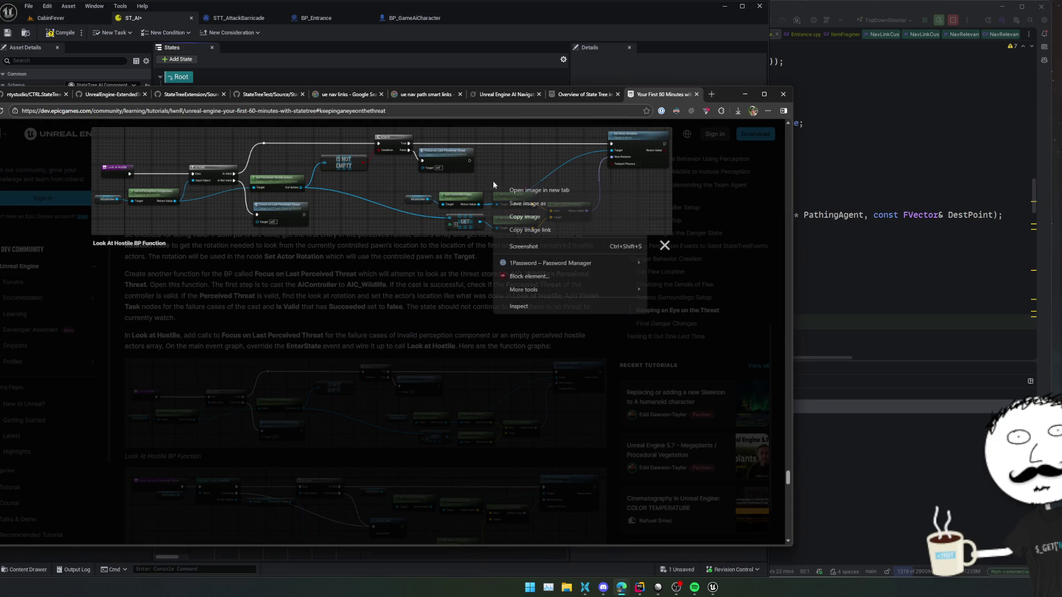
pyautogui.click(531, 189)
# Step: Zoom into the standalone Look At Hostile graph image, then close its tab
pyautogui.click(644, 97)
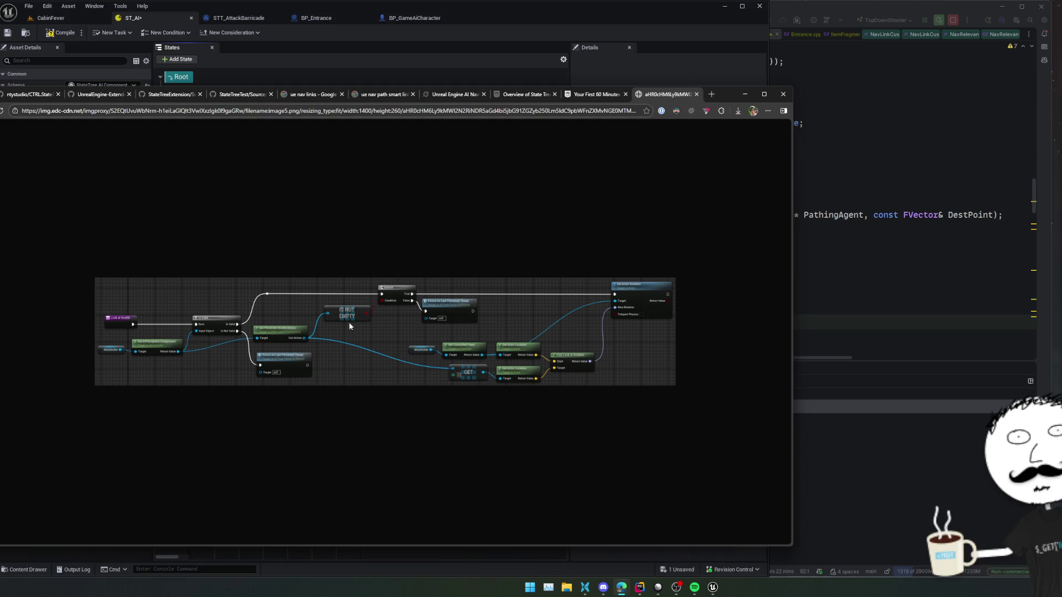
pyautogui.keyDown('ctrl'); pyautogui.scroll(2, 355, 345); pyautogui.keyUp('ctrl')
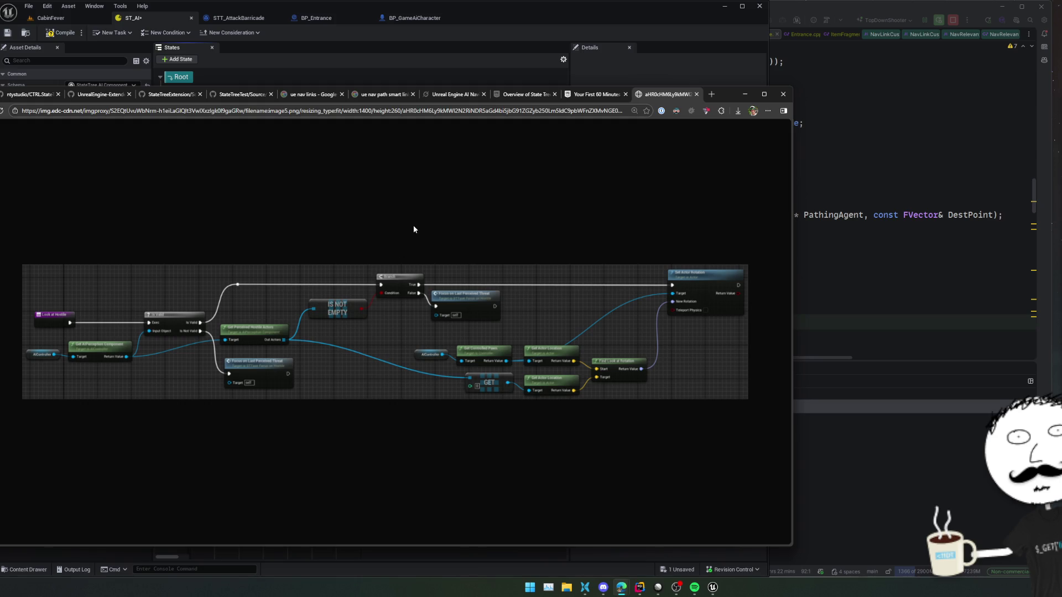
pyautogui.middleClick(655, 95)
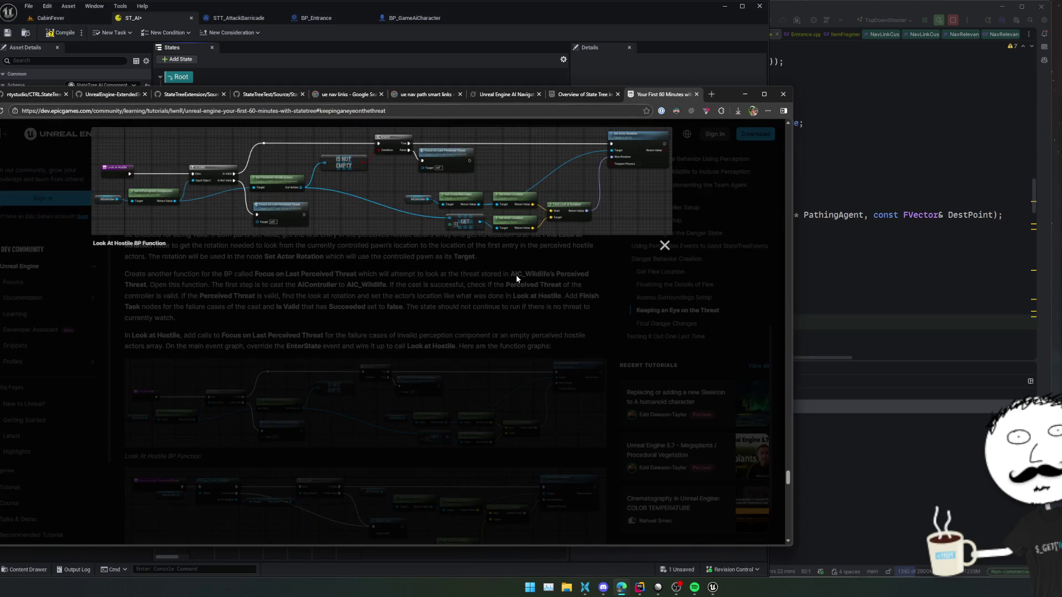
# Step: Close the enlarged image and scroll up to the STCond_DistanceBetweenActors section
pyautogui.click(519, 275)
pyautogui.scroll(3, 518, 277)
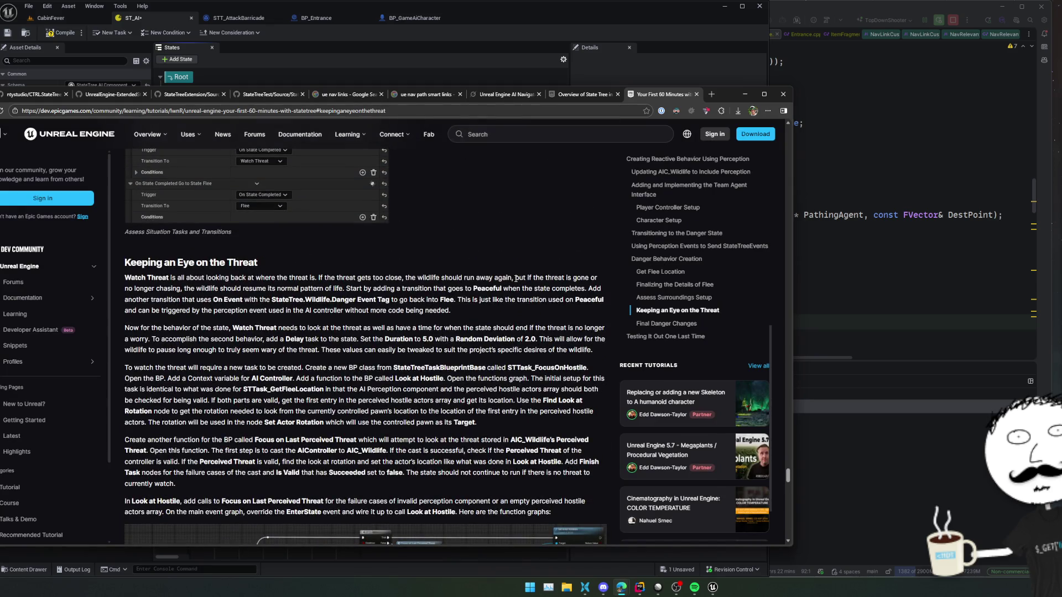
pyautogui.scroll(3, 518, 278)
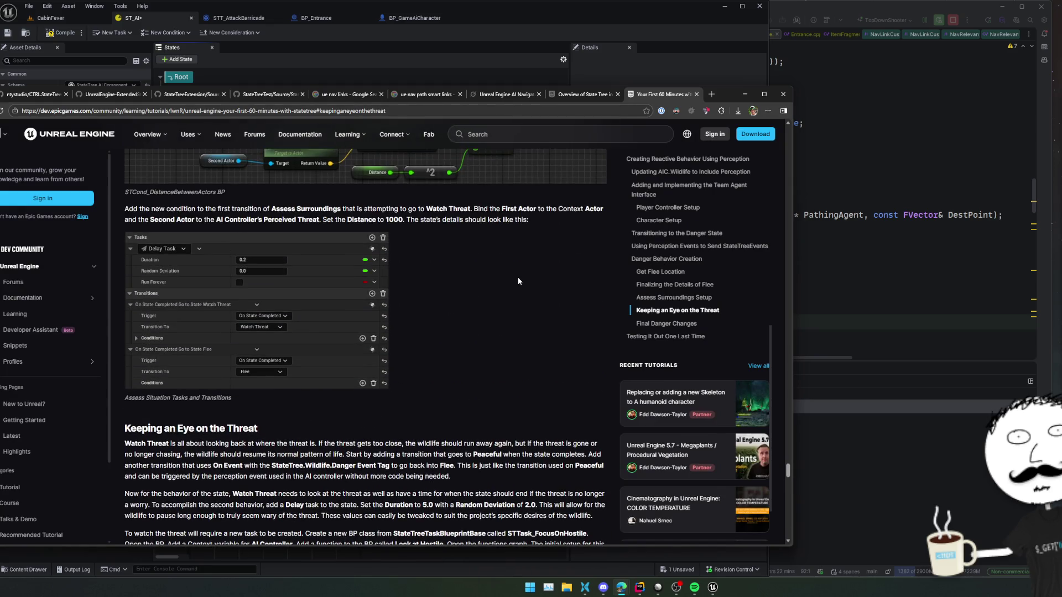
pyautogui.scroll(1, 519, 278)
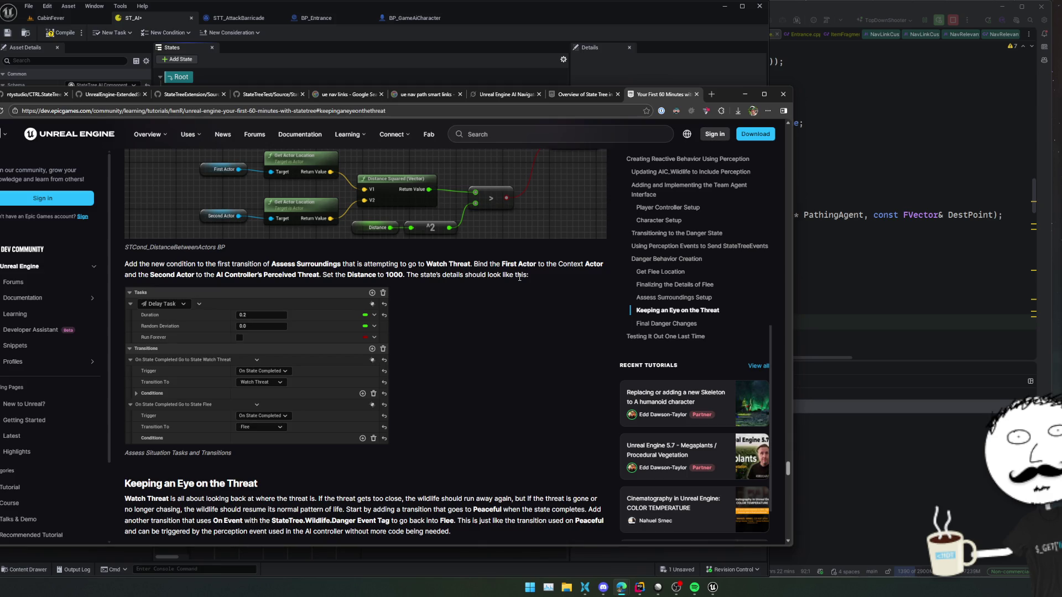
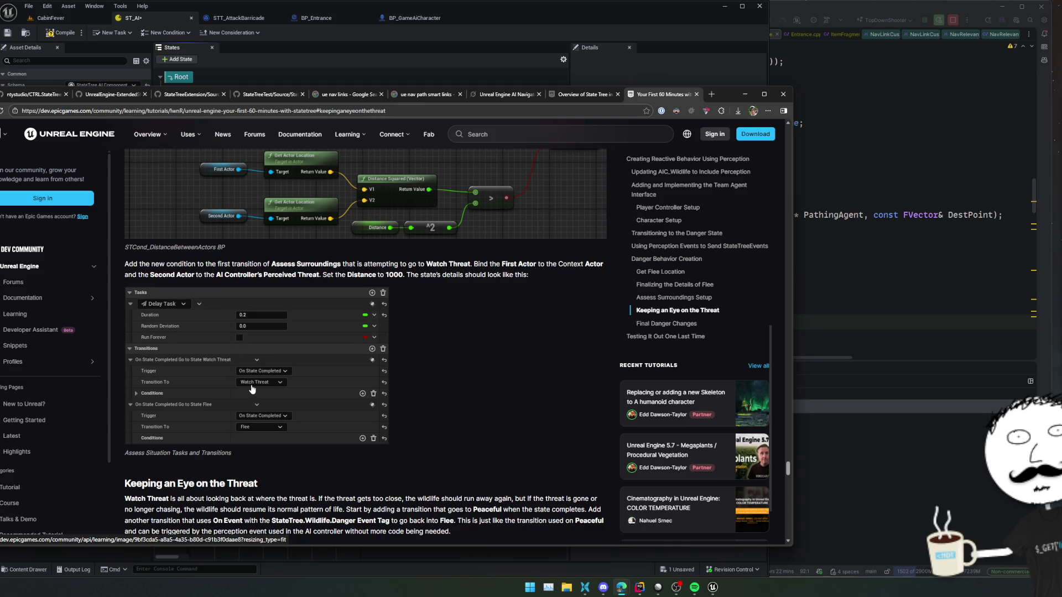
# Step: Scroll back up past Flee and Assess Surroundings to 'Using Perception Events to Send StateTreeEvents'
pyautogui.scroll(4, 511, 308)
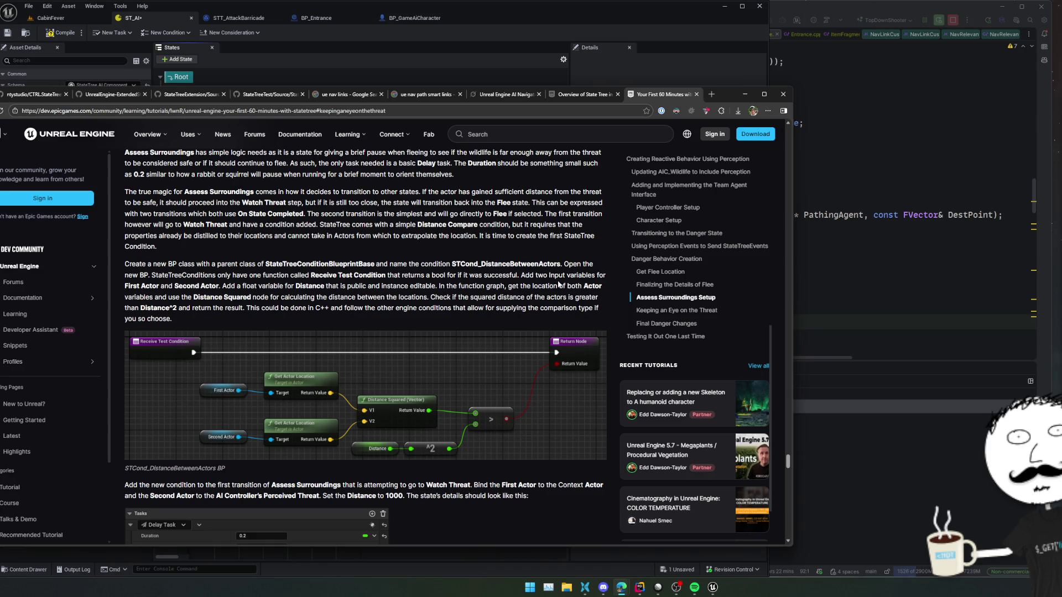
pyautogui.scroll(7, 559, 285)
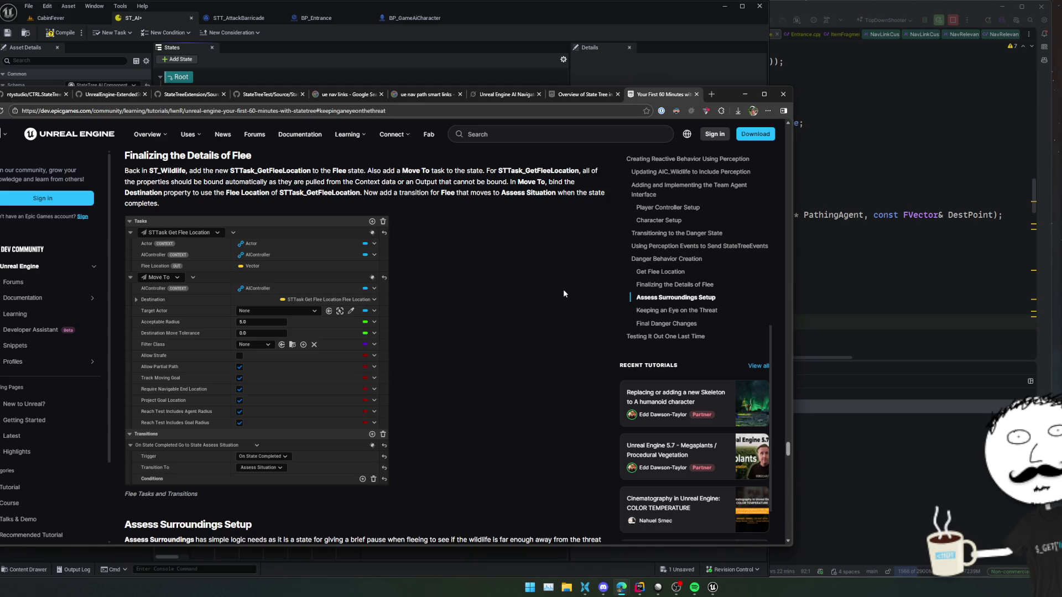
pyautogui.scroll(7, 563, 293)
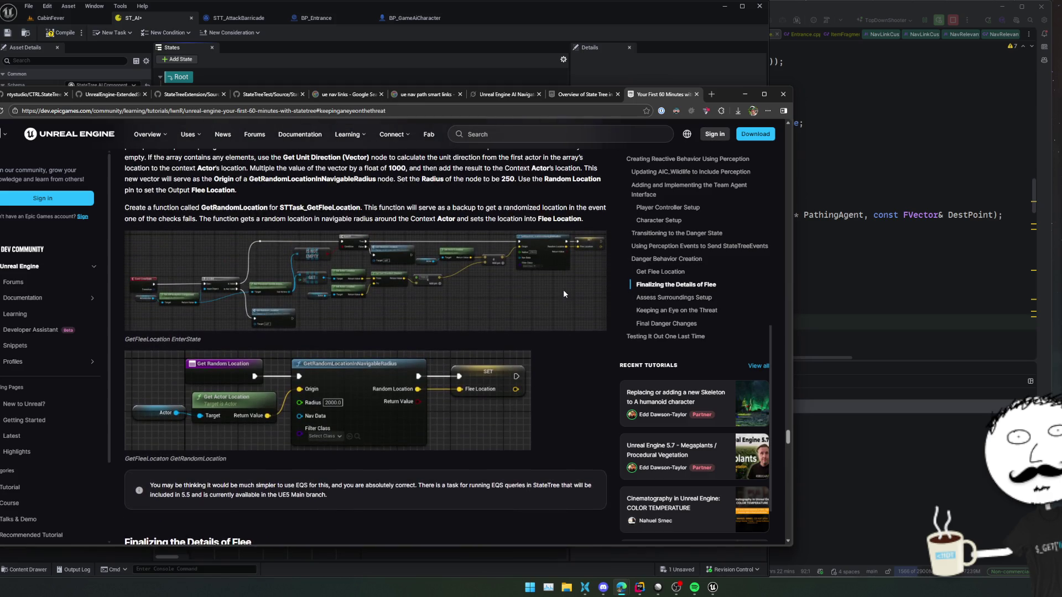
pyautogui.scroll(2, 564, 295)
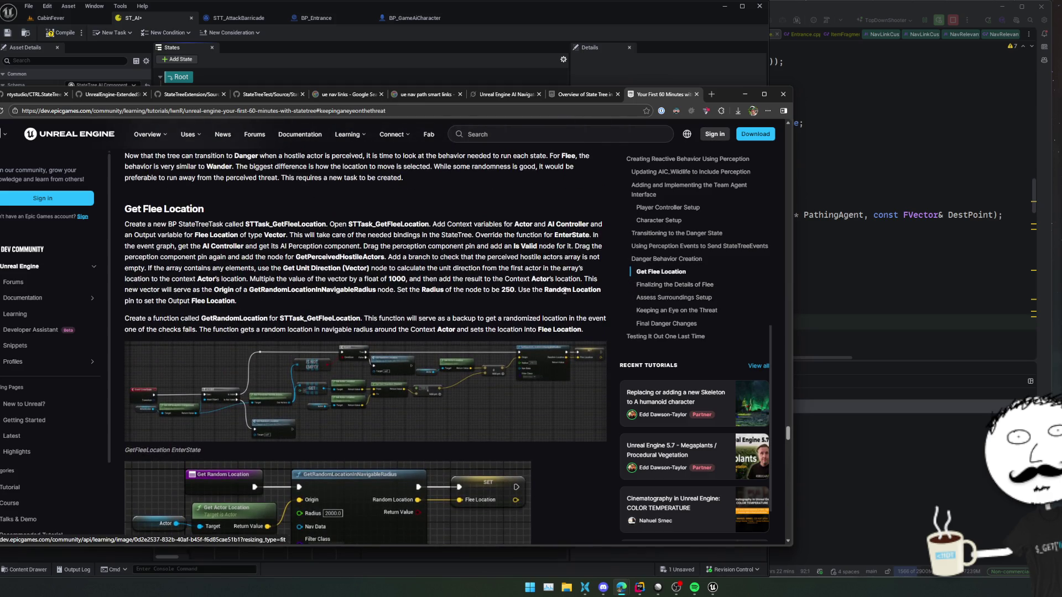
pyautogui.scroll(3, 565, 290)
pyautogui.scroll(5, 564, 290)
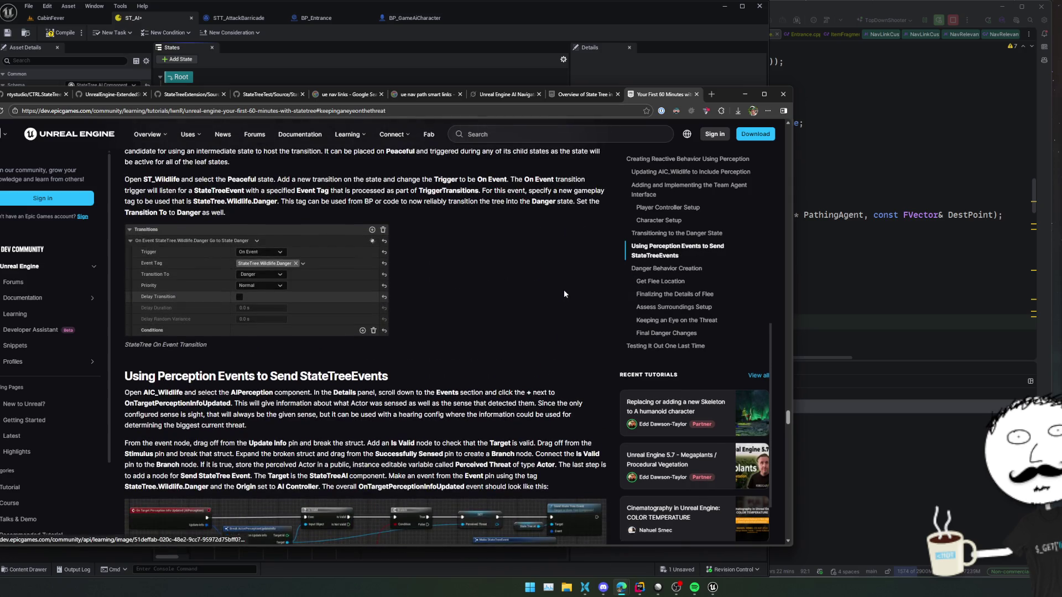
pyautogui.scroll(-1, 563, 290)
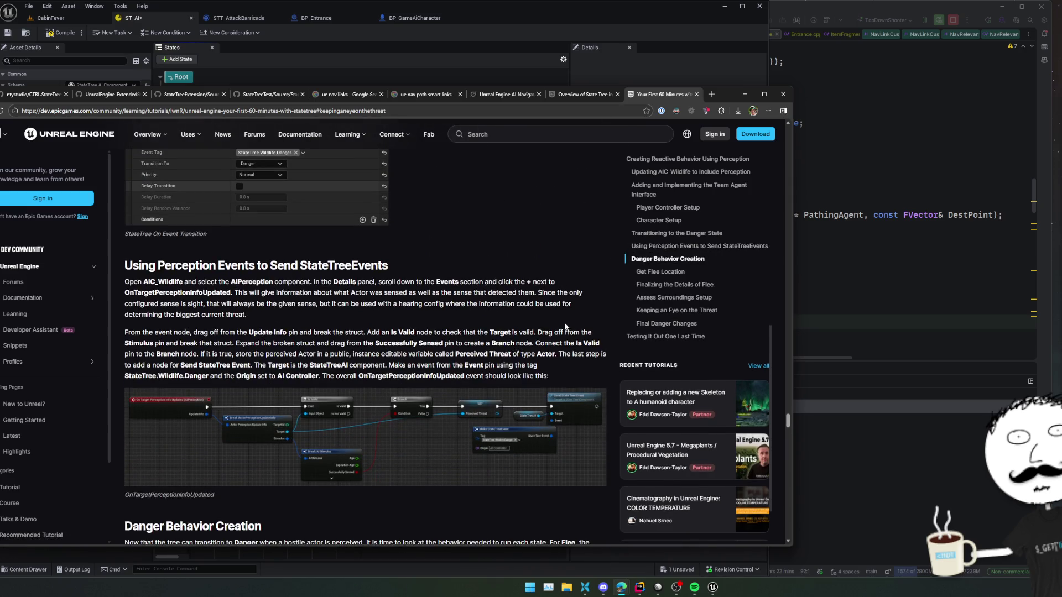
pyautogui.scroll(2, 564, 324)
pyautogui.scroll(-4, 569, 318)
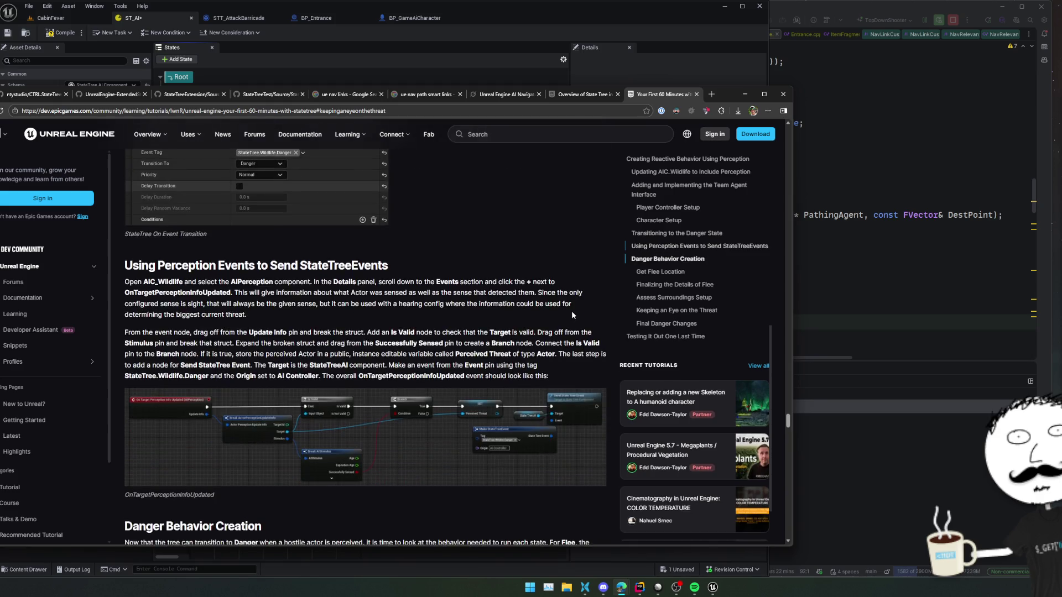
pyautogui.scroll(3, 572, 311)
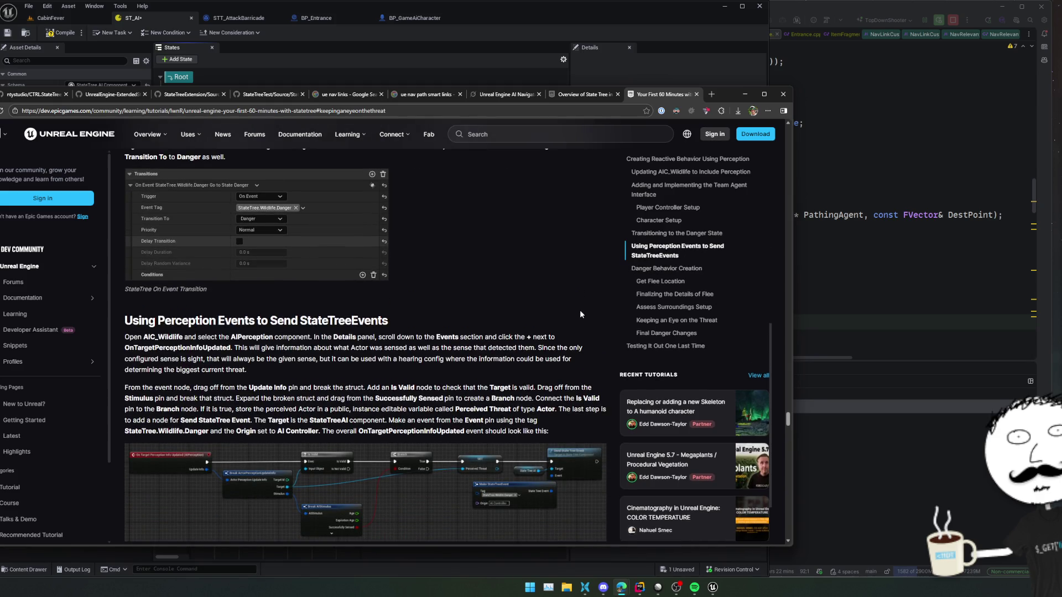
pyautogui.scroll(2, 579, 315)
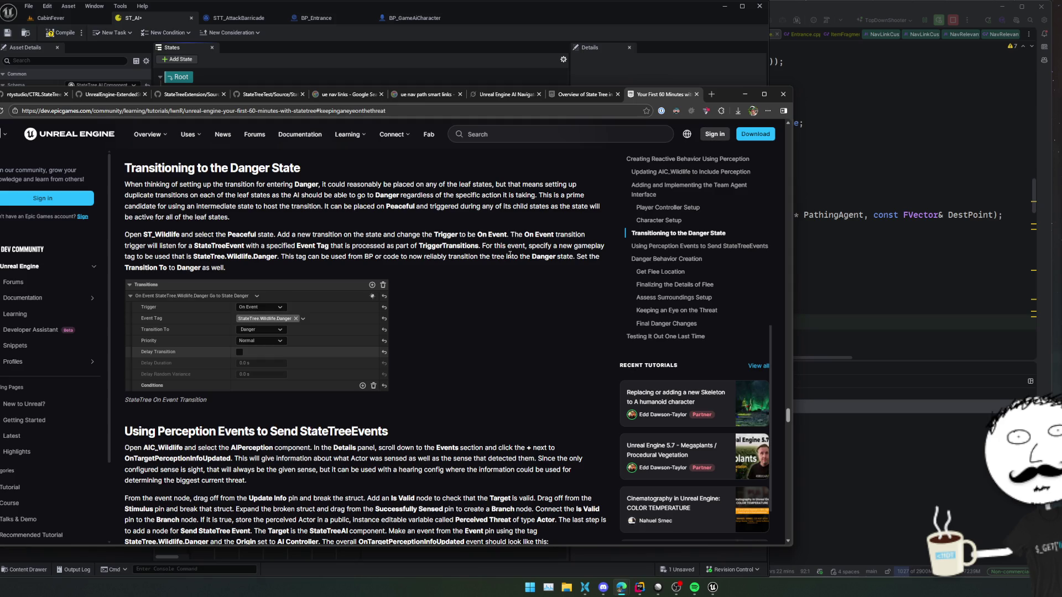
pyautogui.scroll(-4, 500, 259)
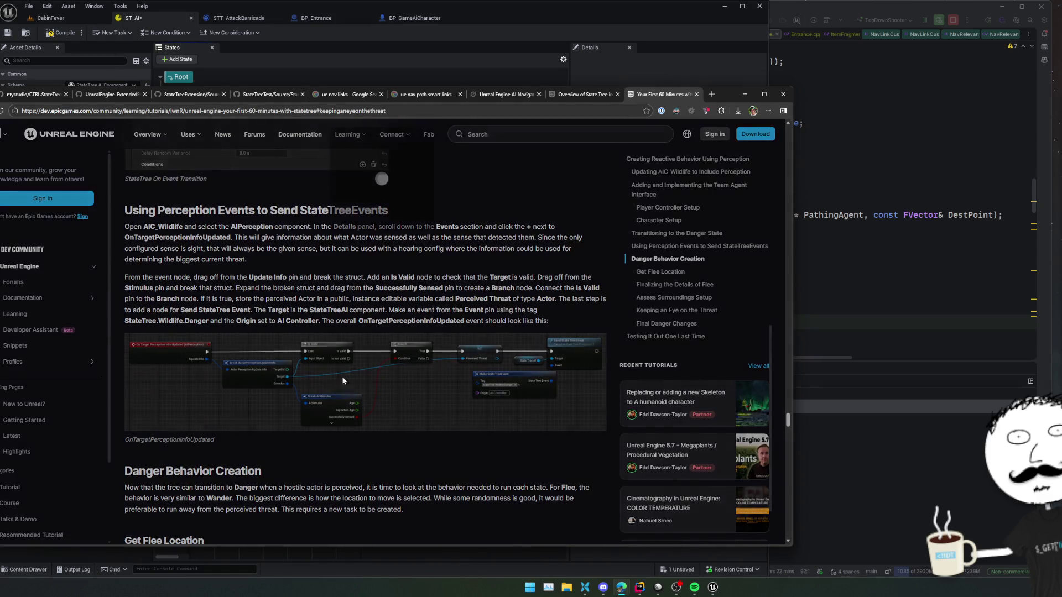
pyautogui.click(337, 383)
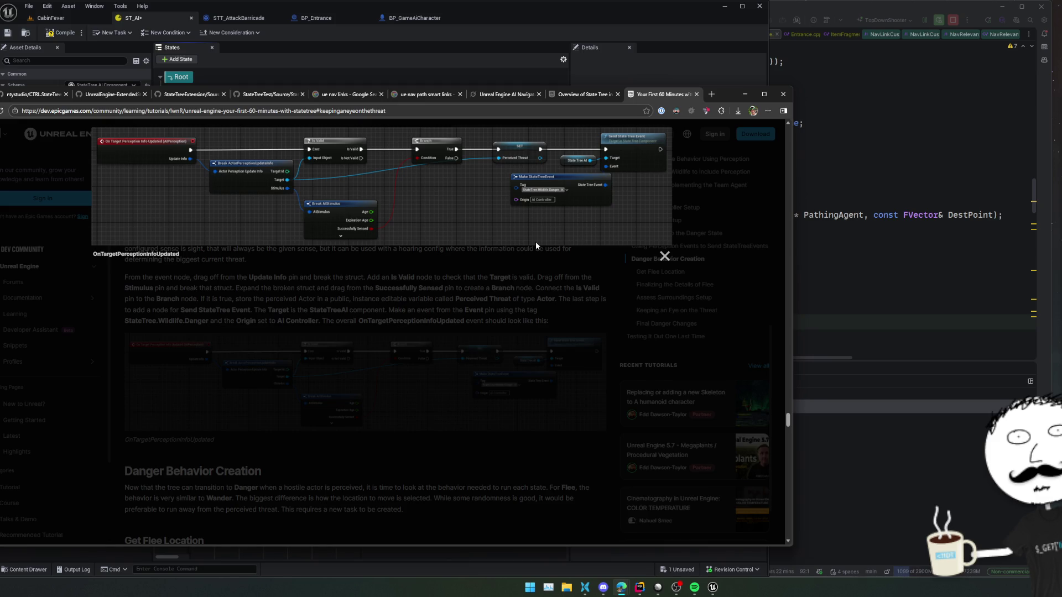
pyautogui.click(433, 323)
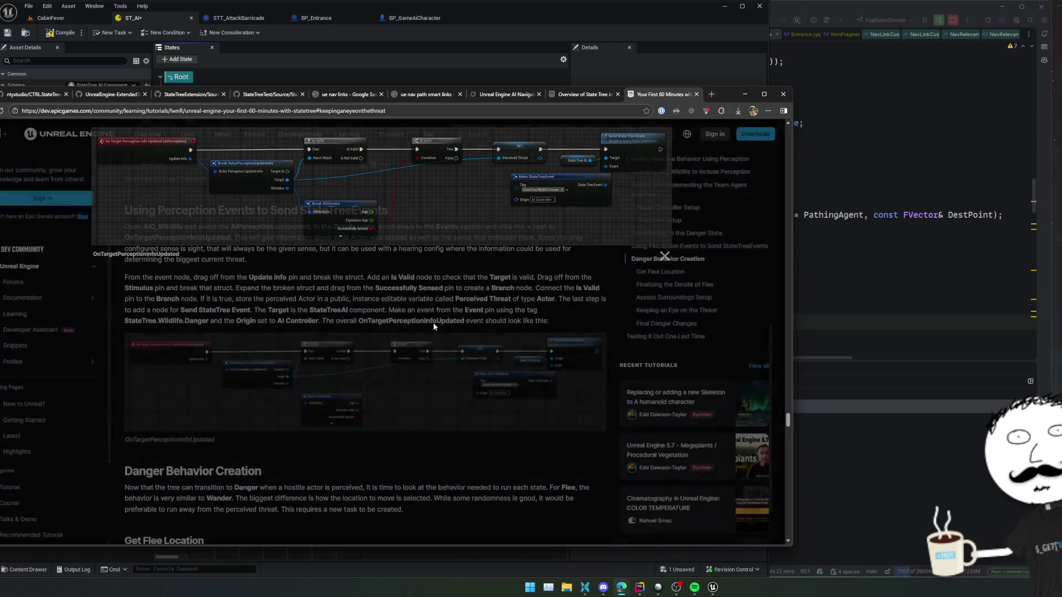
pyautogui.scroll(1, 273, 282)
pyautogui.scroll(5, 273, 282)
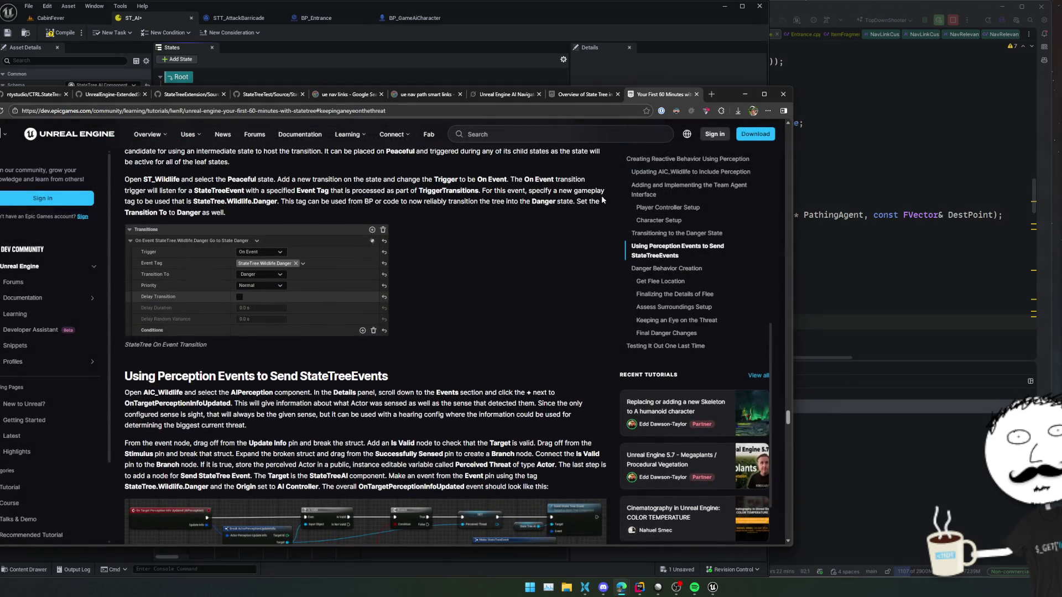
# Step: Search Google for 'ue ai perception overview' and open the AI Perception in Unreal Engine documentation
pyautogui.click(707, 94)
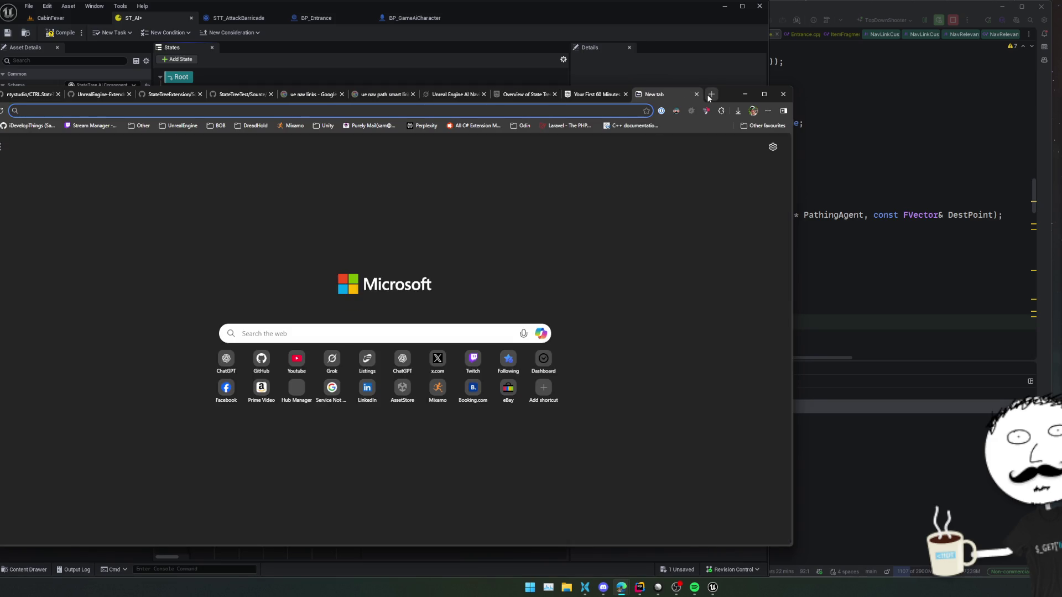
pyautogui.write('ue ai perception overvie')
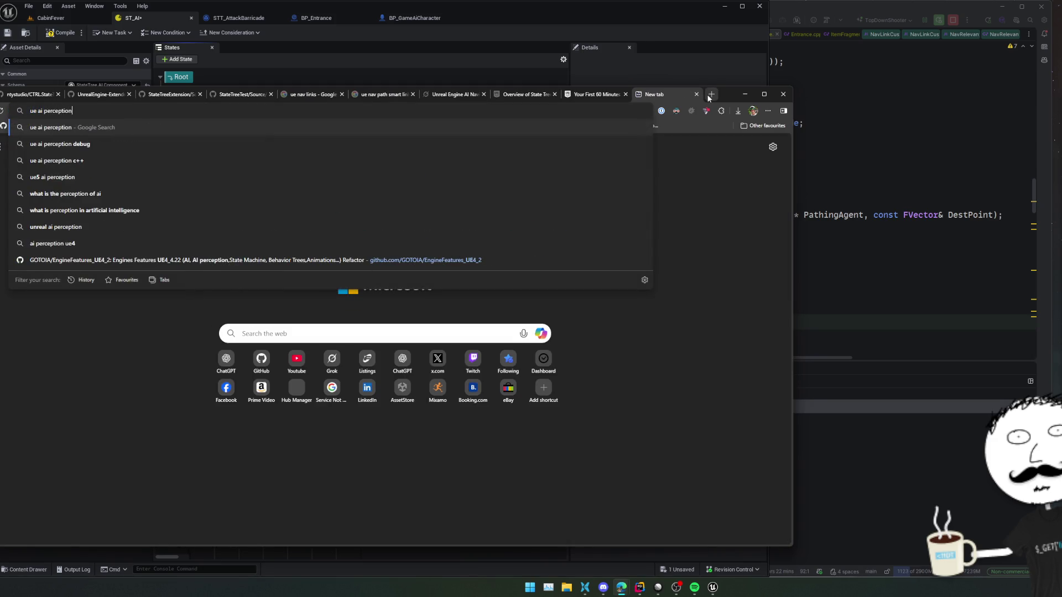
pyautogui.write('w')
pyautogui.press('Return')
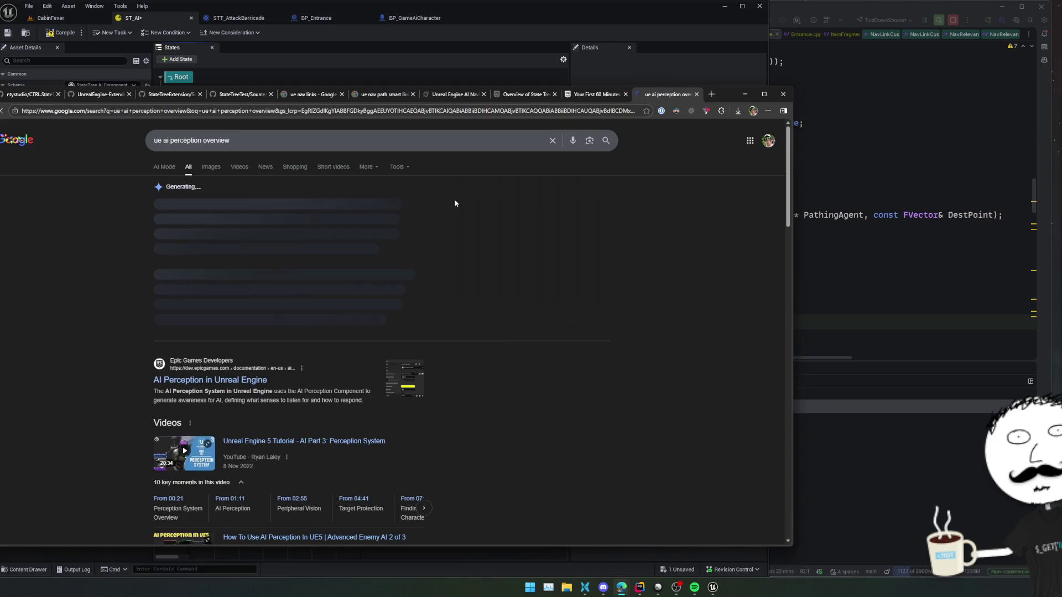
pyautogui.click(234, 380)
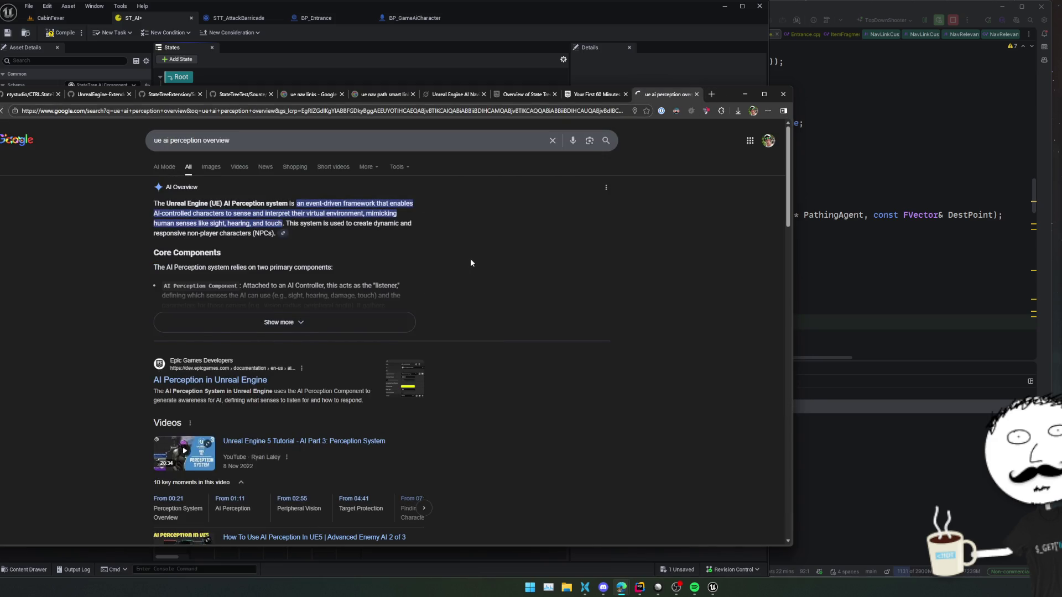
# Step: Switch the documentation to Unreal Engine 5.6 and read down to the Perception Events section
pyautogui.scroll(-1, 494, 260)
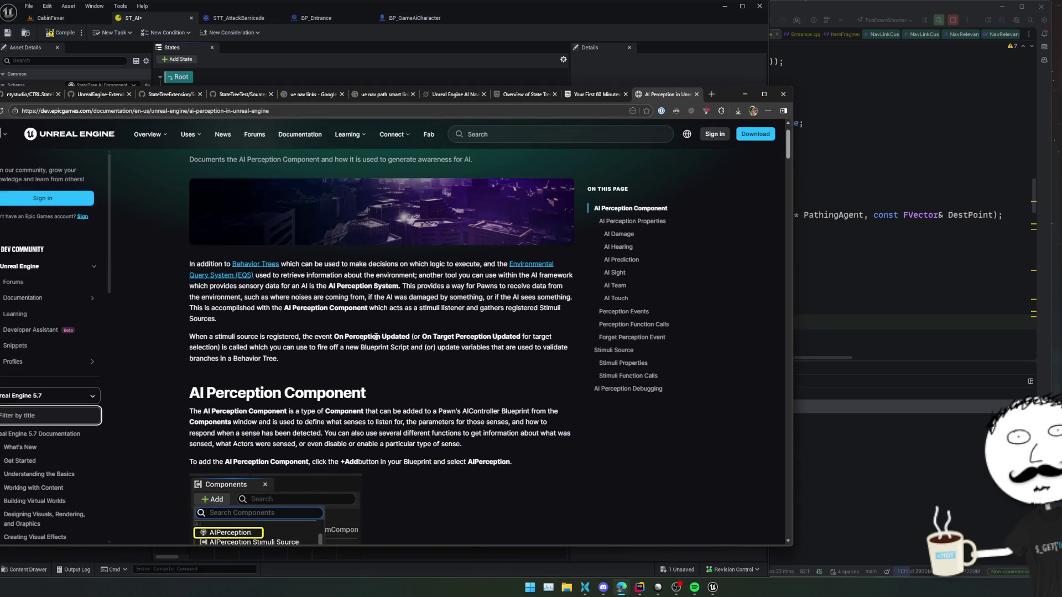
pyautogui.click(73, 395)
pyautogui.click(60, 433)
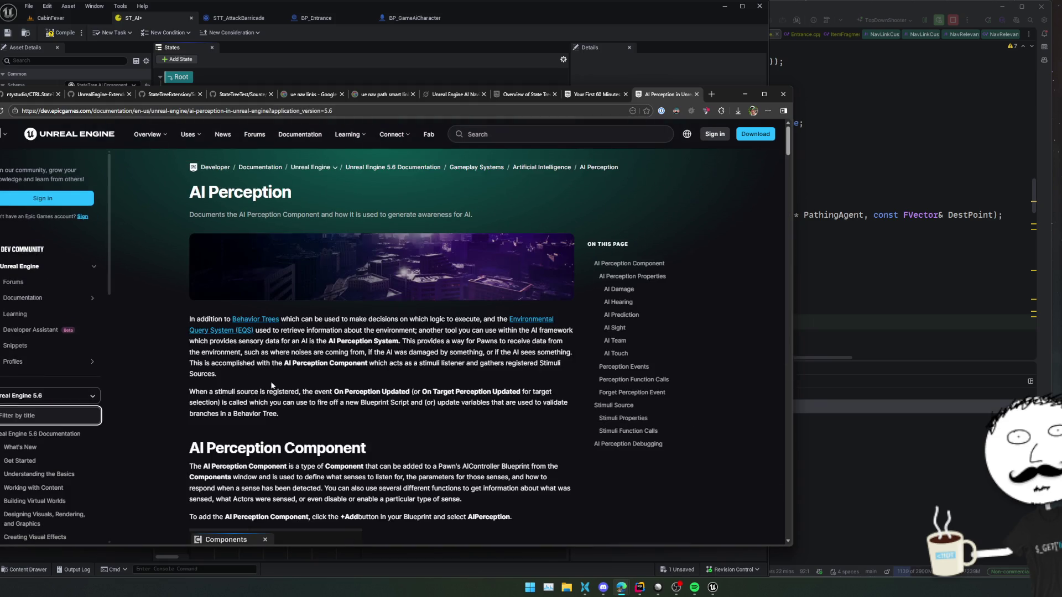
pyautogui.scroll(-1, 512, 350)
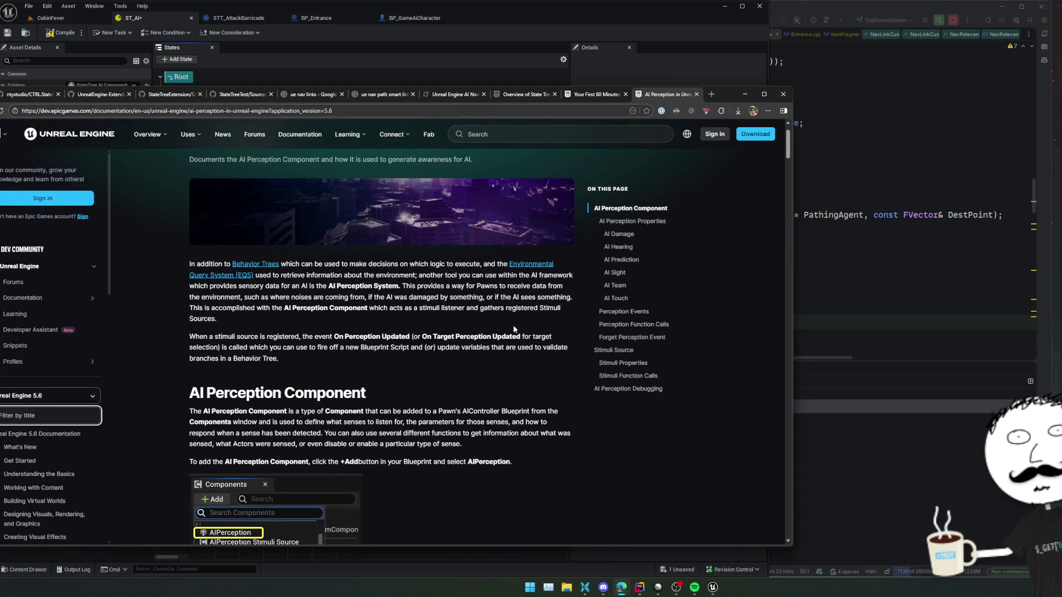
pyautogui.scroll(-1, 512, 329)
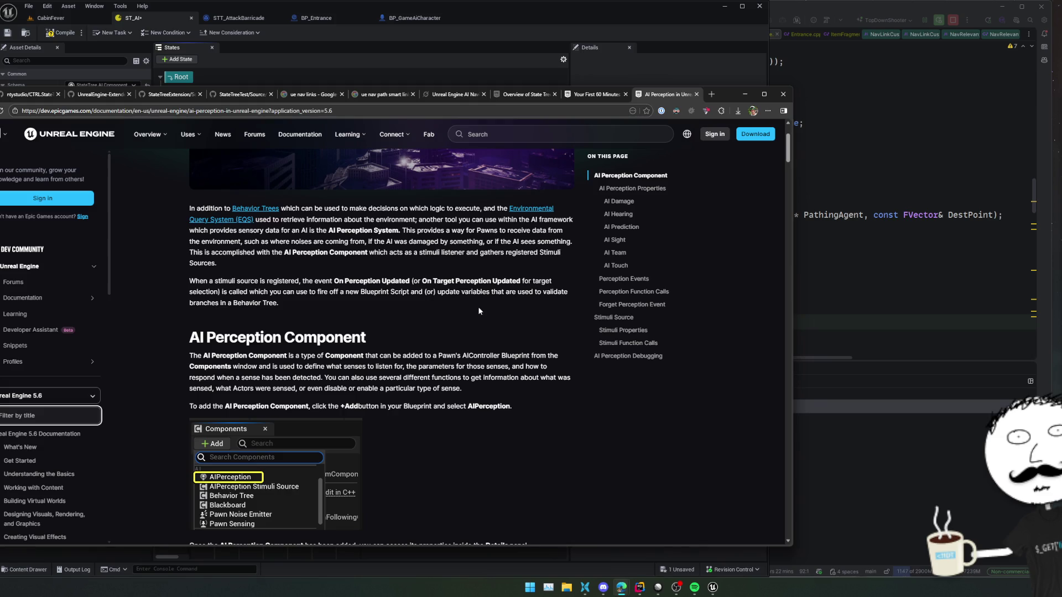
pyautogui.scroll(-2, 469, 308)
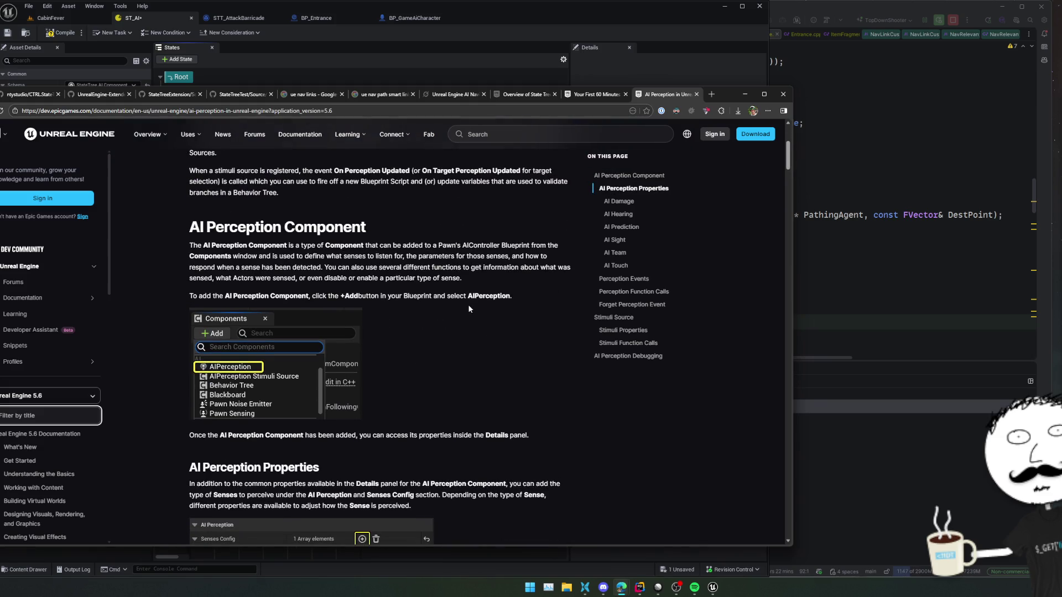
pyautogui.scroll(-1, 467, 308)
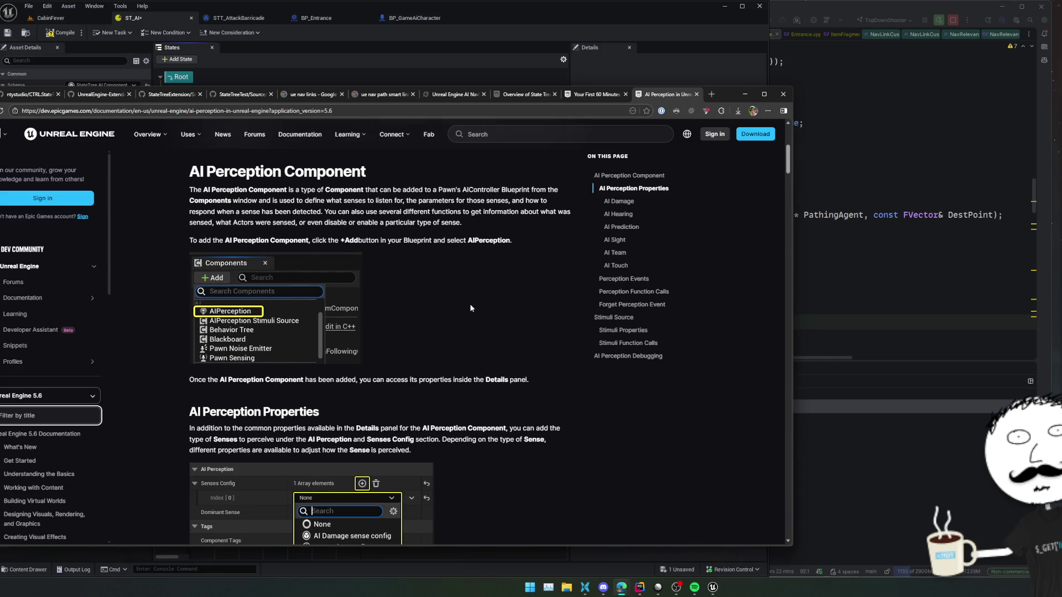
pyautogui.scroll(-4, 470, 308)
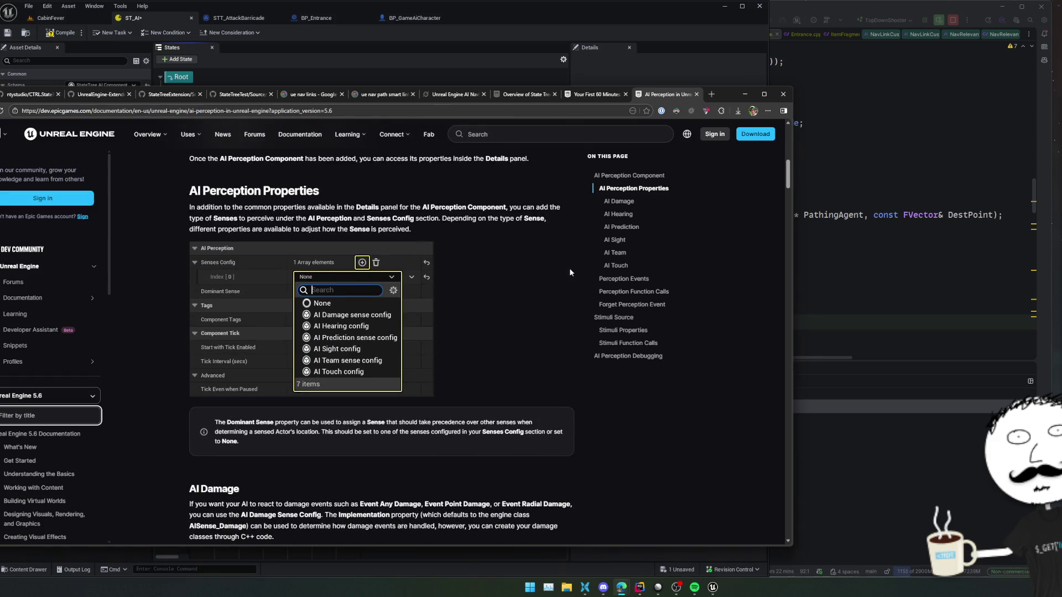
pyautogui.scroll(-10, 532, 287)
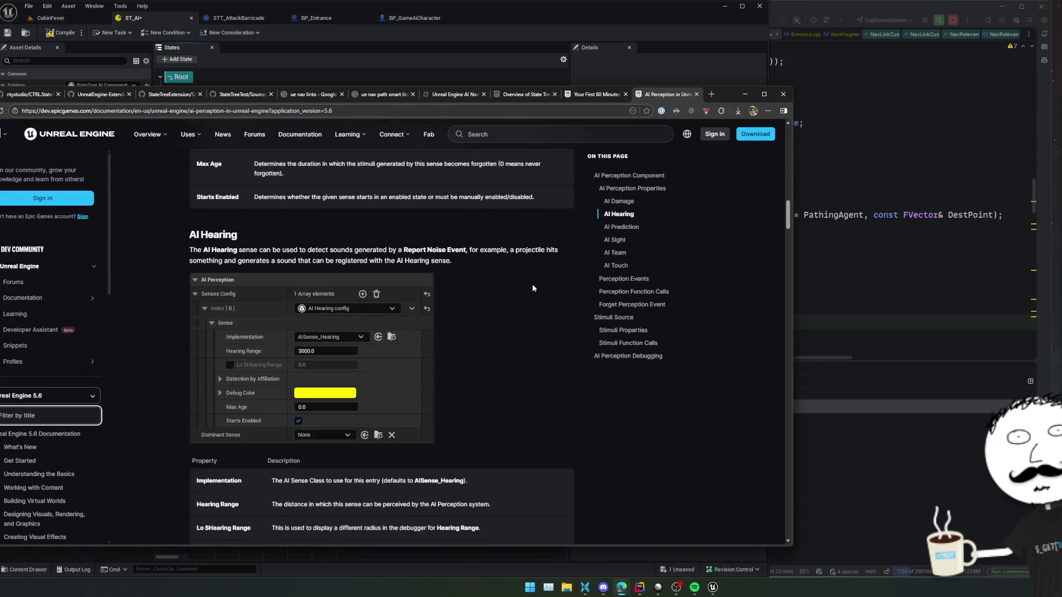
pyautogui.scroll(-15, 532, 287)
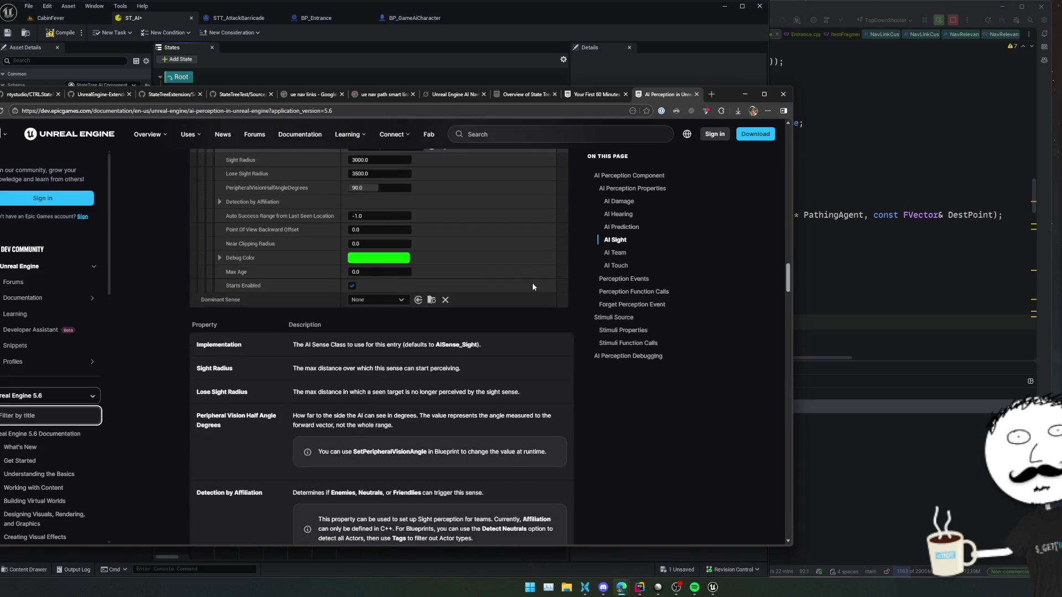
pyautogui.scroll(-12, 533, 287)
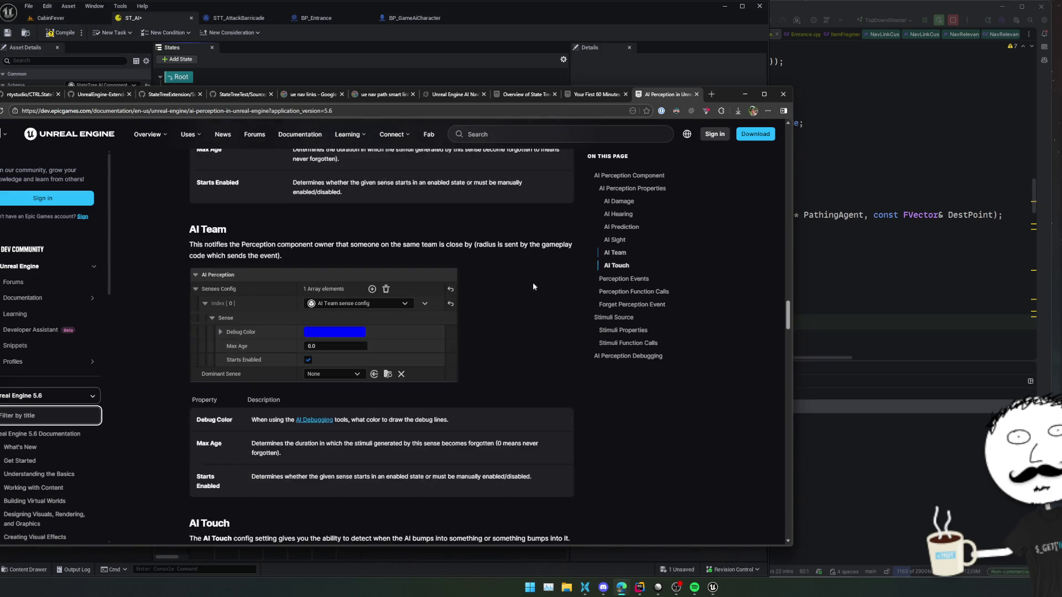
pyautogui.scroll(-8, 533, 282)
pyautogui.scroll(-4, 533, 286)
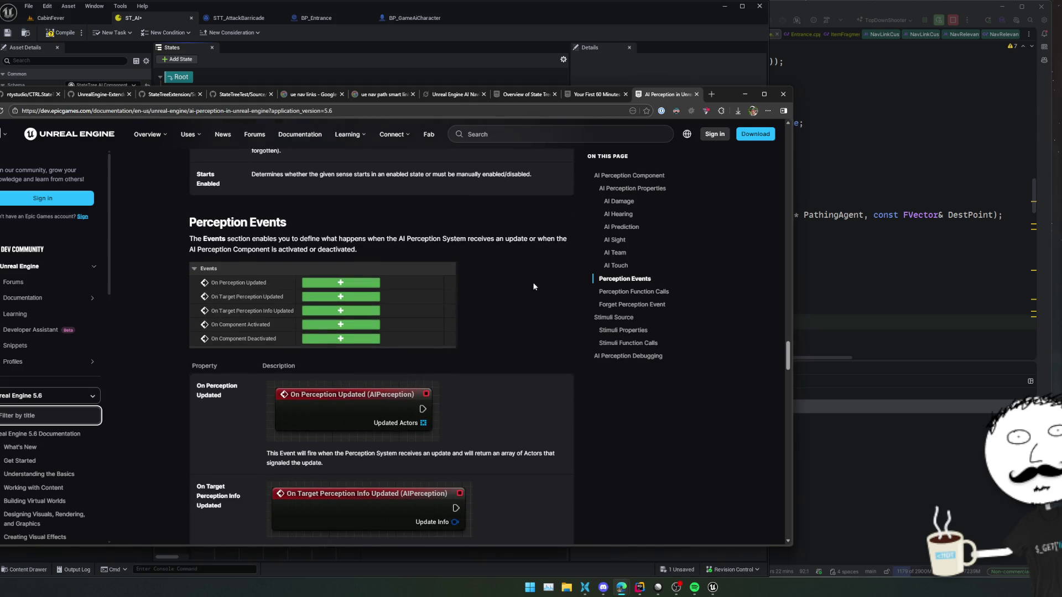
# Step: Highlight the Perception Events intro, then read through stimulus properties to the Perception Function Calls table
pyautogui.rightClick(533, 281)
pyautogui.click(450, 250)
pyautogui.tripleClick(449, 250)
pyautogui.scroll(-4, 529, 267)
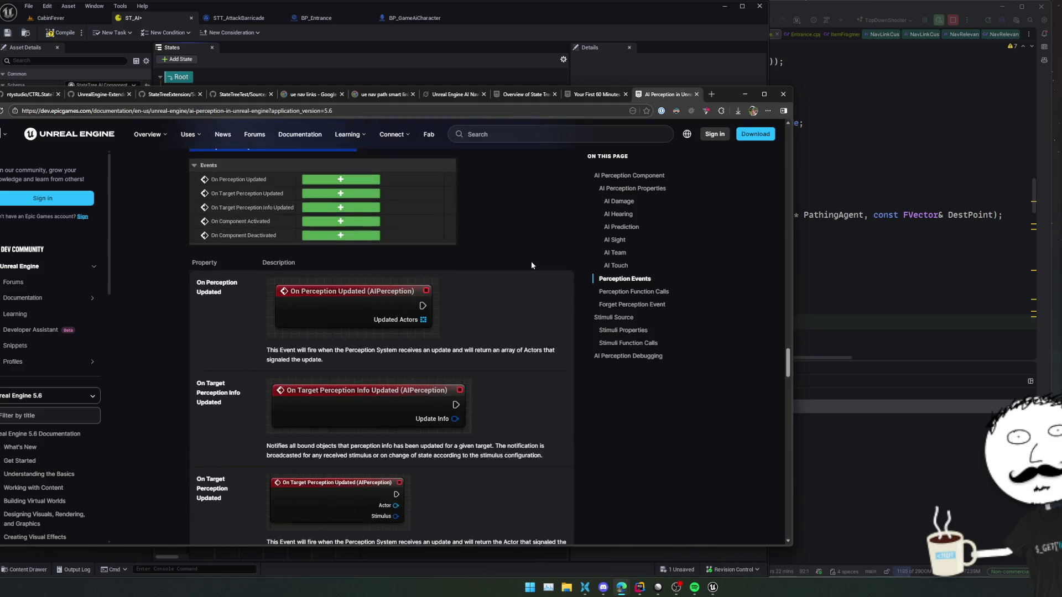
pyautogui.scroll(-2, 532, 264)
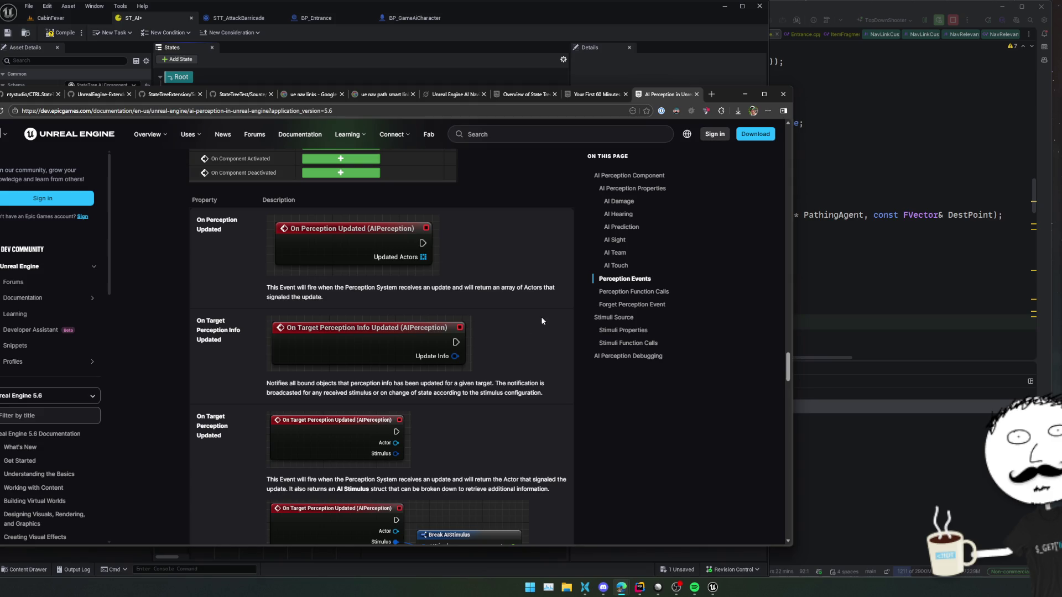
pyautogui.scroll(-1, 507, 319)
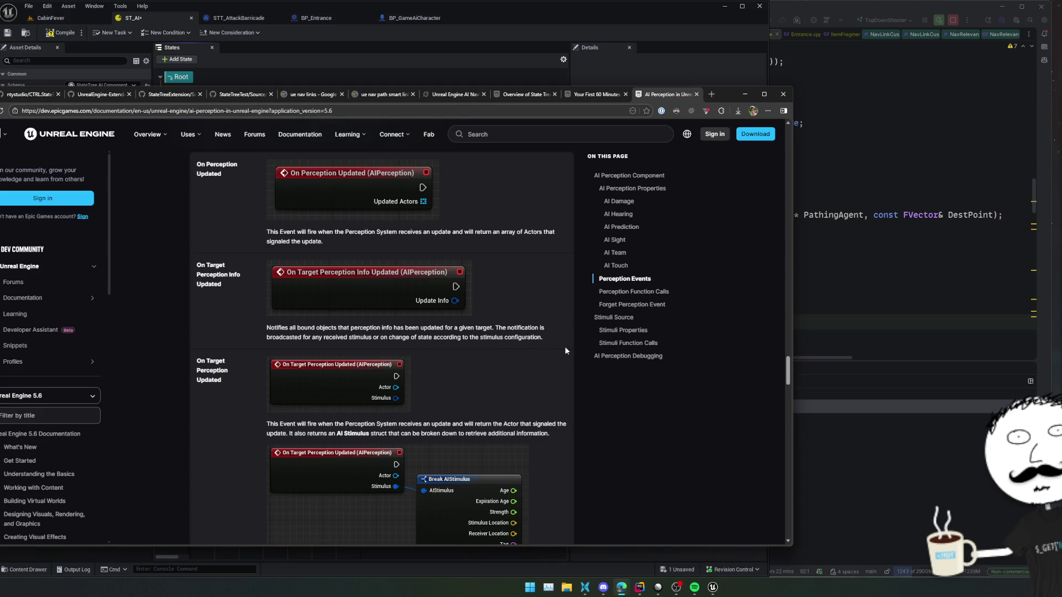
pyautogui.scroll(-1, 548, 330)
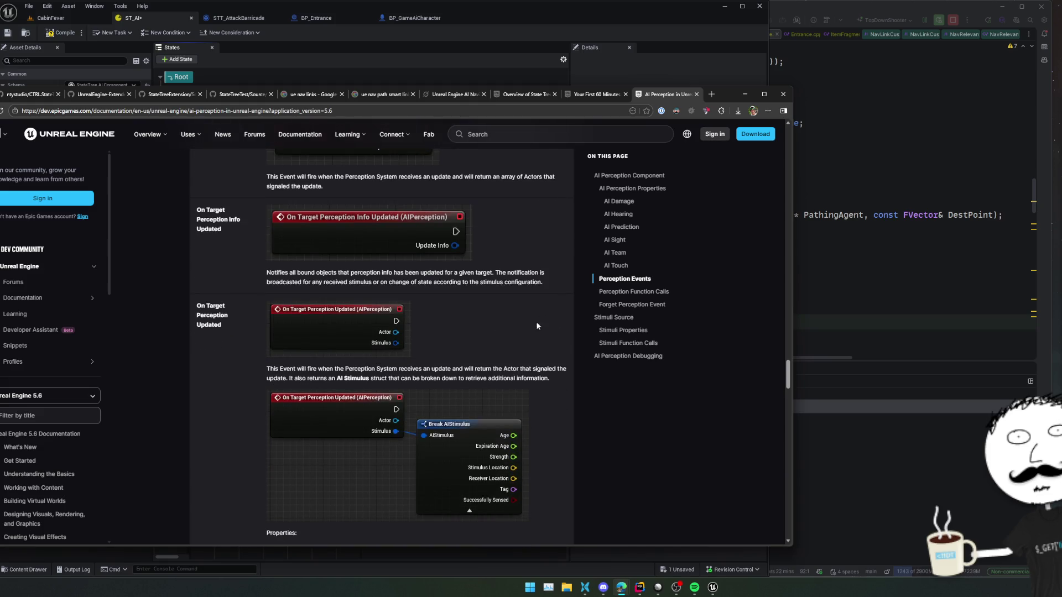
pyautogui.scroll(-1, 548, 325)
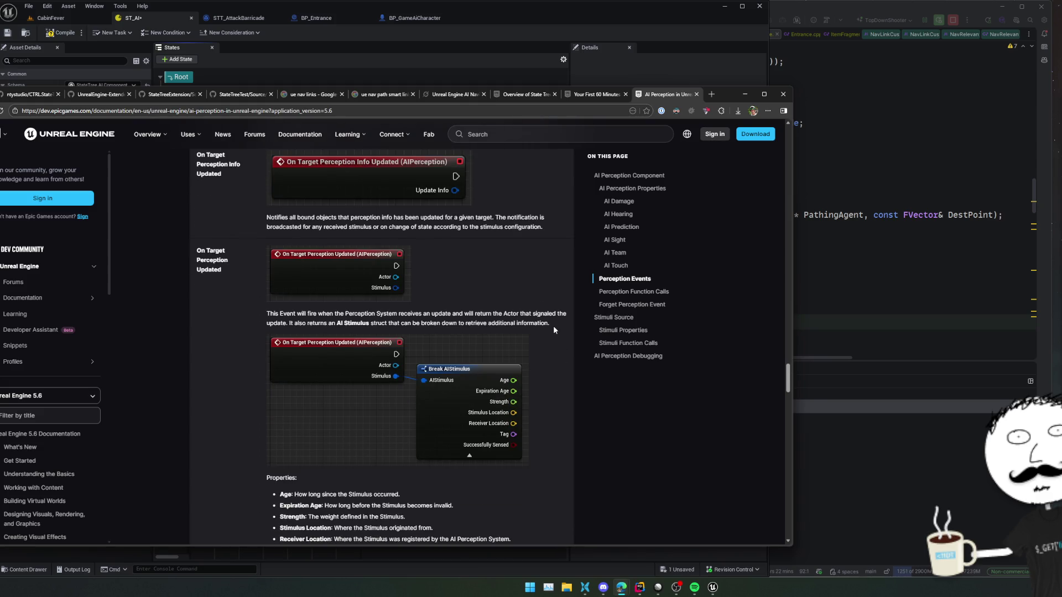
pyautogui.scroll(-1, 553, 327)
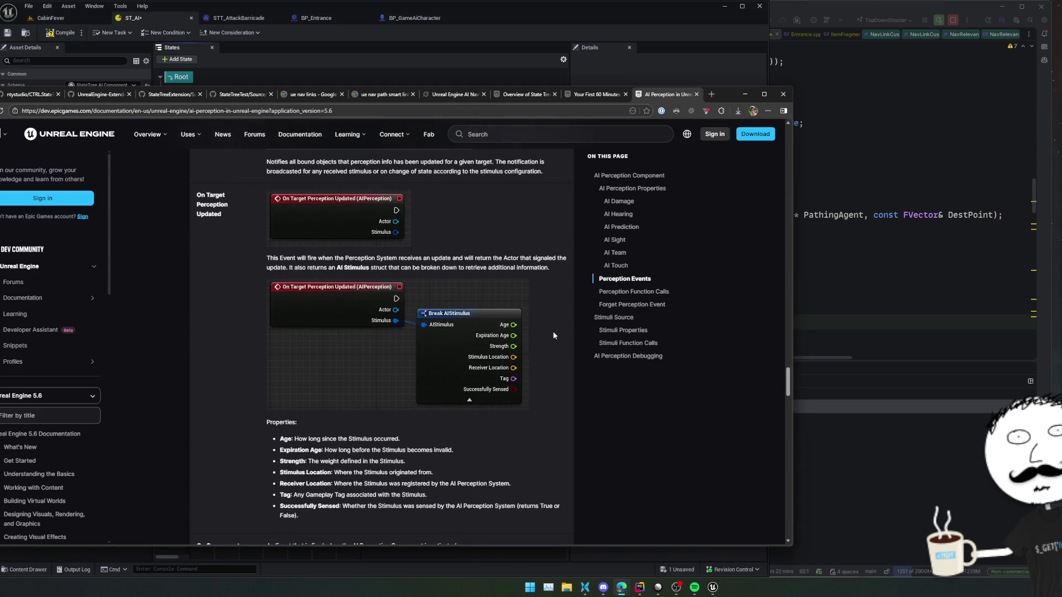
pyautogui.scroll(-1, 646, 377)
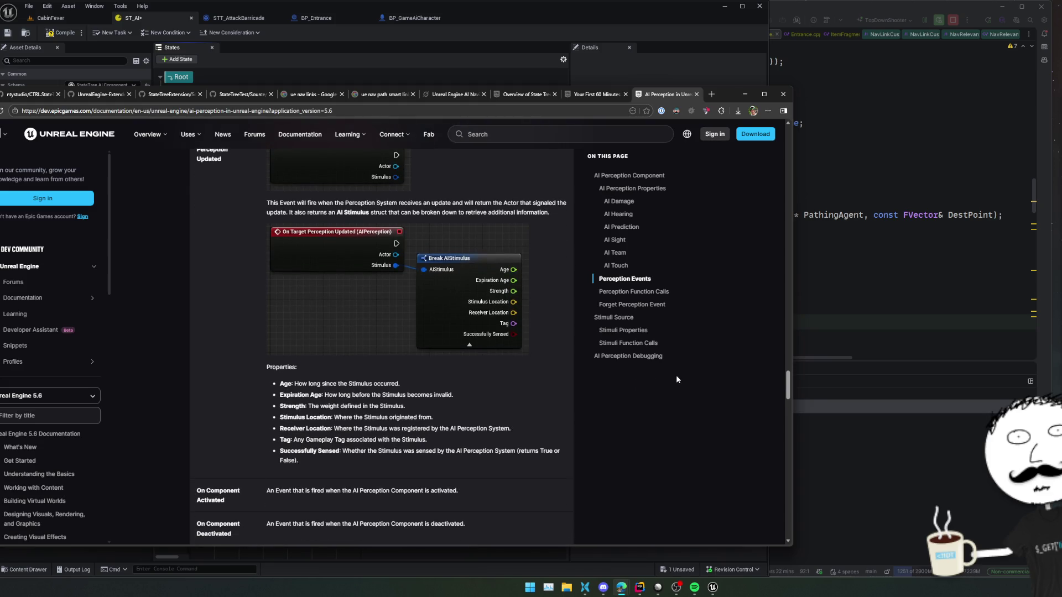
pyautogui.scroll(-2, 676, 375)
pyautogui.scroll(-4, 676, 375)
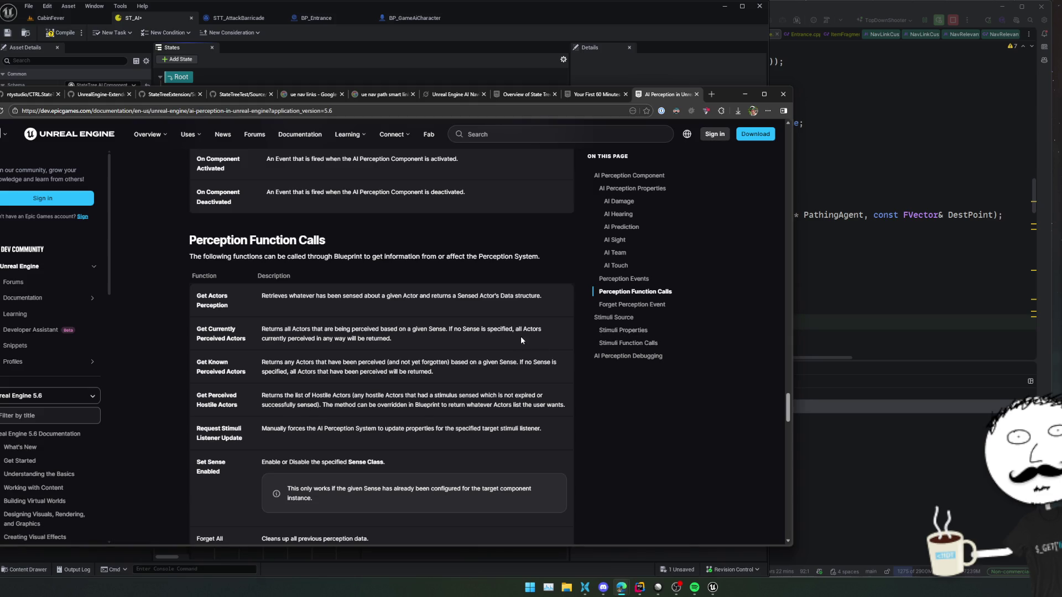
pyautogui.scroll(-1, 528, 321)
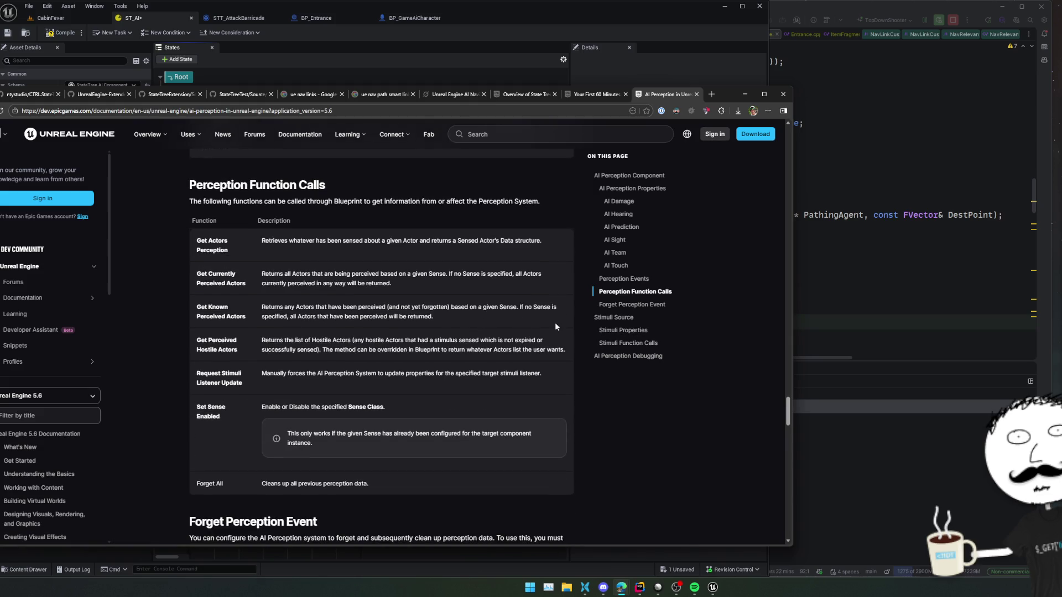
pyautogui.scroll(-1, 544, 334)
pyautogui.scroll(-2, 529, 347)
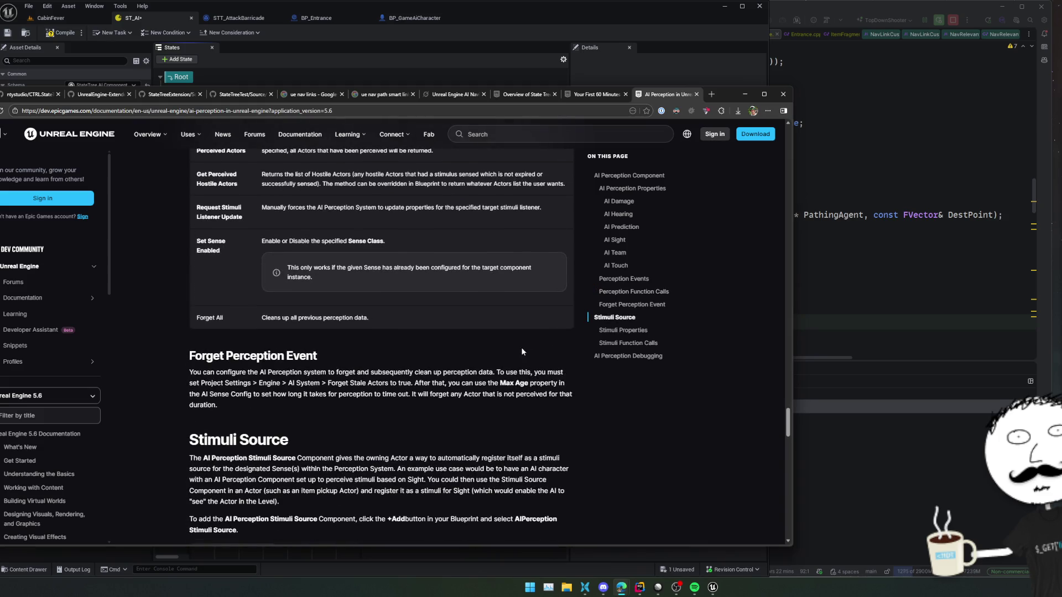
pyautogui.scroll(-3, 512, 351)
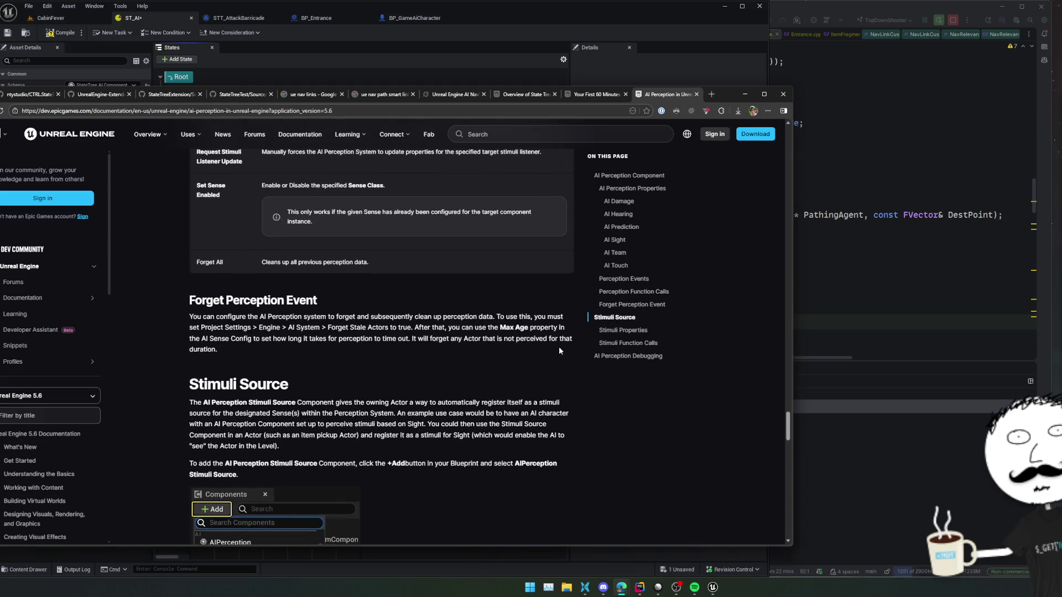
pyautogui.scroll(-1, 475, 339)
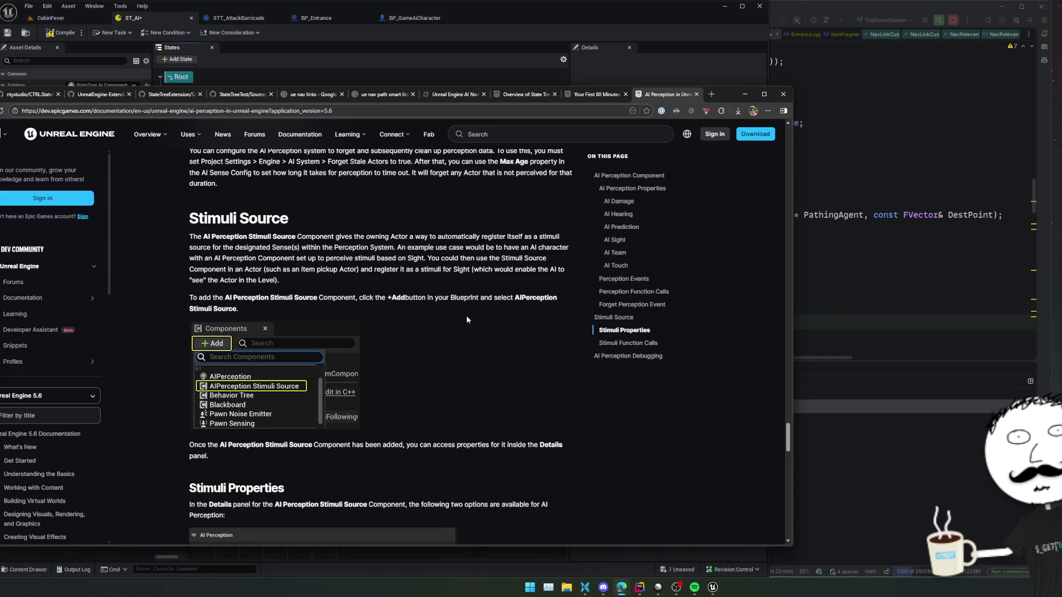
pyautogui.scroll(-9, 543, 313)
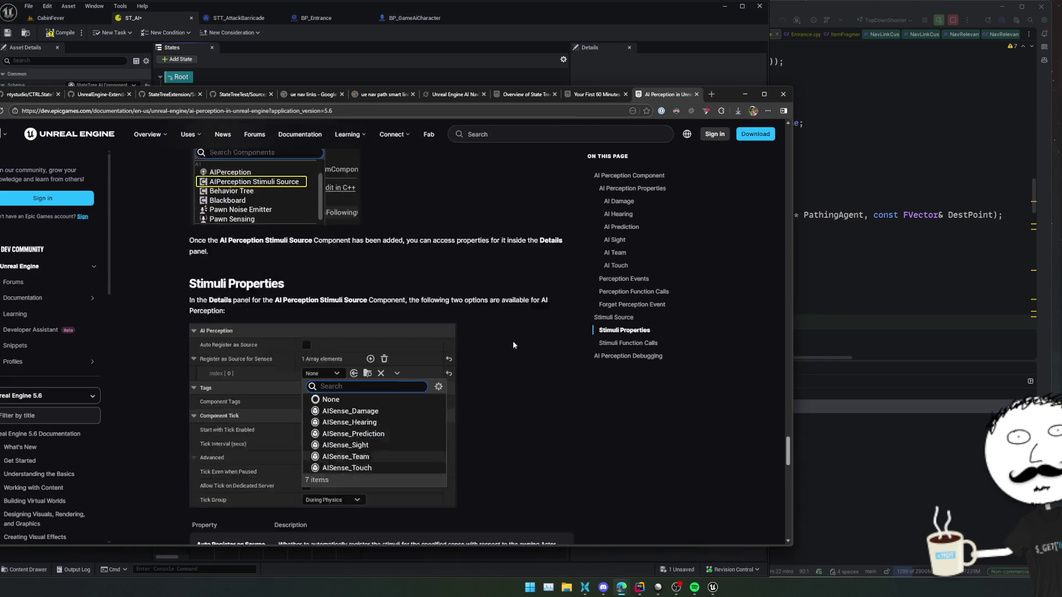
pyautogui.scroll(-6, 560, 347)
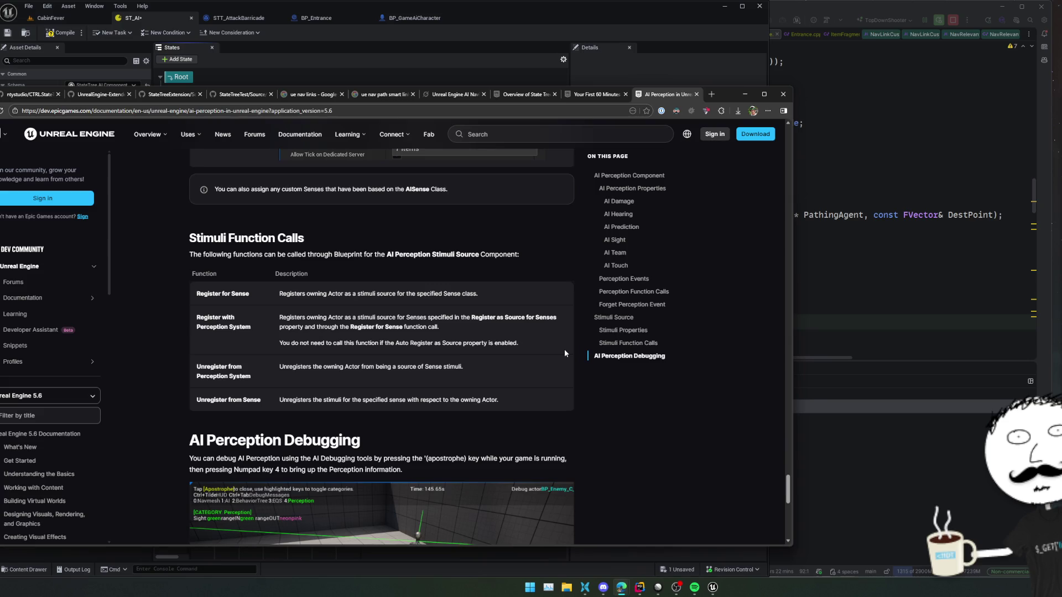
pyautogui.scroll(-2, 562, 347)
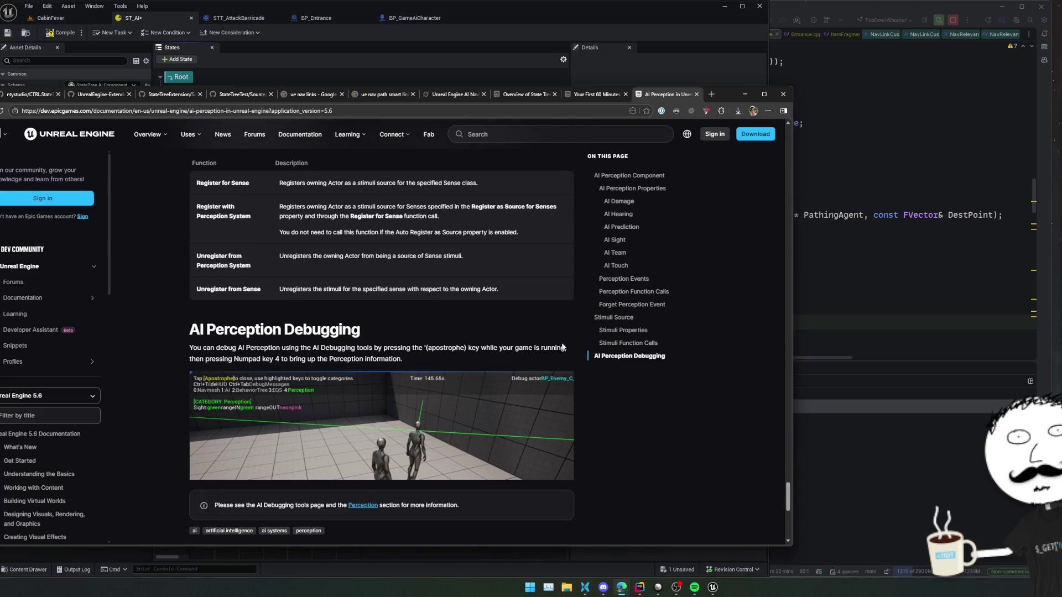
pyautogui.scroll(-3, 562, 347)
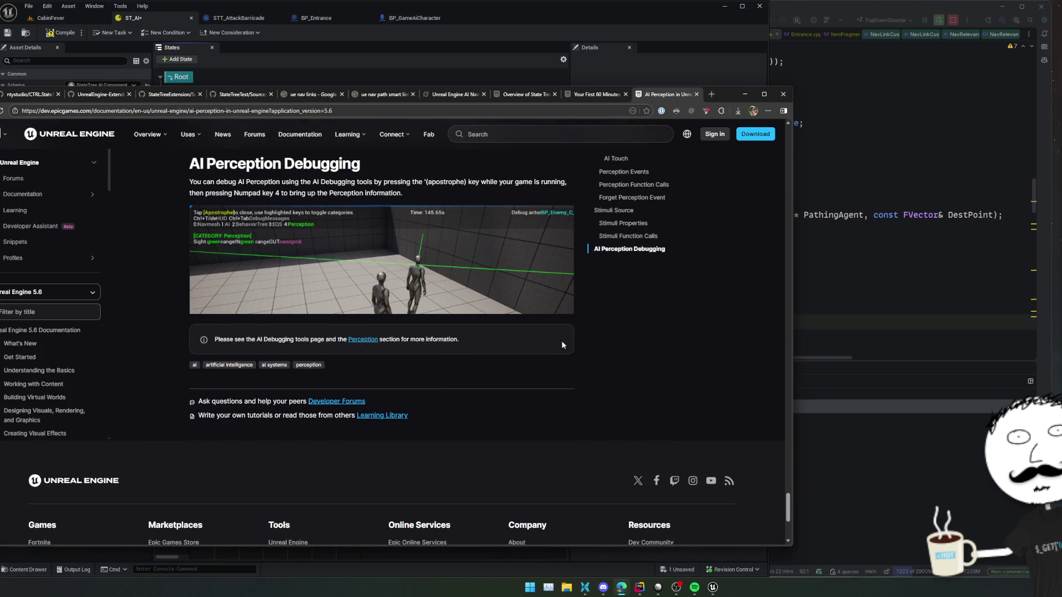
pyautogui.scroll(12, 562, 343)
pyautogui.scroll(10, 562, 343)
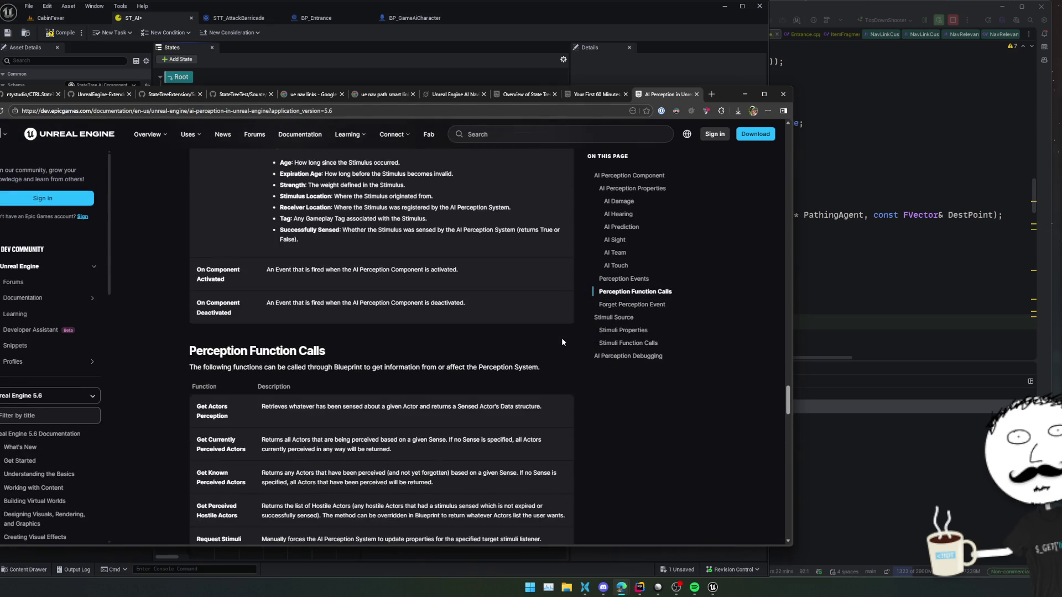
pyautogui.scroll(-2, 561, 343)
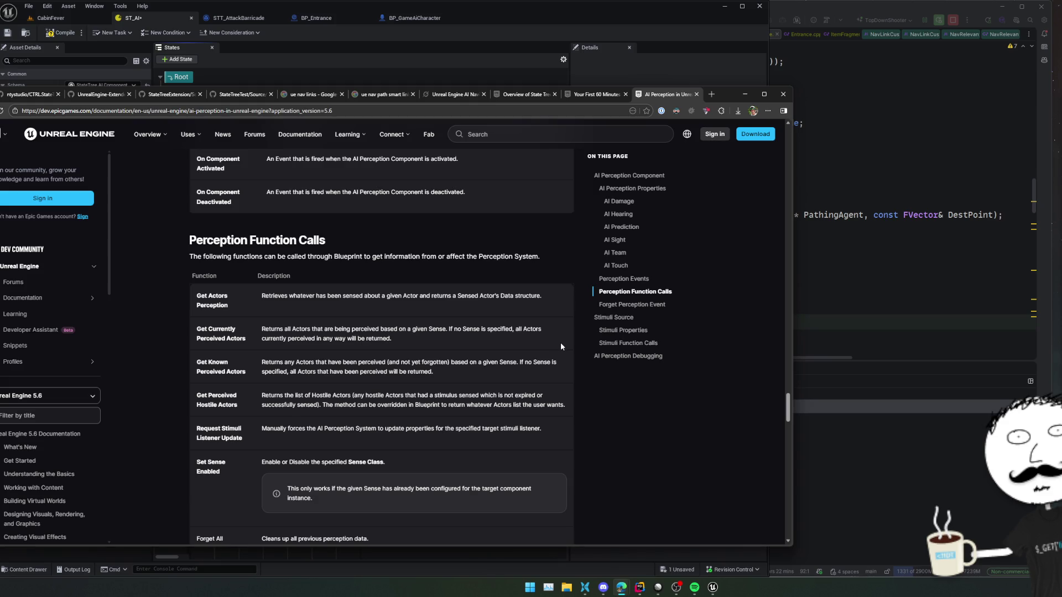
pyautogui.tripleClick(554, 437)
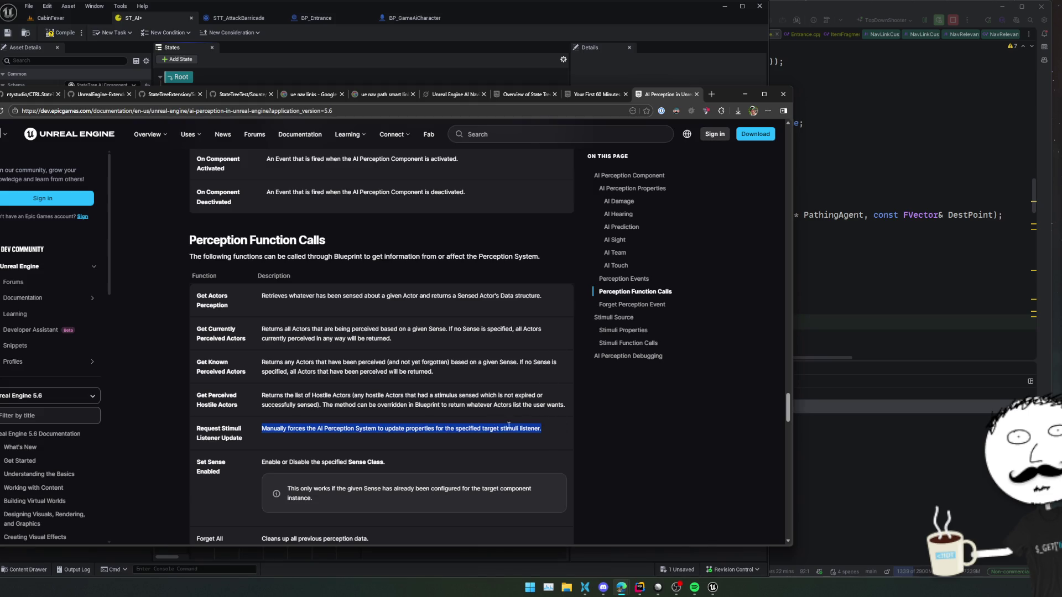
pyautogui.scroll(-1, 563, 387)
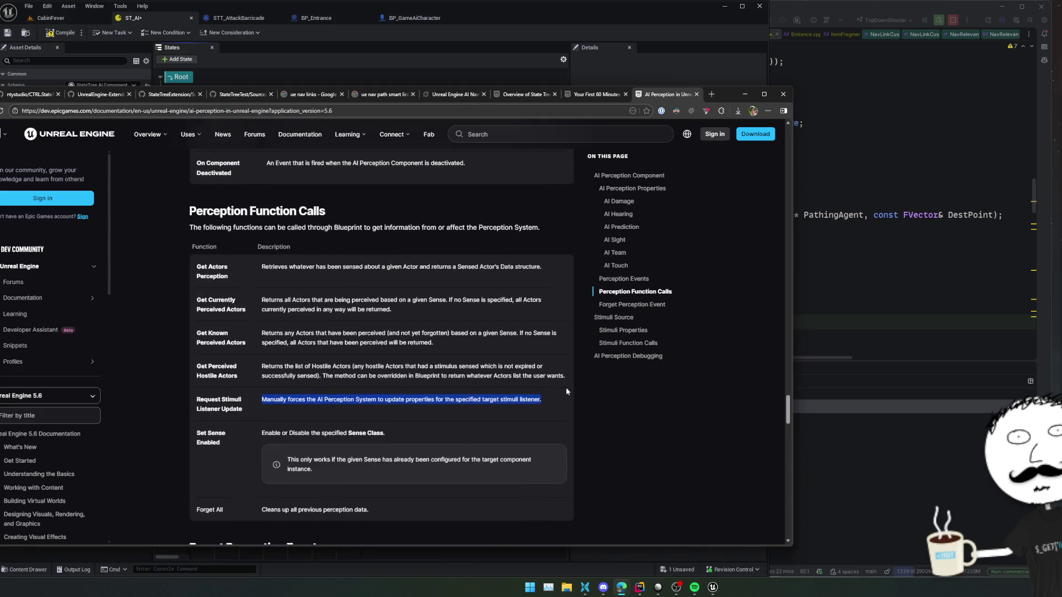
pyautogui.scroll(2, 563, 392)
pyautogui.scroll(2, 563, 392)
pyautogui.scroll(-5, 564, 394)
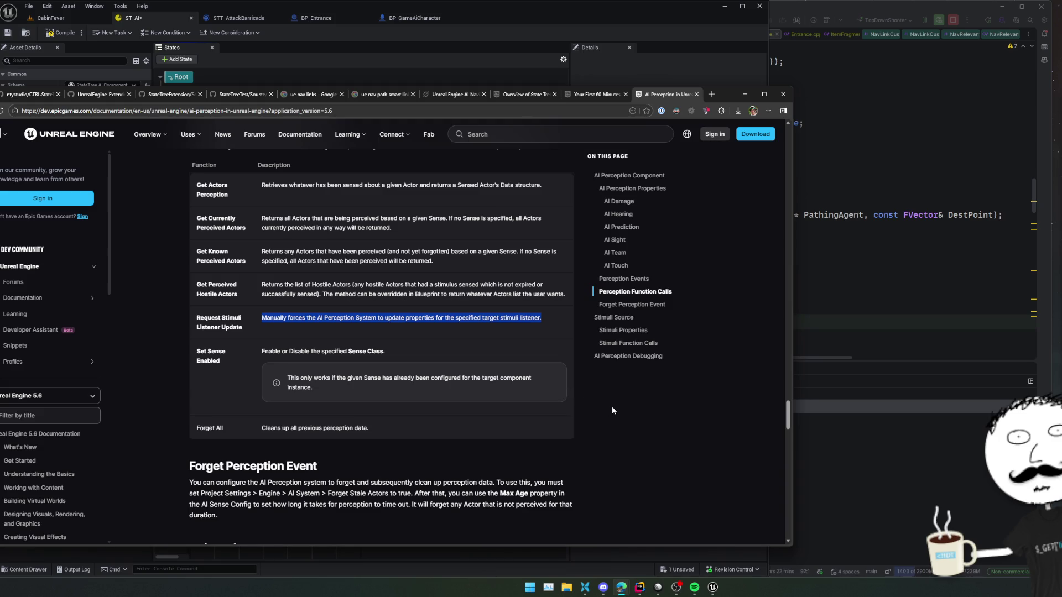
pyautogui.rightClick(622, 433)
pyautogui.click(612, 437)
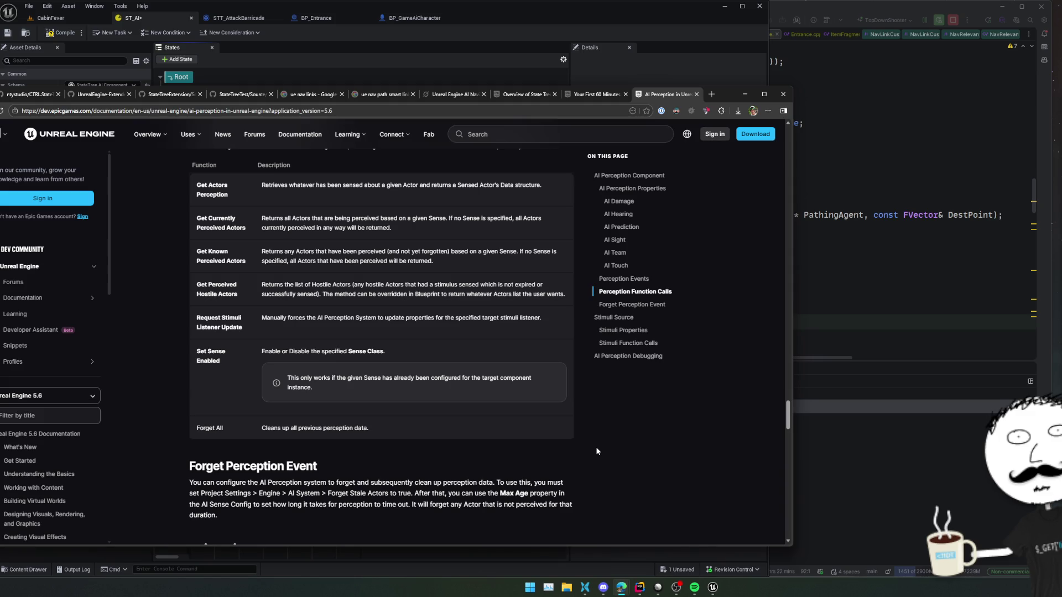
pyautogui.scroll(3, 532, 307)
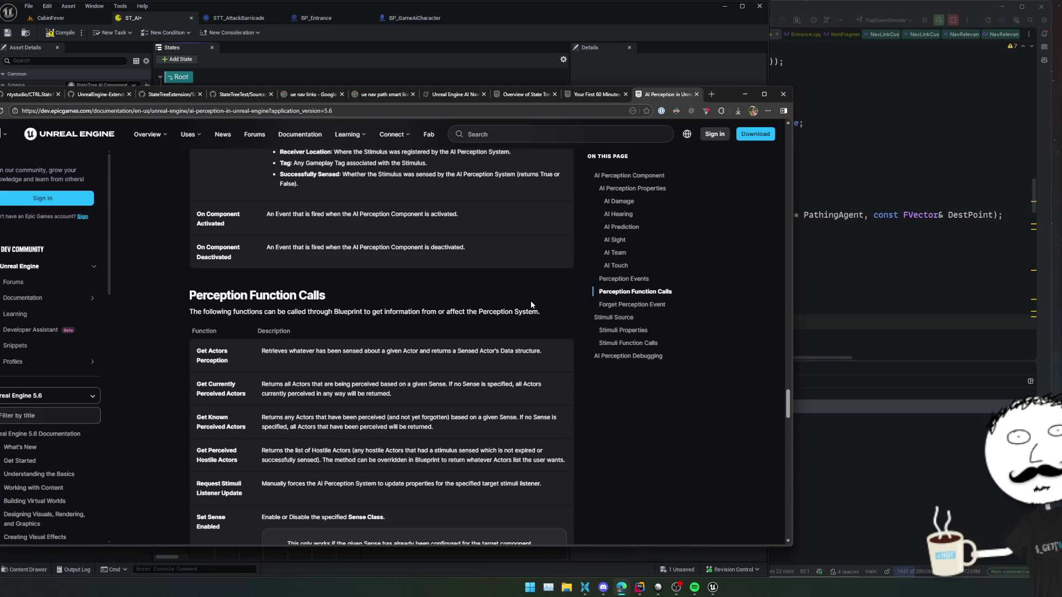
pyautogui.rightClick(522, 336)
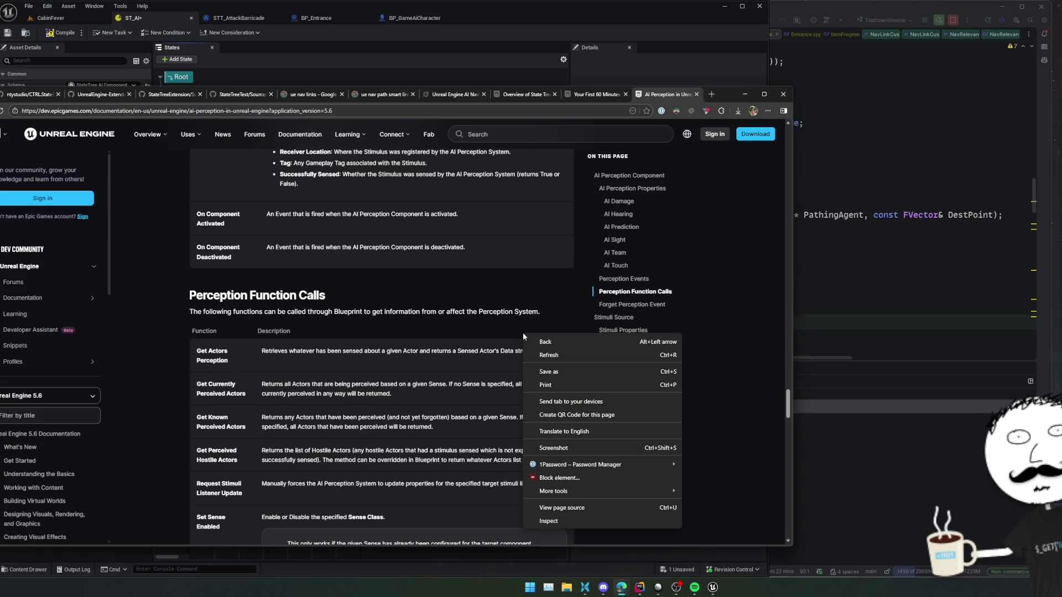
pyautogui.click(403, 336)
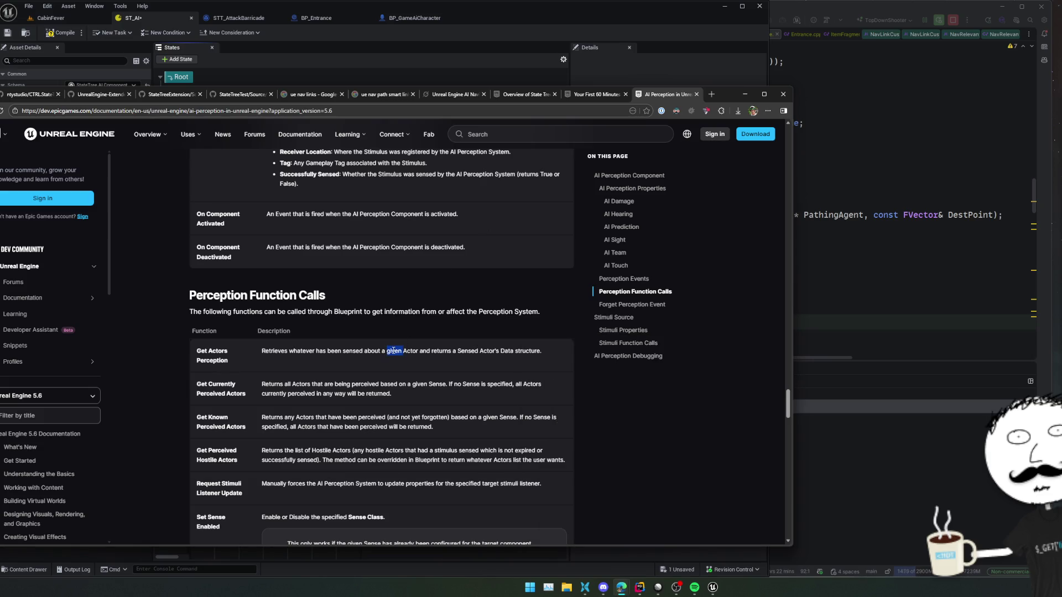
pyautogui.tripleClick(556, 314)
pyautogui.click(562, 278)
pyautogui.tripleClick(552, 319)
pyautogui.click(543, 291)
pyautogui.scroll(1, 467, 299)
pyautogui.scroll(2, 466, 300)
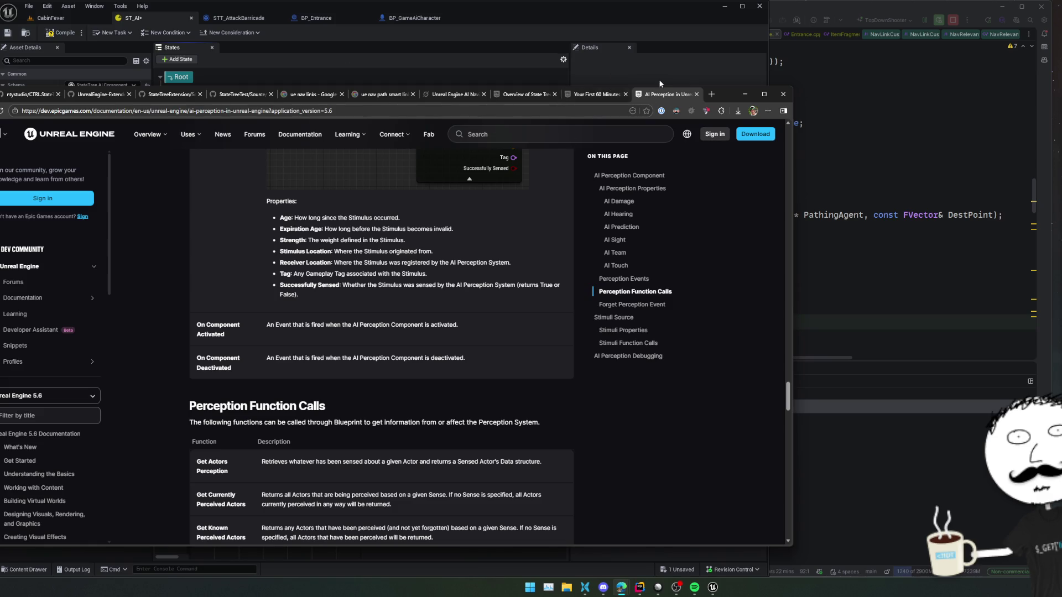
# Step: Bring the editor's ST_AI StateTree, with ChasePlayer, Handle Attack and Idle states, to the front
pyautogui.click(612, 78)
pyautogui.scroll(1, 463, 139)
pyautogui.scroll(-1, 463, 139)
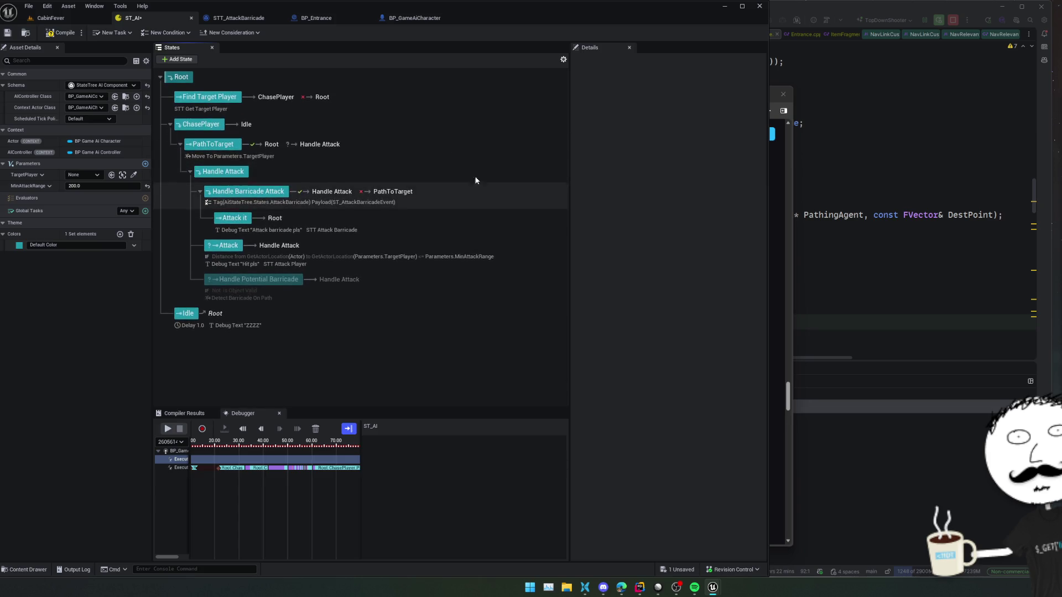
# Step: Browse the Global Tasks list twice and close it without adding any task
pyautogui.scroll(1, 470, 174)
pyautogui.scroll(-1, 445, 161)
pyautogui.click(132, 210)
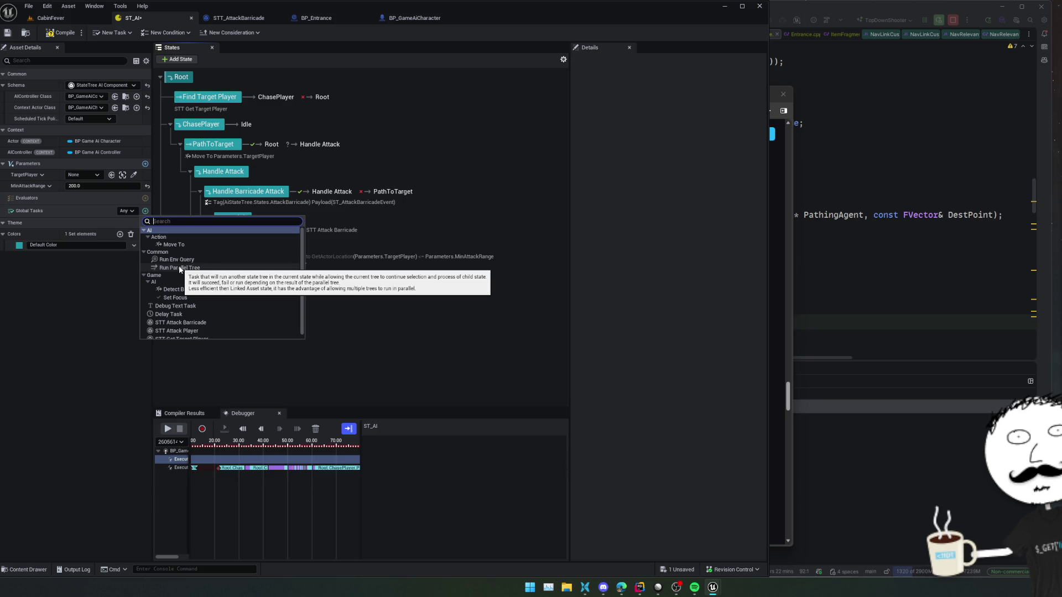
pyautogui.click(419, 339)
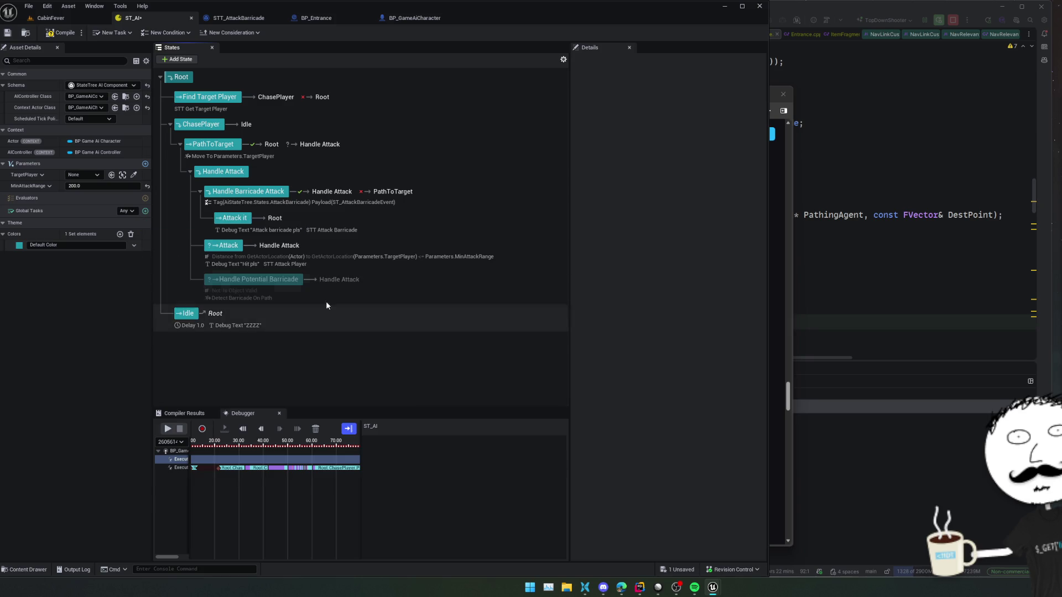
pyautogui.click(146, 211)
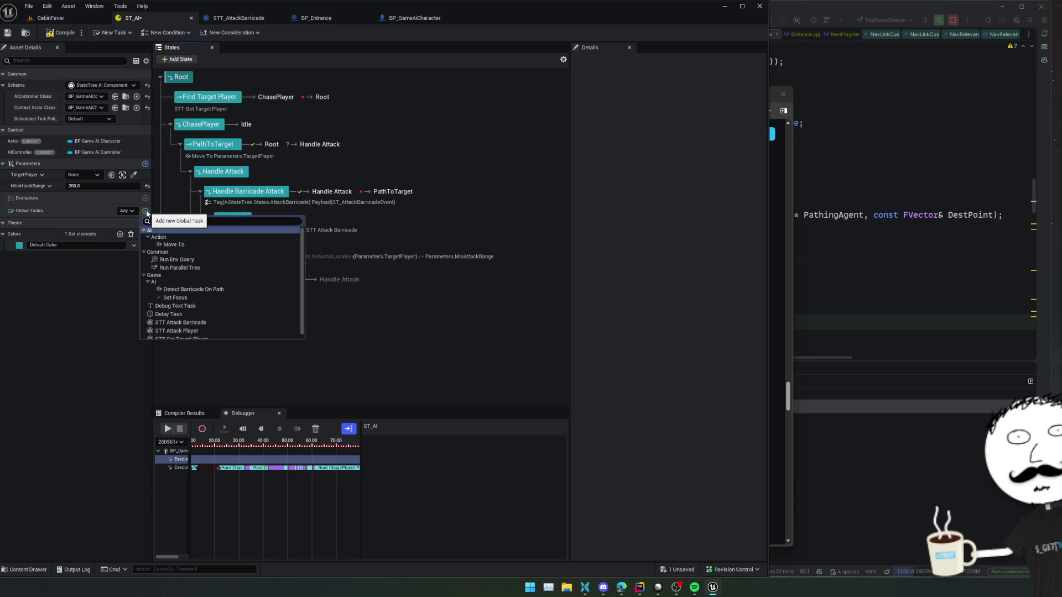
pyautogui.click(66, 290)
# Step: Check the New Condition and New Task blueprint options, then switch to the CabinFever level editor
pyautogui.click(169, 33)
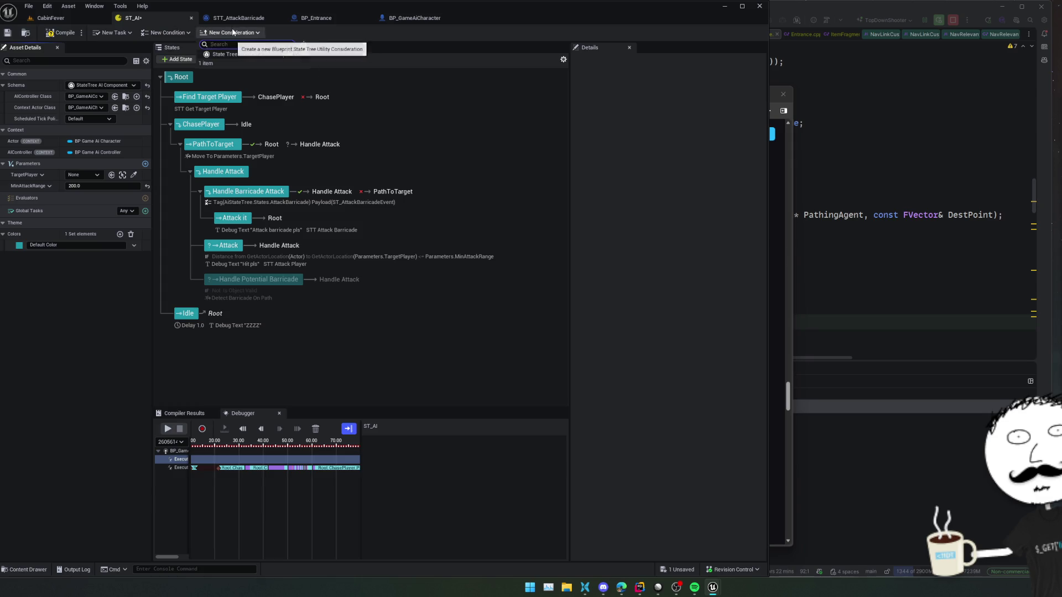
pyautogui.click(99, 33)
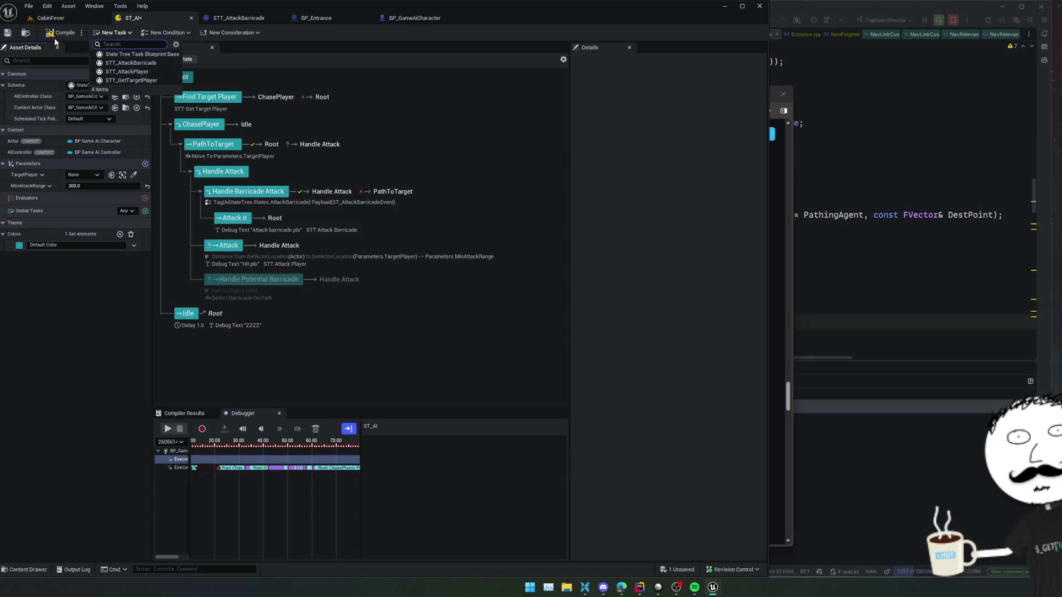
pyautogui.click(63, 19)
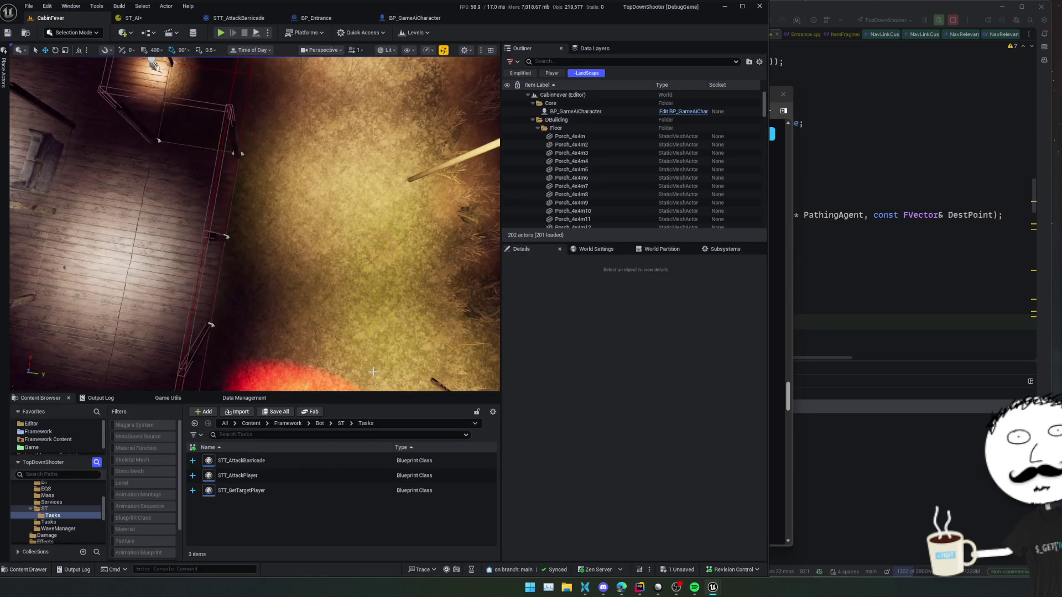
# Step: Name the duplicated task asset STT_PollTargetStimuli in ST/Tasks and open it in the Blueprint editor
pyautogui.click(277, 491)
pyautogui.write('STT_Po')
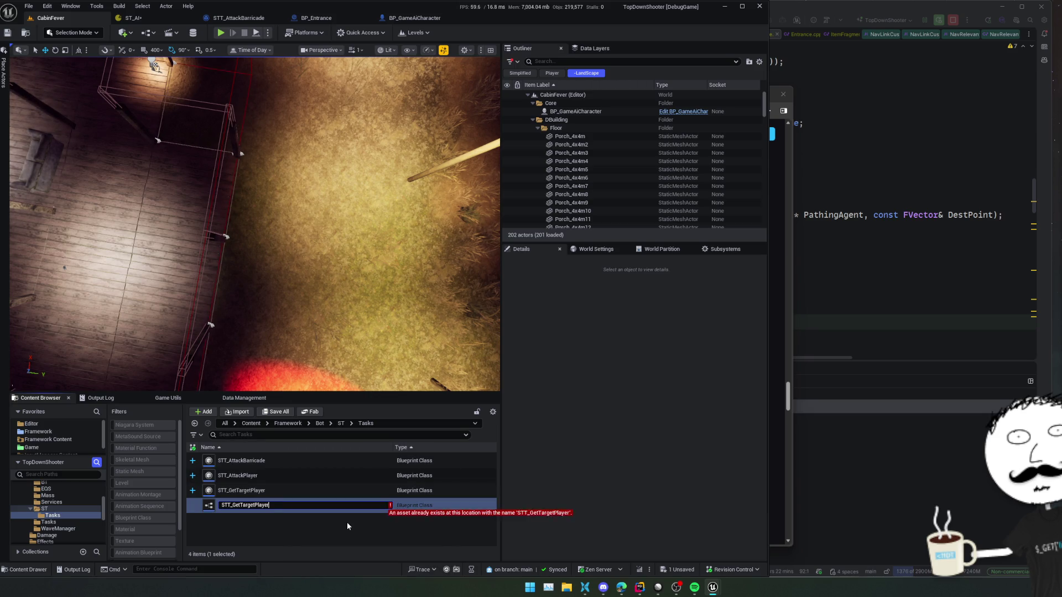
pyautogui.write('llT')
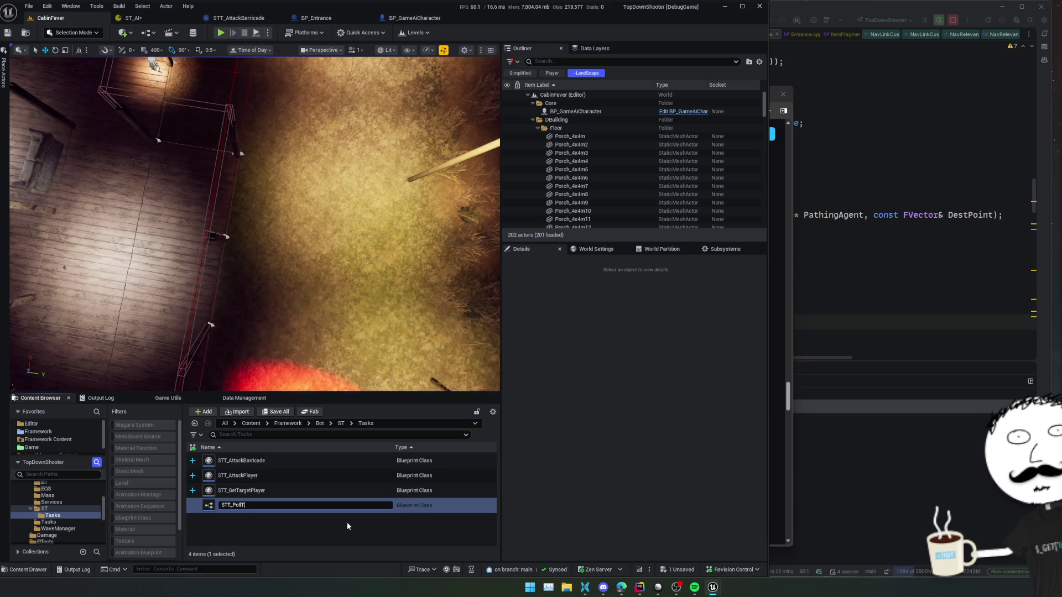
pyautogui.write('argetStimuli')
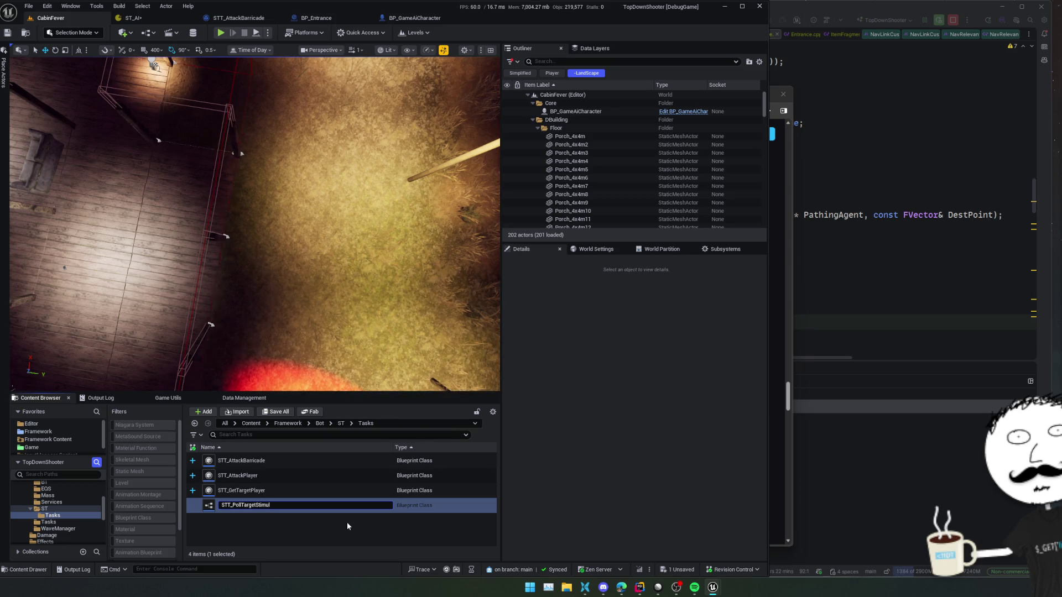
pyautogui.press('Return')
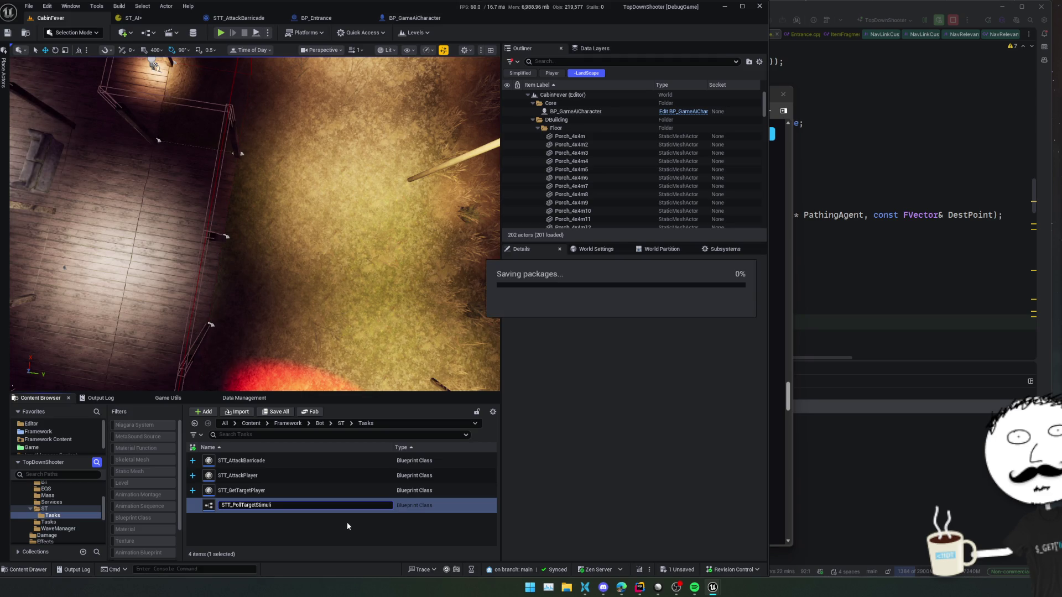
pyautogui.scroll(4, 369, 308)
pyautogui.scroll(-3, 359, 307)
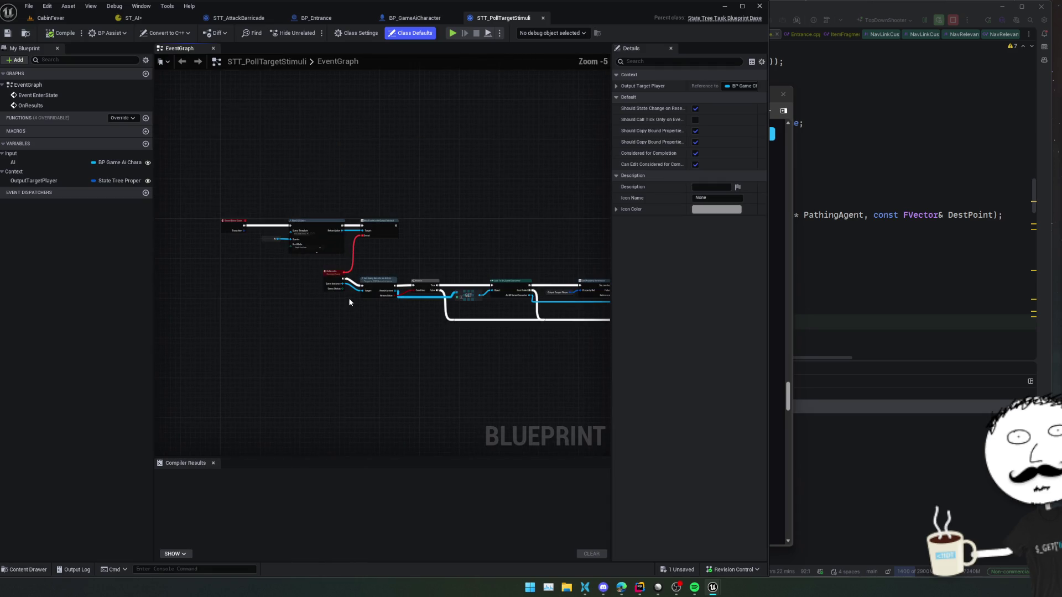
# Step: Delete the leftover copied nodes, leaving only Event EnterState in the graph
pyautogui.moveTo(267, 200)
pyautogui.mouseDown()
pyautogui.moveTo(426, 300)
pyautogui.moveTo(582, 377)
pyautogui.moveTo(522, 380)
pyautogui.mouseUp()
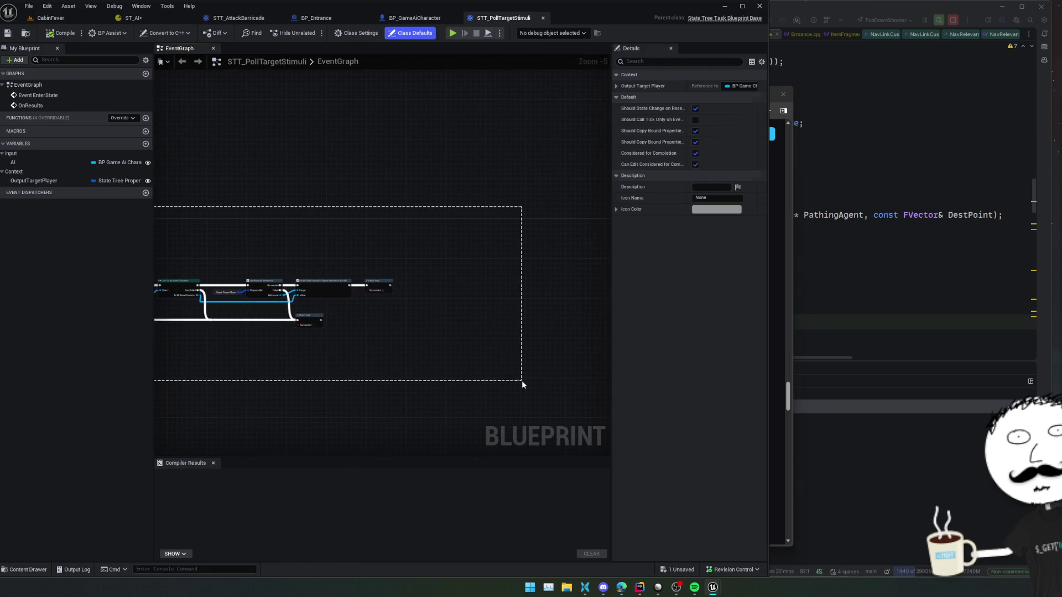
pyautogui.press('Delete')
pyautogui.press('Home')
pyautogui.scroll(3, 388, 280)
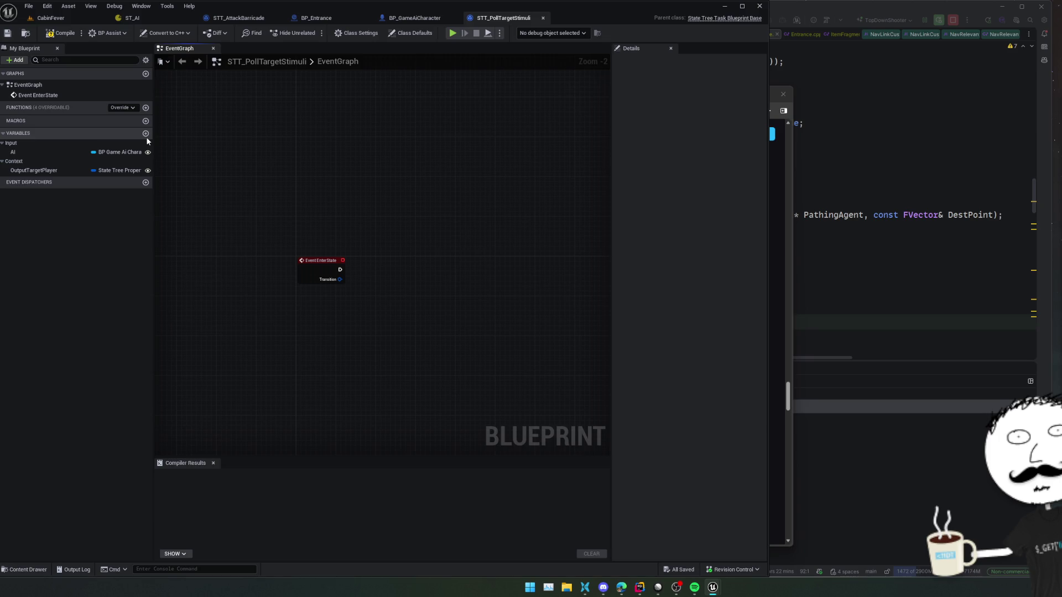
# Step: Copy the AIC variable from STT_AttackBarricade into the Input category and place an AIC getter
pyautogui.click(182, 62)
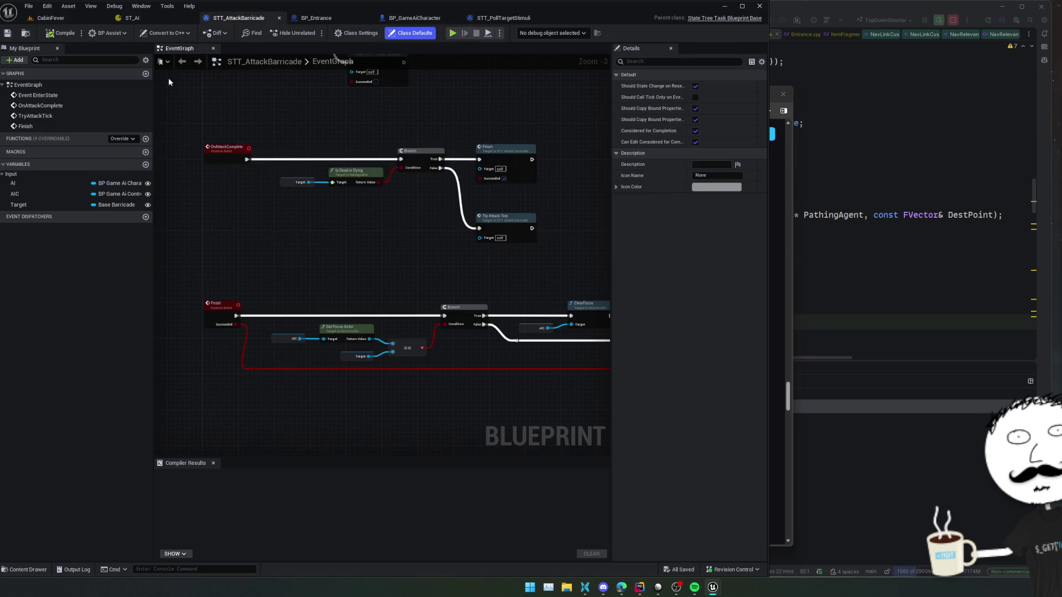
pyautogui.click(61, 194)
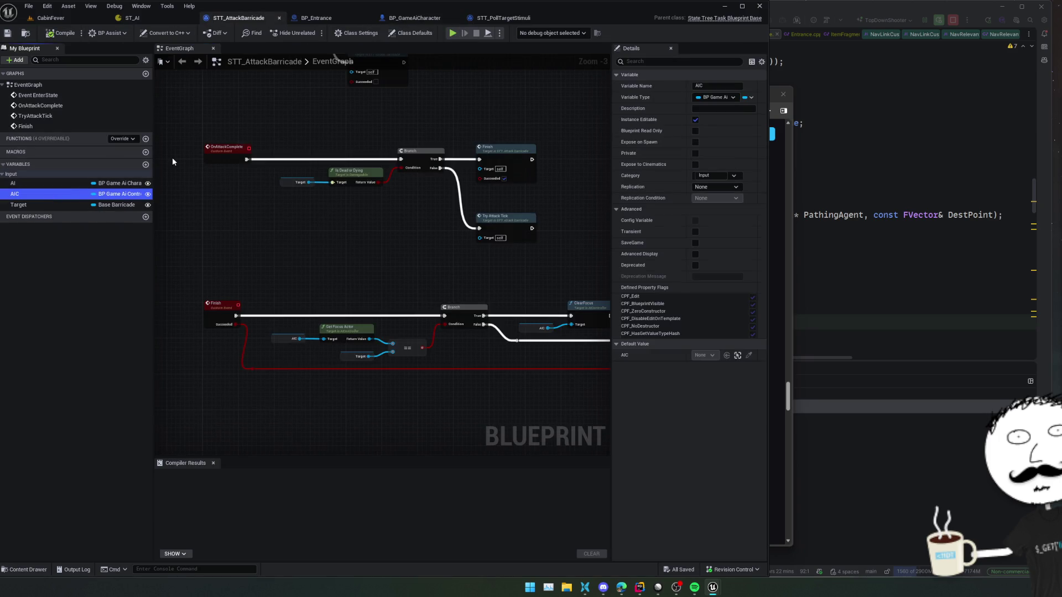
pyautogui.click(498, 18)
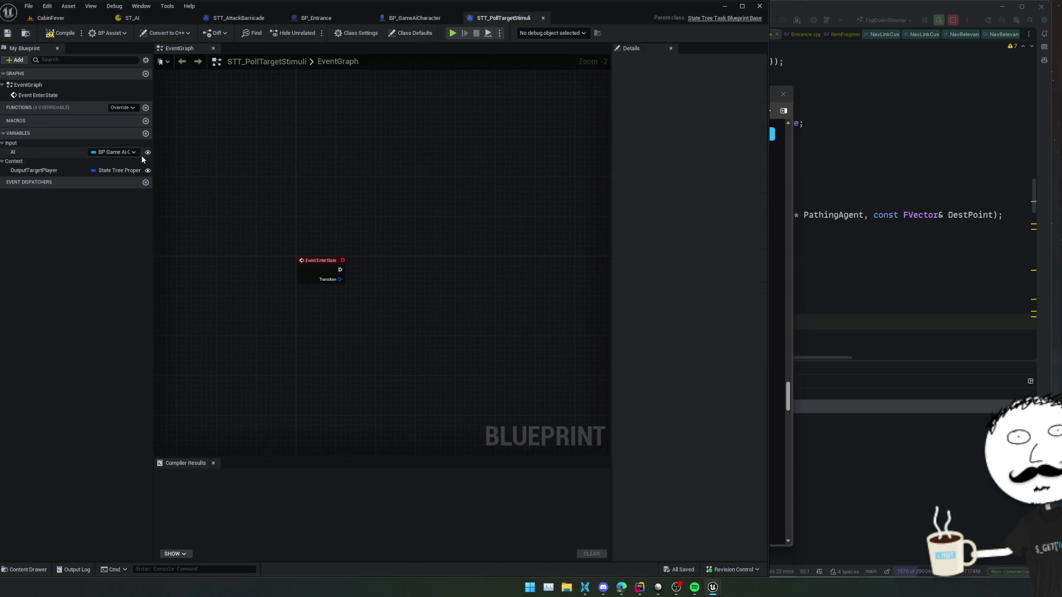
pyautogui.hotkey('ctrl', 'v')
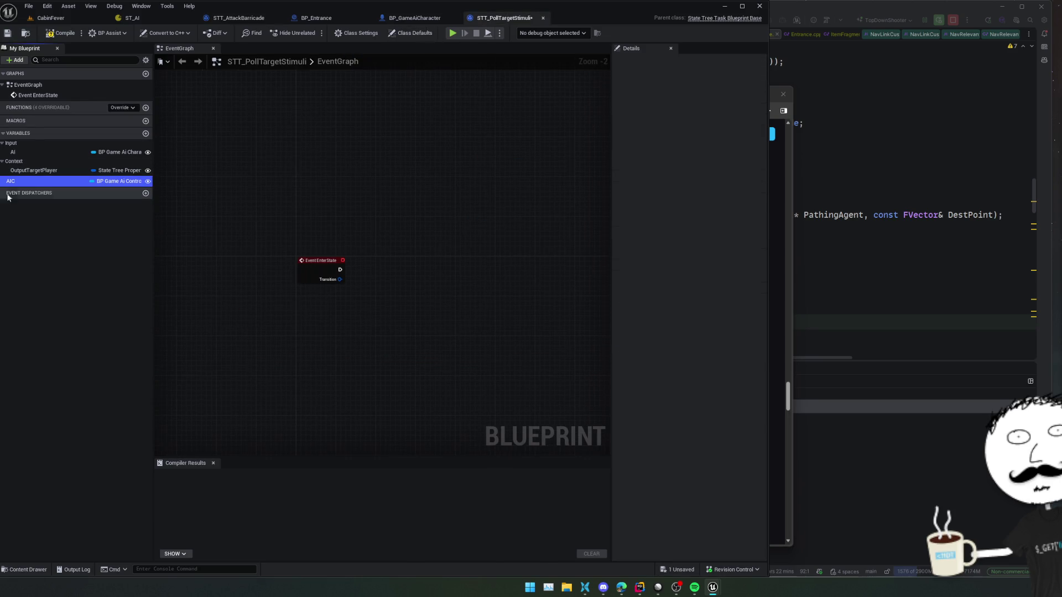
pyautogui.moveTo(12, 187)
pyautogui.mouseDown()
pyautogui.moveTo(11, 145)
pyautogui.moveTo(291, 333)
pyautogui.mouseUp()
pyautogui.click(308, 352)
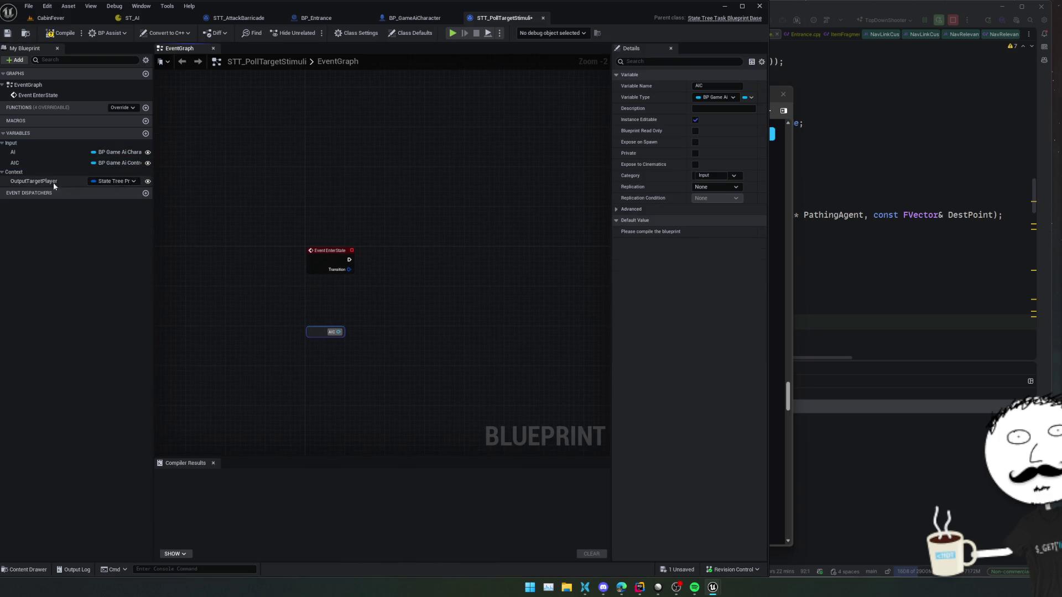
# Step: Copy the Target variable from STT_AttackPlayer into this task's Input category
pyautogui.click(115, 183)
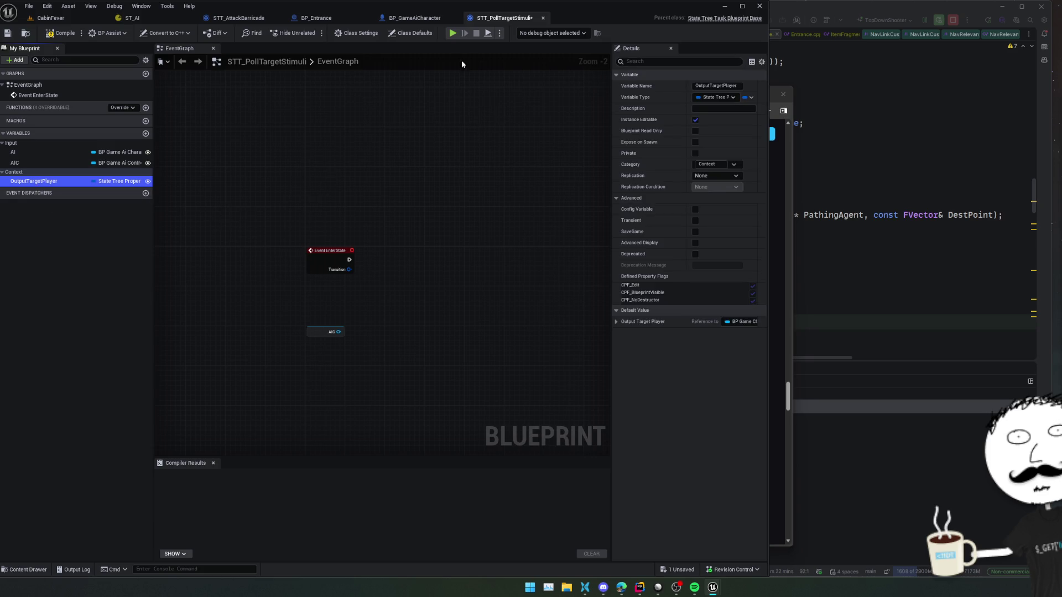
pyautogui.click(238, 18)
pyautogui.click(60, 205)
pyautogui.click(51, 18)
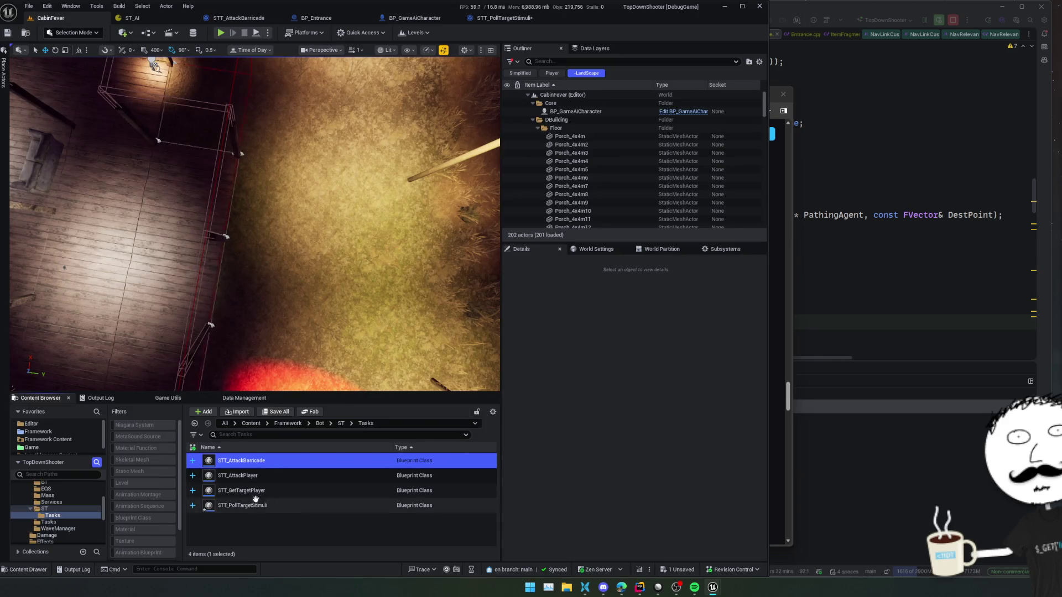
pyautogui.doubleClick(265, 475)
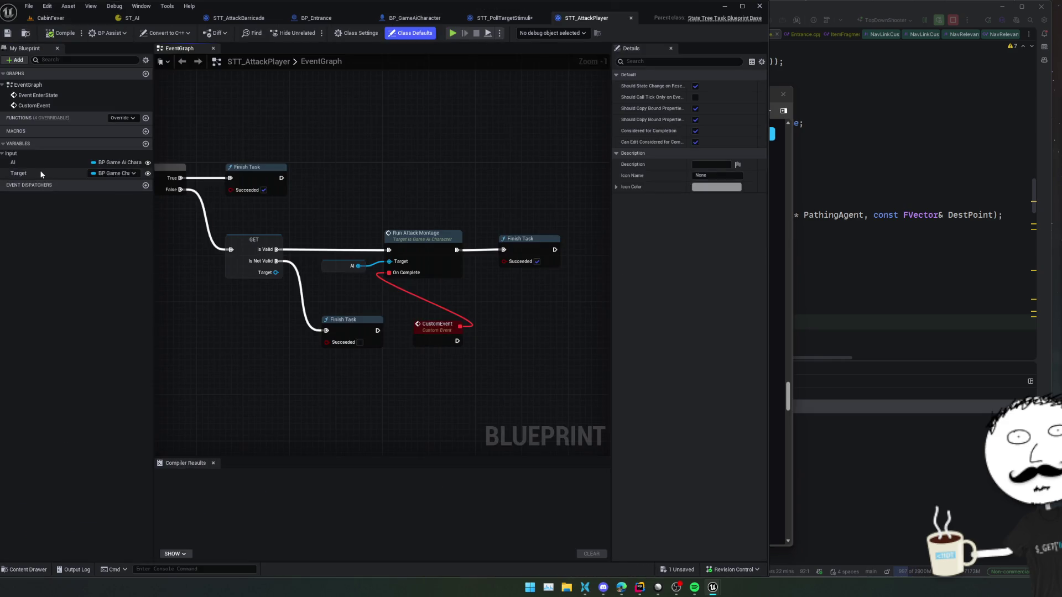
pyautogui.click(40, 173)
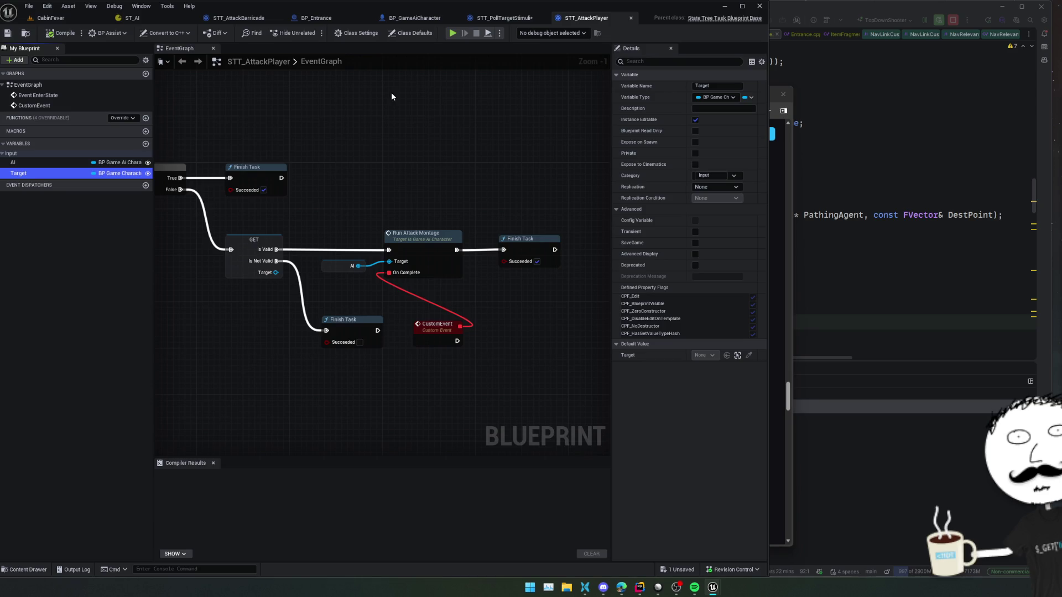
pyautogui.click(515, 18)
pyautogui.click(72, 237)
pyautogui.hotkey('ctrl', 'v')
pyautogui.moveTo(35, 192); pyautogui.dragTo(34, 141)
pyautogui.click(43, 174)
pyautogui.moveTo(290, 203); pyautogui.dragTo(270, 180)
pyautogui.click(117, 107)
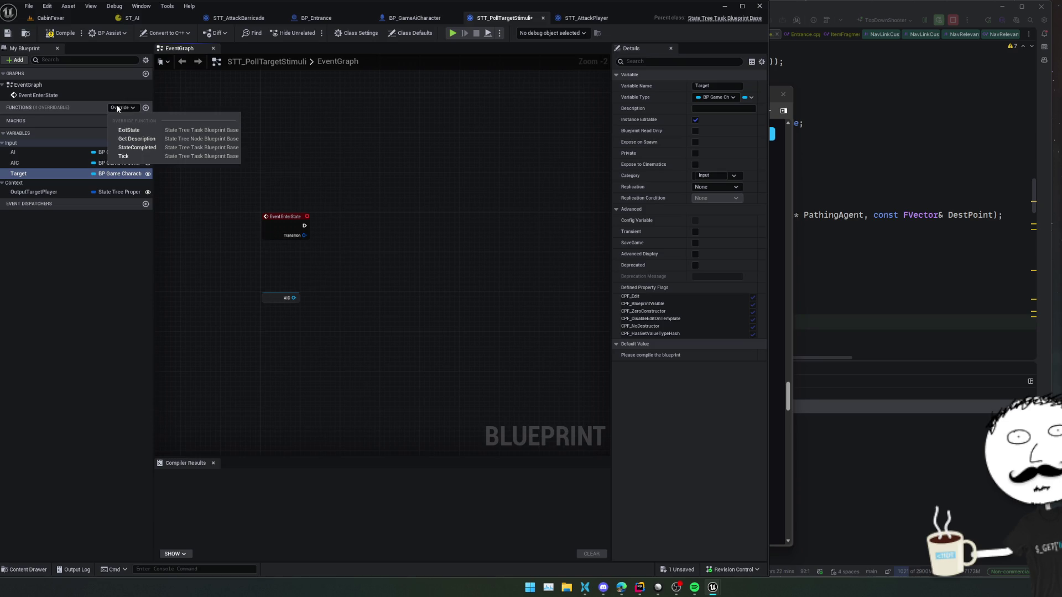
# Step: Add an Event Tick node below Event EnterState, then compile and save STT_PollTargetStimuli
pyautogui.click(123, 156)
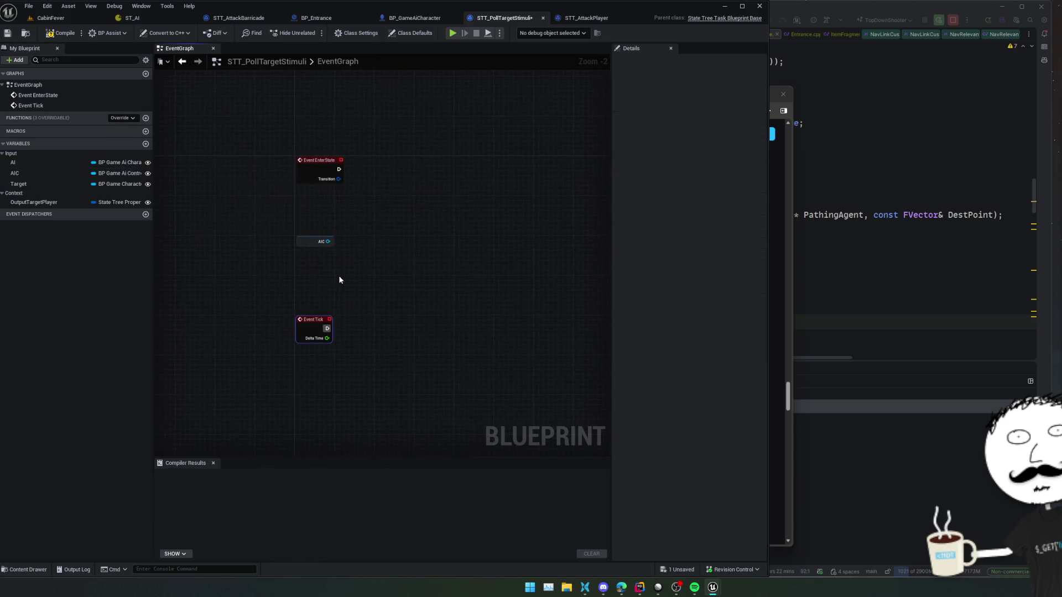
pyautogui.click(61, 32)
pyautogui.click(410, 33)
pyautogui.hotkey('ctrl', 's')
pyautogui.scroll(1, 367, 277)
pyautogui.rightClick(367, 277)
pyautogui.moveTo(352, 286); pyautogui.dragTo(349, 273)
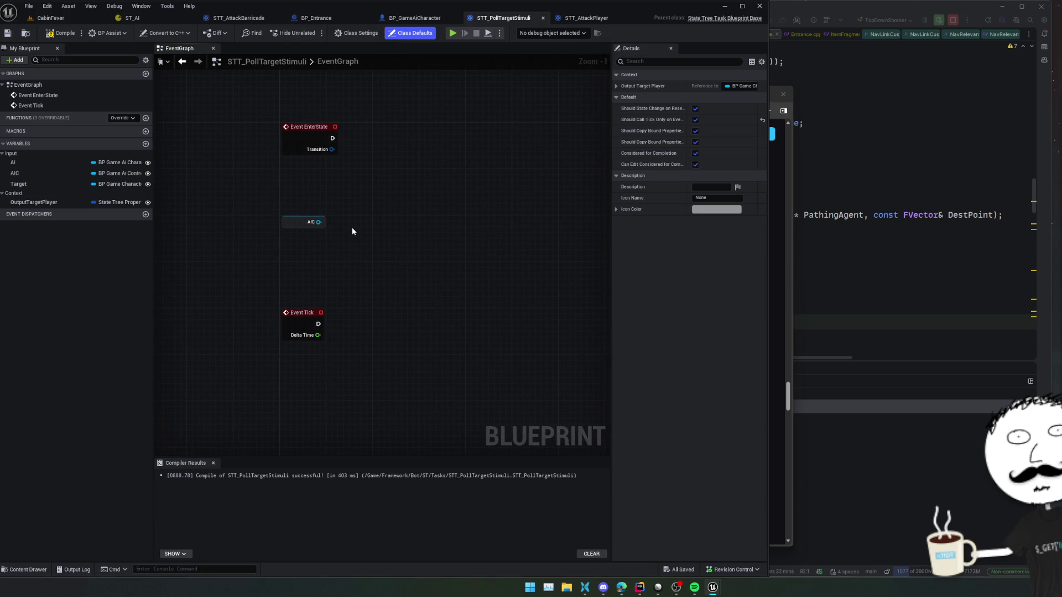
pyautogui.moveTo(360, 266)
pyautogui.mouseDown()
pyautogui.moveTo(397, 297)
pyautogui.moveTo(400, 261)
pyautogui.moveTo(360, 230)
pyautogui.moveTo(468, 243)
pyautogui.mouseUp()
pyautogui.moveTo(406, 324)
pyautogui.mouseDown()
pyautogui.moveTo(439, 238)
pyautogui.moveTo(488, 249)
pyautogui.moveTo(400, 251)
pyautogui.moveTo(451, 268)
pyautogui.moveTo(408, 247)
pyautogui.mouseUp()
pyautogui.rightClick(407, 254)
# Step: Browse the State Tree Reference and Property Ref actions without adding a node
pyautogui.scroll(-10, 430, 314)
pyautogui.scroll(-15, 429, 315)
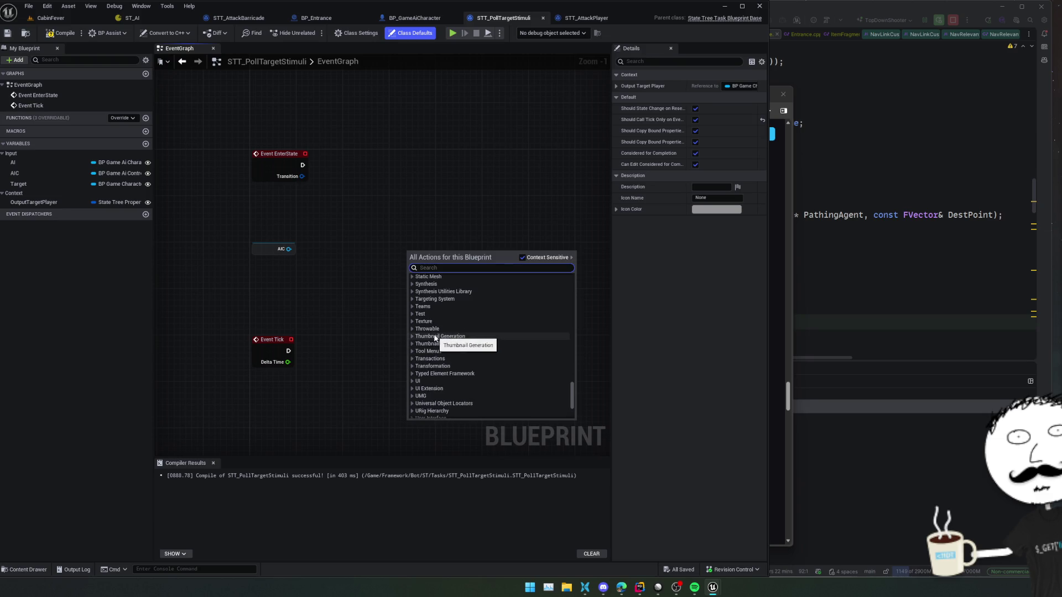
pyautogui.scroll(3, 435, 336)
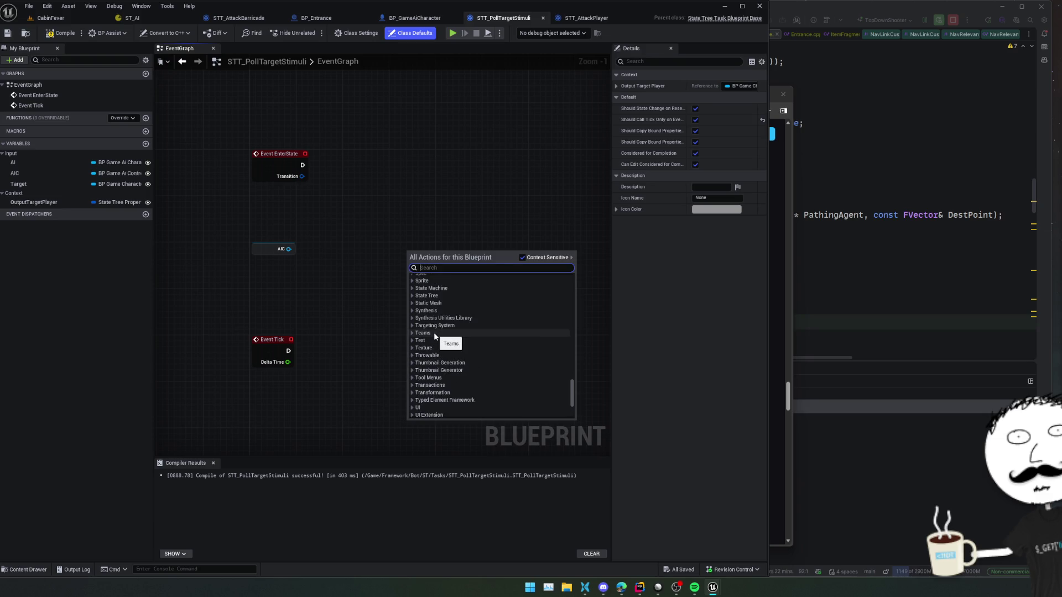
pyautogui.click(410, 307)
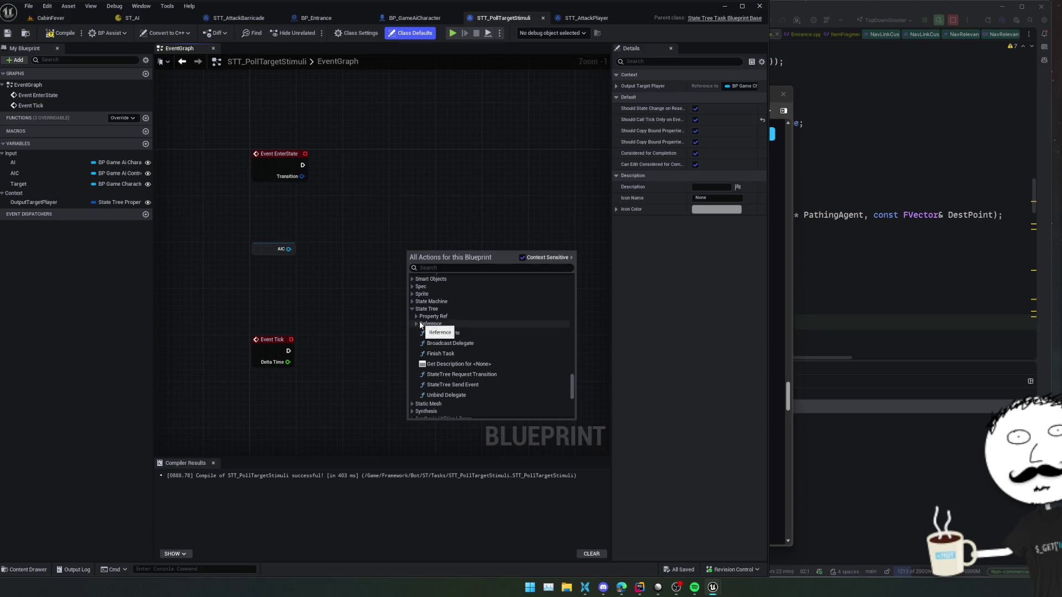
pyautogui.click(420, 324)
pyautogui.click(416, 324)
pyautogui.click(416, 316)
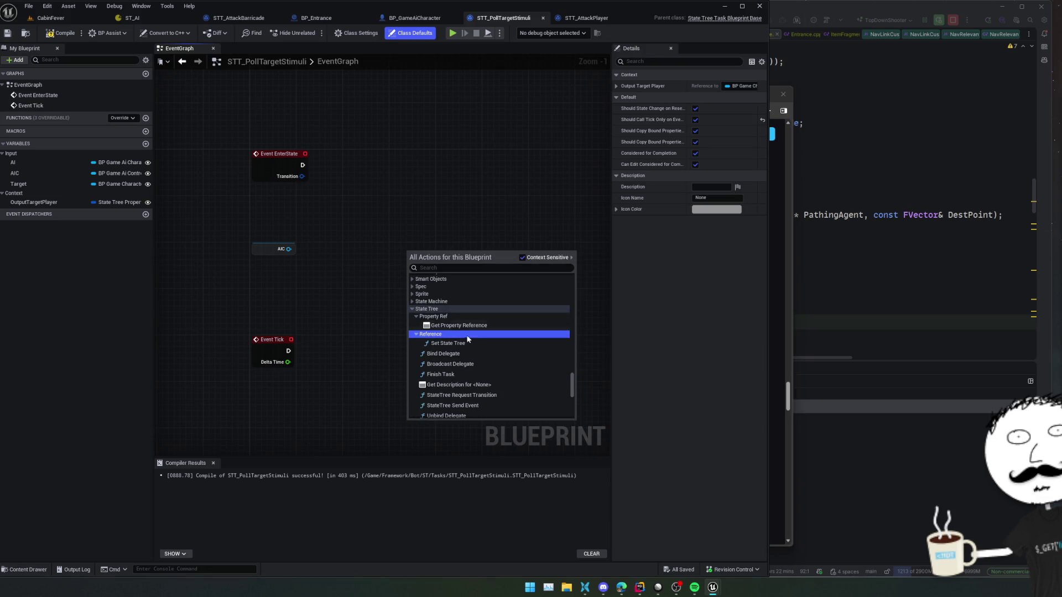
pyautogui.press('Escape')
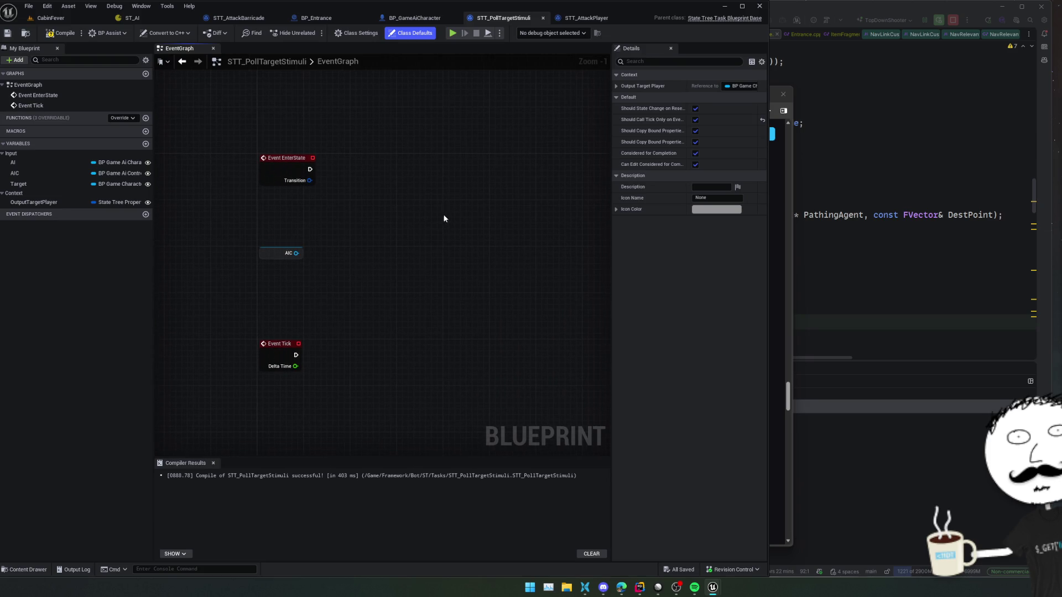
# Step: Add a validated get of Target and wire Event Tick into it
pyautogui.moveTo(445, 214); pyautogui.dragTo(392, 234)
pyautogui.moveTo(78, 184)
pyautogui.mouseDown()
pyautogui.moveTo(141, 198)
pyautogui.moveTo(285, 383)
pyautogui.moveTo(318, 377)
pyautogui.mouseUp()
pyautogui.click(313, 401)
pyautogui.rightClick(317, 385)
pyautogui.click(365, 477)
pyautogui.moveTo(268, 346)
pyautogui.mouseDown()
pyautogui.moveTo(306, 369)
pyautogui.moveTo(334, 339)
pyautogui.mouseUp()
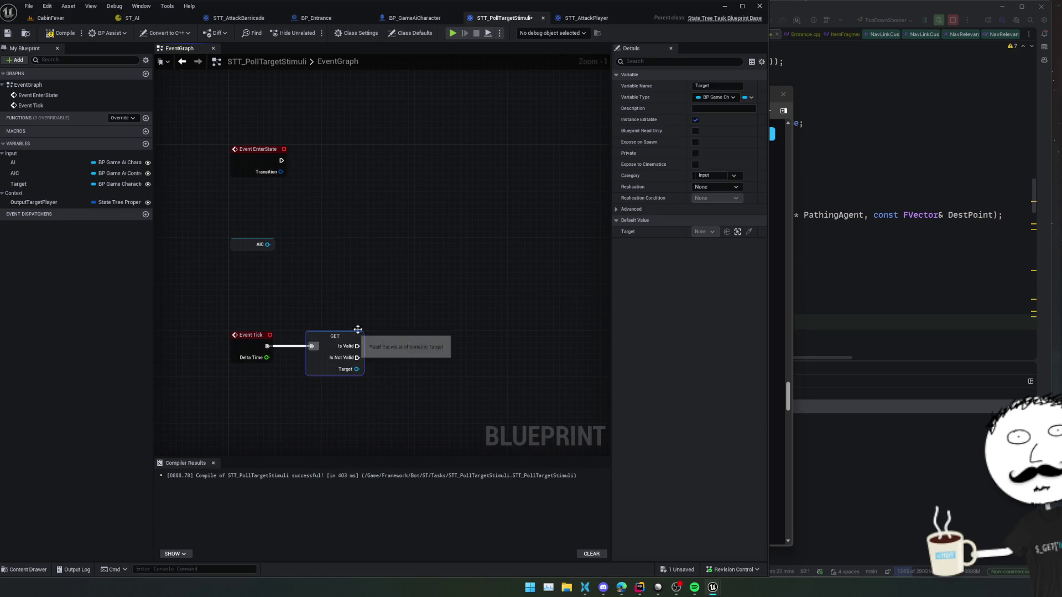
pyautogui.scroll(-2, 348, 311)
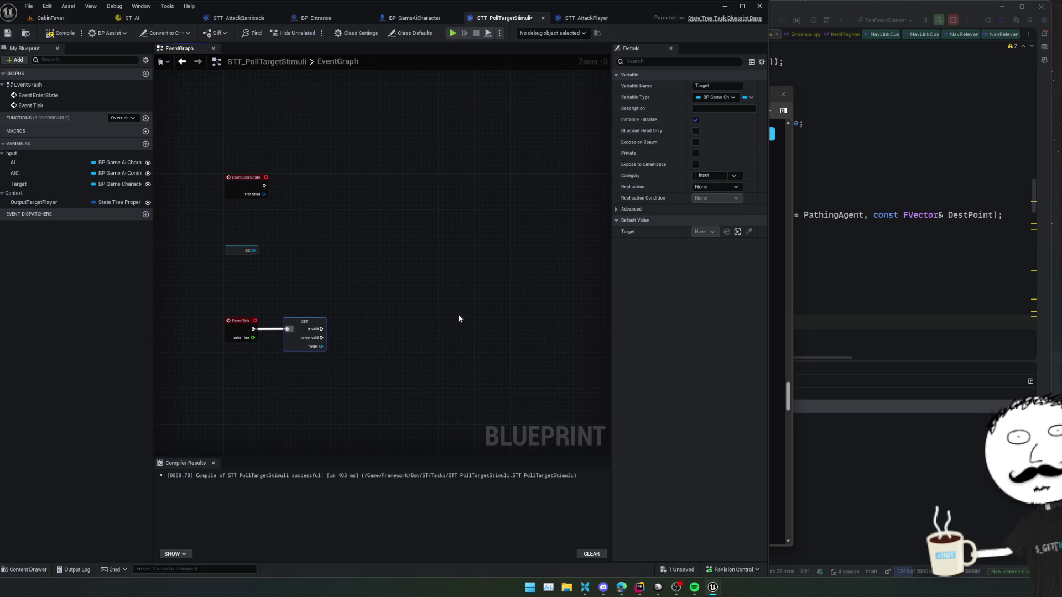
pyautogui.moveTo(442, 338)
pyautogui.mouseDown()
pyautogui.moveTo(427, 315)
pyautogui.moveTo(440, 318)
pyautogui.moveTo(414, 321)
pyautogui.moveTo(453, 305)
pyautogui.moveTo(415, 322)
pyautogui.mouseUp()
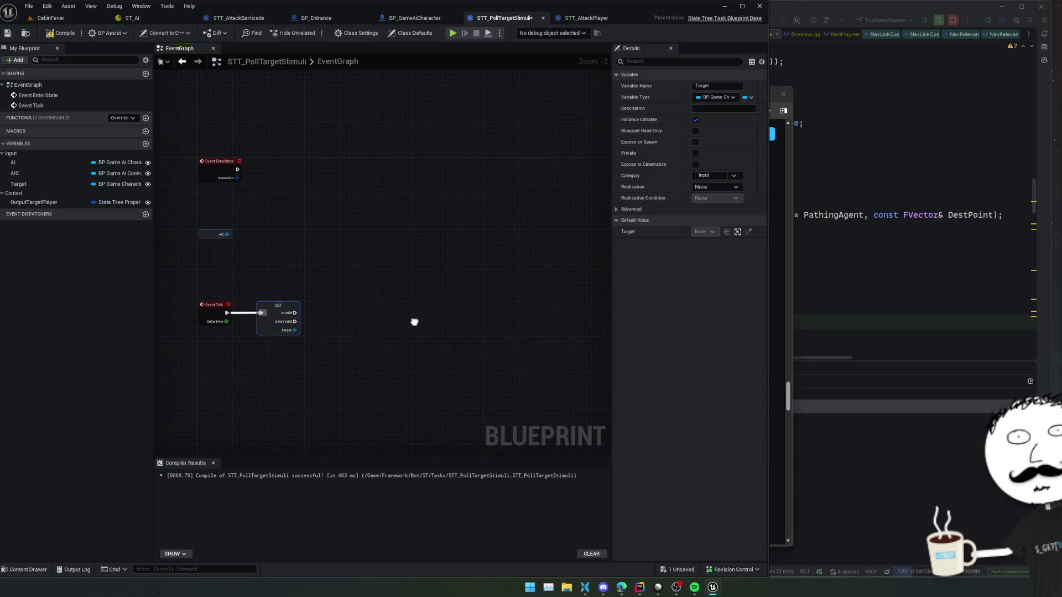
# Step: From AIC's AIPerception, add two Get Perceived Hostile Actors by Sense nodes
pyautogui.moveTo(221, 233); pyautogui.dragTo(281, 238)
pyautogui.write('sensed')
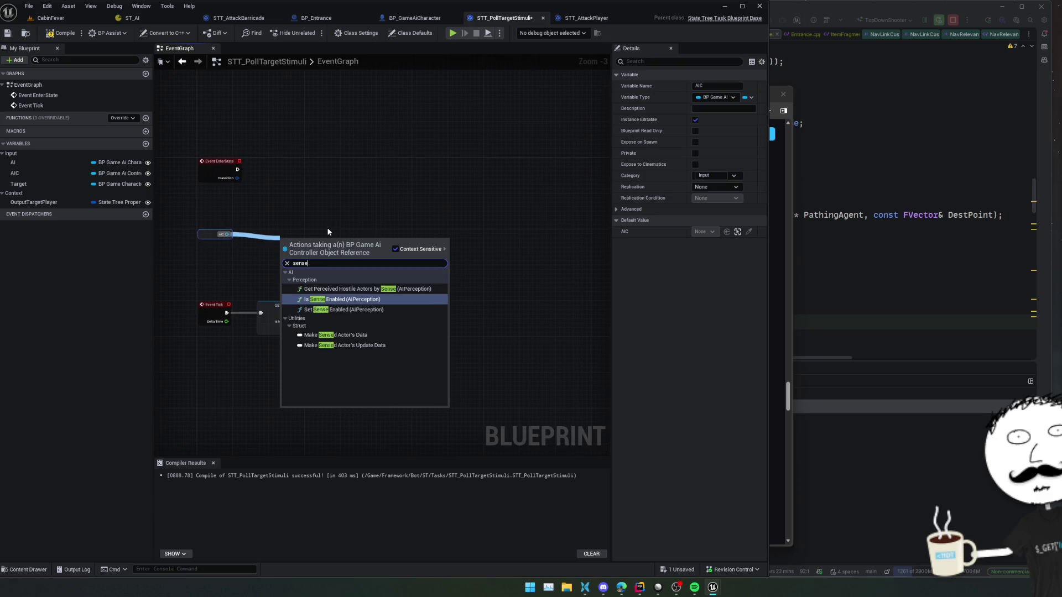
pyautogui.press('BackSpace')
pyautogui.press('BackSpace')
pyautogui.click(406, 288)
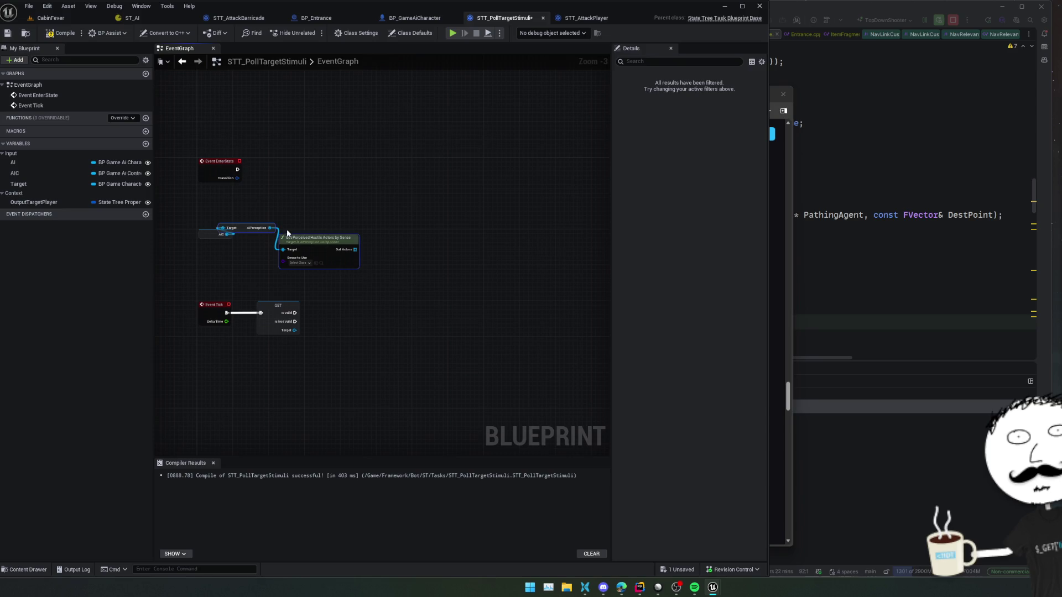
pyautogui.moveTo(271, 228); pyautogui.dragTo(301, 216)
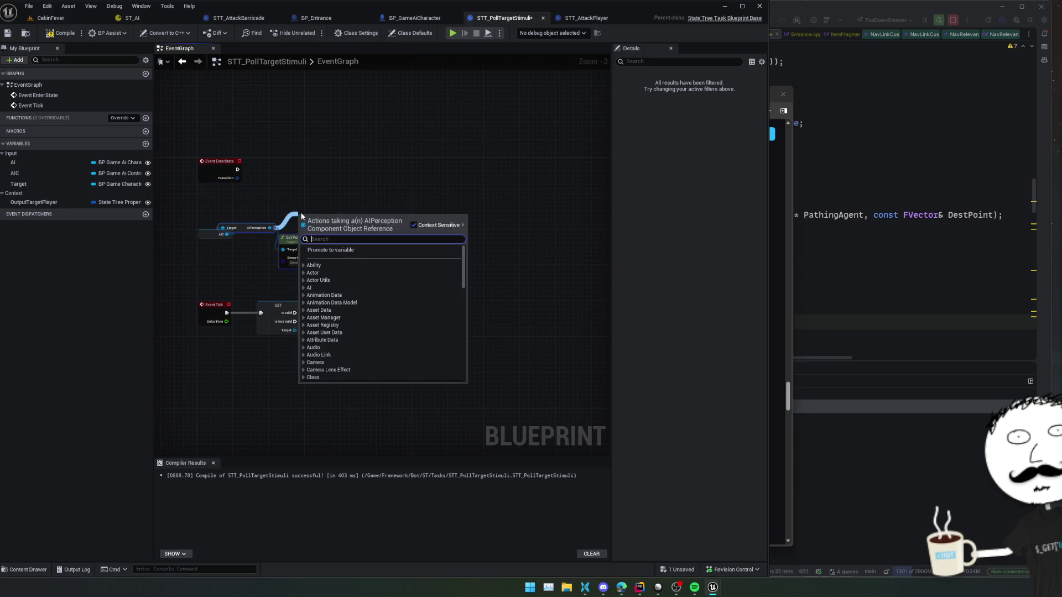
pyautogui.write('get')
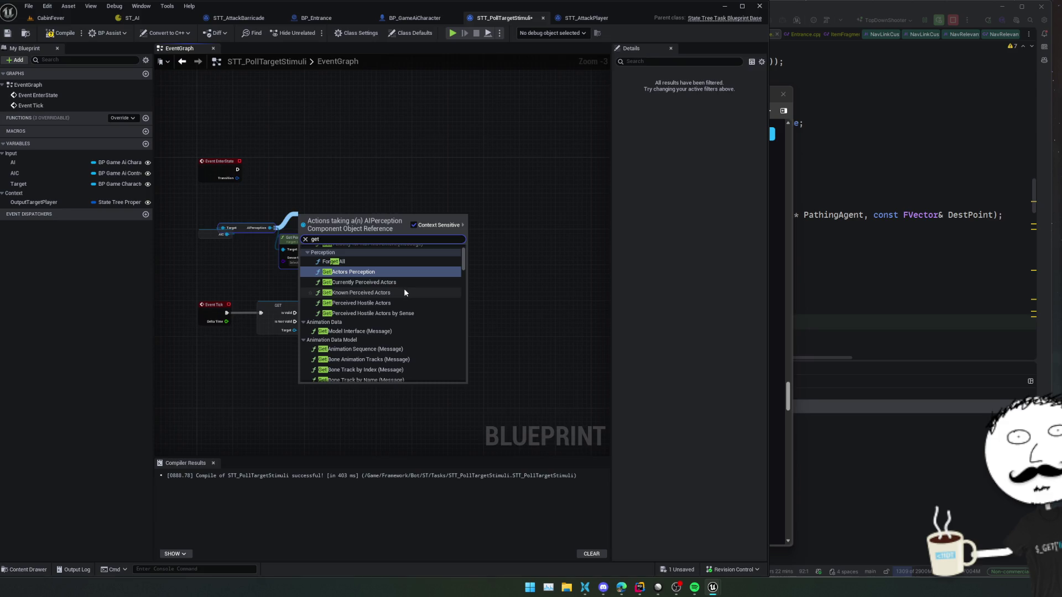
pyautogui.scroll(1, 403, 292)
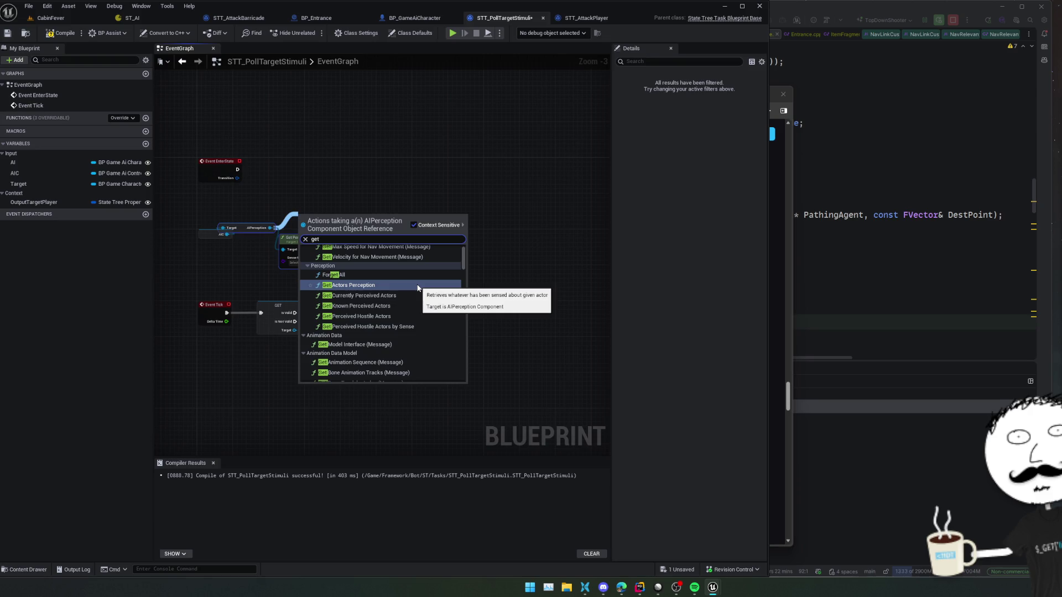
pyautogui.click(403, 327)
pyautogui.moveTo(310, 272)
pyautogui.mouseDown()
pyautogui.moveTo(338, 290)
pyautogui.moveTo(338, 304)
pyautogui.mouseUp()
pyautogui.press('Escape')
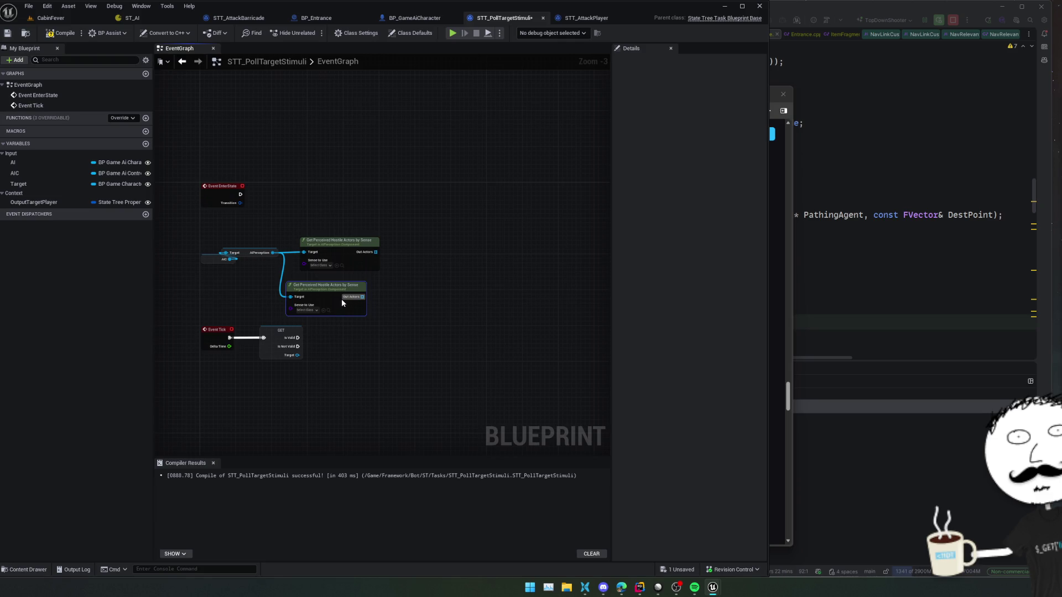
# Step: Set the first query's Sense to Use to AISense Prediction
pyautogui.scroll(3, 340, 299)
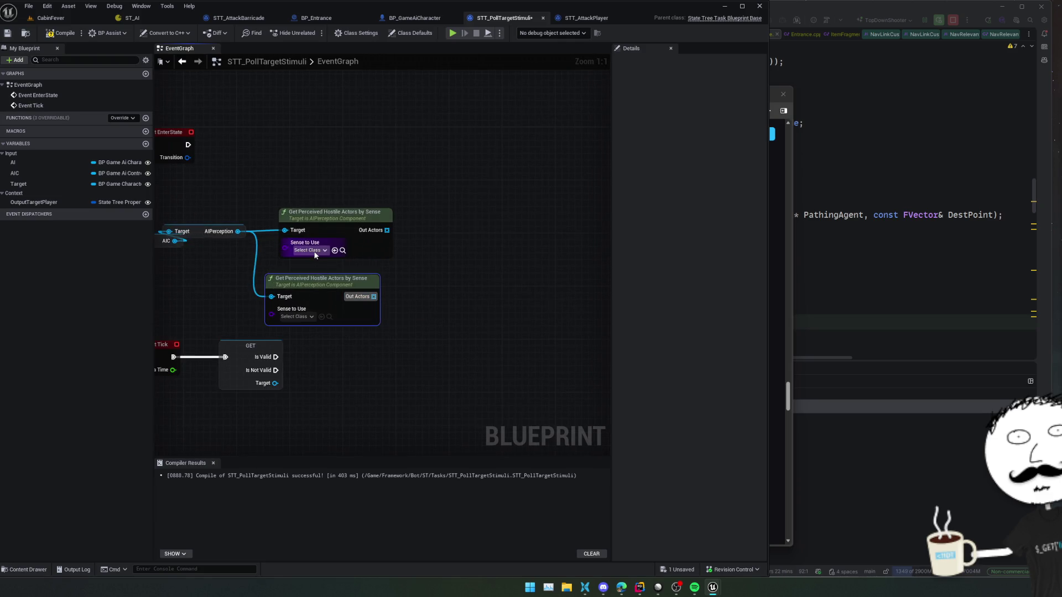
pyautogui.click(308, 250)
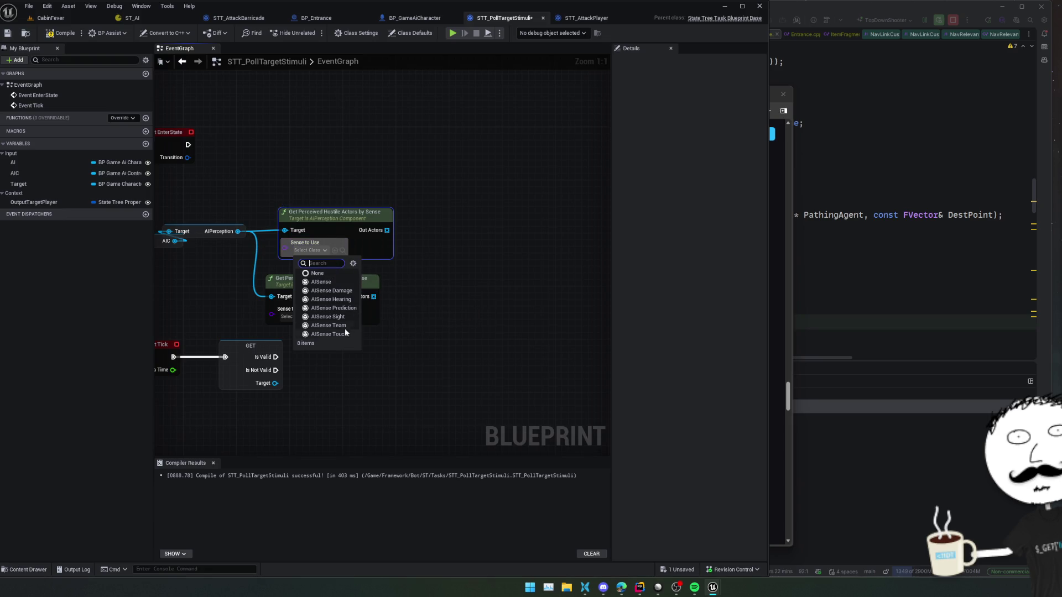
pyautogui.click(333, 308)
pyautogui.click(391, 324)
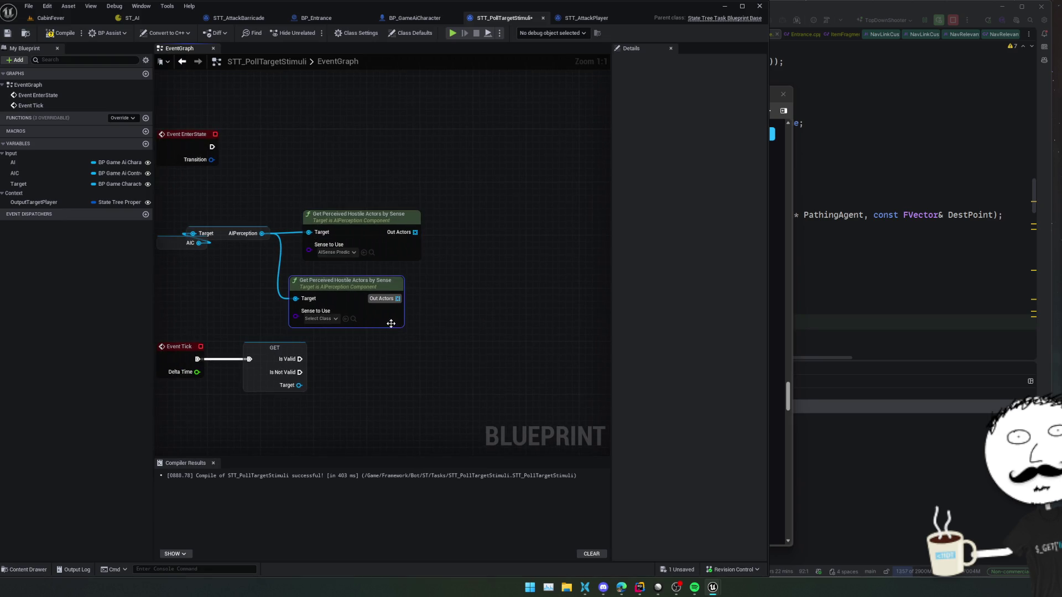
# Step: Replace the second Get Perceived node with an AIPerception Bind Event to On Target Perception Info Updated
pyautogui.press('Delete')
pyautogui.moveTo(262, 234); pyautogui.dragTo(280, 260)
pyautogui.write('bind')
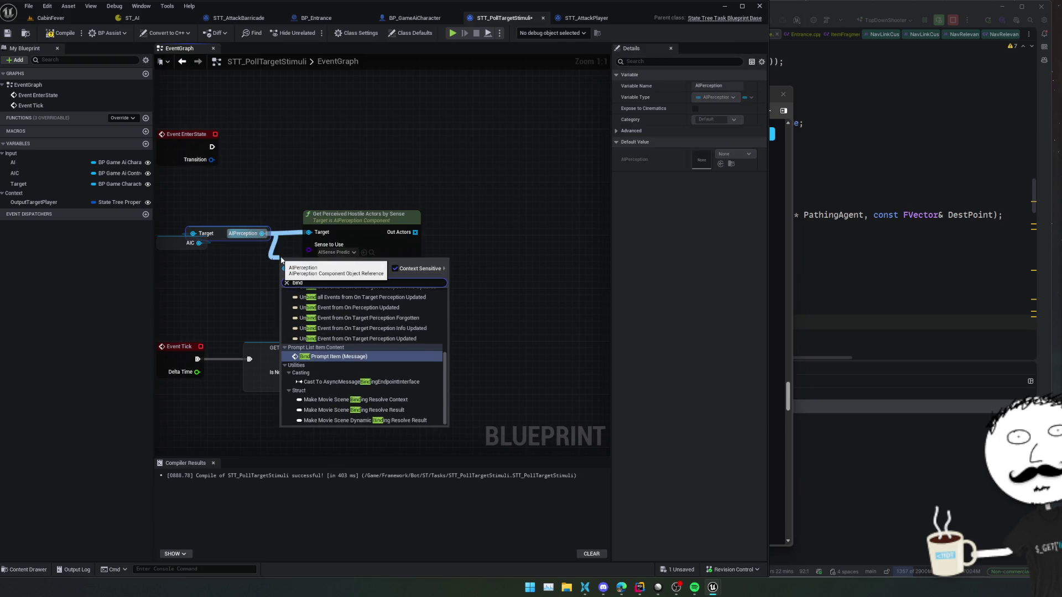
pyautogui.scroll(2, 423, 340)
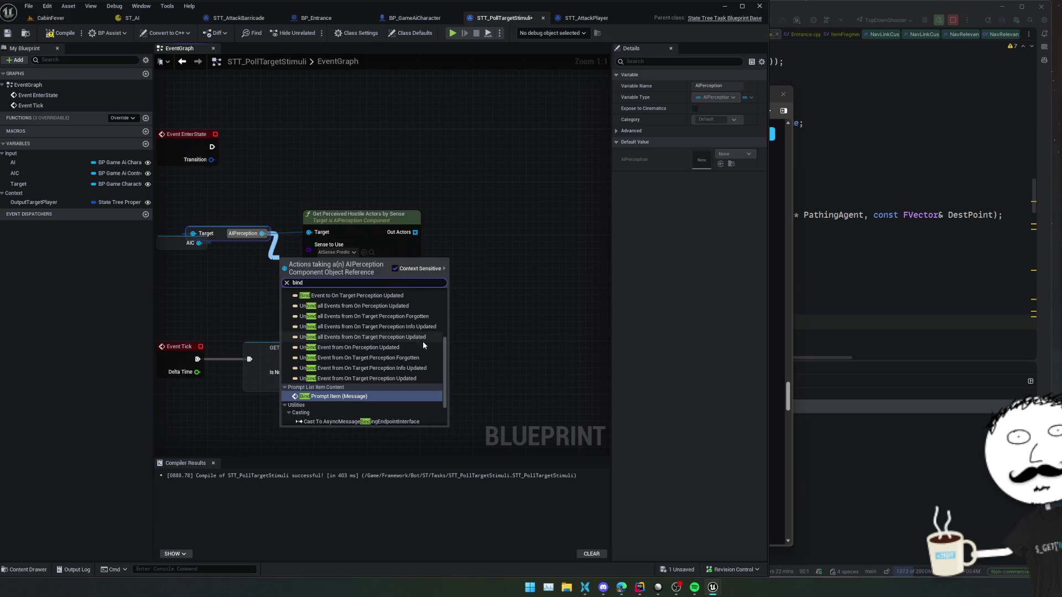
pyautogui.scroll(4, 422, 341)
pyautogui.scroll(-4, 423, 339)
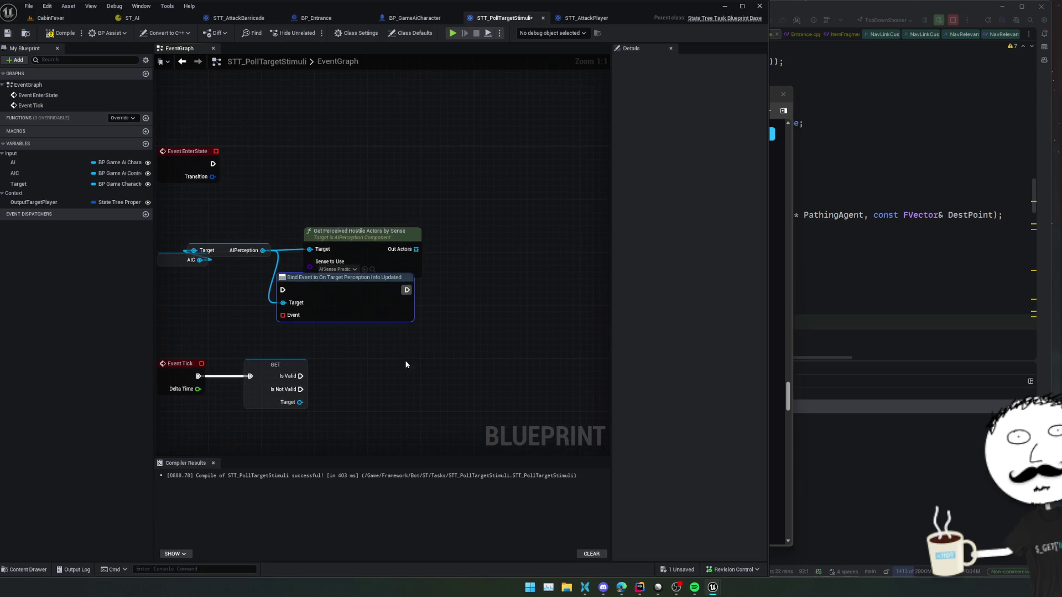
# Step: Wire Event EnterState into the Bind Event node and arrange the nodes in one row
pyautogui.moveTo(387, 288); pyautogui.dragTo(407, 308)
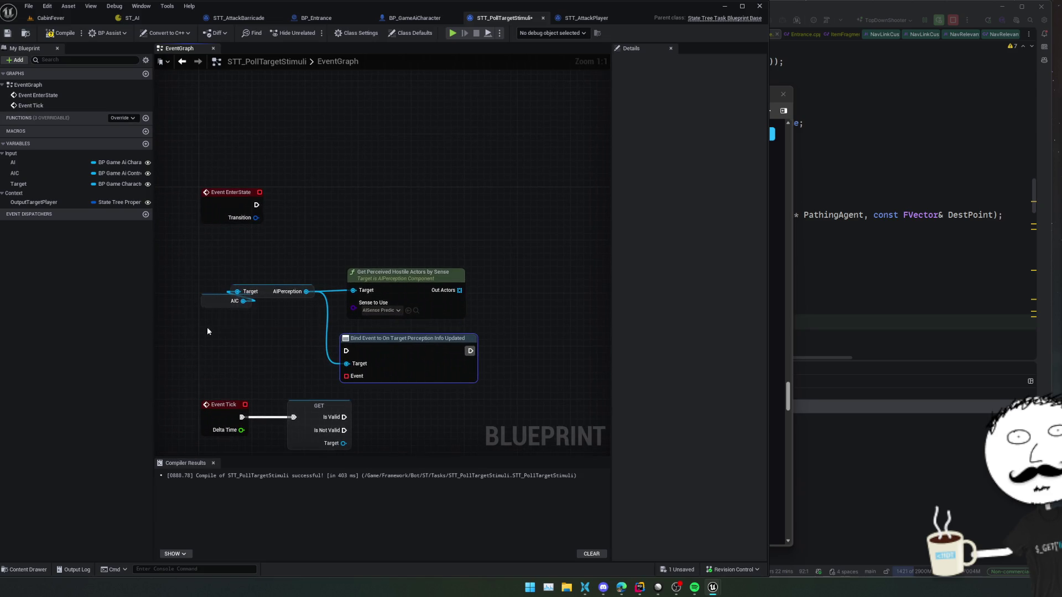
pyautogui.moveTo(232, 301); pyautogui.dragTo(219, 334)
pyautogui.moveTo(346, 351)
pyautogui.mouseDown()
pyautogui.moveTo(315, 220)
pyautogui.moveTo(256, 205)
pyautogui.mouseUp()
pyautogui.moveTo(430, 280); pyautogui.dragTo(444, 253)
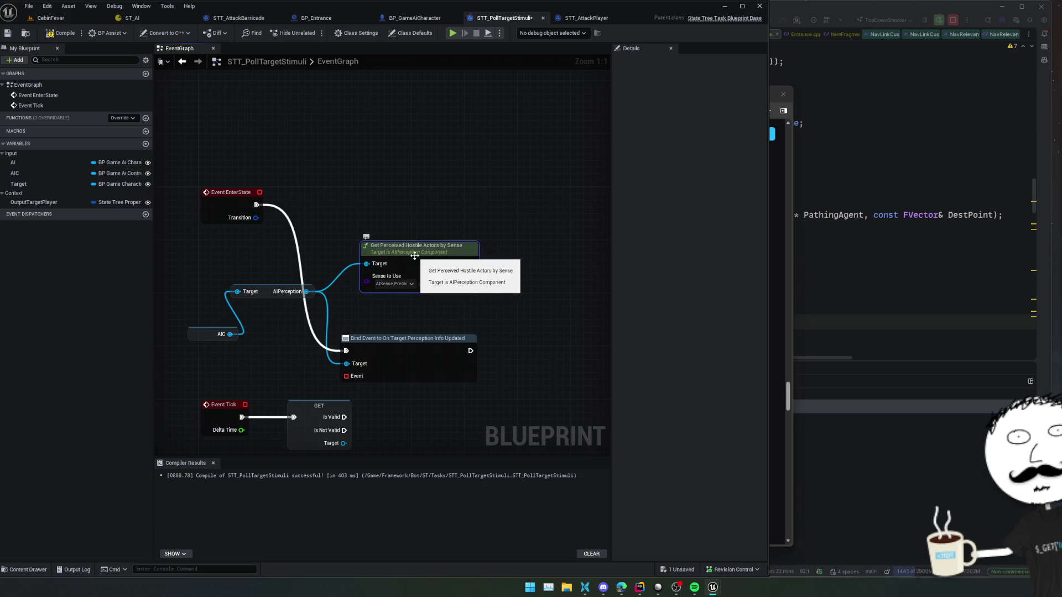
pyautogui.keyDown('alt'); pyautogui.click(366, 264); pyautogui.keyUp('alt')
pyautogui.moveTo(398, 258); pyautogui.dragTo(253, 125)
pyautogui.moveTo(403, 350); pyautogui.dragTo(417, 236)
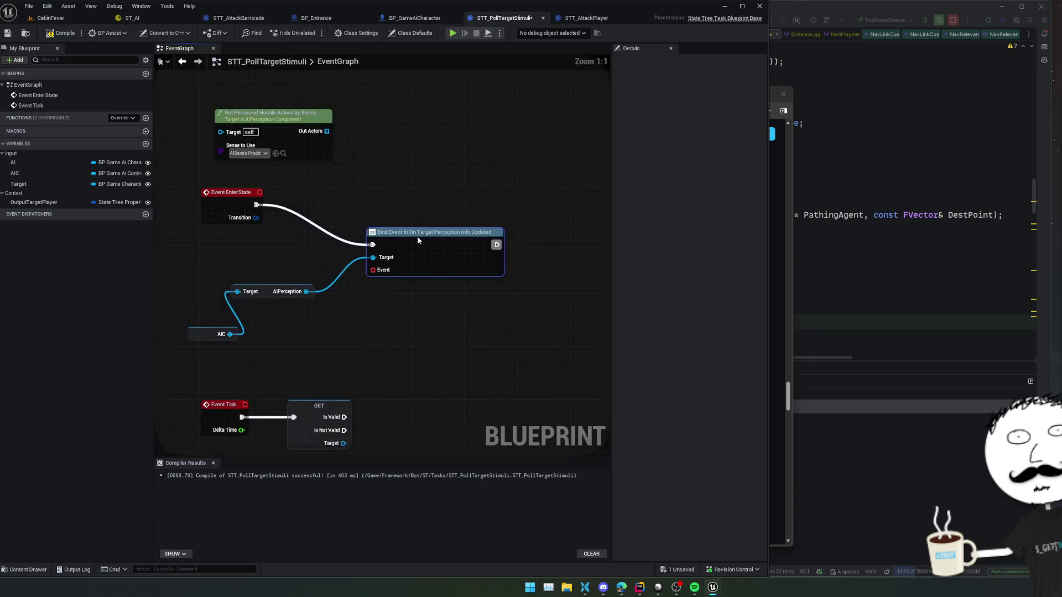
pyautogui.press('f')
# Step: Create a custom event named OnPerceptionUpdate from the Bind Event's Event pin
pyautogui.moveTo(333, 255); pyautogui.dragTo(310, 282)
pyautogui.write('custom')
pyautogui.press('Return')
pyautogui.write('OnPerceptionUpdate')
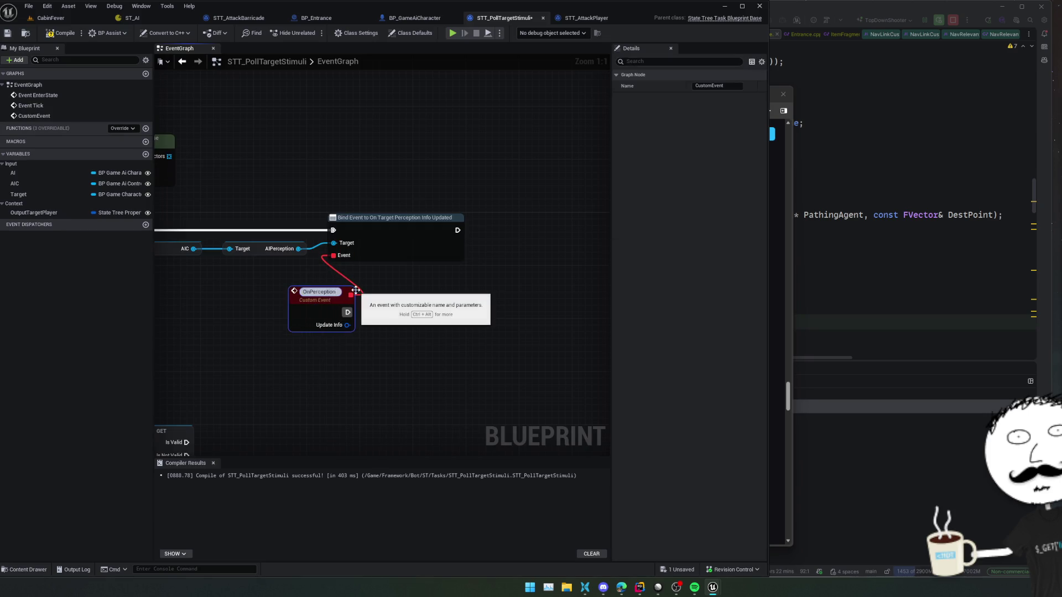
# Step: Confirm the OnPerceptionUpdate name, split Update Info, and add Break AIStimulus from Stimulus
pyautogui.press('Return')
pyautogui.rightClick(353, 322)
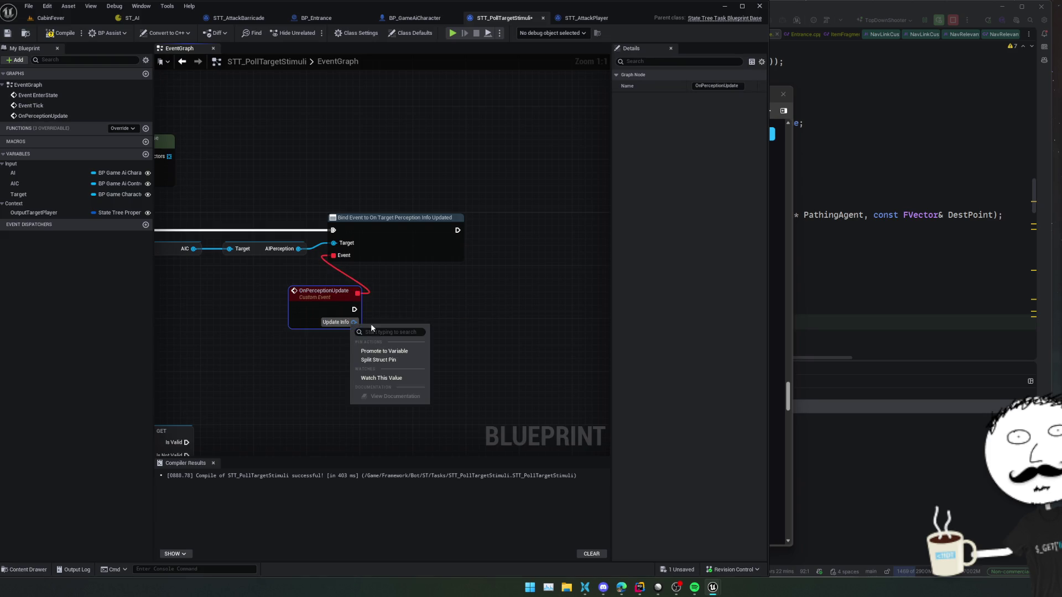
pyautogui.click(394, 362)
pyautogui.moveTo(399, 362)
pyautogui.mouseDown()
pyautogui.moveTo(397, 341)
pyautogui.moveTo(324, 341)
pyautogui.moveTo(334, 350)
pyautogui.mouseUp()
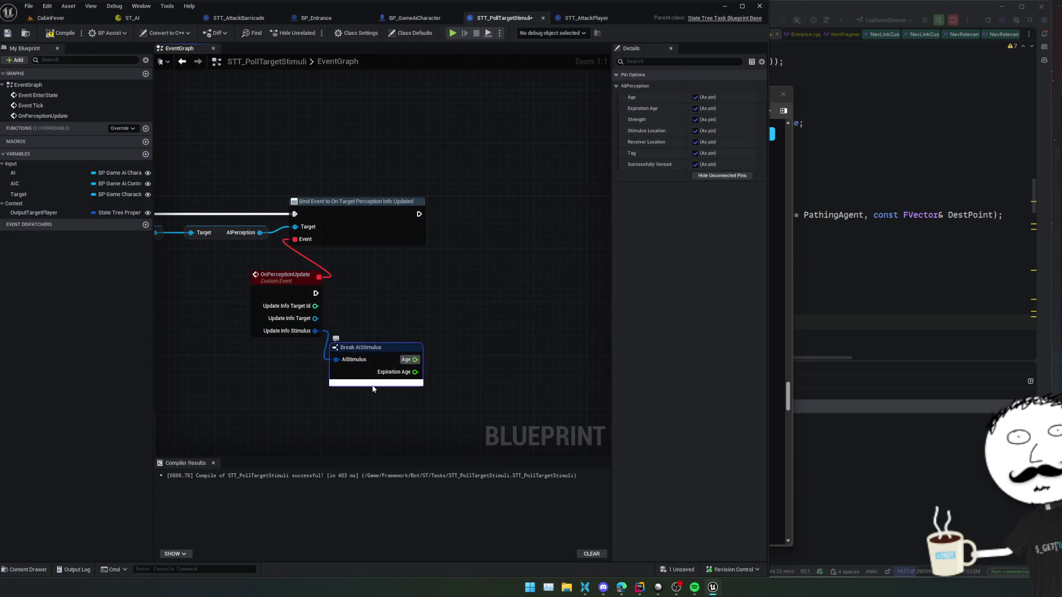
pyautogui.click(377, 403)
# Step: Inspect the OnPerceptionUpdate event pins and check the AIPerception getter's type
pyautogui.moveTo(417, 330); pyautogui.dragTo(408, 333)
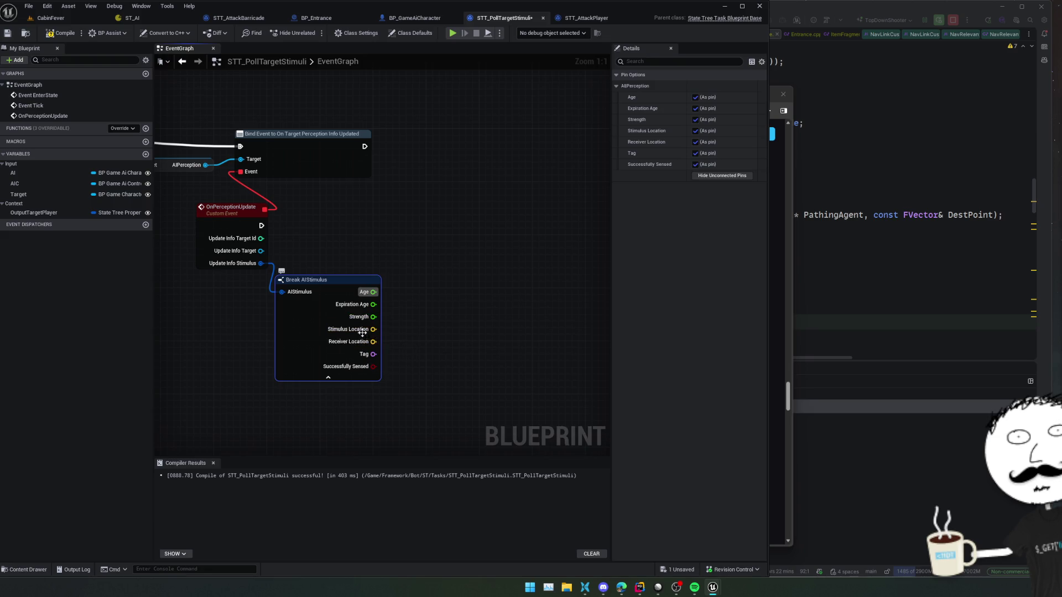
pyautogui.moveTo(245, 251); pyautogui.dragTo(263, 273)
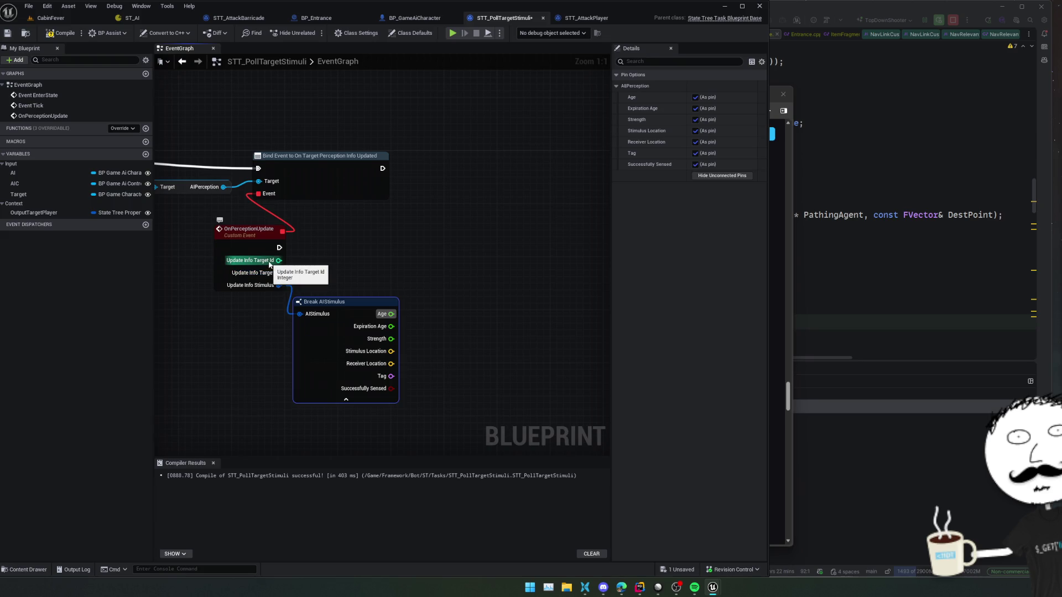
pyautogui.moveTo(341, 269); pyautogui.dragTo(334, 246)
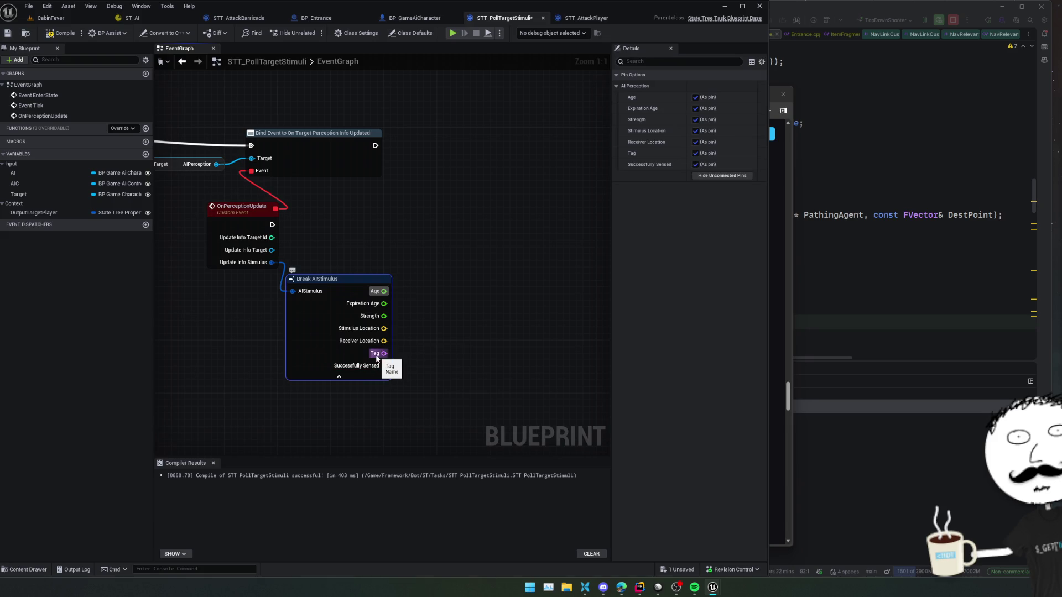
pyautogui.click(255, 210)
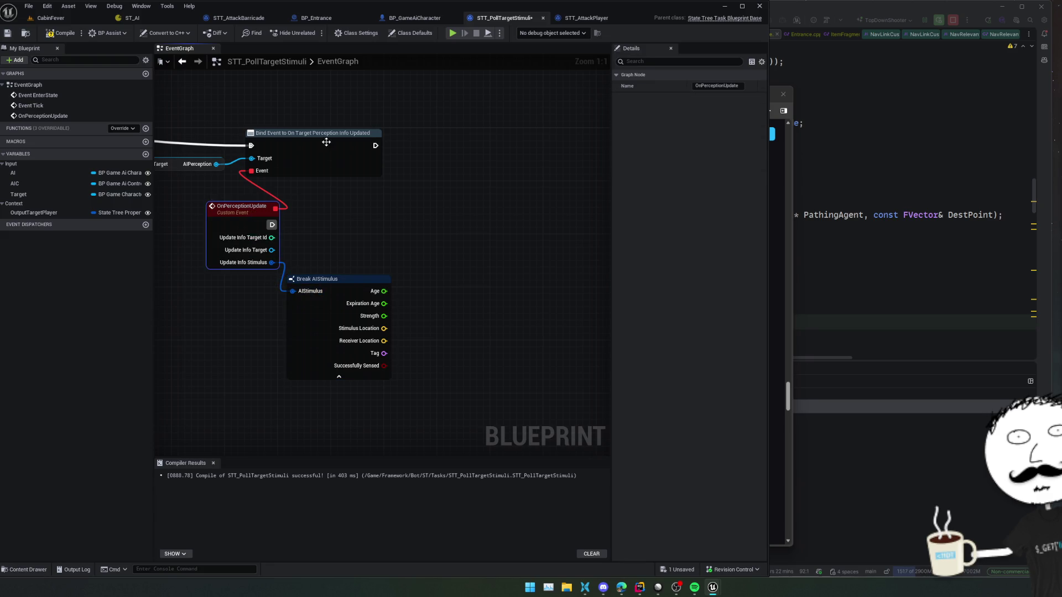
pyautogui.moveTo(347, 209); pyautogui.dragTo(491, 228)
pyautogui.click(335, 186)
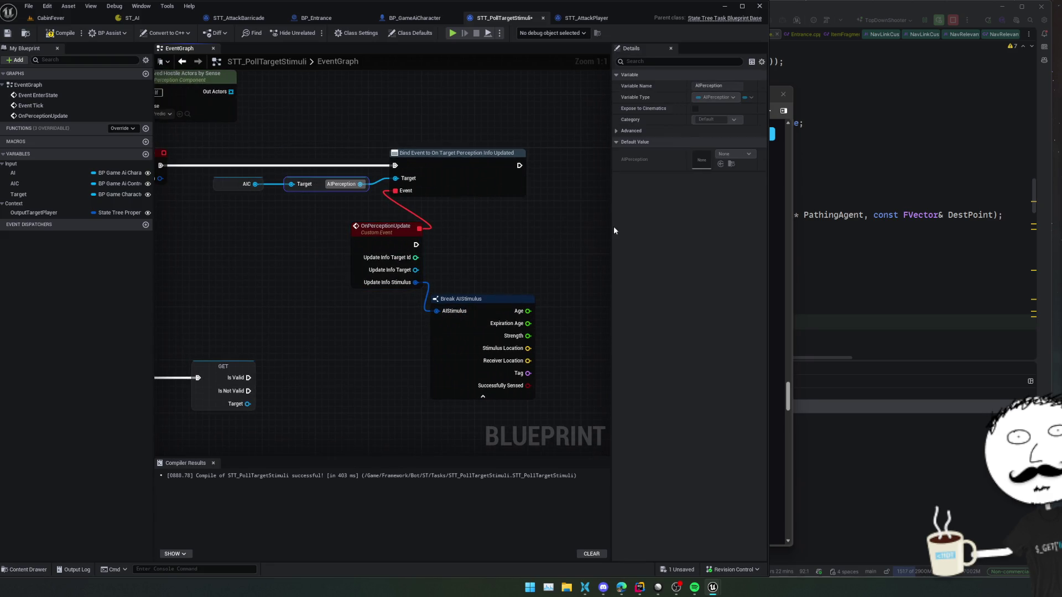
pyautogui.click(905, 202)
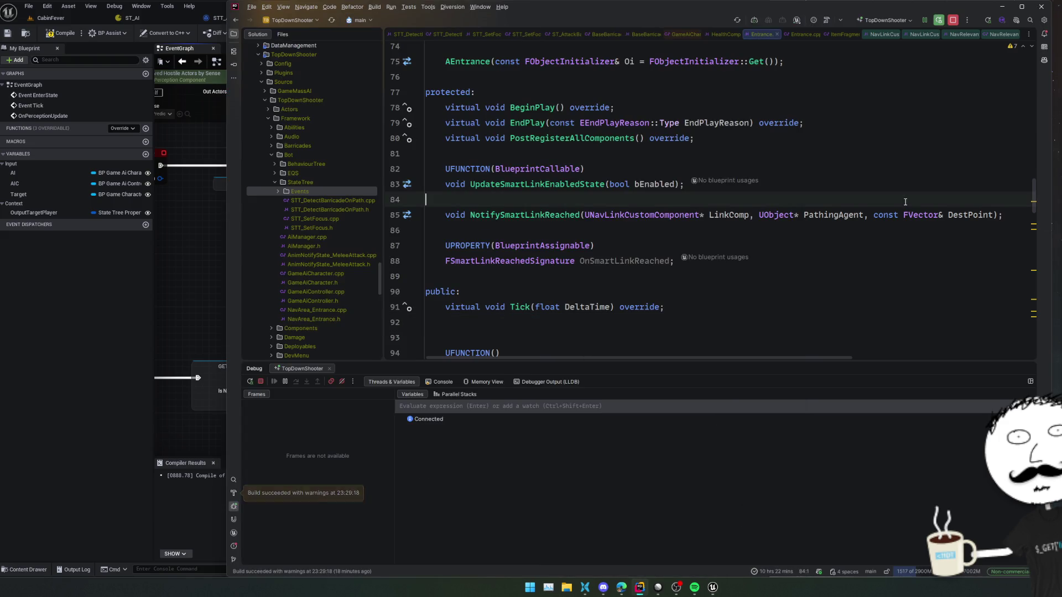
# Step: Open AIPerceptionComponent.h and jump to the FAIStimulus declaration
pyautogui.hotkey('ctrl', 't')
pyautogui.write('AiPerception')
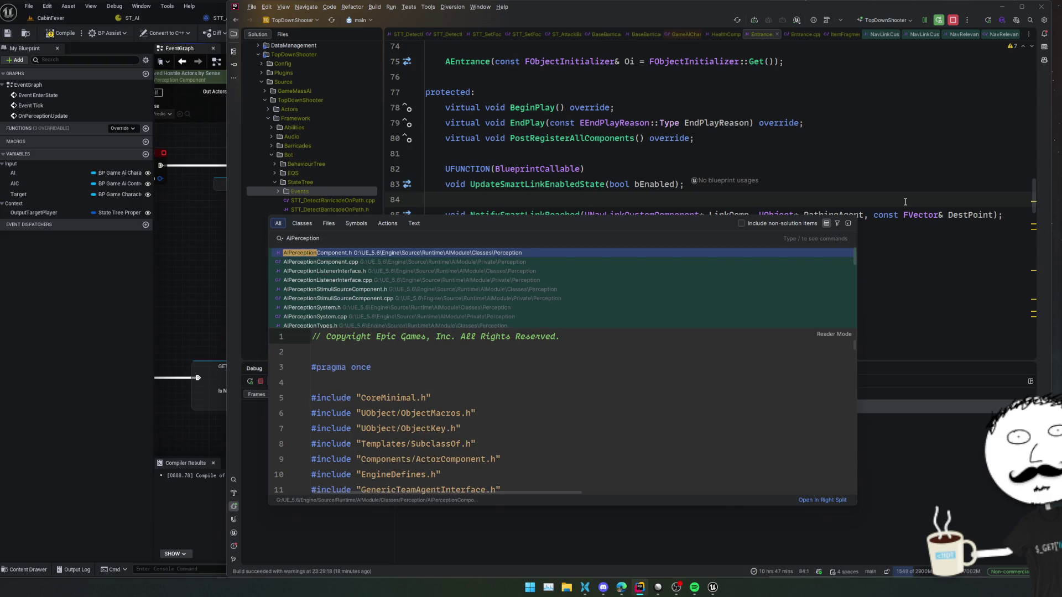
pyautogui.press('Return')
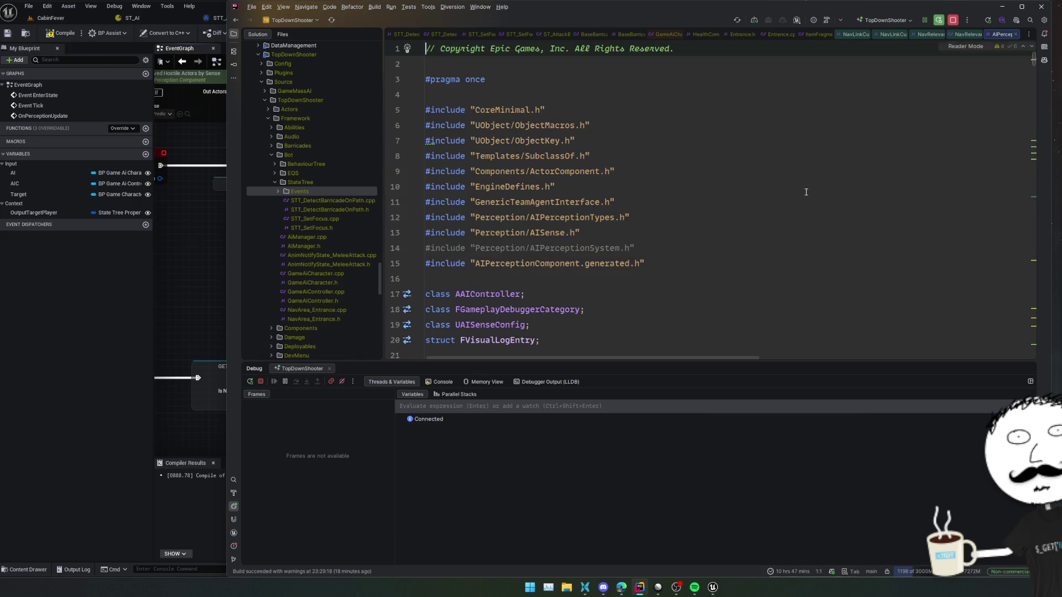
pyautogui.scroll(-4, 612, 369)
pyautogui.click(625, 340)
pyautogui.scroll(-2, 625, 340)
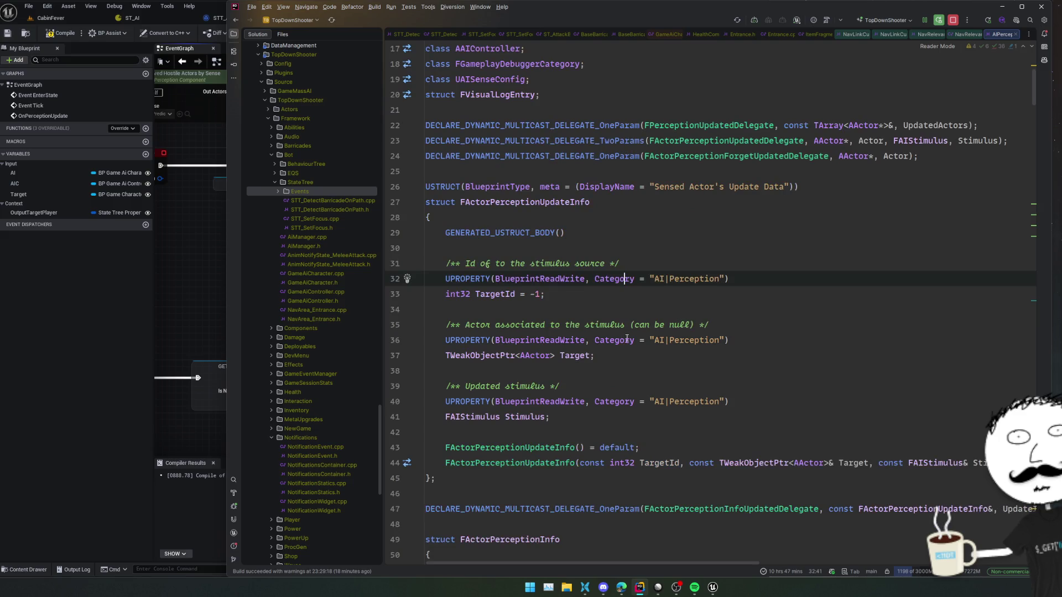
pyautogui.scroll(-2, 652, 324)
pyautogui.keyDown('ctrl'); pyautogui.click(481, 356); pyautogui.keyUp('ctrl')
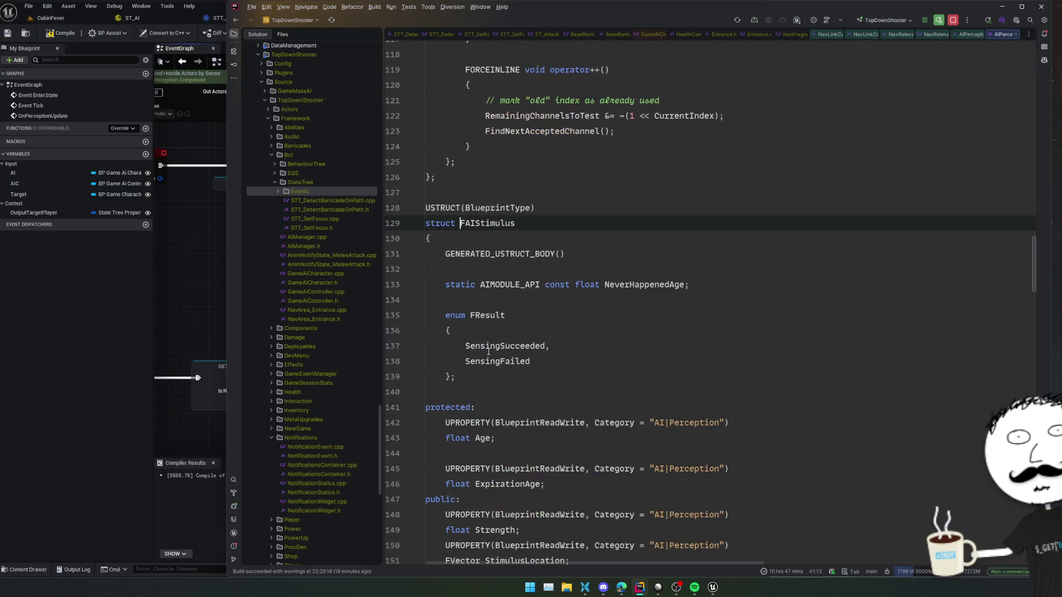
# Step: Examine the FAIStimulus Tag field and read its documentation
pyautogui.scroll(-5, 599, 317)
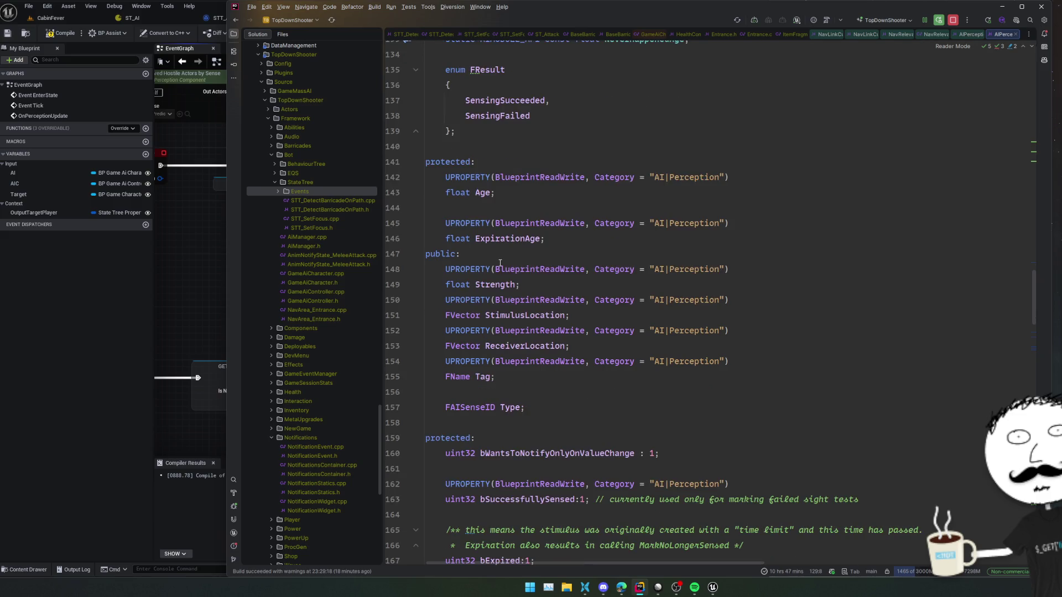
pyautogui.click(553, 380)
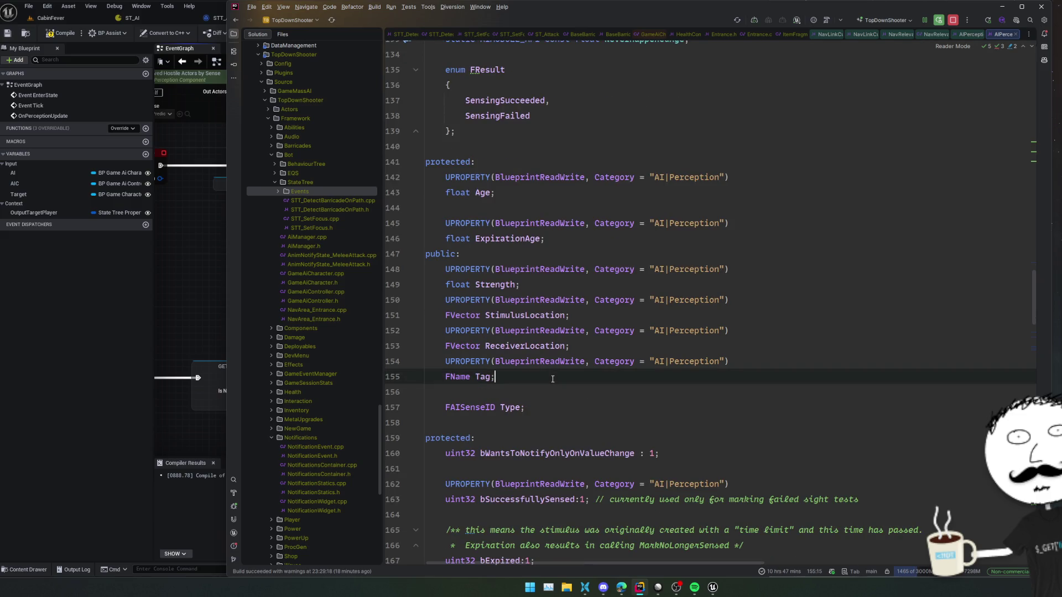
pyautogui.click(484, 377)
pyautogui.scroll(-1, 591, 357)
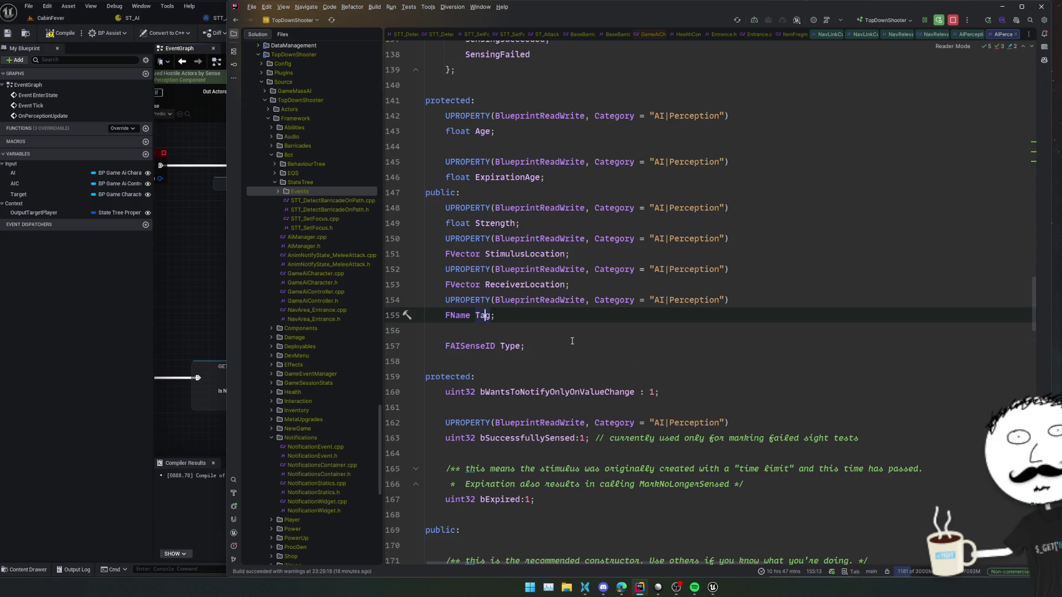
pyautogui.scroll(-8, 566, 345)
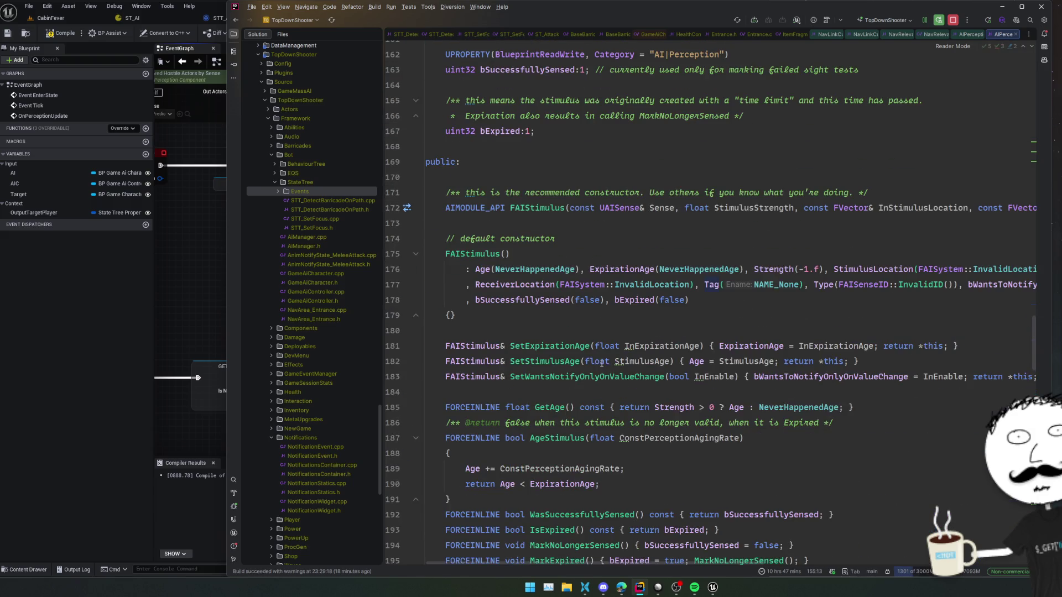
pyautogui.scroll(-3, 602, 363)
pyautogui.scroll(-1, 695, 362)
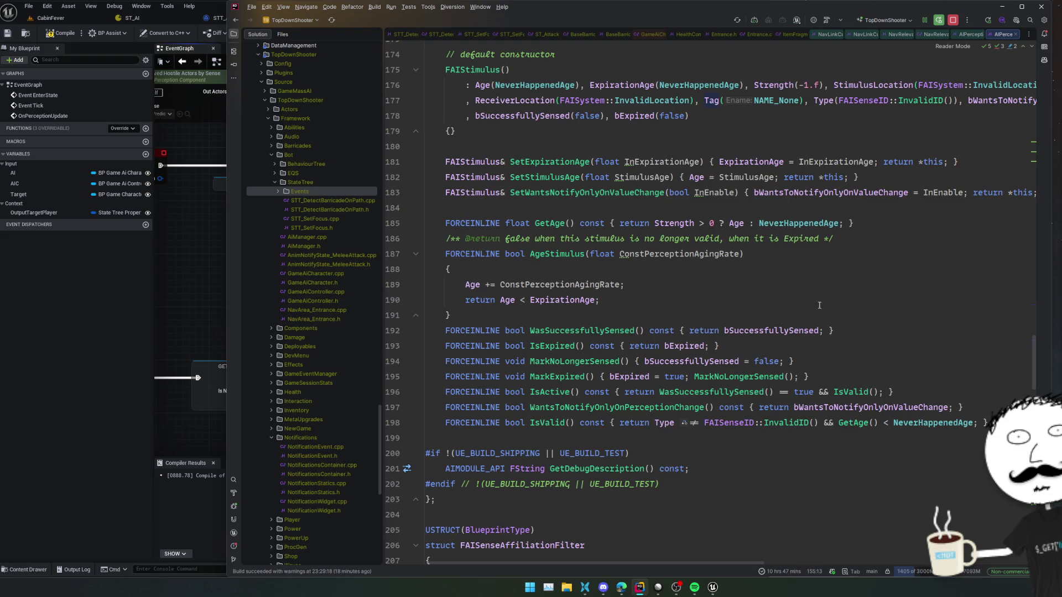
pyautogui.scroll(8, 800, 306)
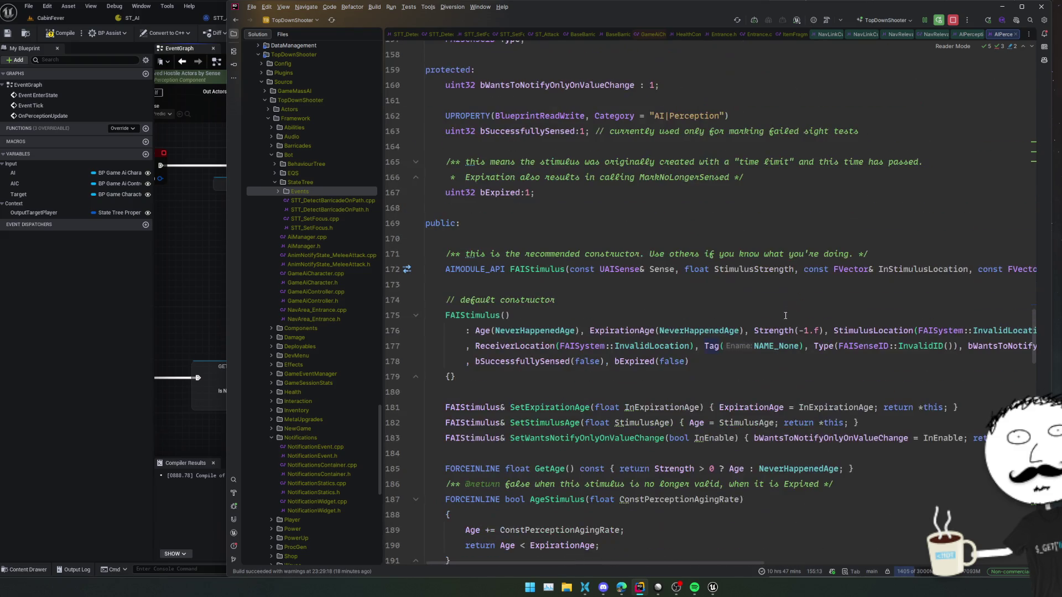
pyautogui.scroll(3, 764, 320)
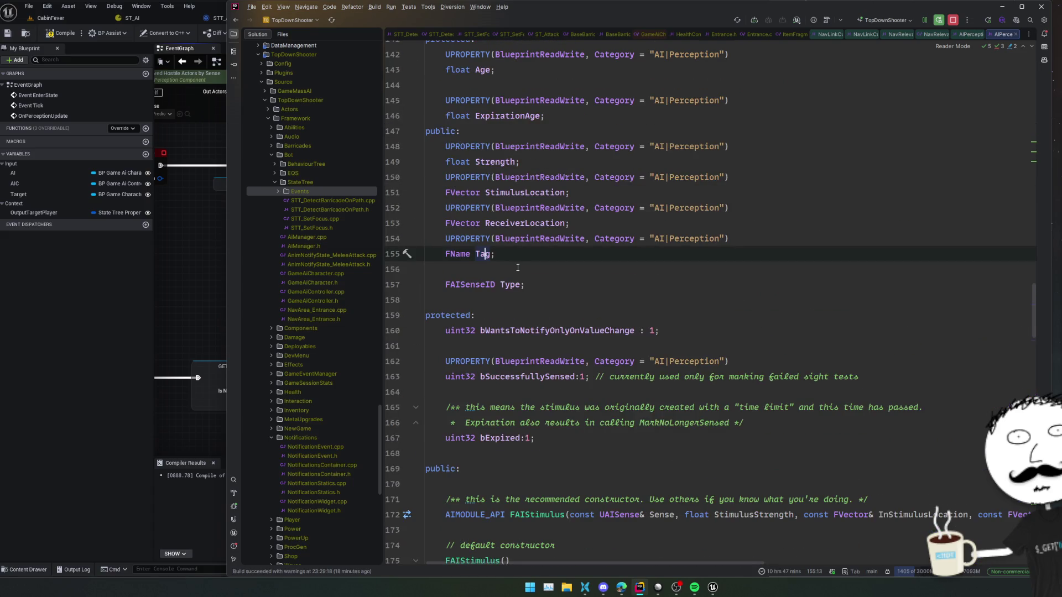
# Step: From the Tag usages, reach the FAIStimulus constructor and open its .cpp definition
pyautogui.keyDown('ctrl'); pyautogui.click(483, 253); pyautogui.keyUp('ctrl')
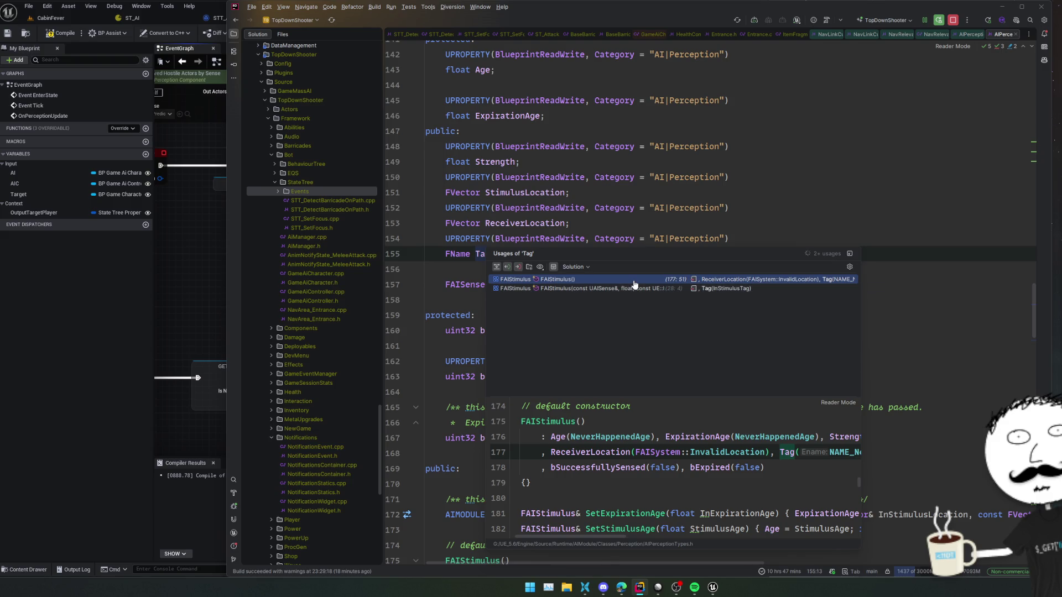
pyautogui.click(635, 284)
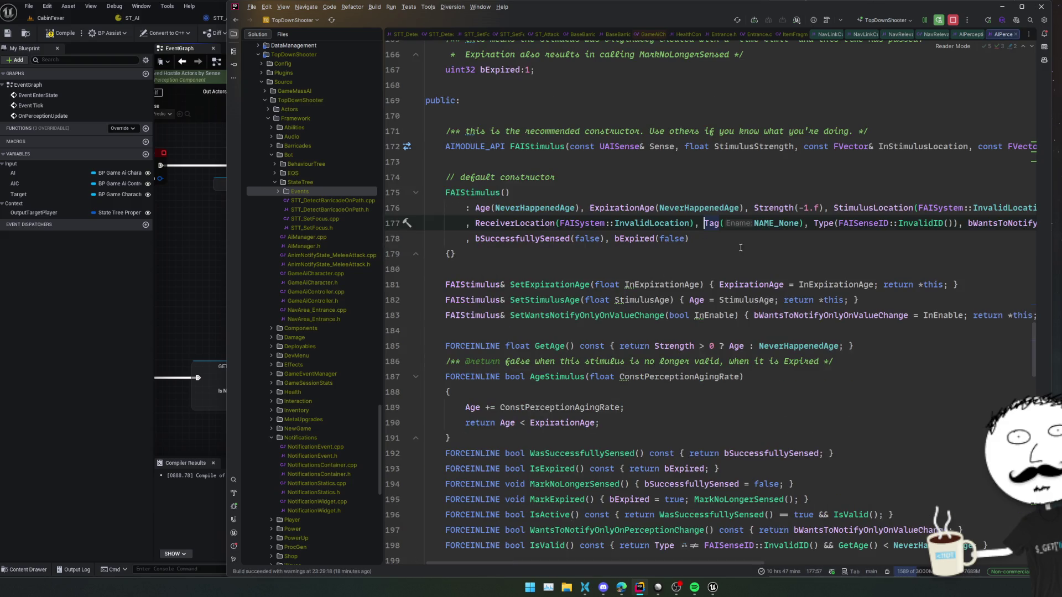
pyautogui.scroll(2, 771, 248)
pyautogui.click(739, 208)
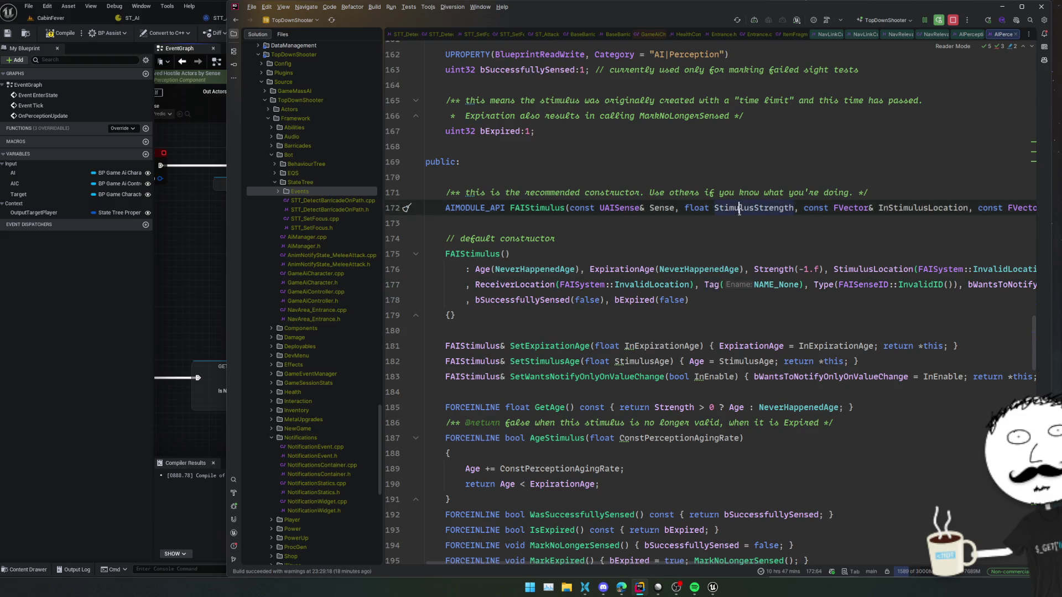
pyautogui.keyDown('ctrl'); pyautogui.click(531, 207); pyautogui.keyUp('ctrl')
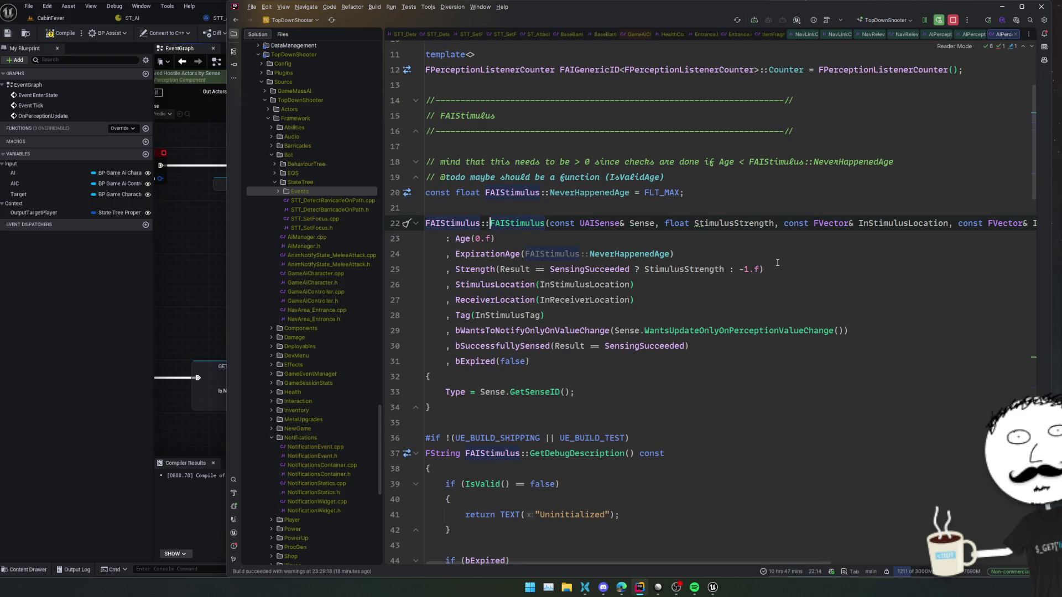
# Step: Check the InStimulusTag parameter, then find all usages of the FAIStimulus constructor
pyautogui.click(520, 315)
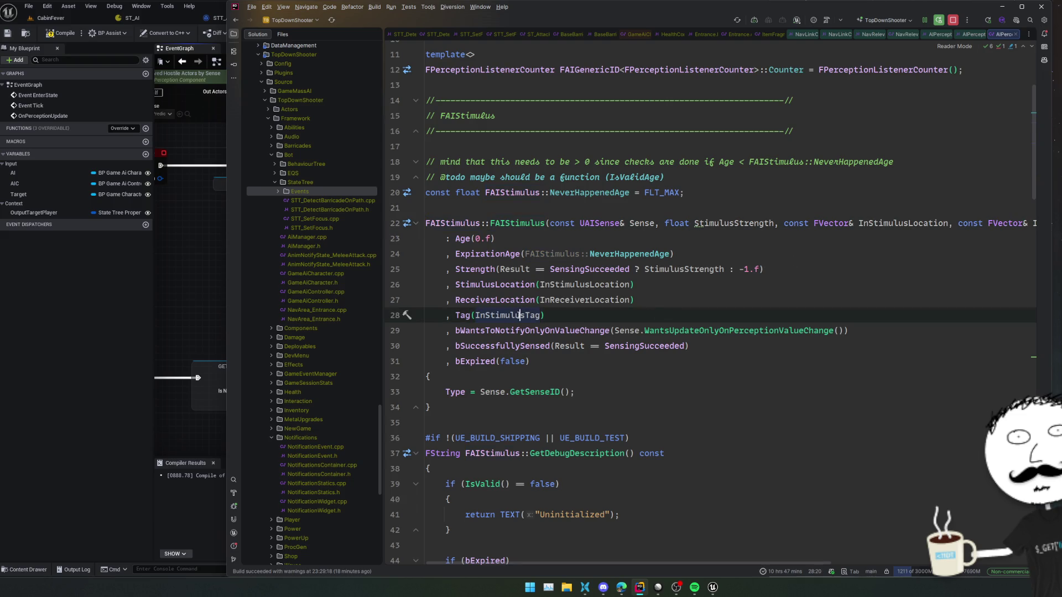
pyautogui.keyDown('ctrl'); pyautogui.click(520, 315); pyautogui.keyUp('ctrl')
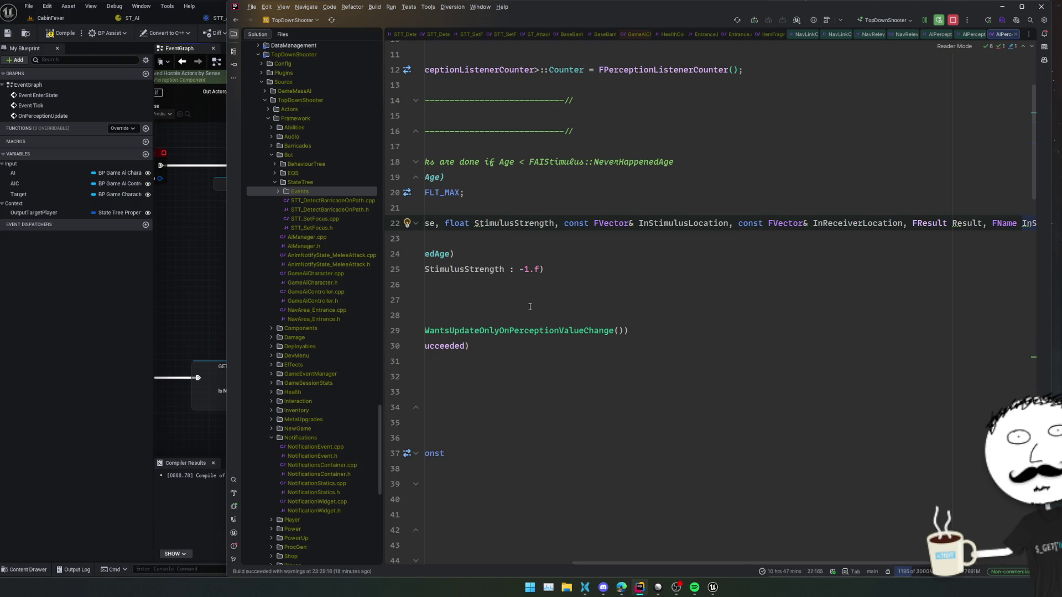
pyautogui.press('Home')
pyautogui.keyDown('ctrl'); pyautogui.click(521, 225); pyautogui.keyUp('ctrl')
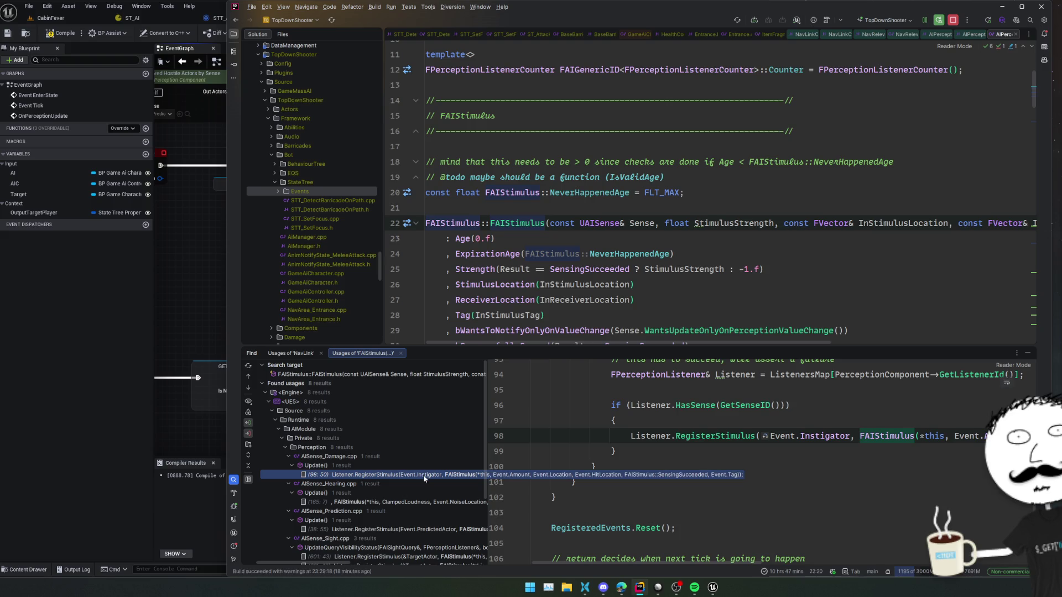
# Step: Review the AISense_Damage usage and the FAIDamageEvent struct it relies on
pyautogui.doubleClick(425, 475)
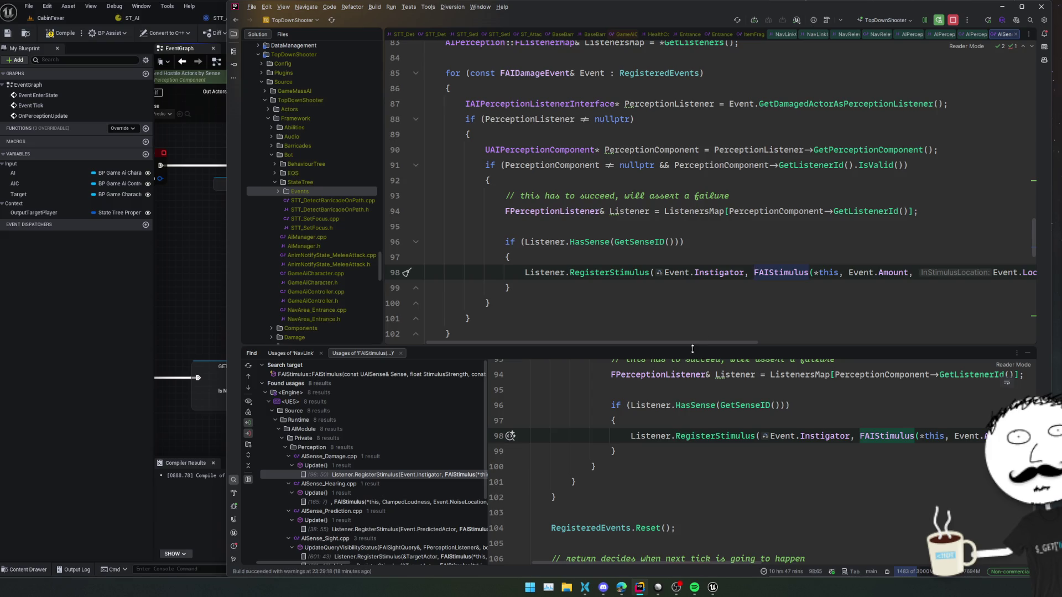
pyautogui.moveTo(701, 342)
pyautogui.mouseDown()
pyautogui.moveTo(980, 341)
pyautogui.moveTo(697, 340)
pyautogui.mouseUp()
pyautogui.scroll(2, 562, 138)
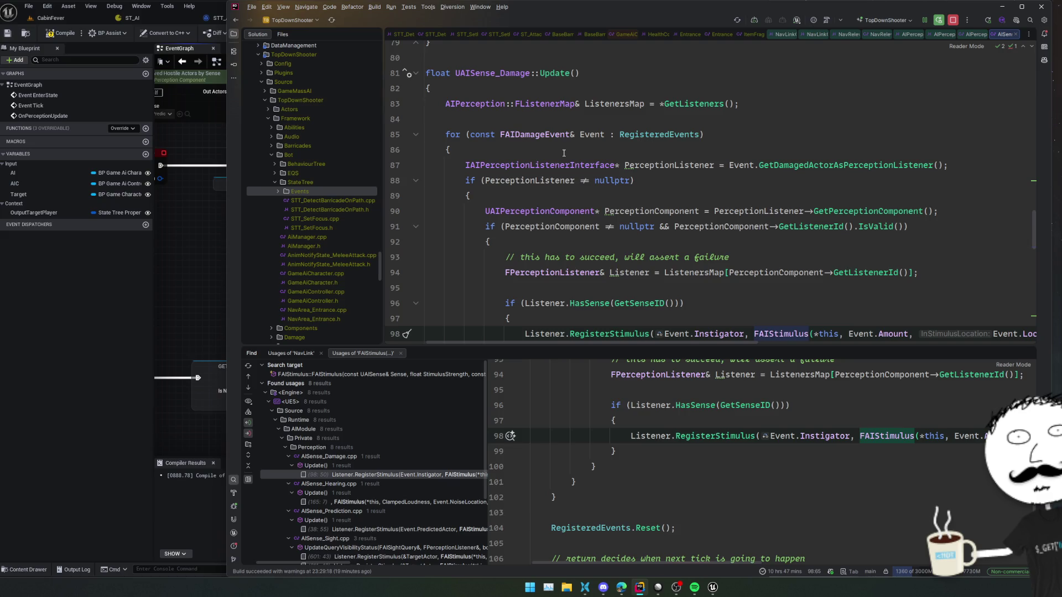
pyautogui.keyDown('ctrl'); pyautogui.click(543, 131); pyautogui.keyUp('ctrl')
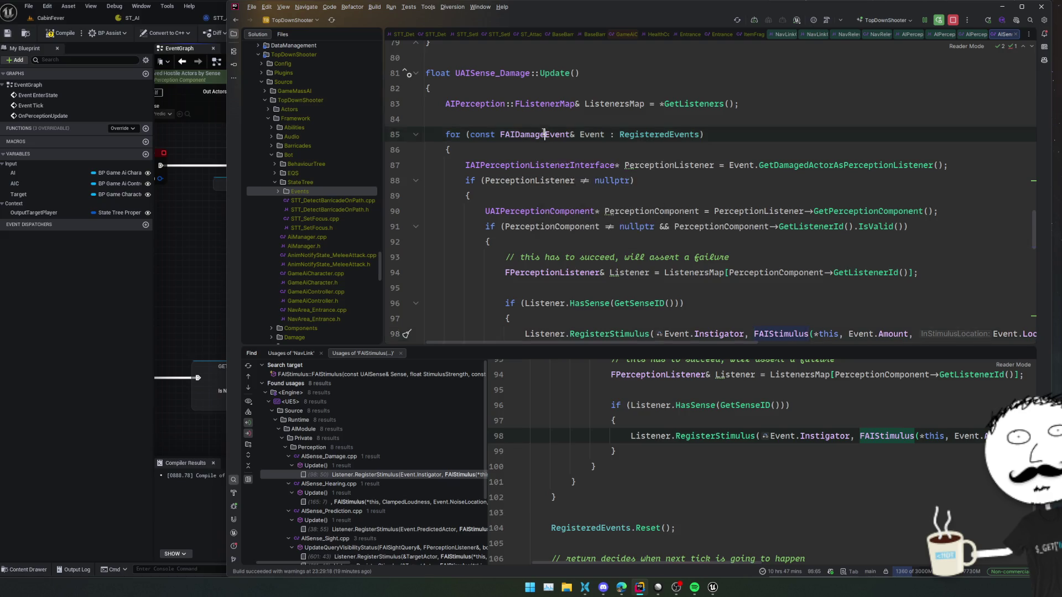
pyautogui.scroll(-2, 653, 175)
pyautogui.scroll(-10, 653, 175)
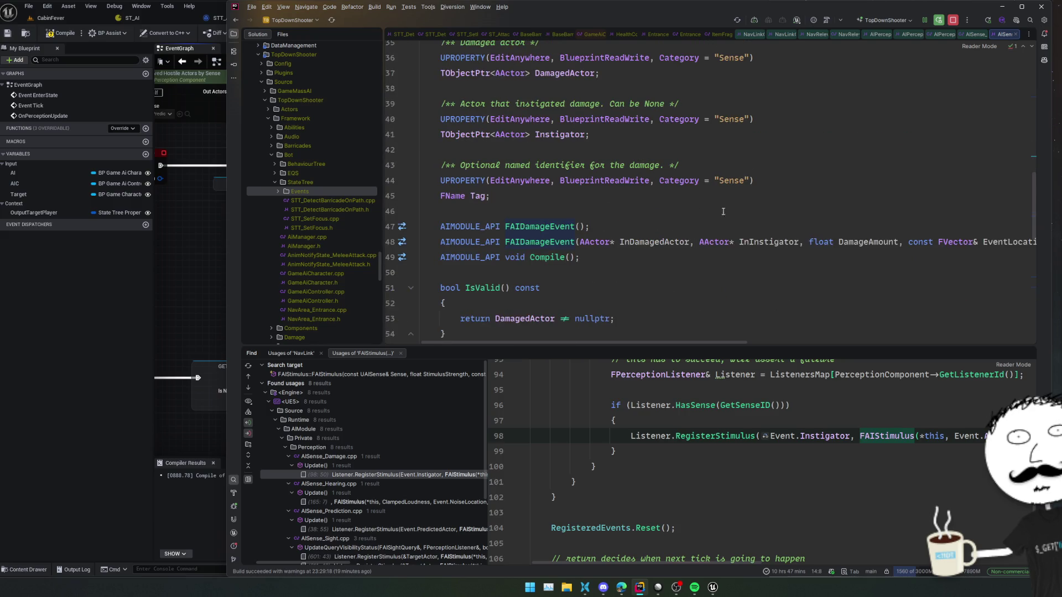
pyautogui.hotkey('ctrl', 'alt', 'Left')
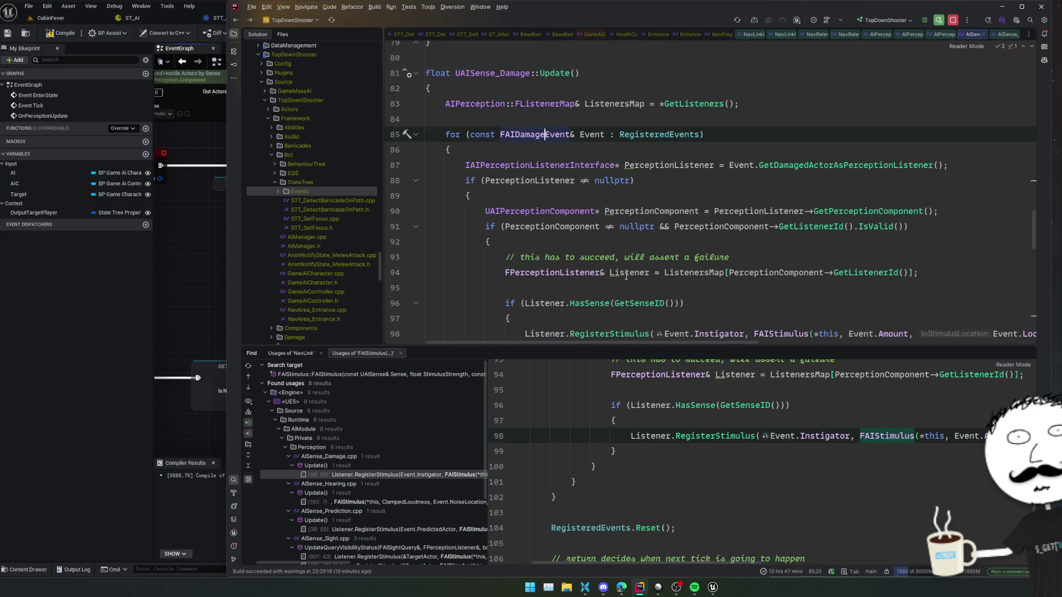
pyautogui.scroll(-4, 407, 455)
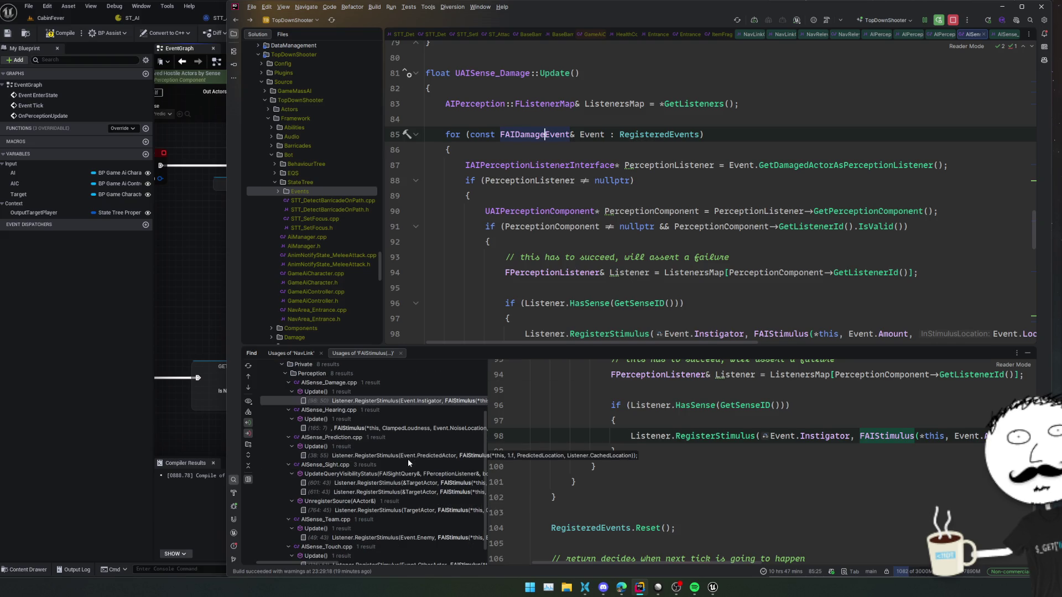
# Step: Inspect the AISense_Prediction stimulus on line 38 with its constructor parameter info
pyautogui.click(407, 457)
pyautogui.doubleClick(407, 457)
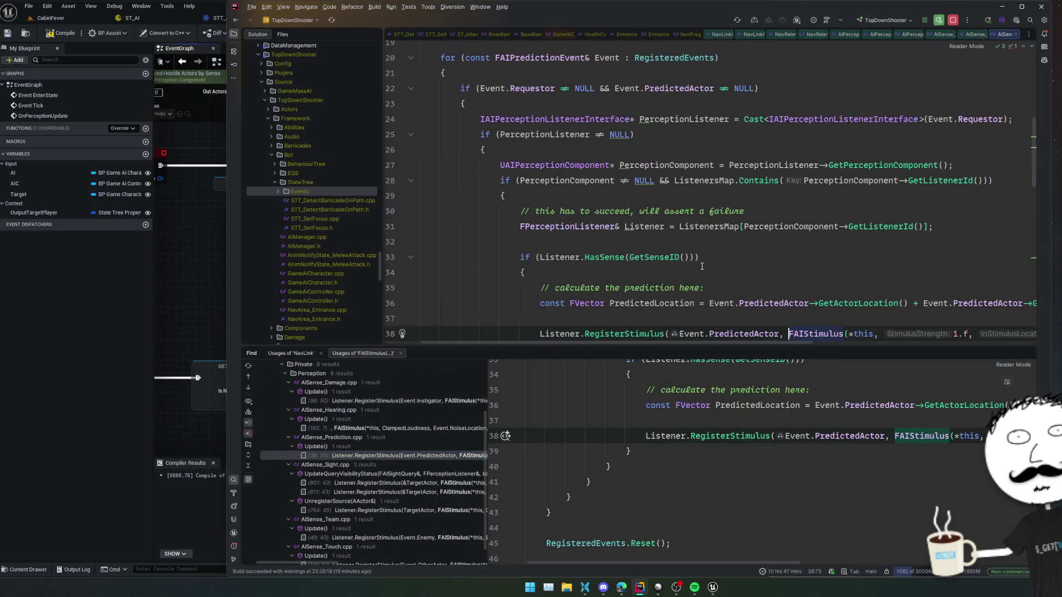
pyautogui.scroll(3, 703, 266)
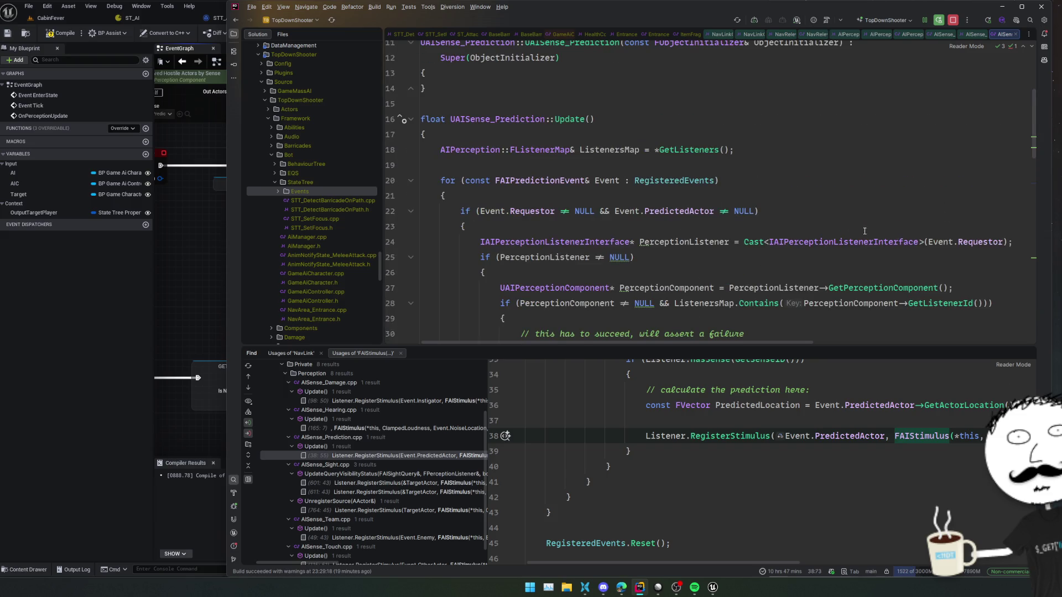
pyautogui.scroll(-4, 889, 241)
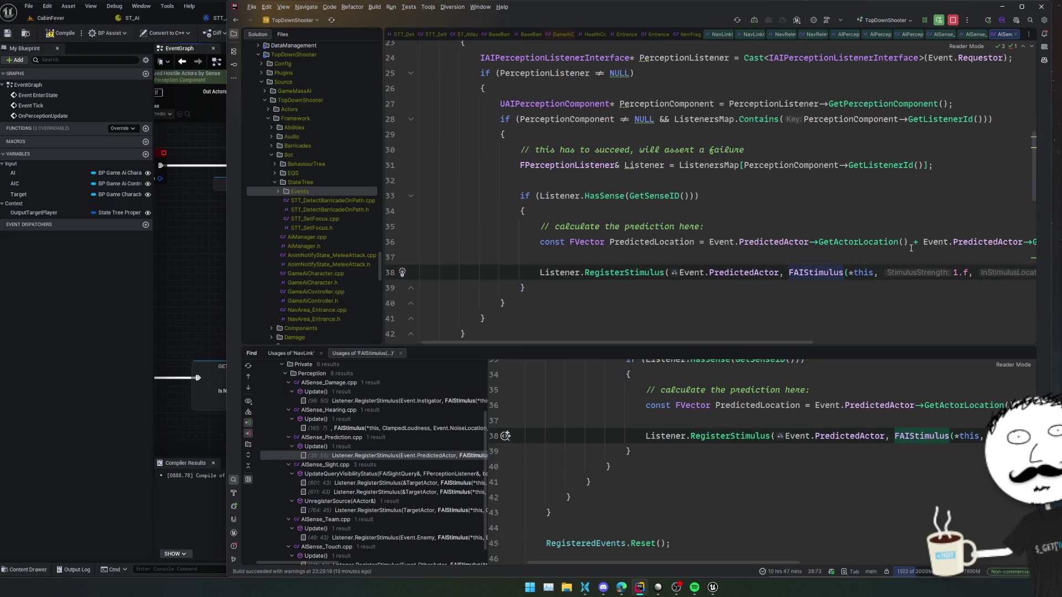
pyautogui.moveTo(789, 341)
pyautogui.mouseDown()
pyautogui.moveTo(998, 338)
pyautogui.moveTo(914, 337)
pyautogui.mouseUp()
pyautogui.click(699, 267)
pyautogui.hotkey('ctrl', 'p')
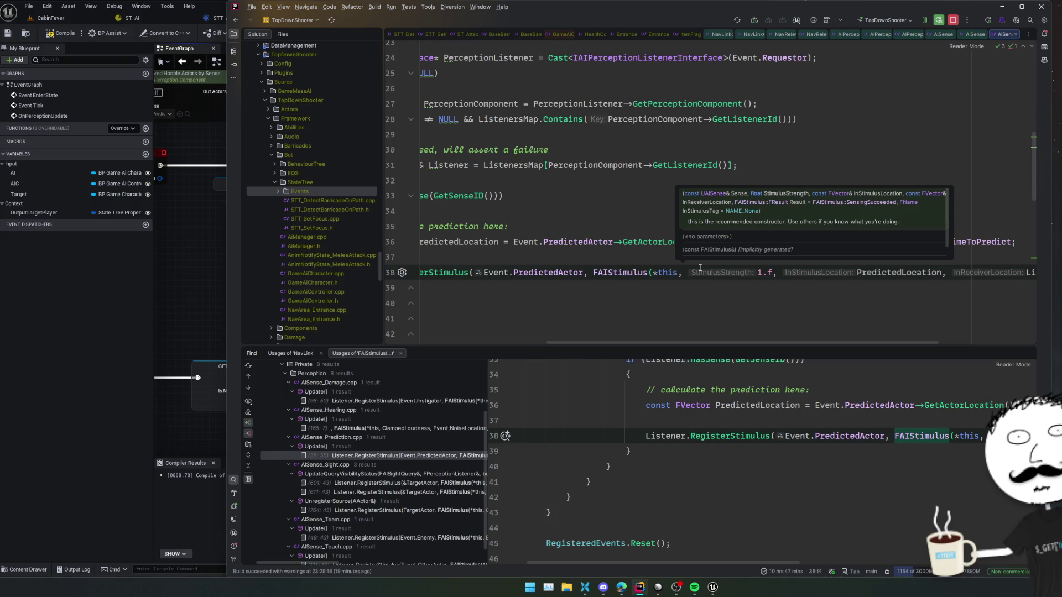
pyautogui.press('End')
pyautogui.press('Home')
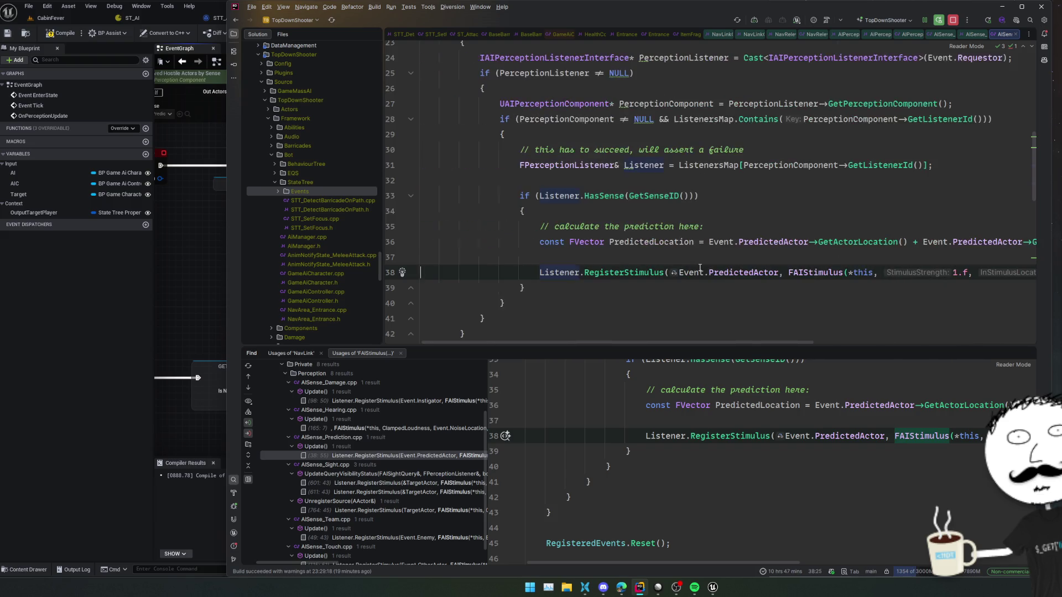
pyautogui.hotkey('ctrl', 'alt', 'Left')
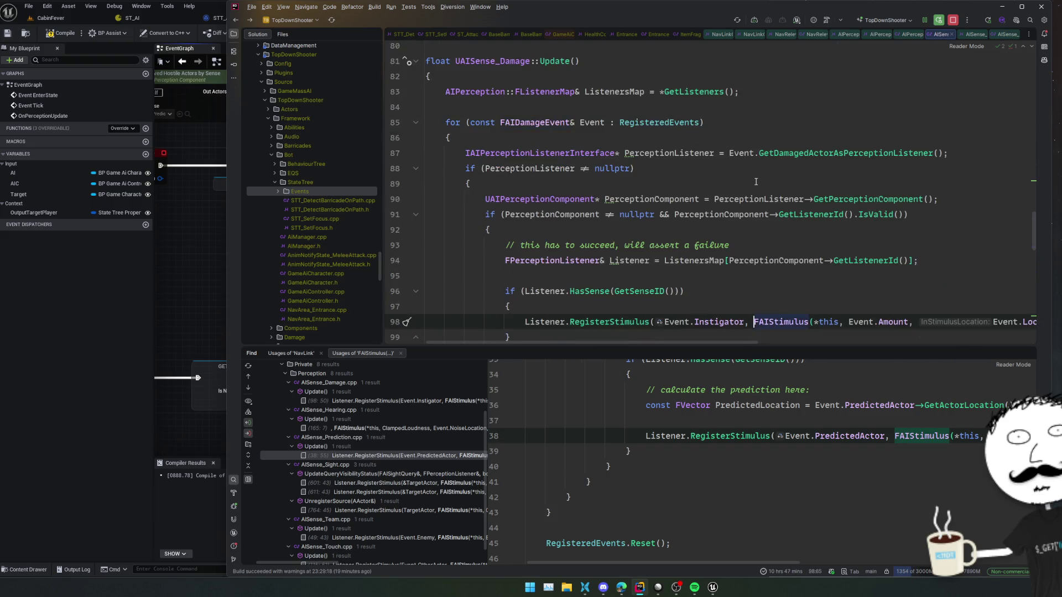
pyautogui.hotkey('ctrl', 'b')
pyautogui.hotkey('ctrl', 'b')
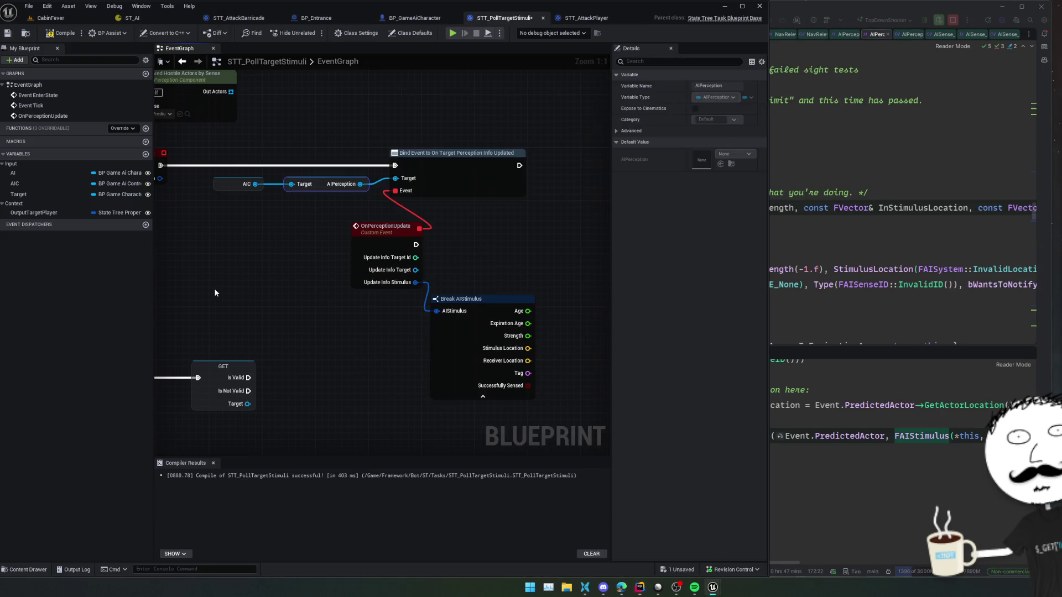
# Step: In STT_PollTargetStimuli, add Get Sense Class for Stimulus from OnPerceptionUpdate's stimulus
pyautogui.click(214, 288)
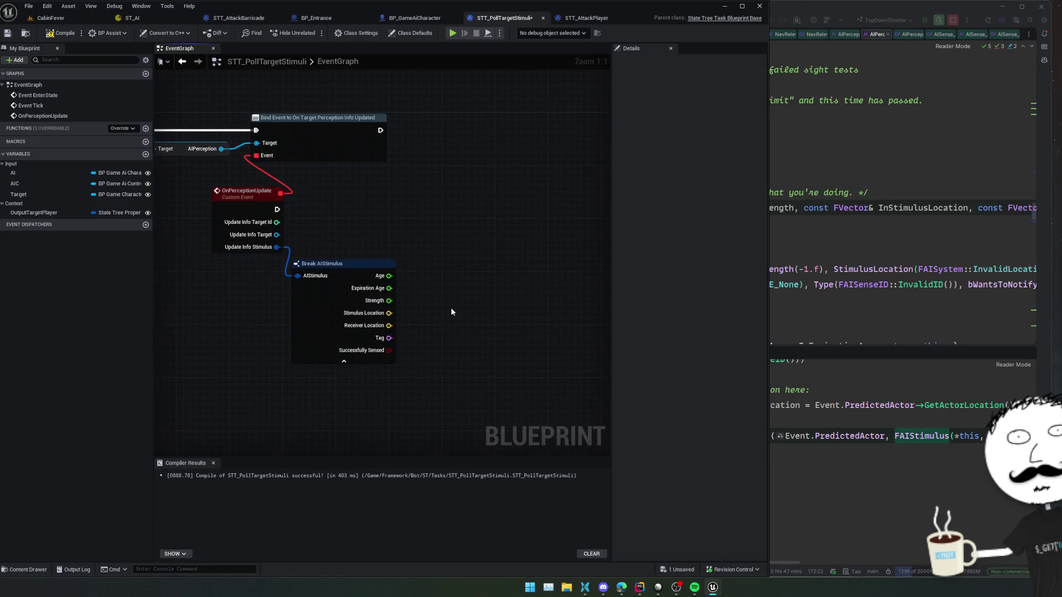
pyautogui.moveTo(301, 255); pyautogui.dragTo(357, 239)
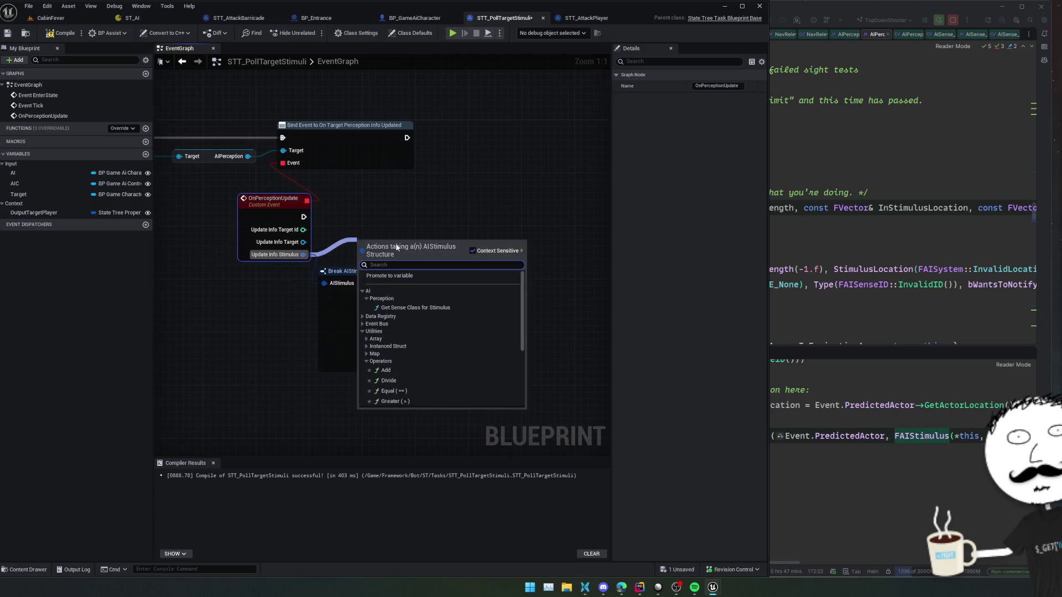
pyautogui.click(451, 307)
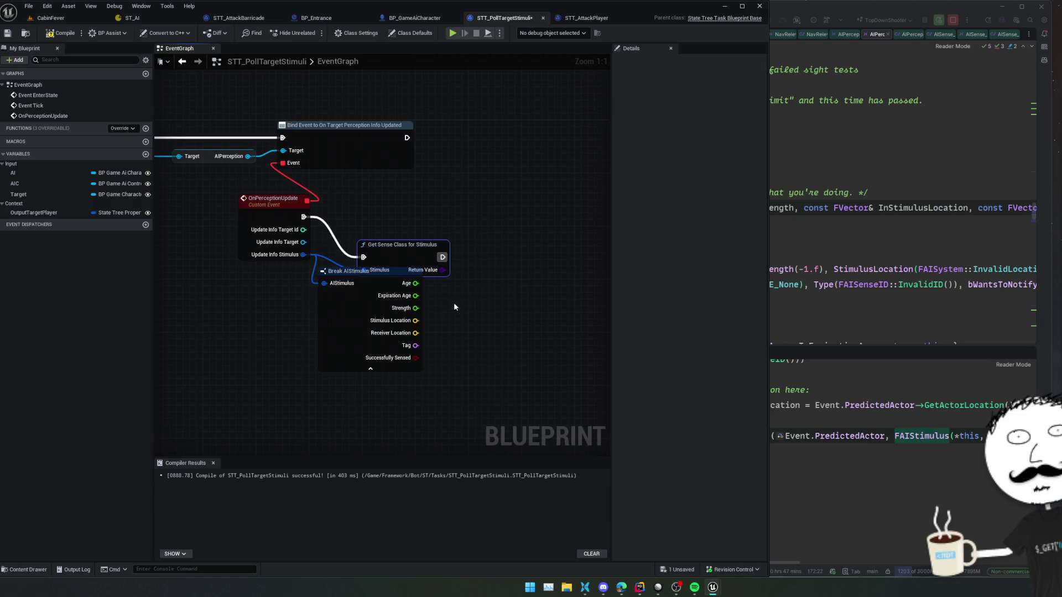
pyautogui.moveTo(404, 263); pyautogui.dragTo(405, 229)
pyautogui.moveTo(392, 295); pyautogui.dragTo(370, 321)
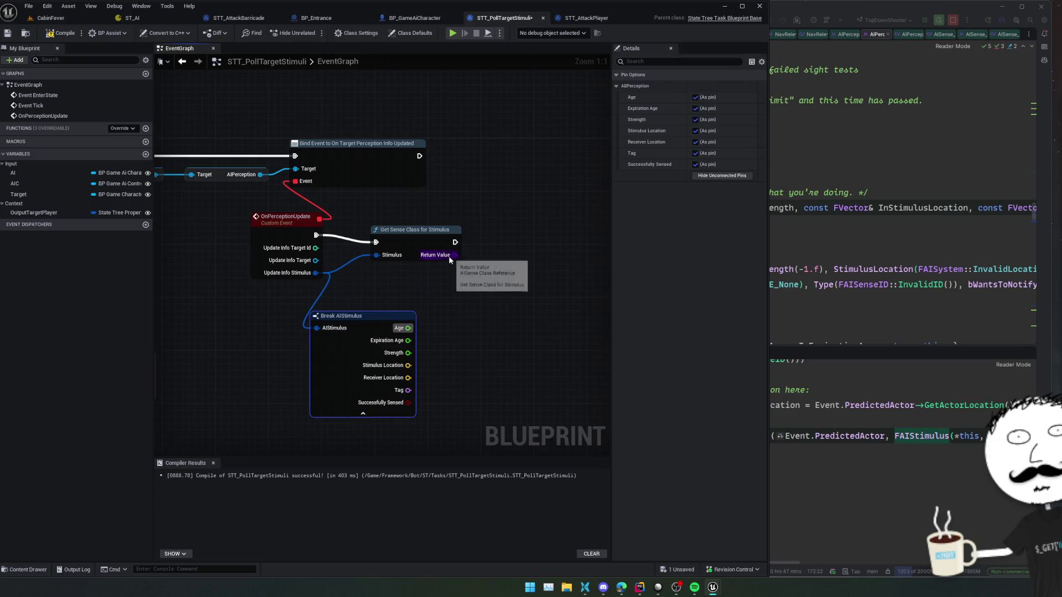
# Step: Compare the sense class to AISense Prediction with == and wire execution into the Branch
pyautogui.moveTo(451, 256); pyautogui.dragTo(513, 259)
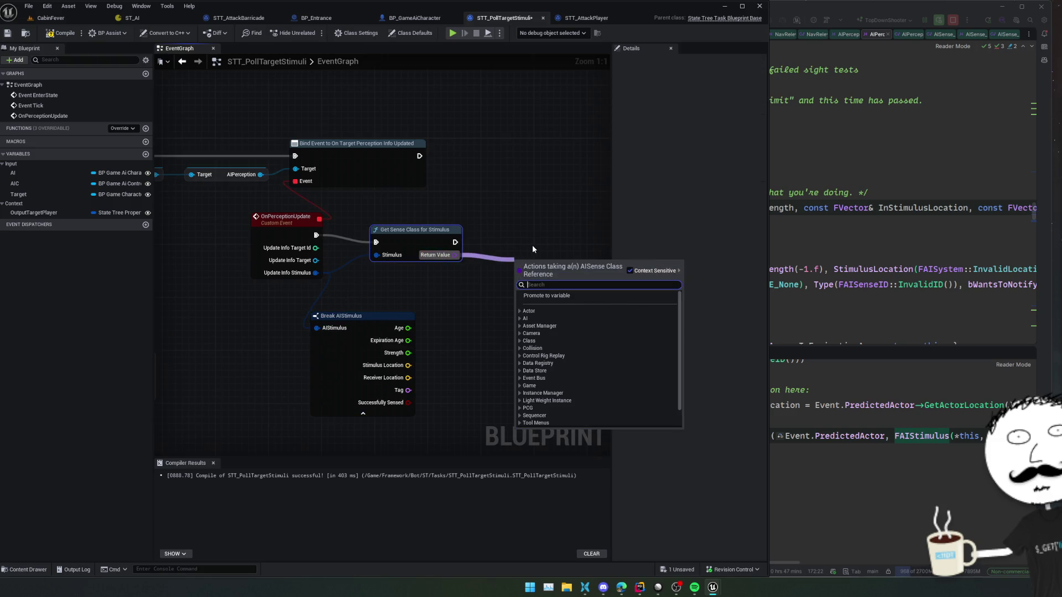
pyautogui.write('==')
pyautogui.press('Return')
pyautogui.click(421, 280)
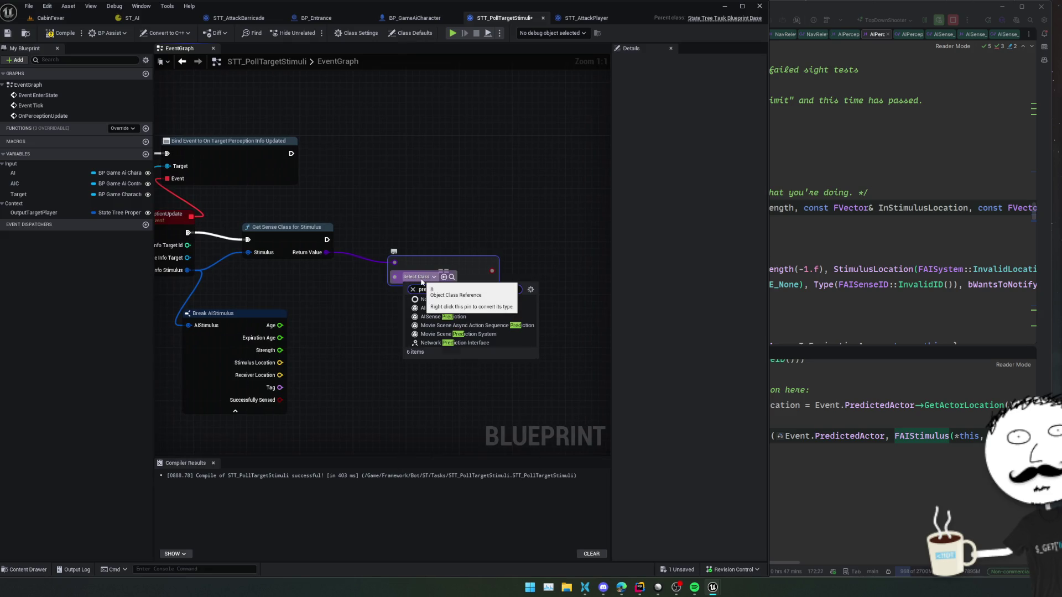
pyautogui.click(474, 316)
pyautogui.scroll(-1, 318, 279)
pyautogui.moveTo(318, 279); pyautogui.dragTo(505, 316)
pyautogui.click(283, 269)
pyautogui.press('f')
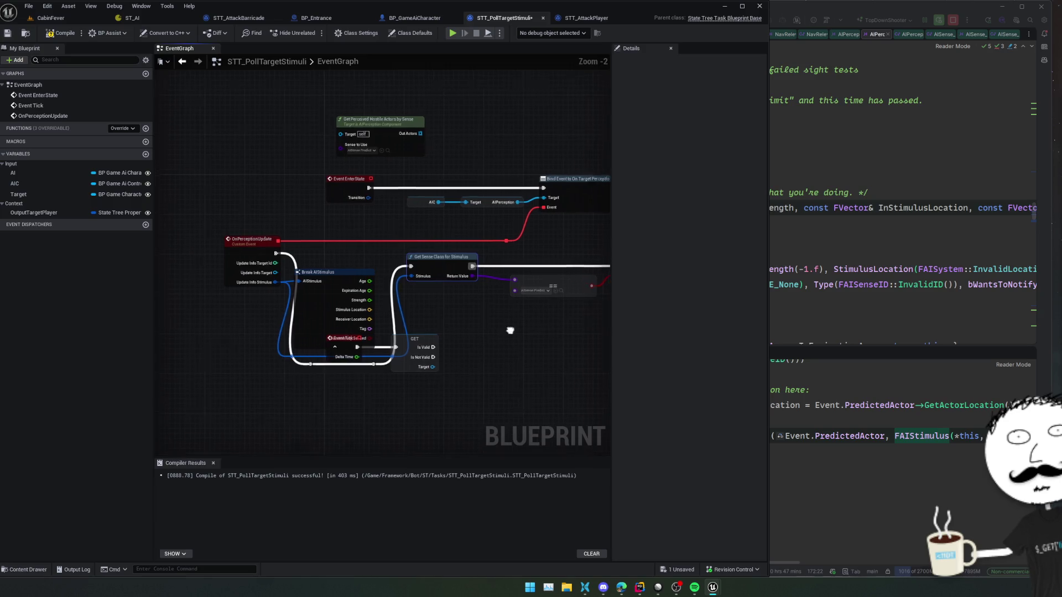
# Step: Rearrange Break AIStimulus, Event Tick, GET, OnPerceptionUpdate and Event EnterState nodes
pyautogui.moveTo(337, 279); pyautogui.dragTo(354, 231)
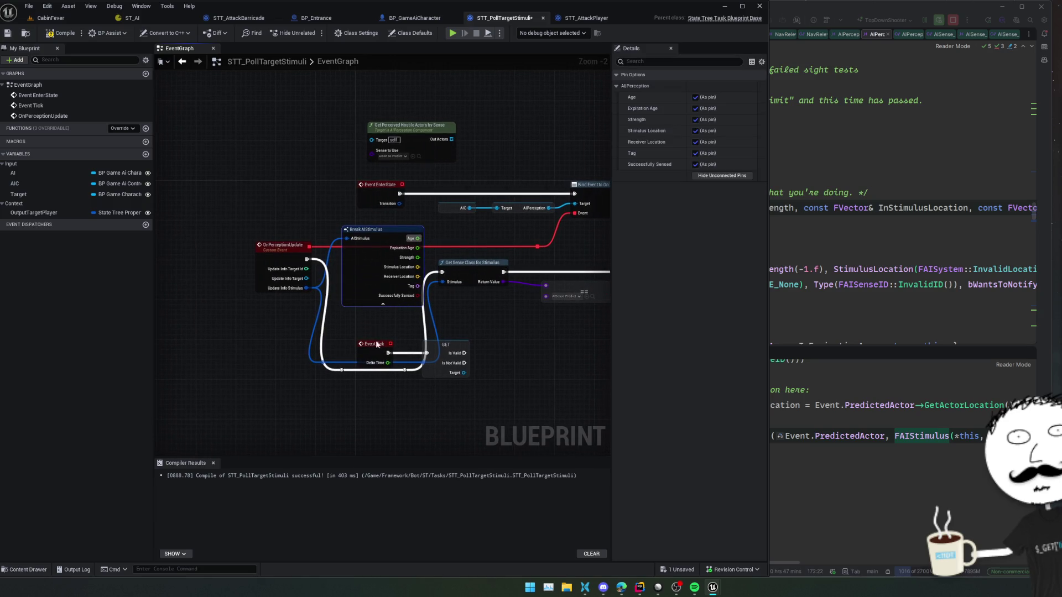
pyautogui.moveTo(381, 297); pyautogui.dragTo(287, 407)
pyautogui.moveTo(448, 300)
pyautogui.mouseDown()
pyautogui.moveTo(414, 405)
pyautogui.moveTo(385, 415)
pyautogui.mouseUp()
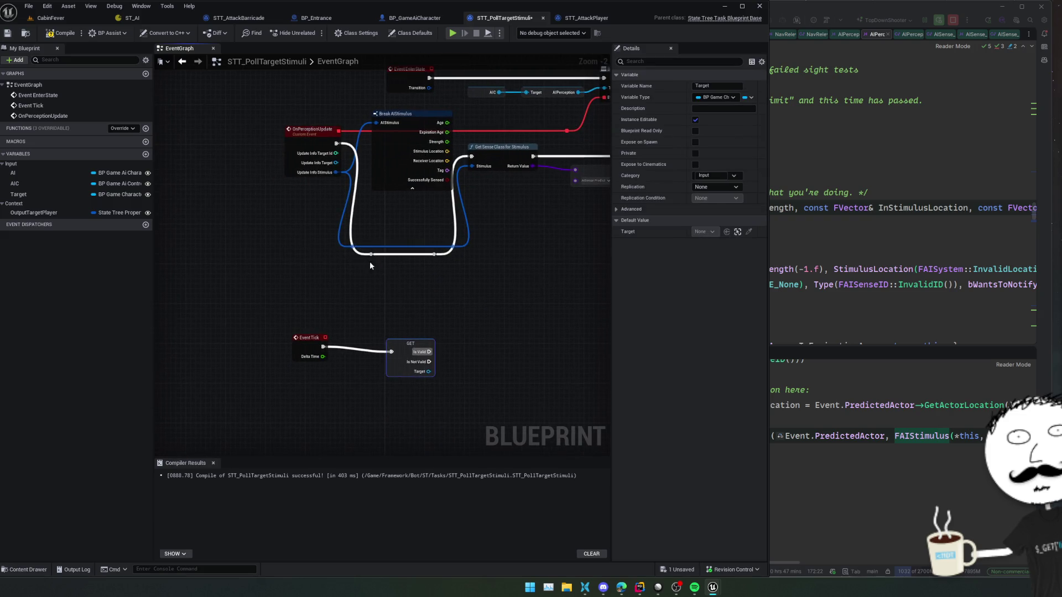
pyautogui.moveTo(305, 135); pyautogui.dragTo(292, 162)
pyautogui.scroll(-1, 292, 161)
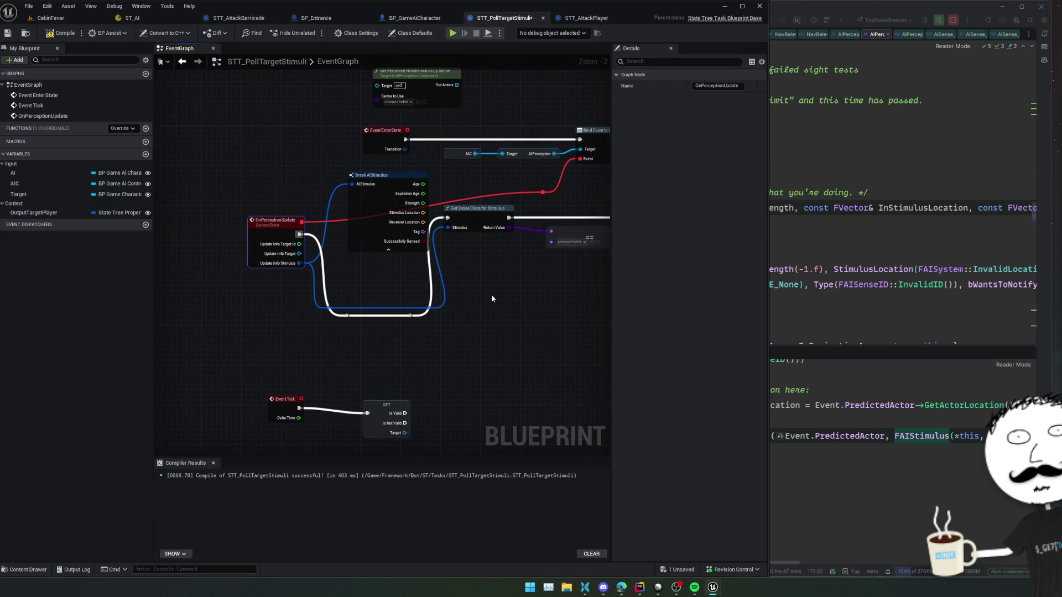
pyautogui.moveTo(362, 213); pyautogui.dragTo(277, 146)
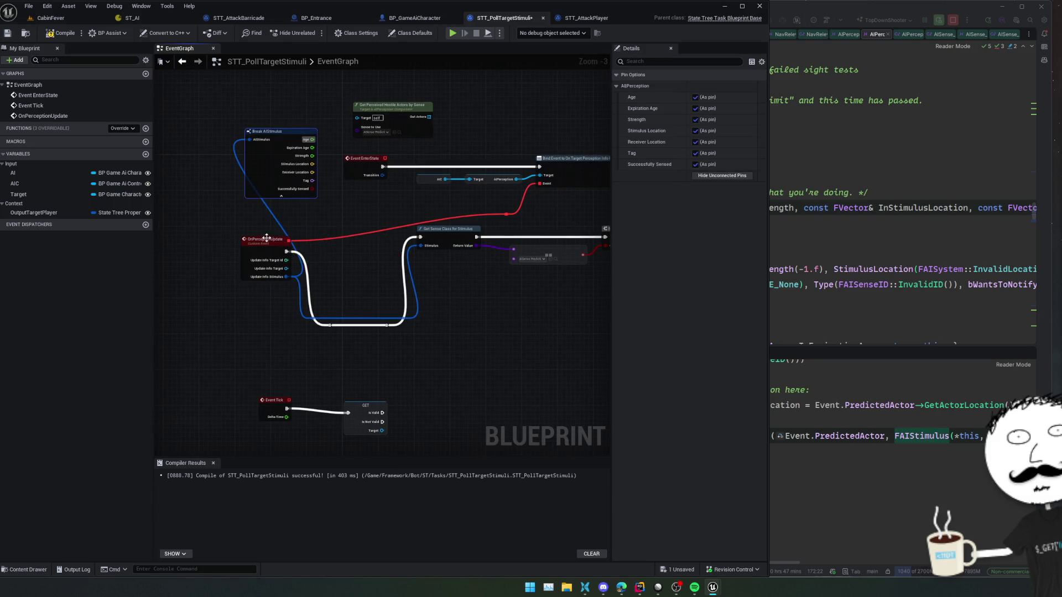
pyautogui.press('f')
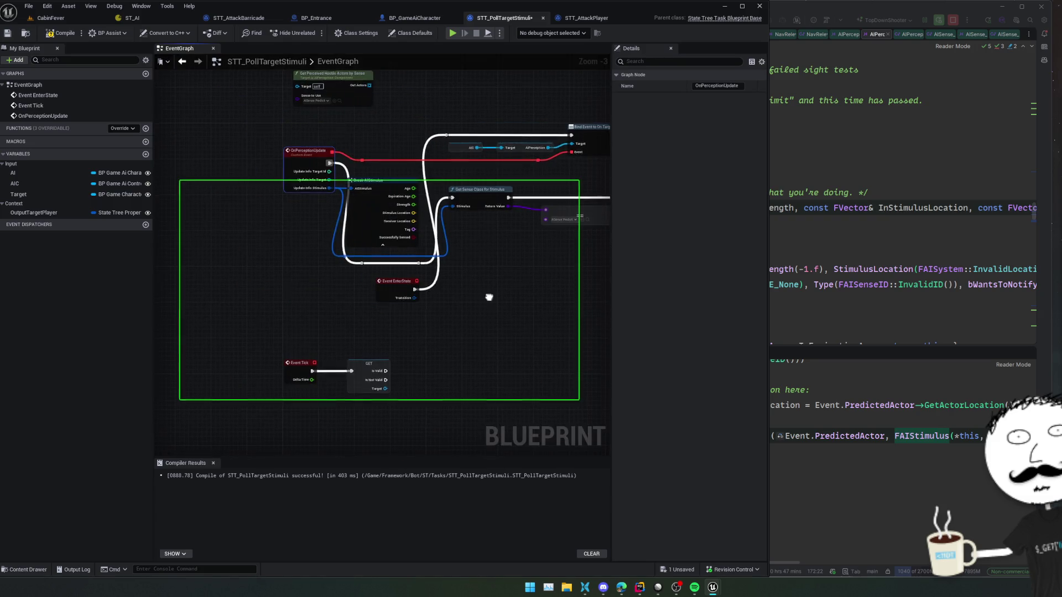
pyautogui.moveTo(464, 285)
pyautogui.mouseDown()
pyautogui.moveTo(451, 296)
pyautogui.moveTo(483, 307)
pyautogui.moveTo(492, 328)
pyautogui.moveTo(443, 328)
pyautogui.mouseUp()
pyautogui.moveTo(343, 316)
pyautogui.mouseDown()
pyautogui.moveTo(295, 324)
pyautogui.moveTo(268, 369)
pyautogui.mouseUp()
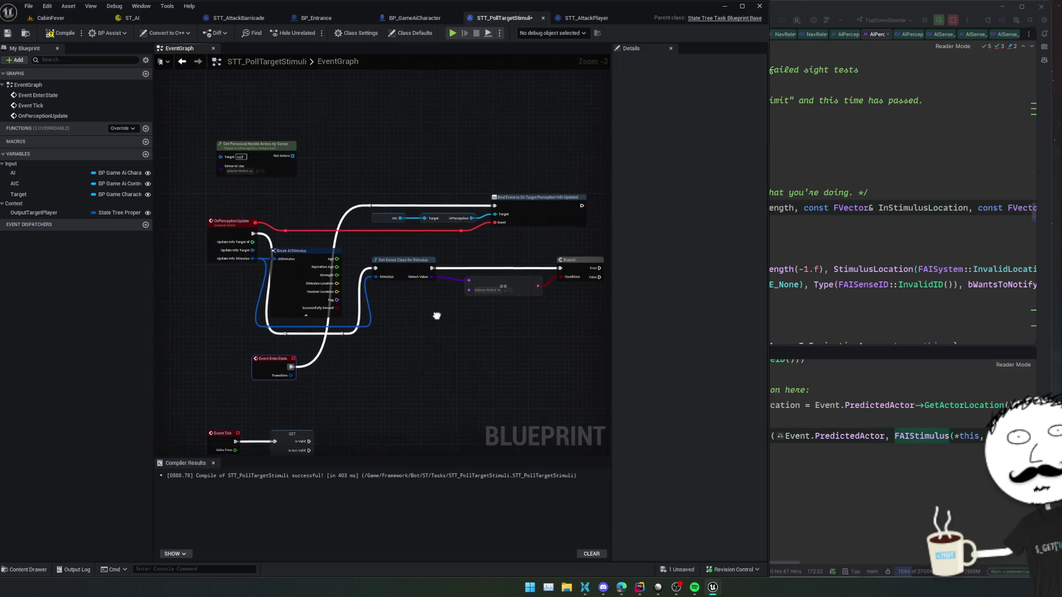
# Step: Break the Bind Event's Event pin wire and attach a new Custom Event
pyautogui.keyDown('alt'); pyautogui.click(500, 224); pyautogui.keyUp('alt')
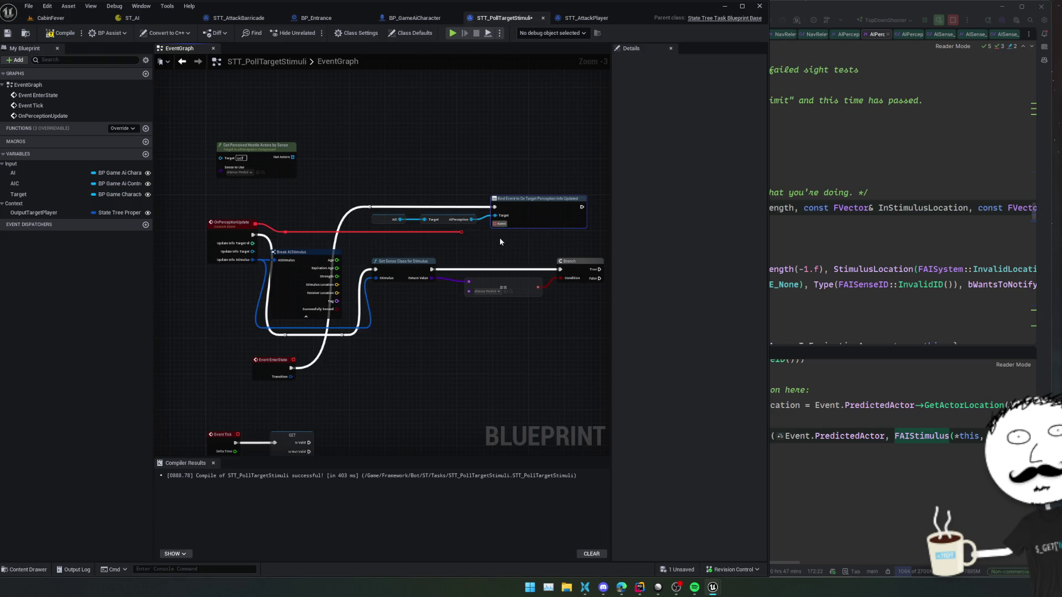
pyautogui.moveTo(500, 227); pyautogui.dragTo(493, 237)
pyautogui.click(498, 279)
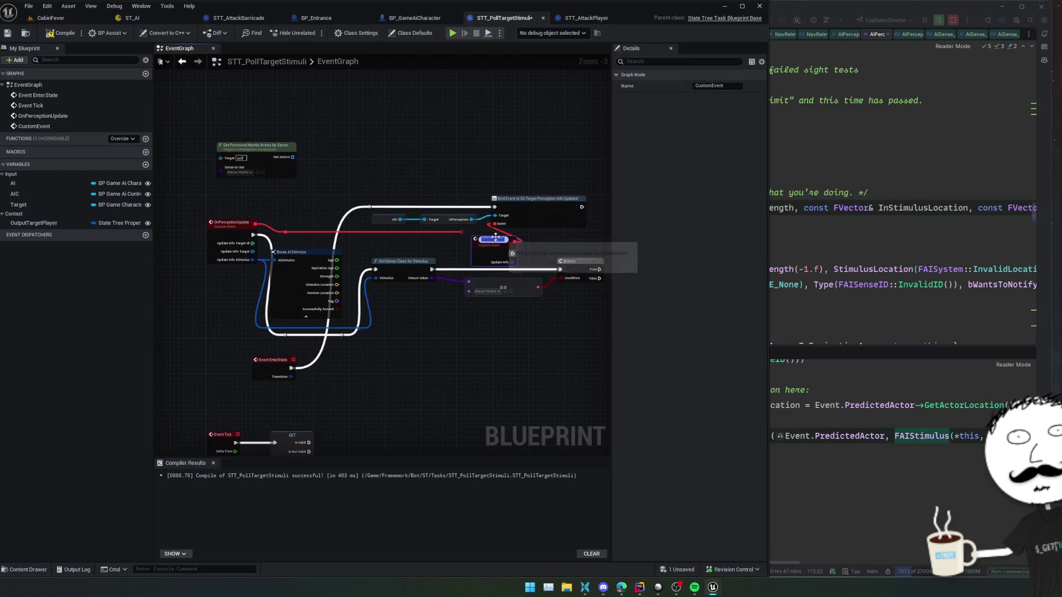
# Step: Delete the unwanted custom event nodes hooked to the Event pin
pyautogui.scroll(3, 499, 280)
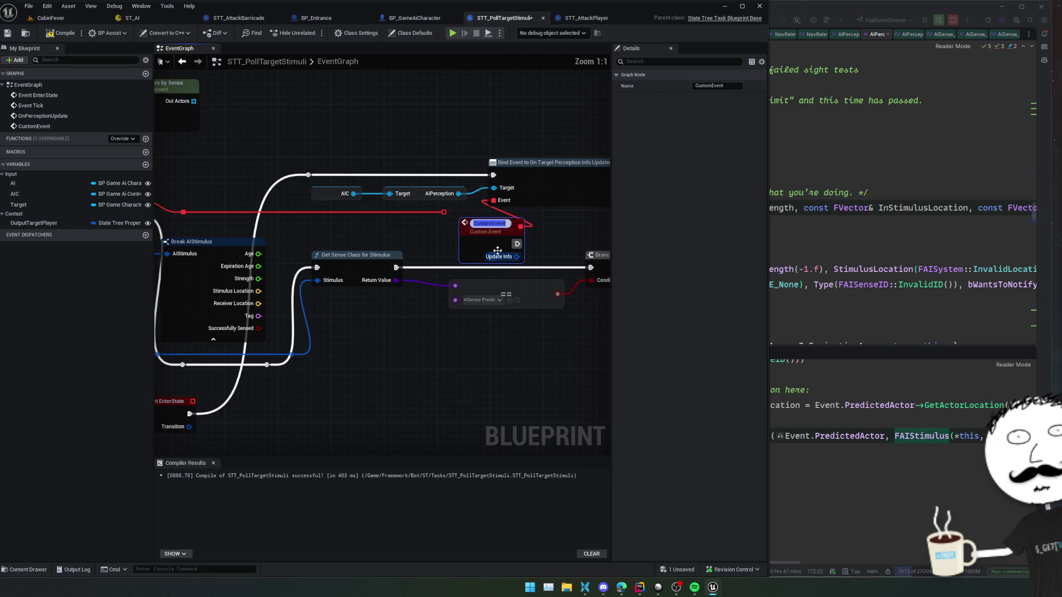
pyautogui.click(481, 225)
pyautogui.press('Delete')
pyautogui.moveTo(502, 202); pyautogui.dragTo(493, 220)
pyautogui.write('eve')
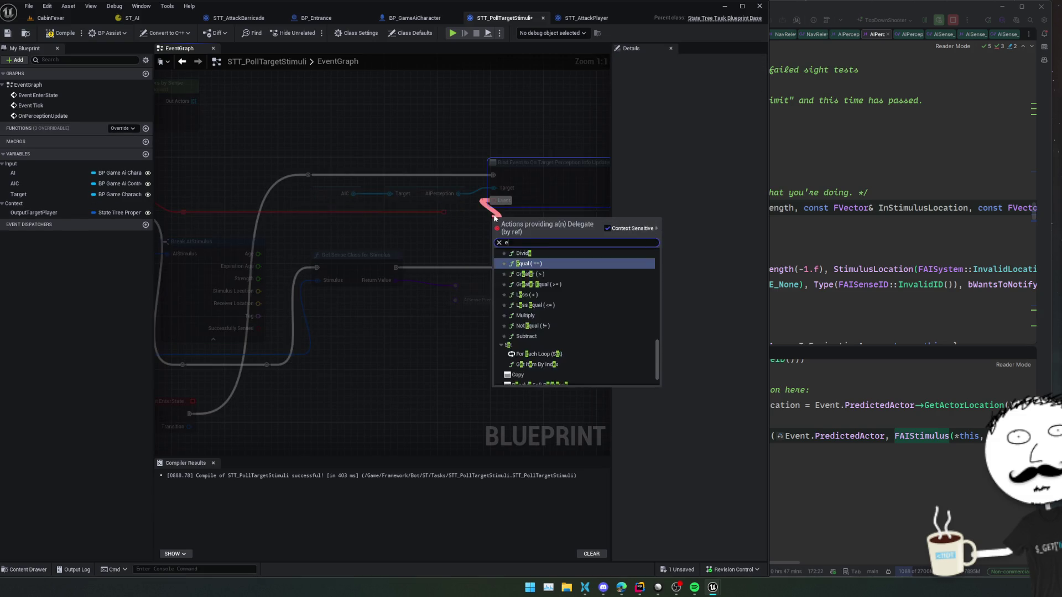
pyautogui.click(536, 261)
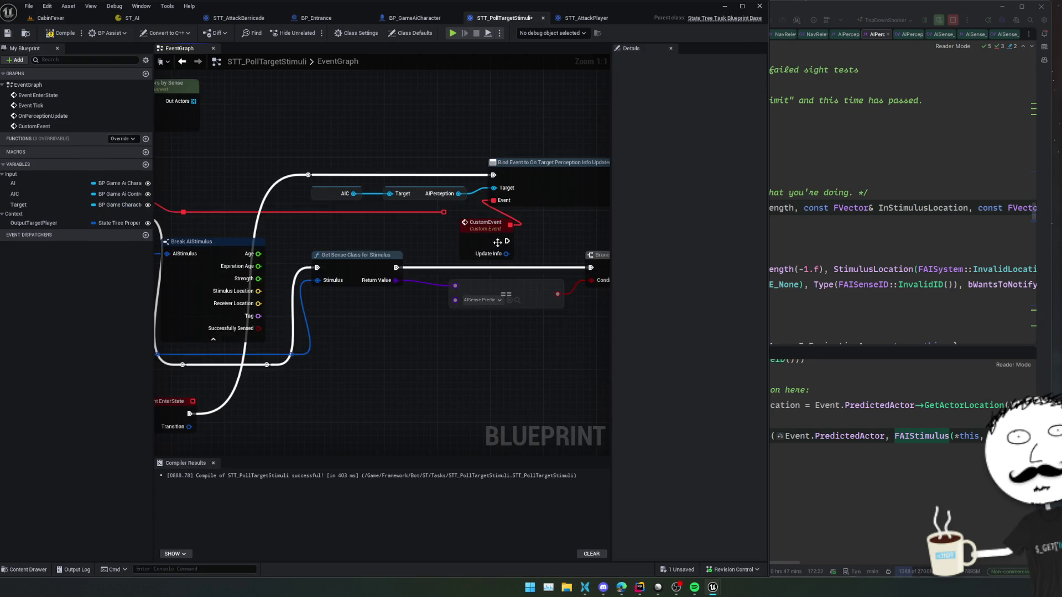
pyautogui.click(503, 238)
pyautogui.press('Delete')
# Step: Add a Create Event node on the Event pin bound to OnPerceptionUpdate
pyautogui.moveTo(493, 200); pyautogui.dragTo(502, 232)
pyautogui.write('cu')
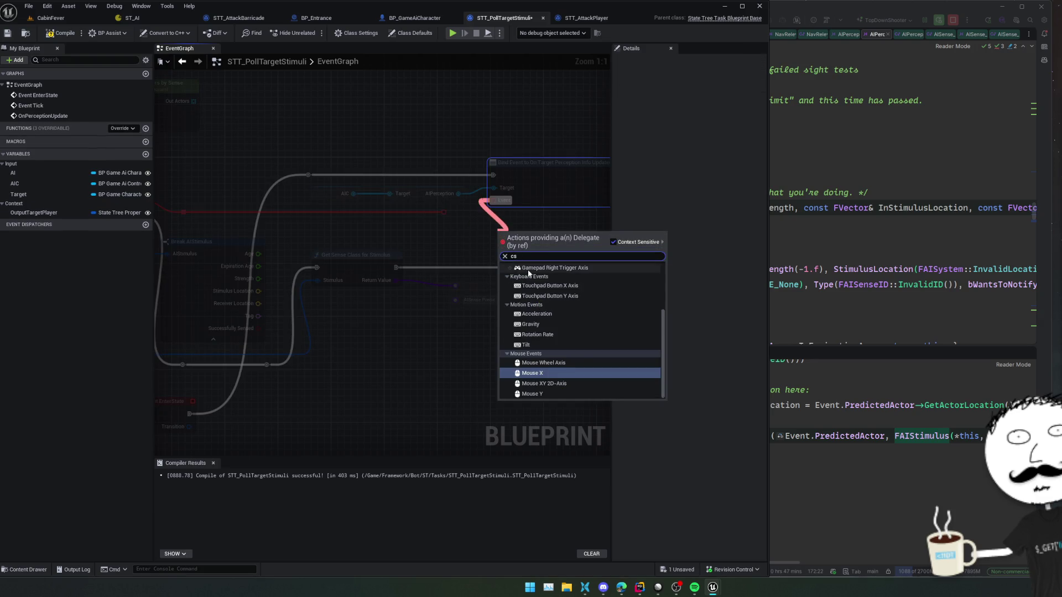
pyautogui.press('BackSpace')
pyautogui.press('BackSpace')
pyautogui.write('eve')
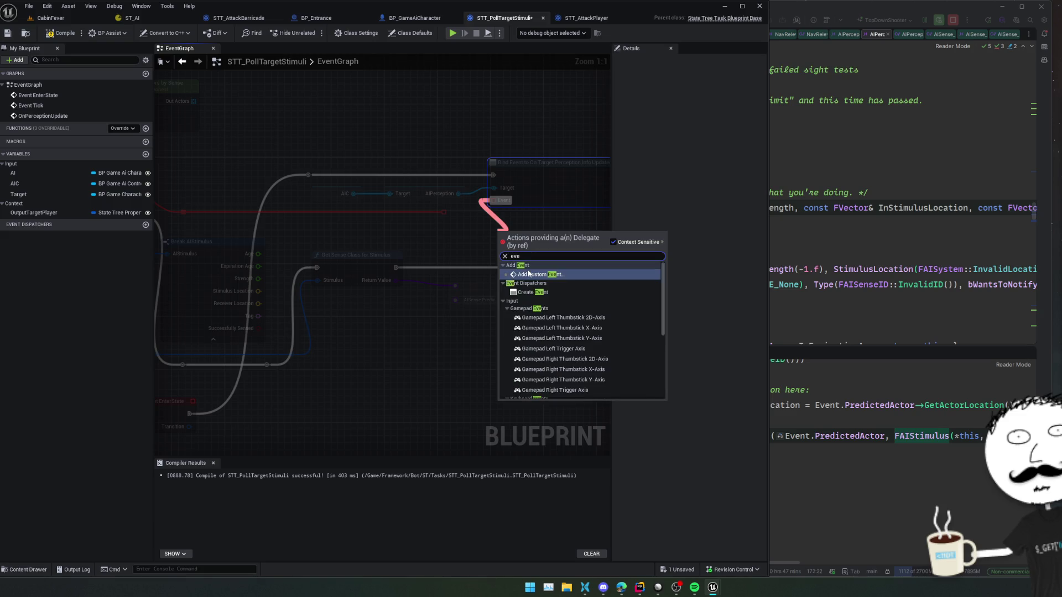
pyautogui.click(533, 292)
pyautogui.click(505, 274)
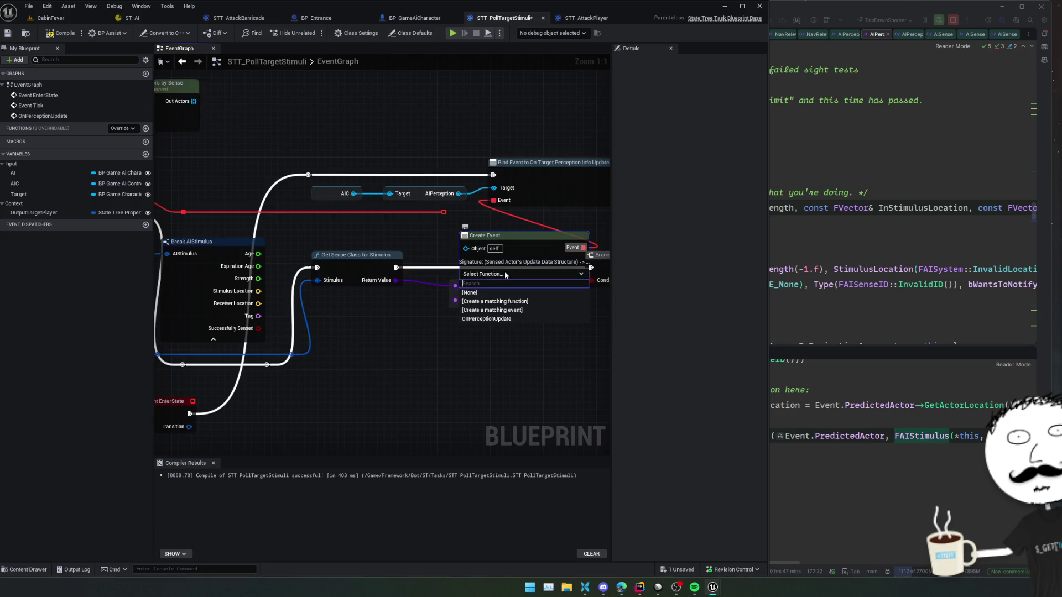
pyautogui.click(537, 318)
# Step: Move the Event EnterState group above the perception chain and delete Get Perceived Hostile Actors
pyautogui.scroll(-2, 492, 313)
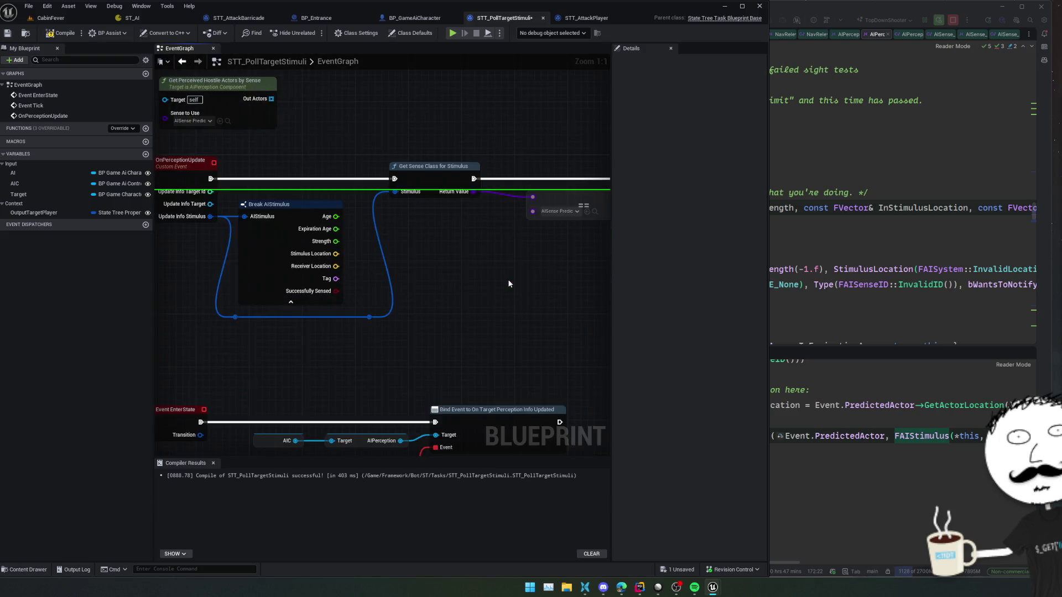
pyautogui.moveTo(493, 312)
pyautogui.mouseDown()
pyautogui.moveTo(517, 252)
pyautogui.moveTo(549, 249)
pyautogui.mouseUp()
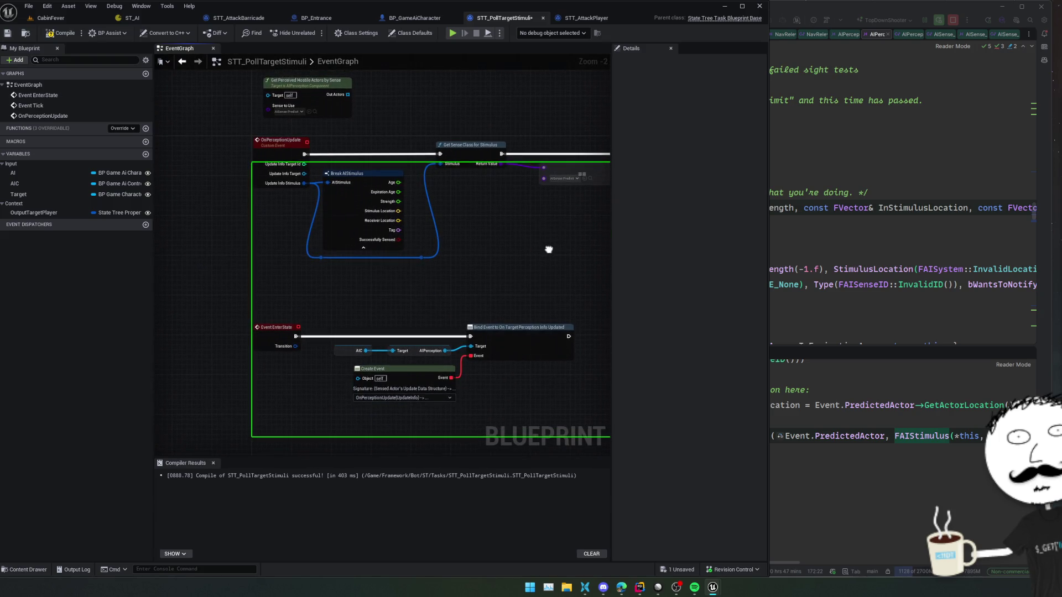
pyautogui.moveTo(562, 297); pyautogui.dragTo(256, 372)
pyautogui.moveTo(272, 331)
pyautogui.mouseDown()
pyautogui.moveTo(426, 133)
pyautogui.moveTo(390, 42)
pyautogui.moveTo(297, 112)
pyautogui.mouseUp()
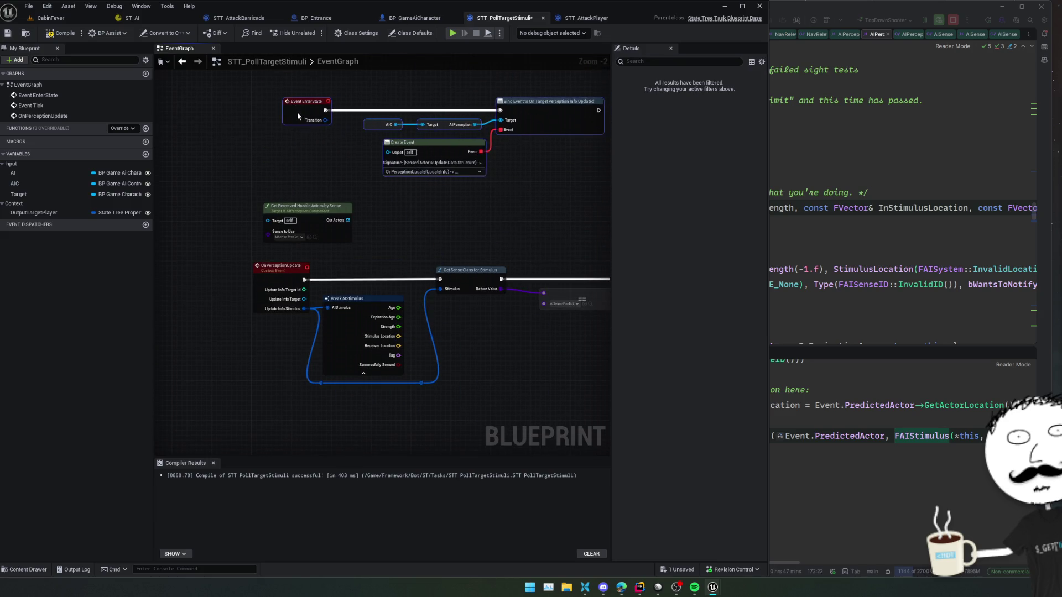
pyautogui.click(311, 212)
pyautogui.press('Delete')
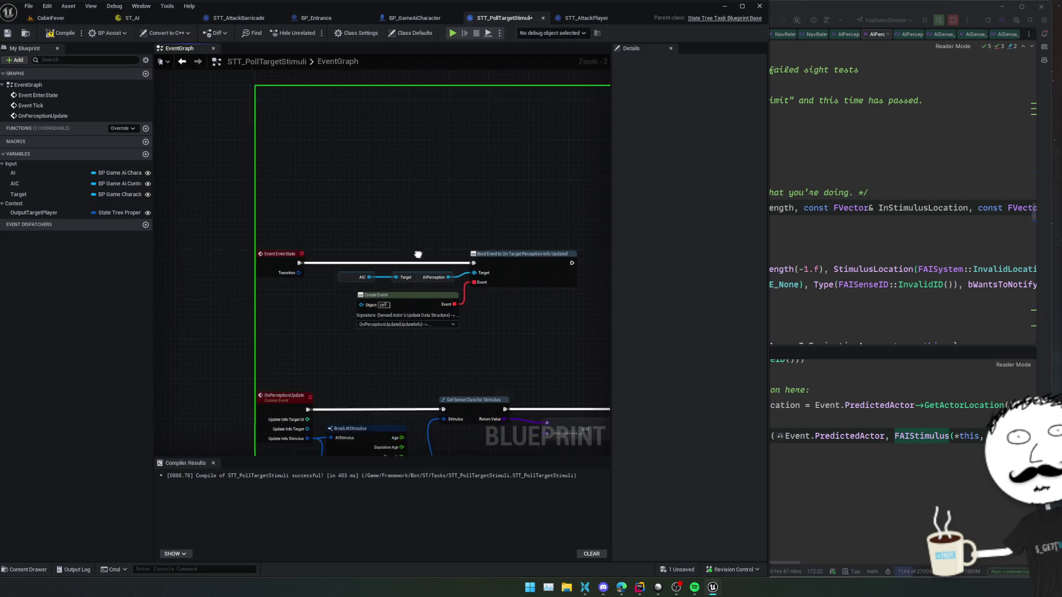
# Step: Review the Branch area and select the OutputTargetPlayer variable
pyautogui.moveTo(455, 248)
pyautogui.mouseDown()
pyautogui.moveTo(481, 313)
pyautogui.moveTo(530, 305)
pyautogui.moveTo(476, 315)
pyautogui.moveTo(488, 301)
pyautogui.moveTo(452, 289)
pyautogui.moveTo(443, 240)
pyautogui.moveTo(315, 337)
pyautogui.moveTo(358, 296)
pyautogui.moveTo(357, 324)
pyautogui.moveTo(420, 325)
pyautogui.moveTo(437, 318)
pyautogui.moveTo(384, 326)
pyautogui.moveTo(398, 310)
pyautogui.moveTo(436, 310)
pyautogui.moveTo(423, 317)
pyautogui.mouseUp()
pyautogui.scroll(-1, 357, 296)
pyautogui.rightClick(330, 316)
pyautogui.press('Escape')
pyautogui.scroll(1, 357, 324)
pyautogui.click(33, 212)
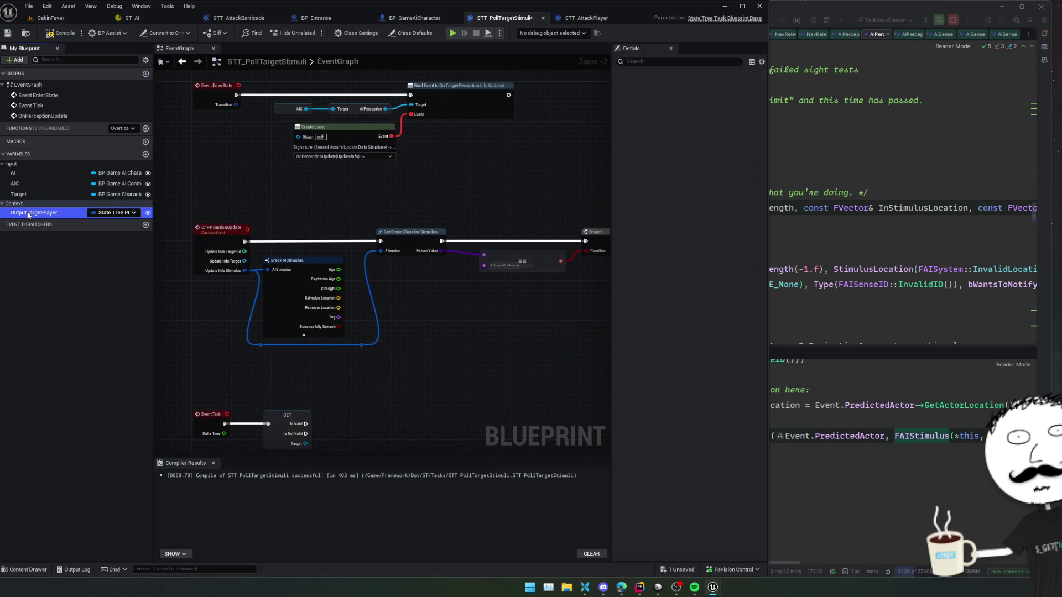
# Step: Rename OutputTargetPlayer to OutputData and compile the blueprint
pyautogui.click(719, 86)
pyautogui.write('OutputDa')
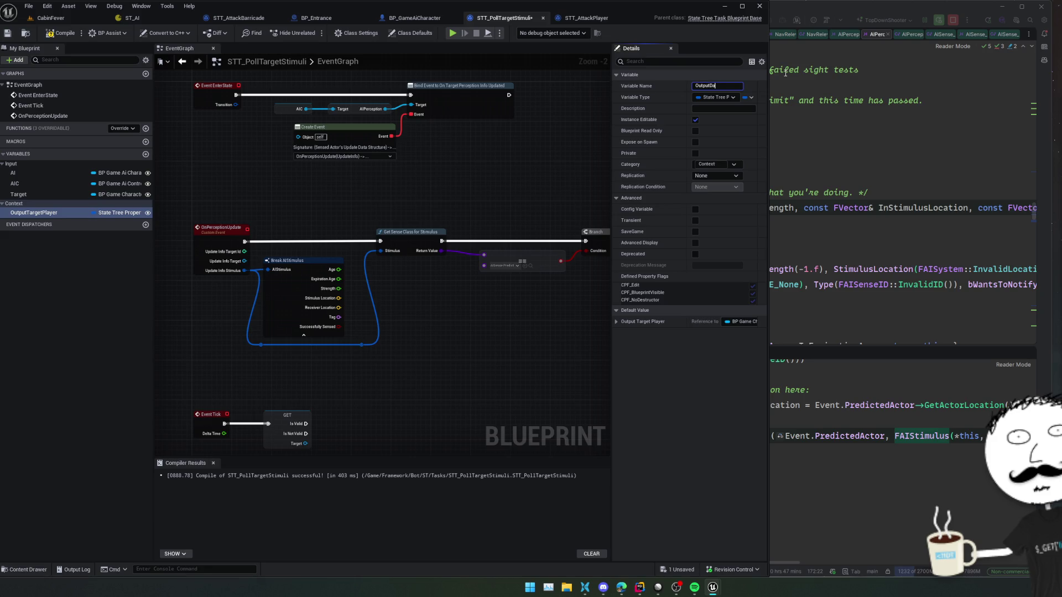
pyautogui.write('ta')
pyautogui.press('Return')
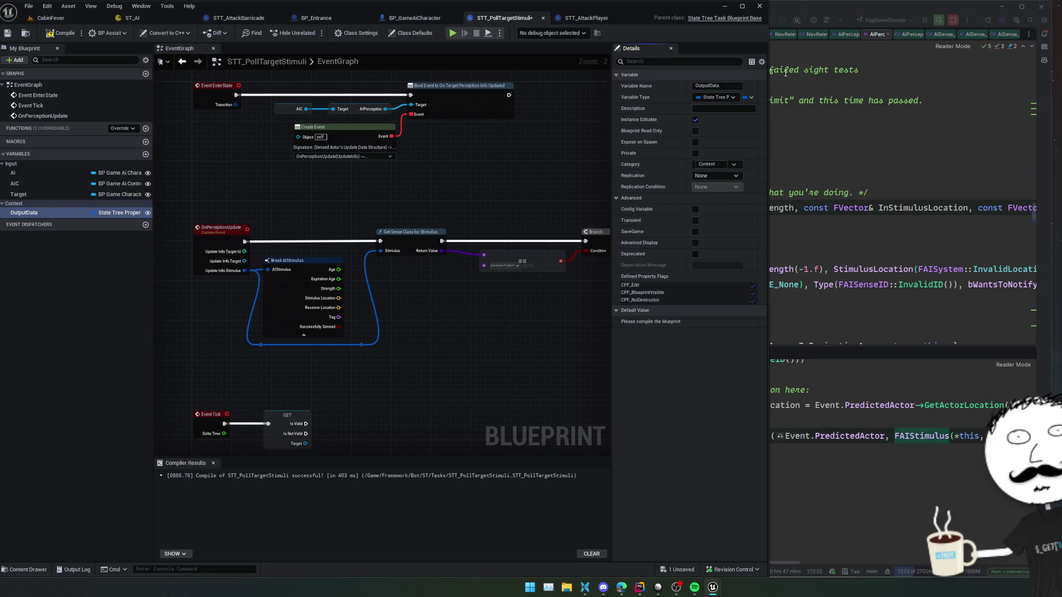
pyautogui.click(722, 98)
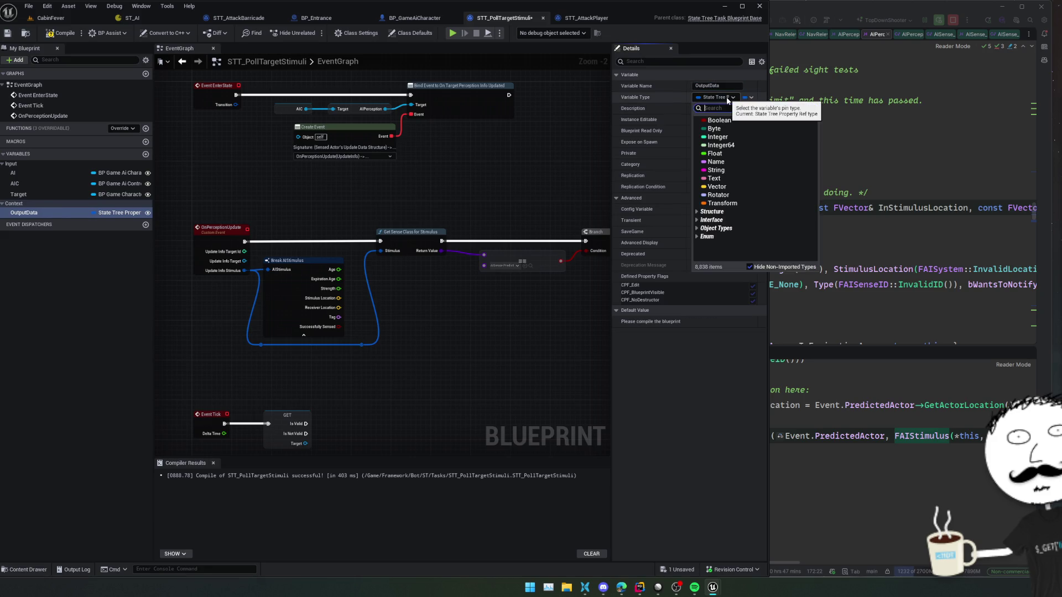
pyautogui.click(722, 101)
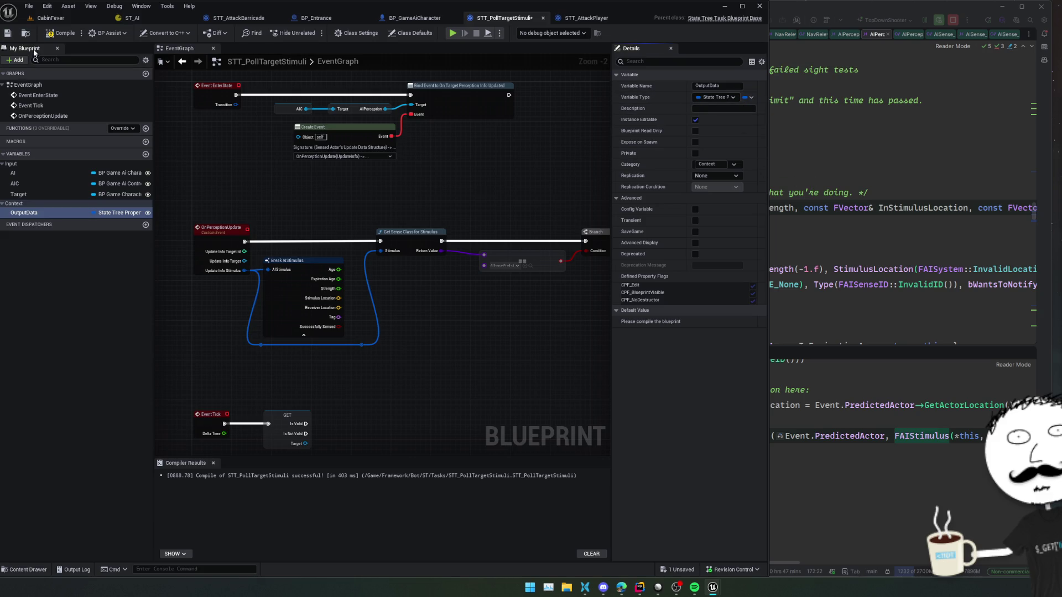
pyautogui.click(54, 33)
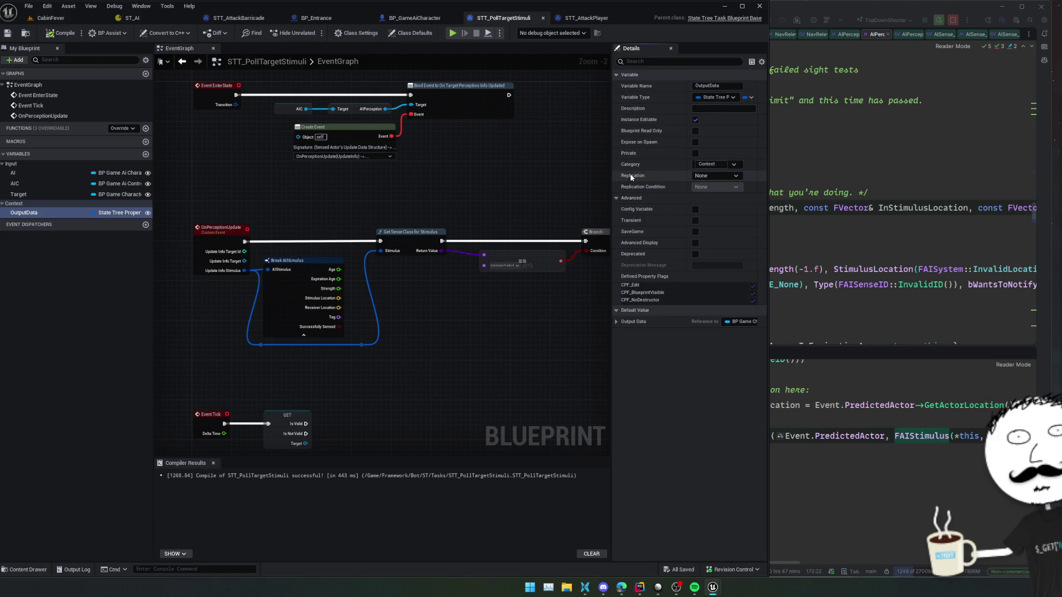
# Step: Make OutputData reference an AIStimulus, save, and place an OutputData getter in the graph
pyautogui.click(742, 322)
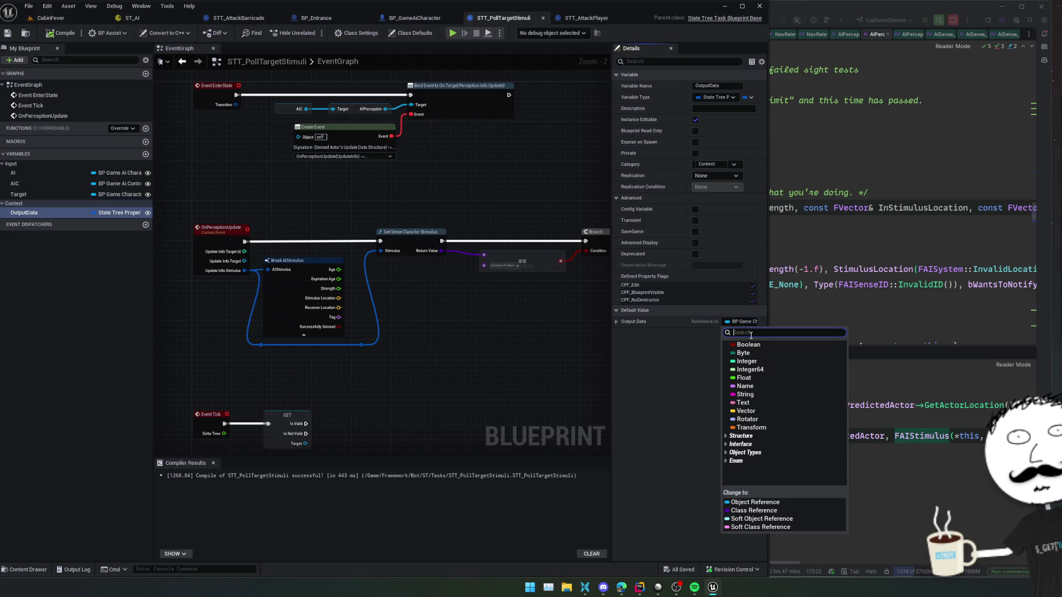
pyautogui.write('AIStim')
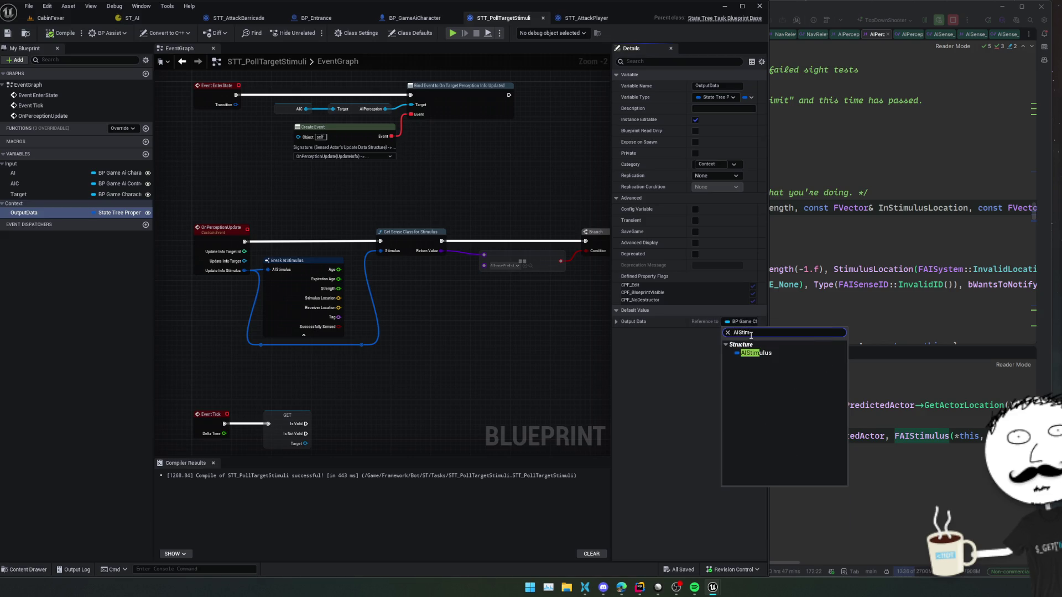
pyautogui.click(752, 351)
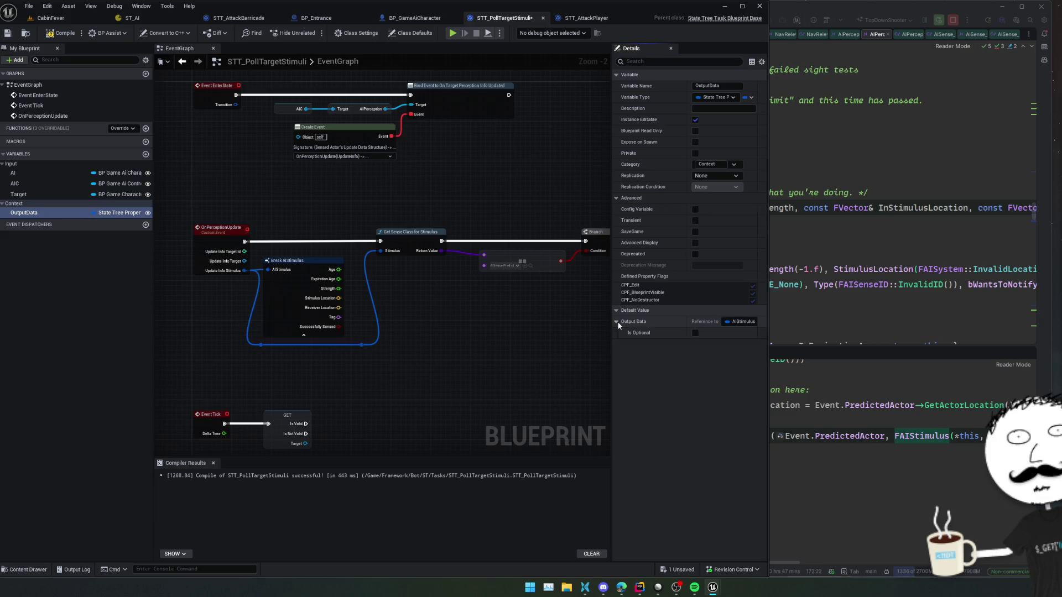
pyautogui.moveTo(507, 327)
pyautogui.mouseDown()
pyautogui.moveTo(522, 321)
pyautogui.moveTo(429, 309)
pyautogui.mouseUp()
pyautogui.hotkey('ctrl', 's')
pyautogui.moveTo(25, 213)
pyautogui.mouseDown()
pyautogui.moveTo(394, 328)
pyautogui.moveTo(447, 311)
pyautogui.mouseUp()
# Step: Add an Output Data getter wired into a Get Property Reference node
pyautogui.click(416, 343)
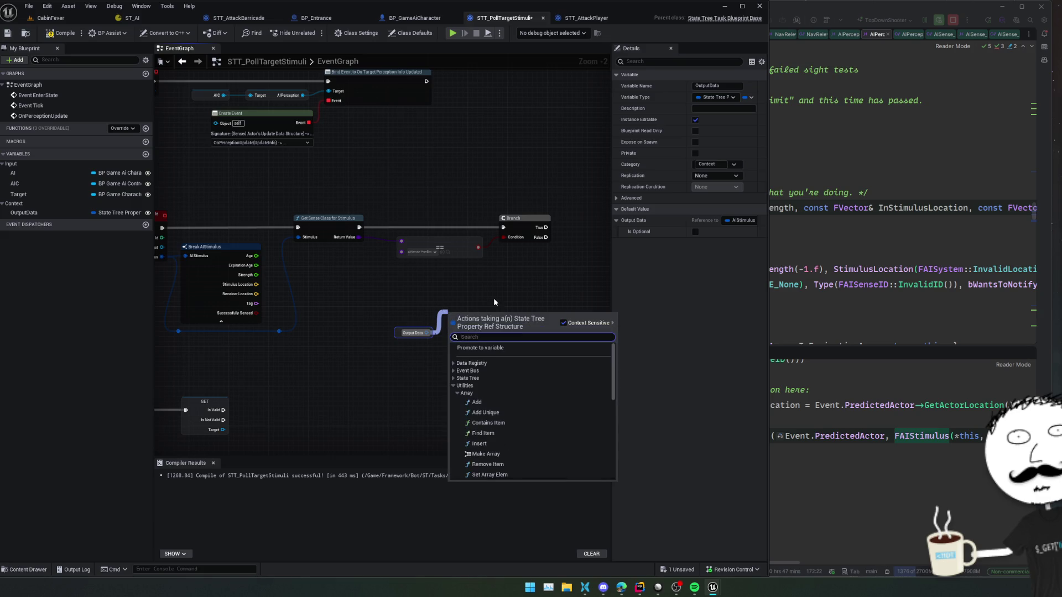
pyautogui.write('ref')
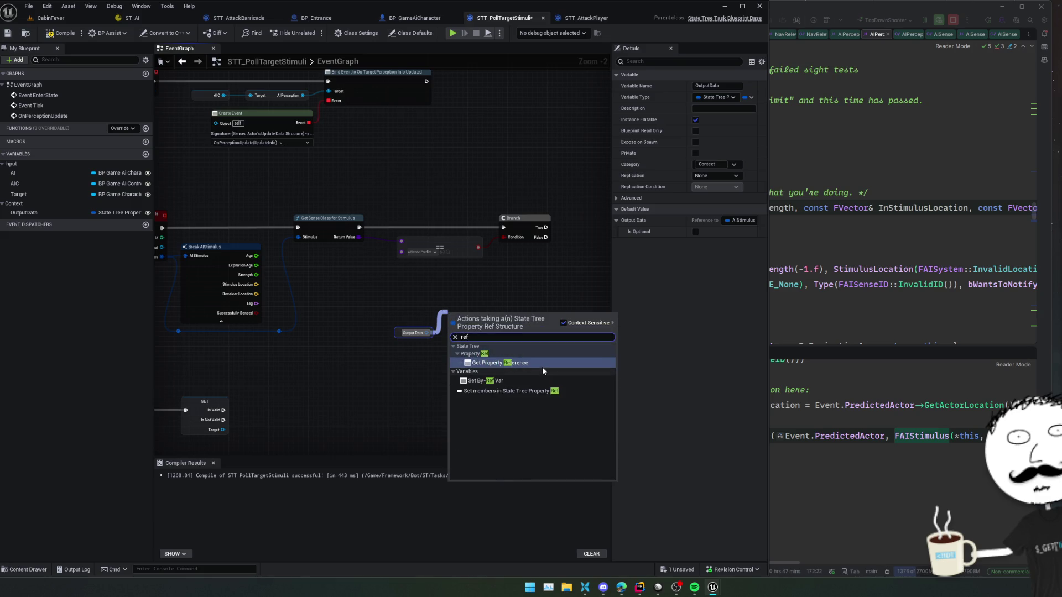
pyautogui.click(496, 381)
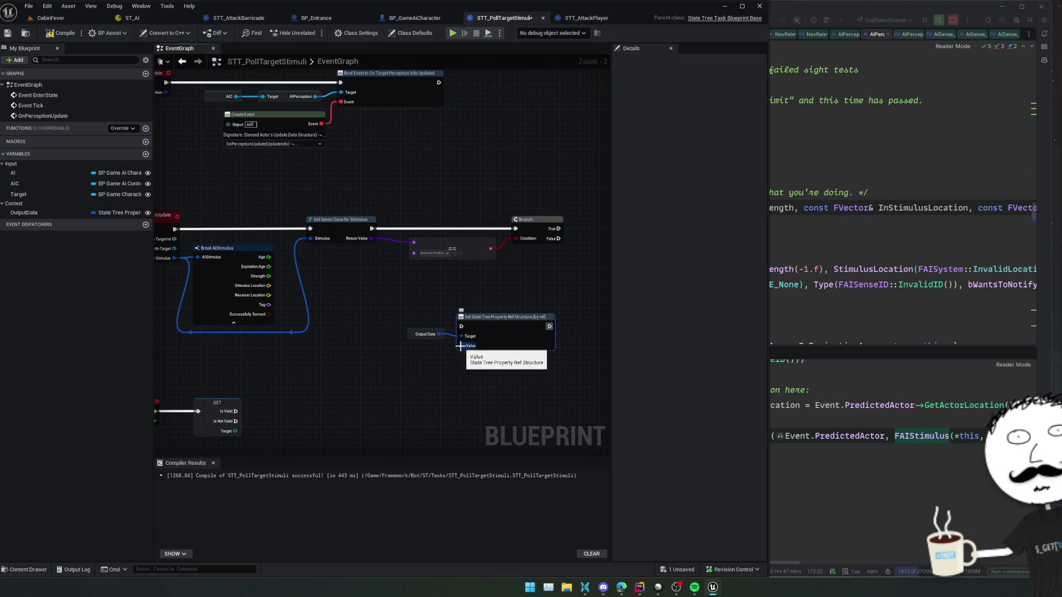
pyautogui.click(426, 334)
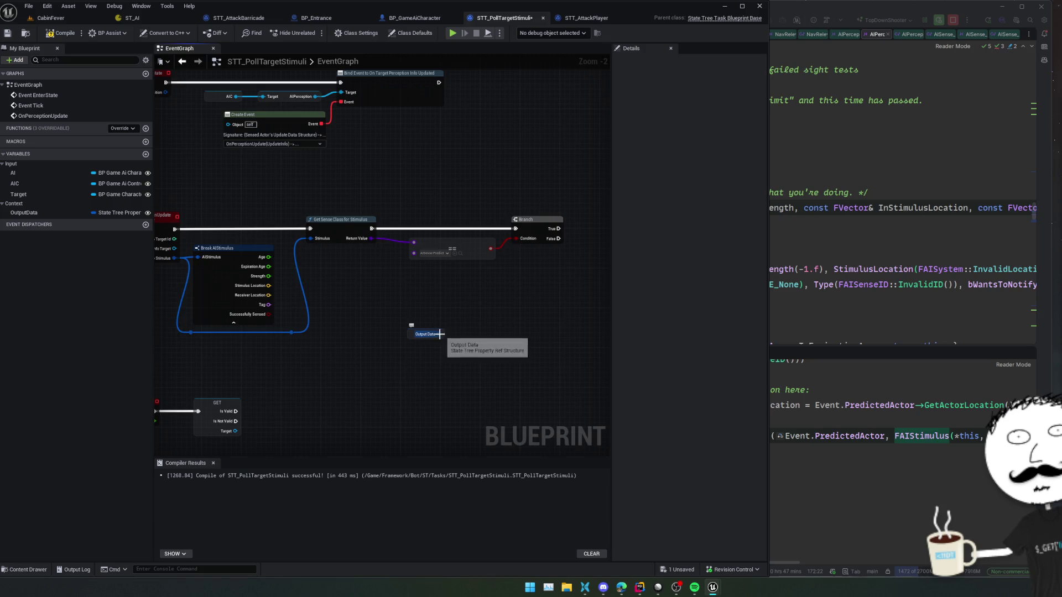
pyautogui.moveTo(440, 335); pyautogui.dragTo(453, 325)
pyautogui.write('get property')
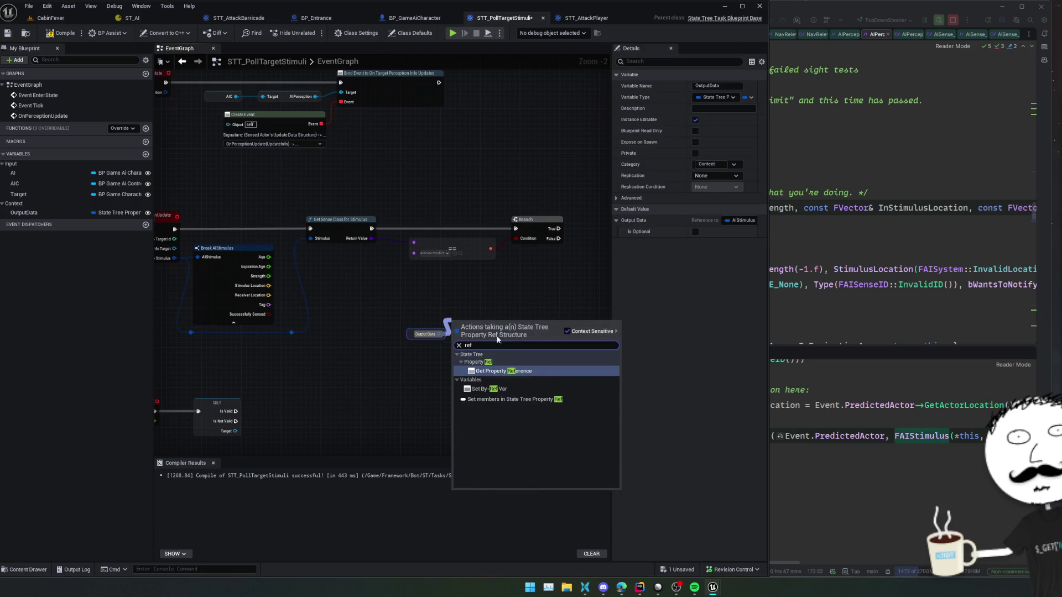
pyautogui.click(531, 368)
pyautogui.moveTo(412, 334)
pyautogui.mouseDown()
pyautogui.moveTo(409, 364)
pyautogui.moveTo(505, 301)
pyautogui.moveTo(506, 266)
pyautogui.mouseUp()
pyautogui.scroll(1, 413, 364)
pyautogui.scroll(-2, 467, 346)
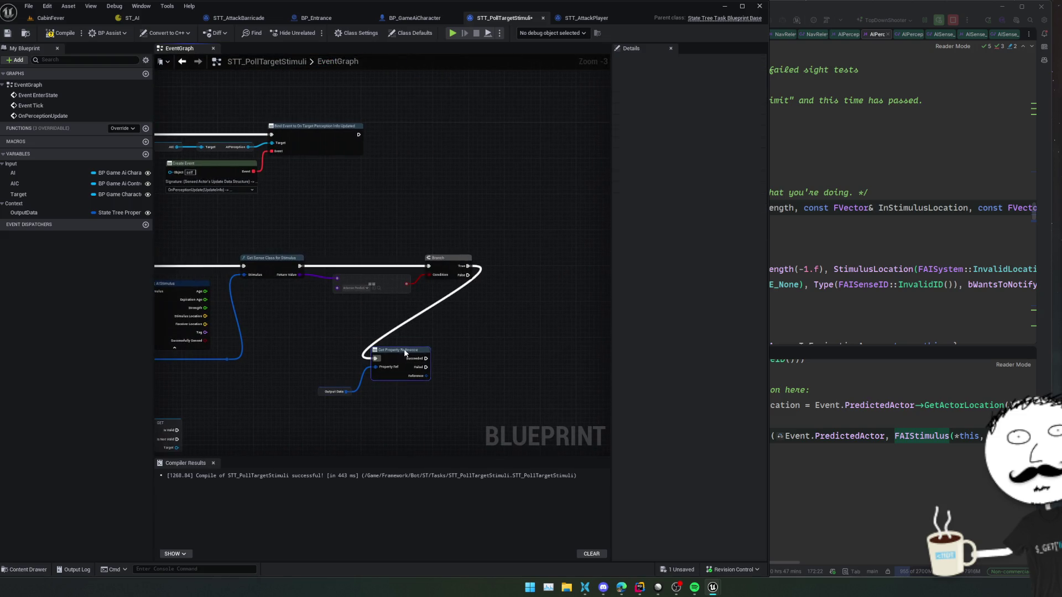
pyautogui.scroll(1, 388, 356)
pyautogui.moveTo(389, 357)
pyautogui.mouseDown()
pyautogui.moveTo(387, 330)
pyautogui.moveTo(414, 328)
pyautogui.mouseUp()
# Step: Add a by-ref Set AIStimulus node fed by the update stimulus, running after Succeeded
pyautogui.write('set')
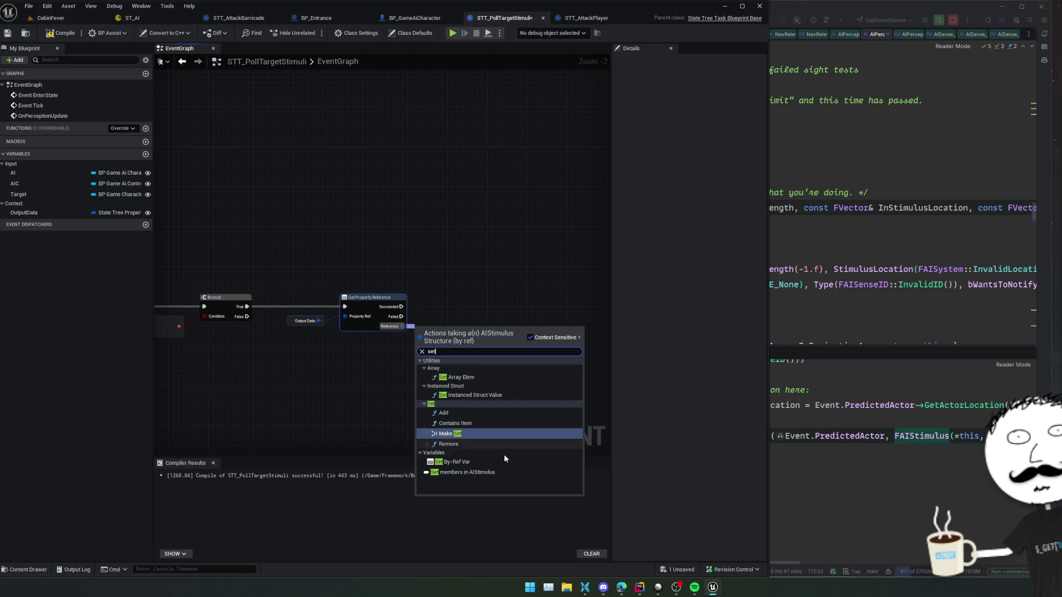
pyautogui.click(491, 465)
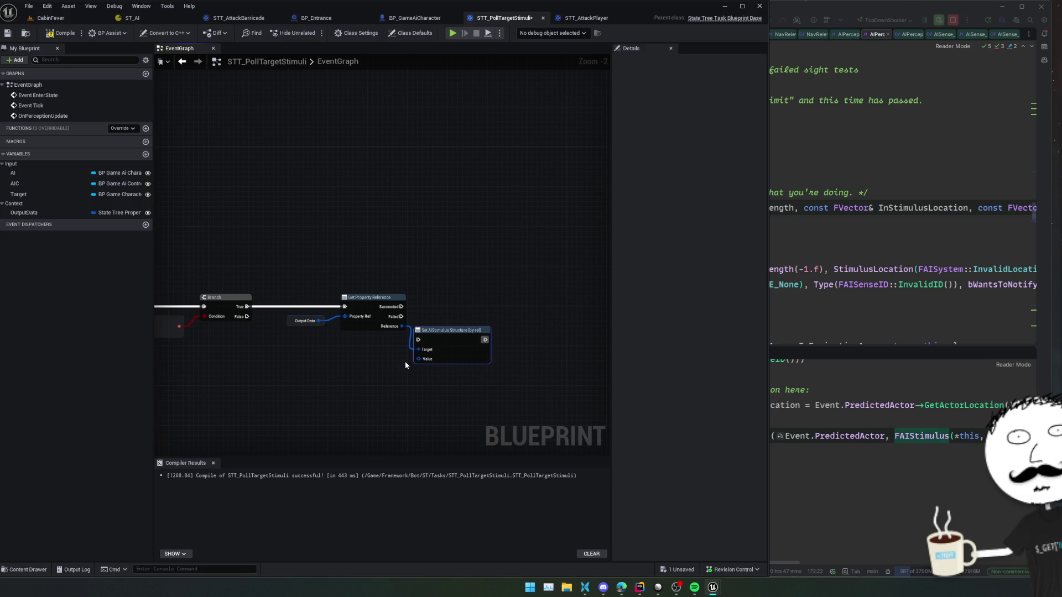
pyautogui.scroll(2, 405, 363)
pyautogui.scroll(-4, 340, 370)
pyautogui.scroll(2, 309, 362)
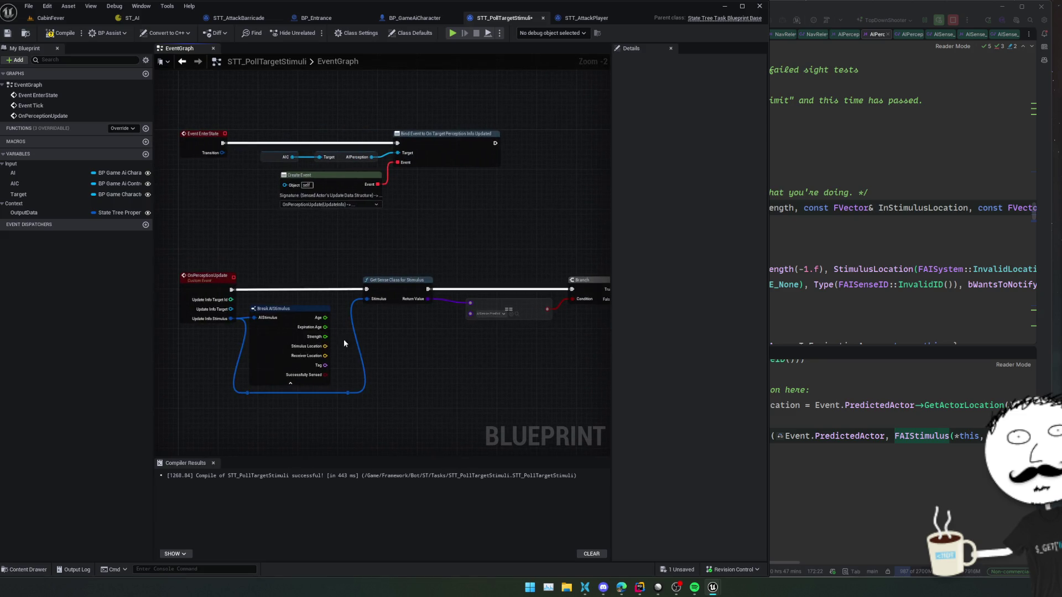
pyautogui.moveTo(229, 318)
pyautogui.mouseDown()
pyautogui.moveTo(644, 334)
pyautogui.moveTo(572, 360)
pyautogui.moveTo(466, 341)
pyautogui.mouseUp()
pyautogui.click(484, 321)
pyautogui.moveTo(448, 289)
pyautogui.mouseDown()
pyautogui.moveTo(465, 322)
pyautogui.moveTo(507, 325)
pyautogui.mouseUp()
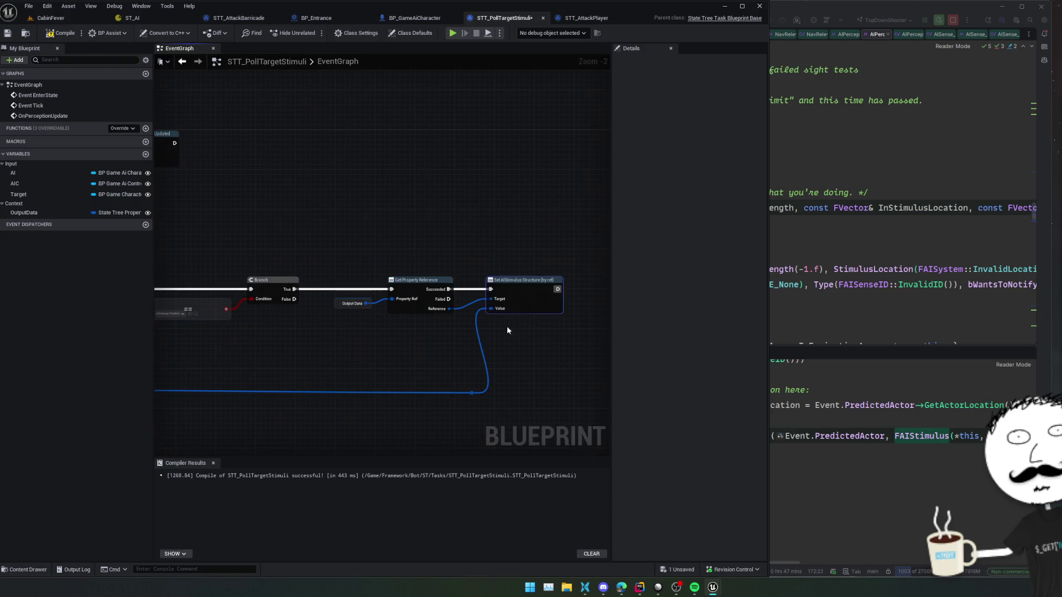
# Step: Delete the unused Event Tick and its GET nodes
pyautogui.scroll(-2, 407, 357)
pyautogui.scroll(2, 423, 347)
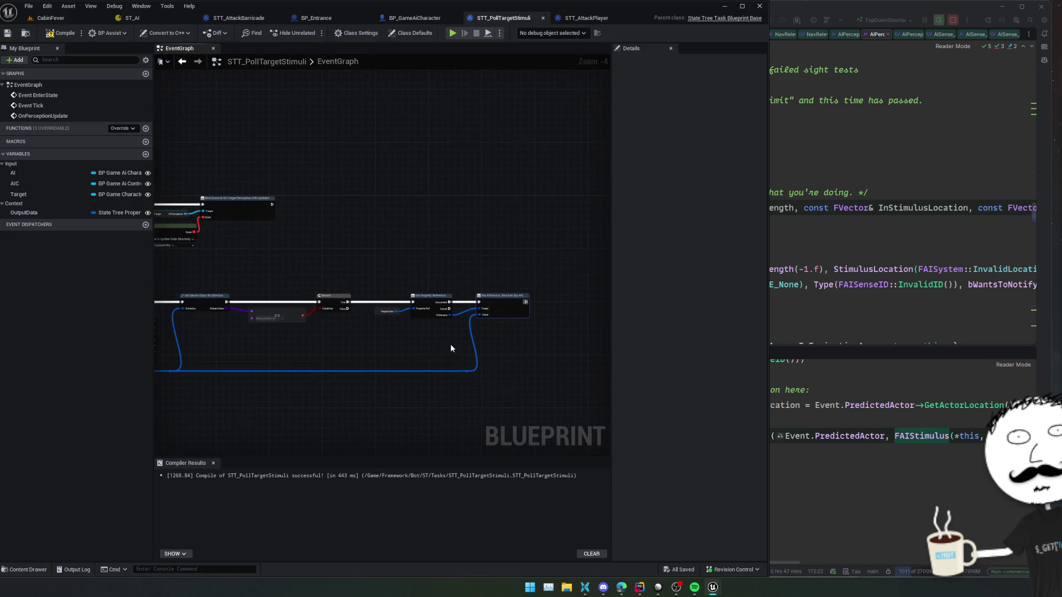
pyautogui.scroll(1, 406, 353)
pyautogui.scroll(-1, 458, 353)
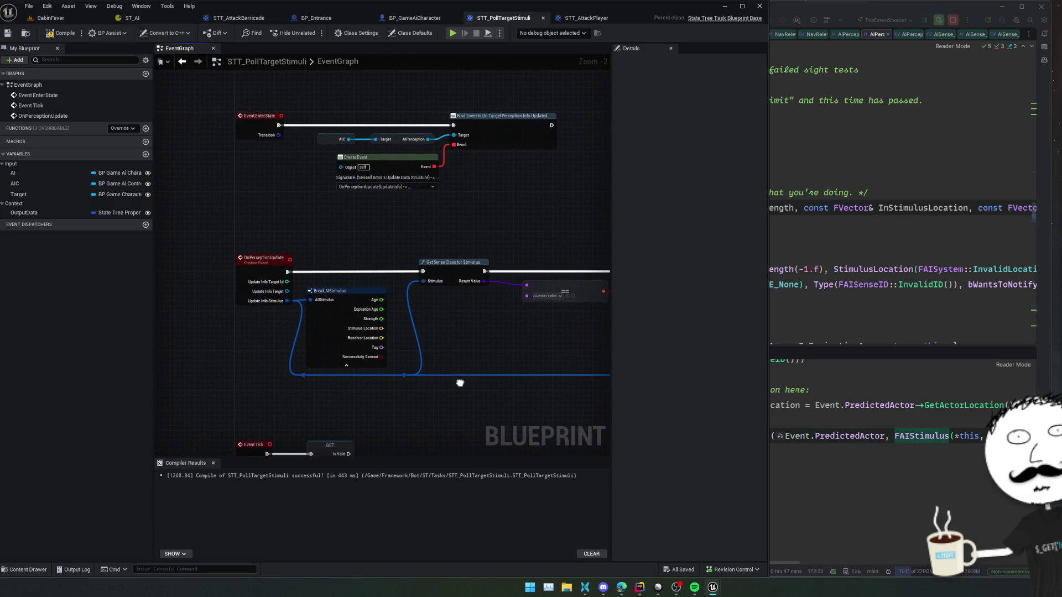
pyautogui.scroll(-1, 459, 383)
pyautogui.moveTo(299, 358)
pyautogui.mouseDown()
pyautogui.moveTo(424, 450)
pyautogui.moveTo(421, 264)
pyautogui.moveTo(422, 313)
pyautogui.moveTo(213, 367)
pyautogui.mouseUp()
pyautogui.press('Delete')
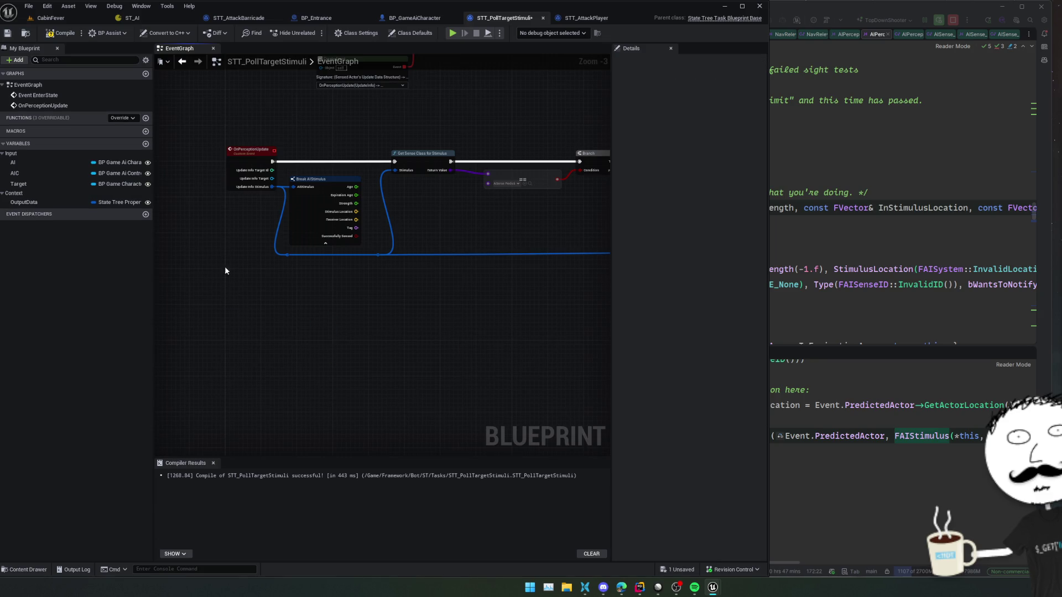
pyautogui.moveTo(217, 251); pyautogui.dragTo(227, 228)
pyautogui.click(122, 118)
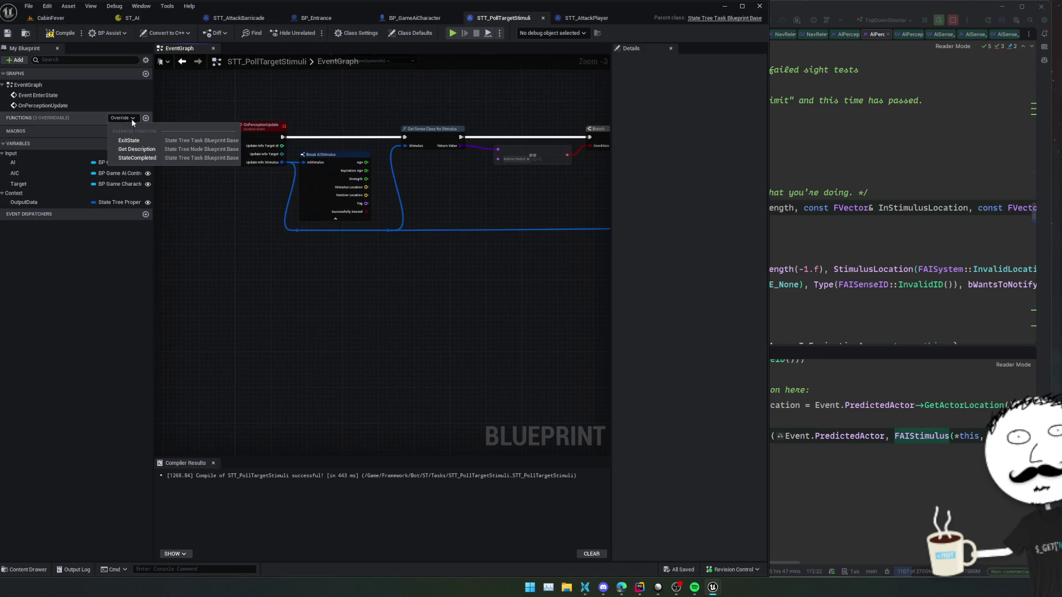
# Step: Add an Exit State event and convert the AIC and AIPerception getters to validated gets
pyautogui.click(152, 143)
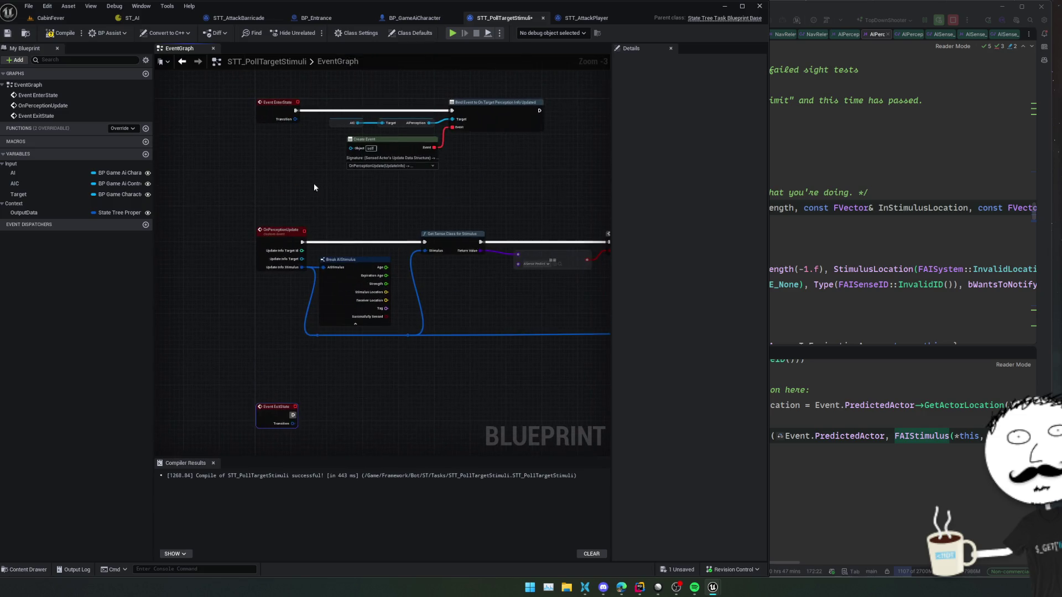
pyautogui.moveTo(334, 159)
pyautogui.mouseDown()
pyautogui.moveTo(432, 149)
pyautogui.moveTo(385, 297)
pyautogui.moveTo(380, 378)
pyautogui.moveTo(403, 374)
pyautogui.mouseUp()
pyautogui.moveTo(321, 383)
pyautogui.mouseDown()
pyautogui.moveTo(322, 357)
pyautogui.moveTo(296, 319)
pyautogui.moveTo(318, 337)
pyautogui.moveTo(379, 351)
pyautogui.mouseUp()
pyautogui.press('Escape')
pyautogui.rightClick(312, 382)
pyautogui.click(331, 370)
pyautogui.rightClick(352, 363)
pyautogui.click(399, 454)
# Step: Chain the AIPerception check after a valid AIC, search its unbind actions, then go to ST_AI
pyautogui.scroll(2, 334, 388)
pyautogui.moveTo(285, 344); pyautogui.dragTo(314, 350)
pyautogui.scroll(-1, 354, 350)
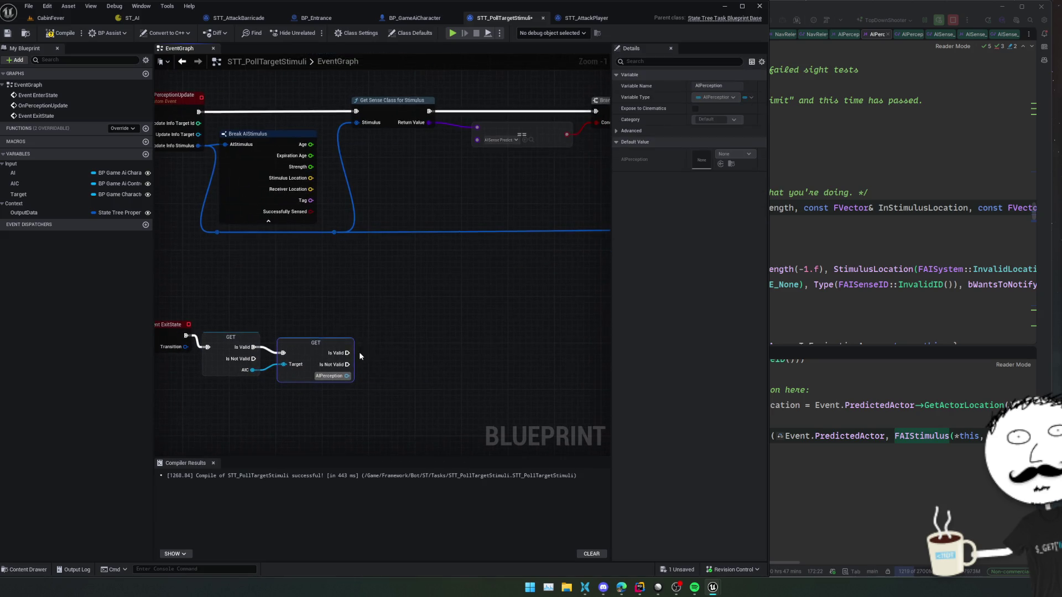
pyautogui.moveTo(336, 384); pyautogui.dragTo(370, 379)
pyautogui.write('unbind')
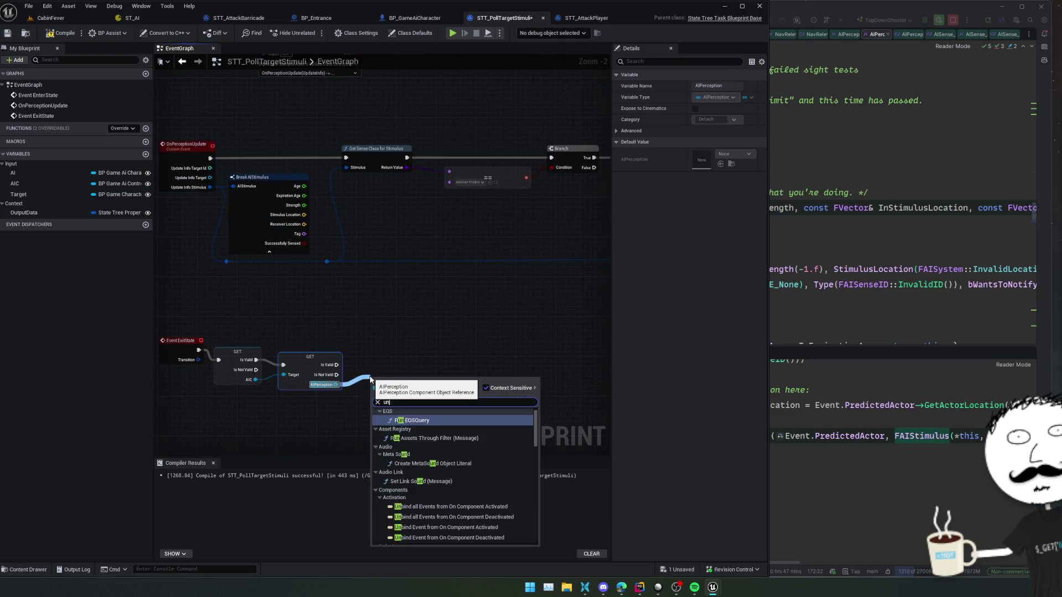
pyautogui.hotkey('ctrl', 'Tab')
pyautogui.moveTo(409, 556); pyautogui.dragTo(328, 558)
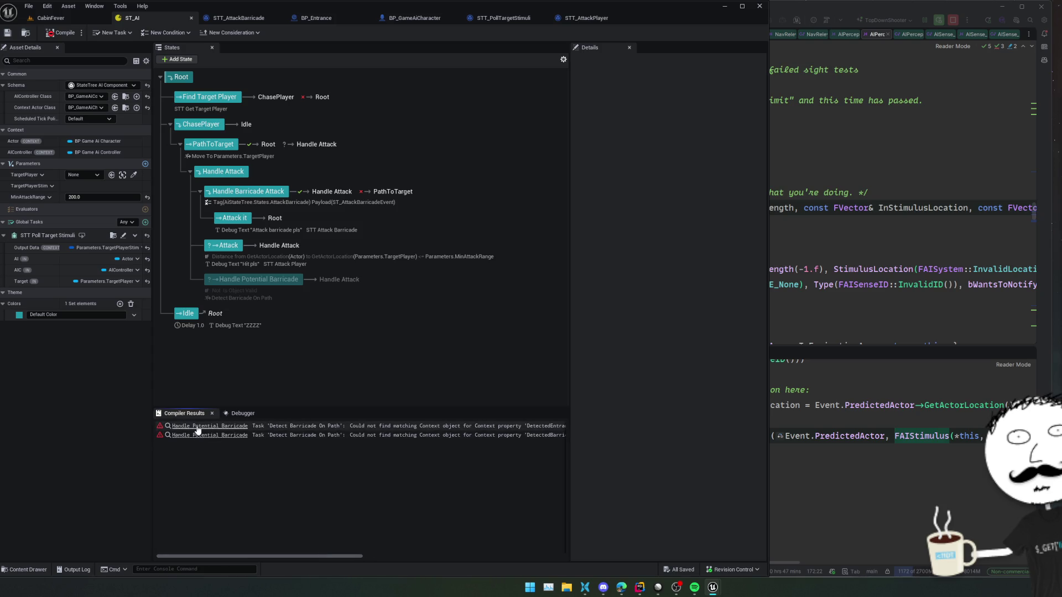
# Step: Delete the erroring Handle Potential Barricade state and compile and save ST_AI
pyautogui.click(211, 426)
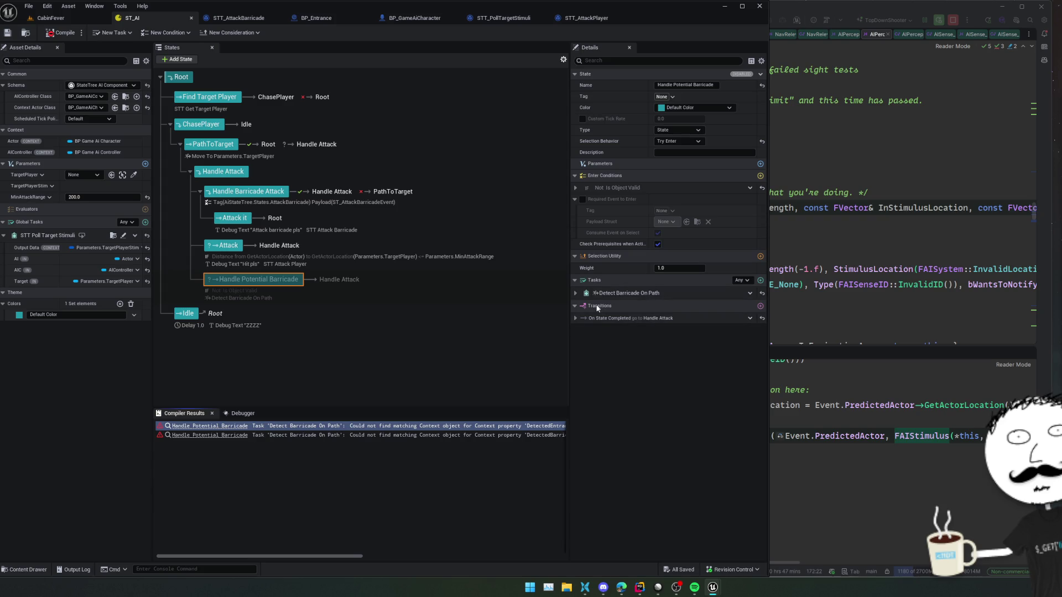
pyautogui.click(576, 293)
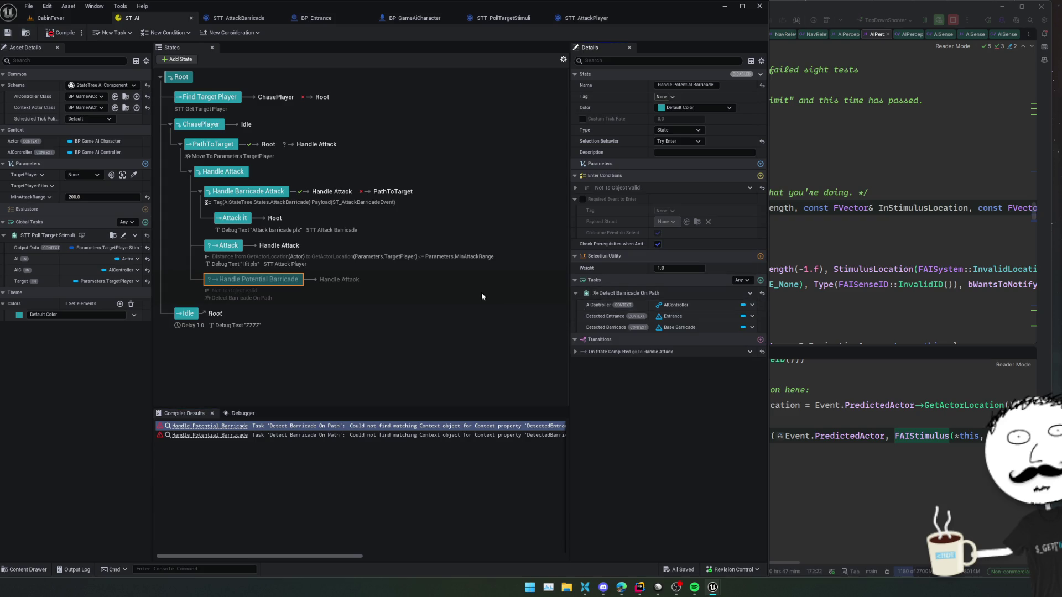
pyautogui.press('Delete')
pyautogui.click(68, 36)
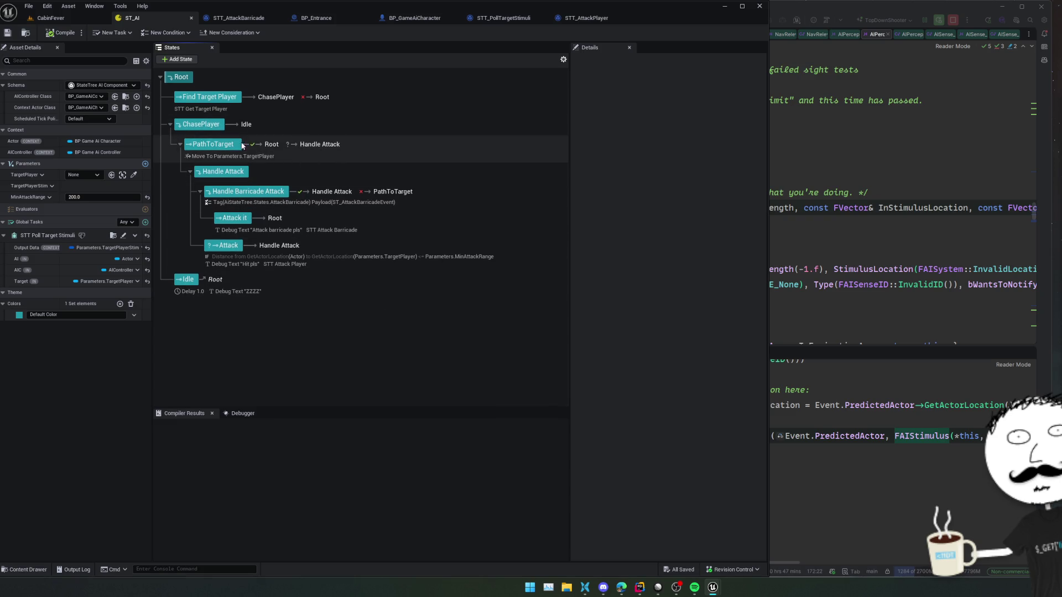
pyautogui.click(247, 146)
pyautogui.click(238, 171)
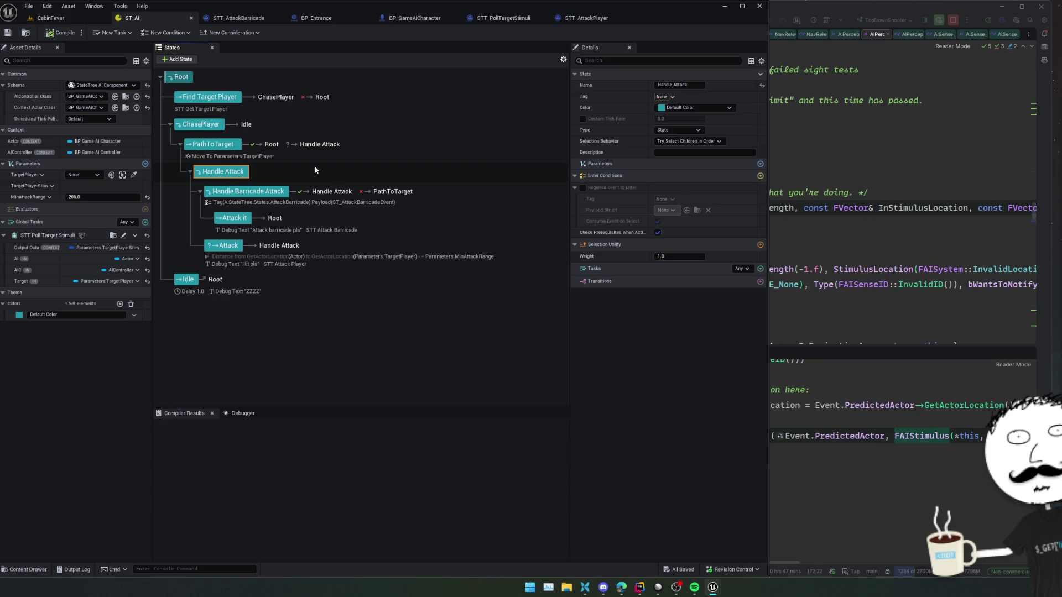
# Step: Select PathToTarget and inspect its Move To task's Destination and Target Actor binding options
pyautogui.scroll(1, 358, 167)
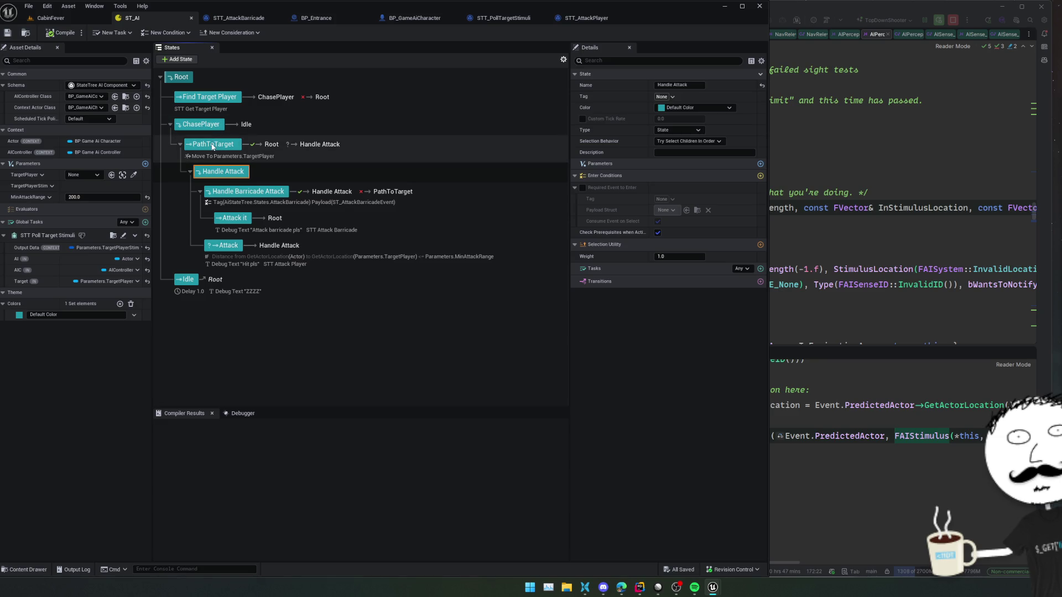
pyautogui.click(216, 145)
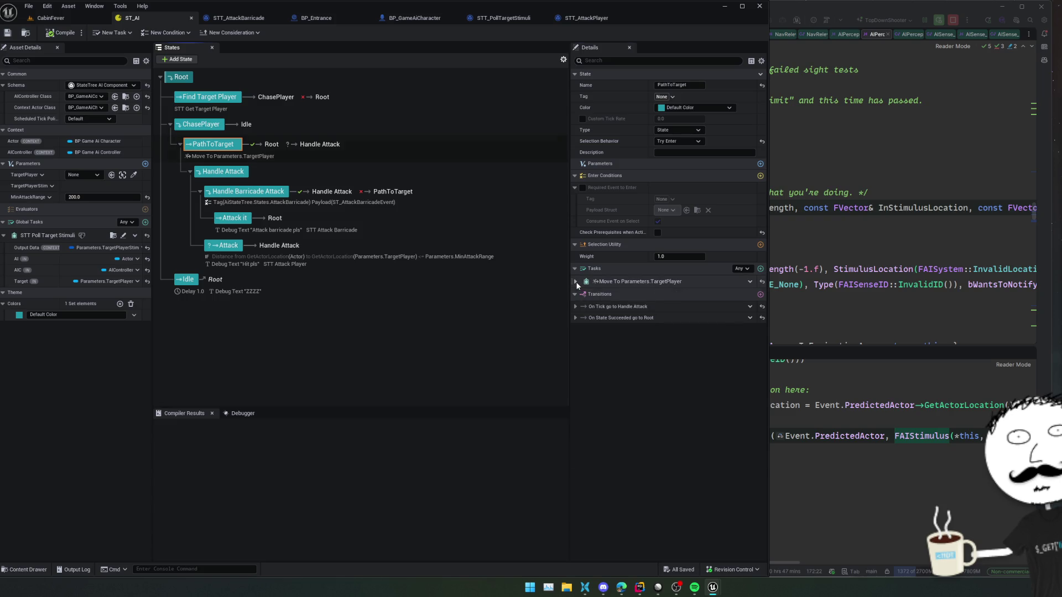
pyautogui.click(576, 282)
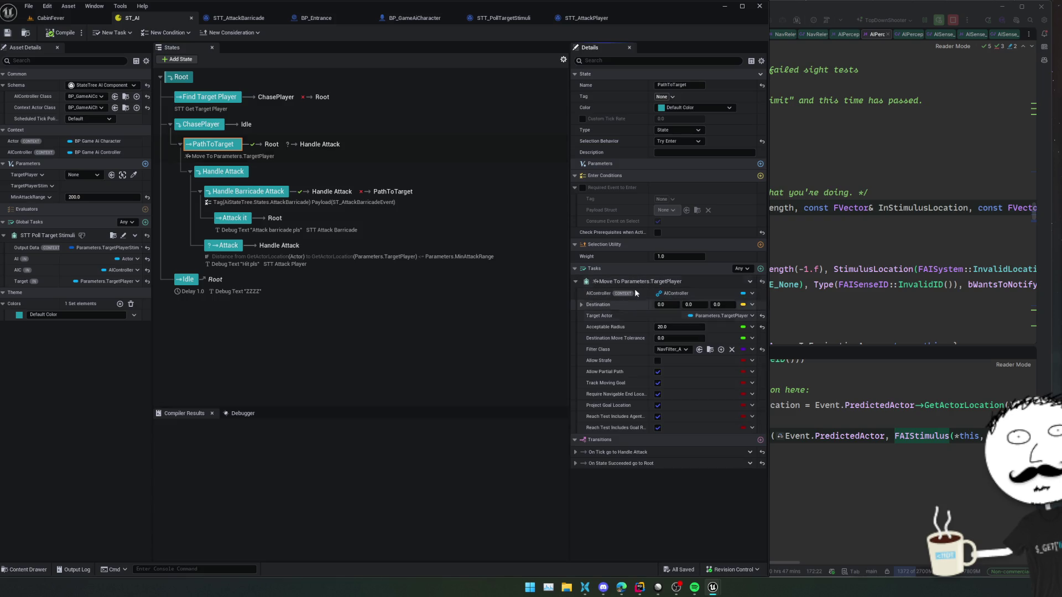
pyautogui.click(582, 305)
pyautogui.click(582, 305)
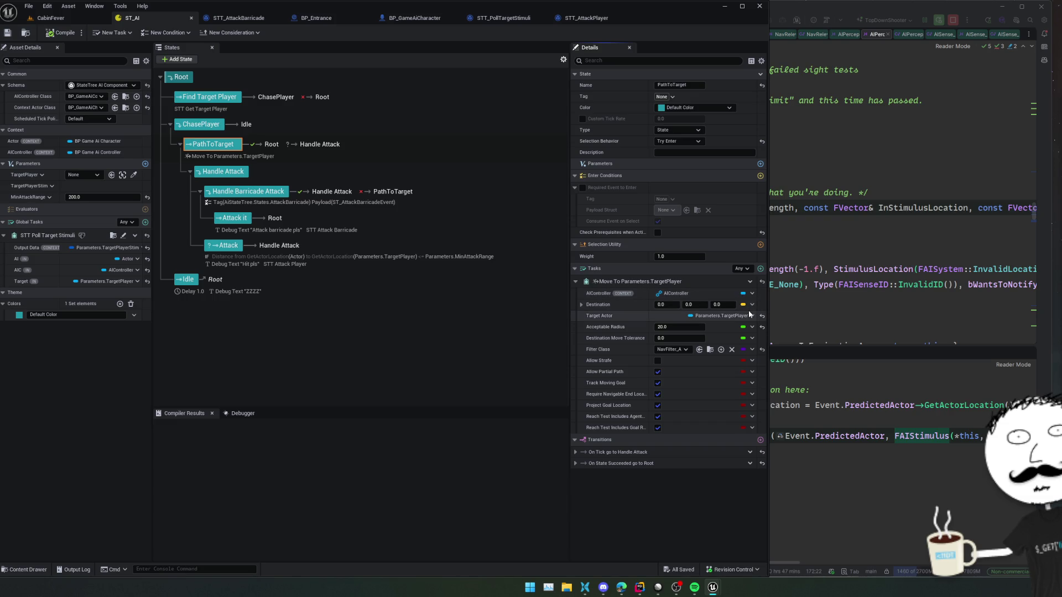
pyautogui.click(750, 316)
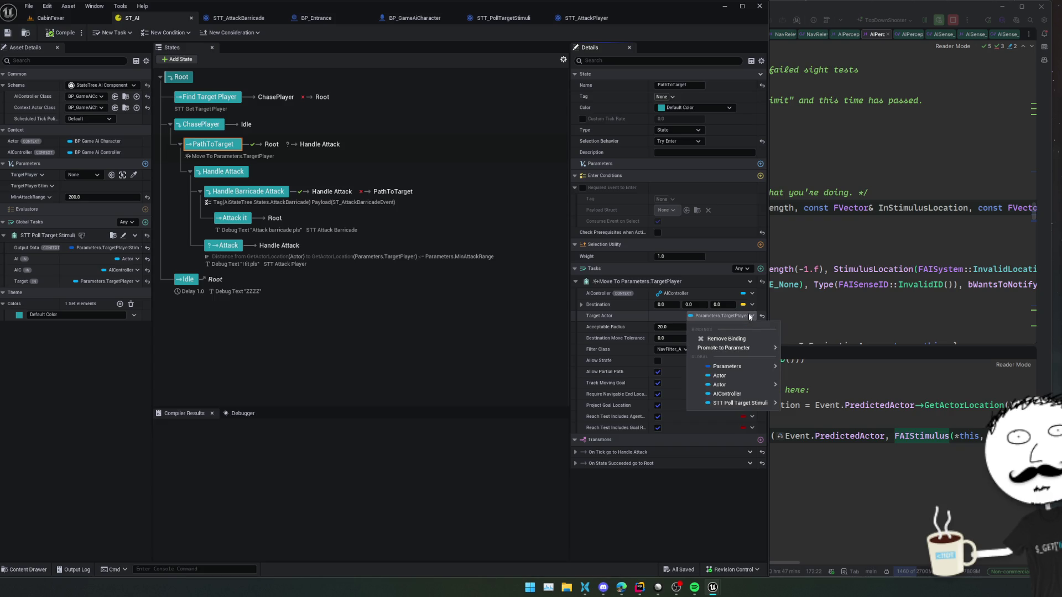
# Step: Remove the Move To task's Target Actor binding
pyautogui.click(751, 305)
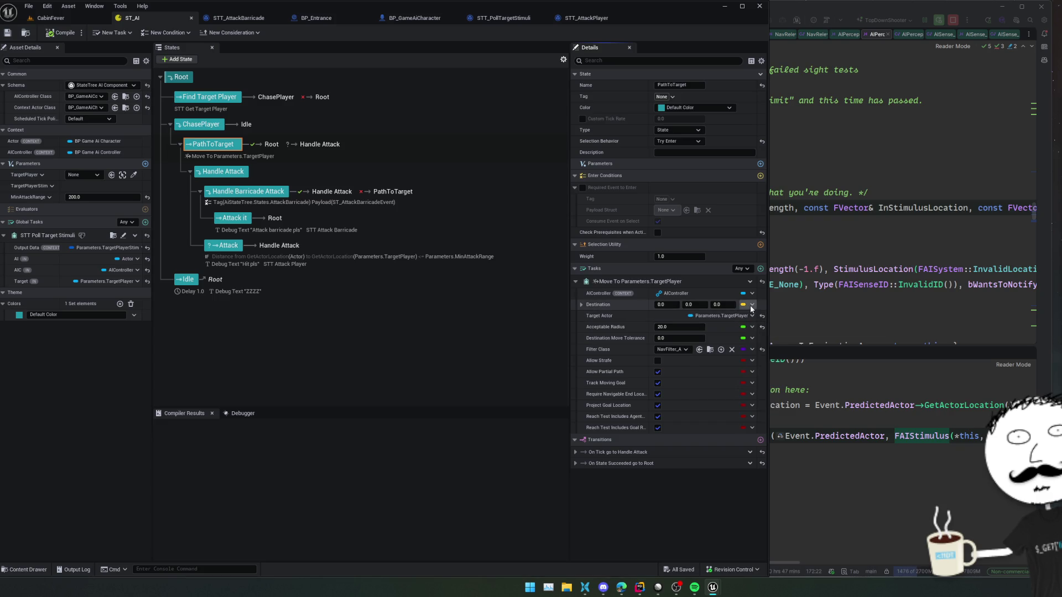
pyautogui.click(752, 305)
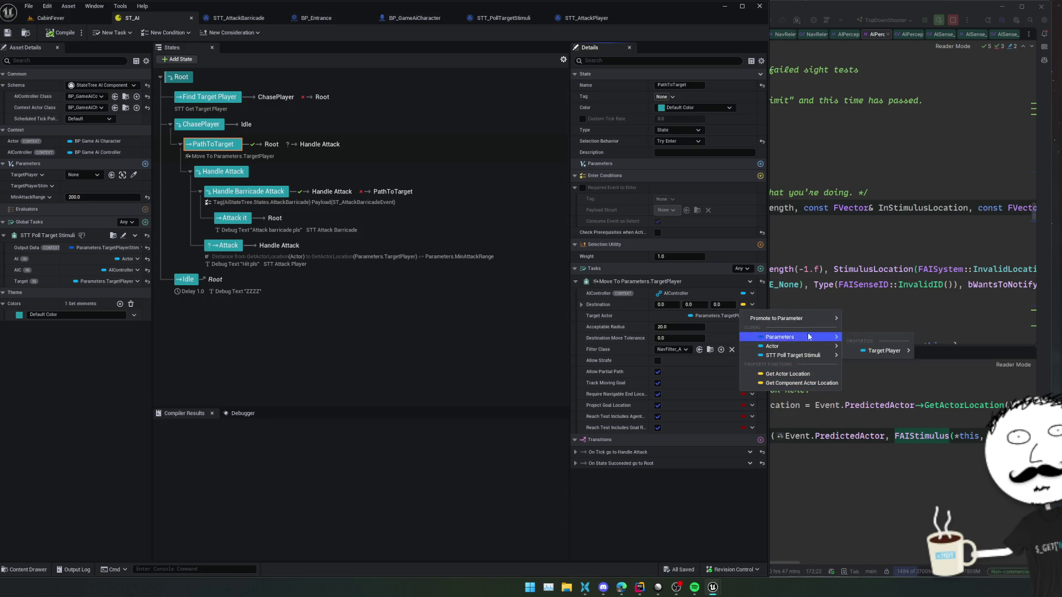
pyautogui.moveTo(813, 323)
pyautogui.click(606, 306)
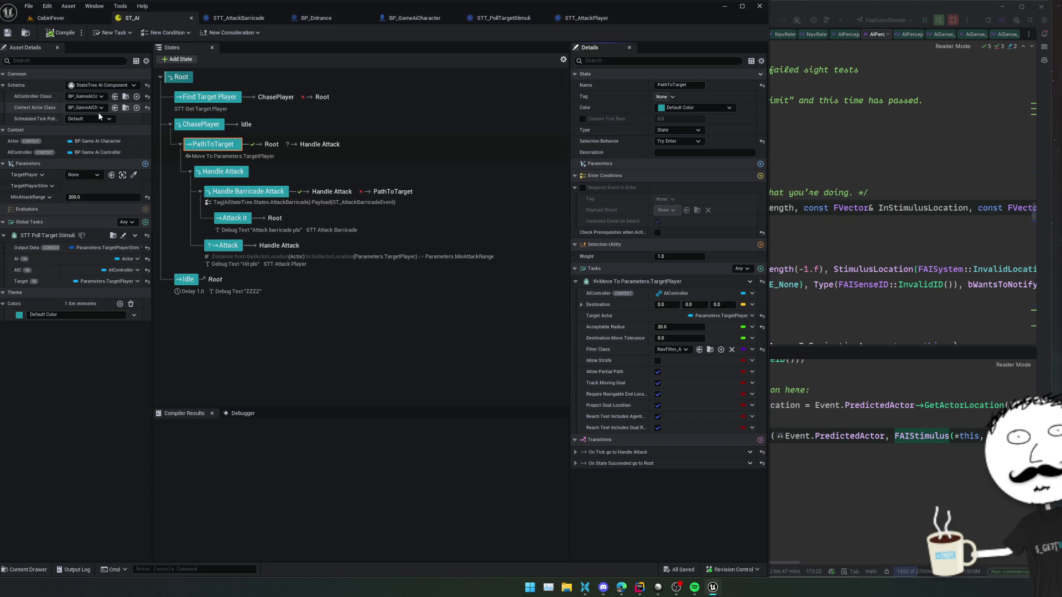
pyautogui.click(737, 316)
pyautogui.moveTo(759, 405)
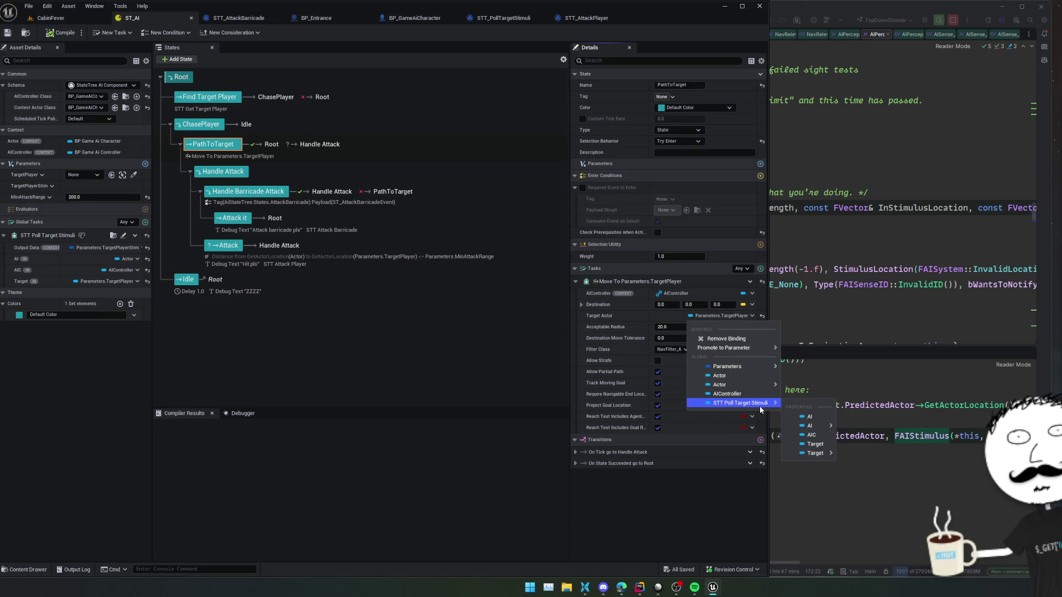
pyautogui.moveTo(752, 367)
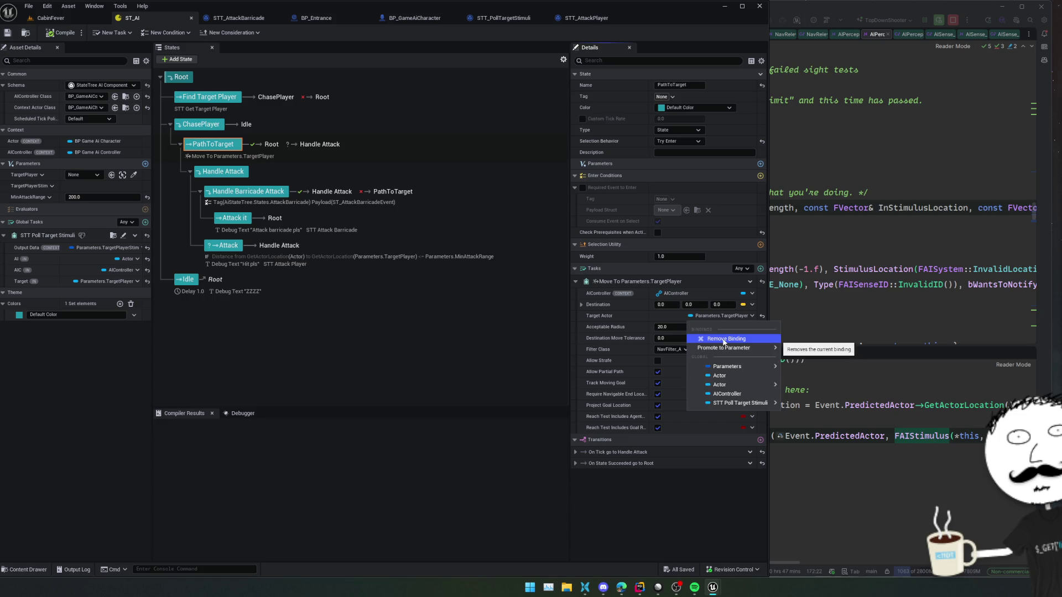
pyautogui.click(725, 338)
# Step: Review the Destination binding options, leaving them unchanged
pyautogui.click(748, 306)
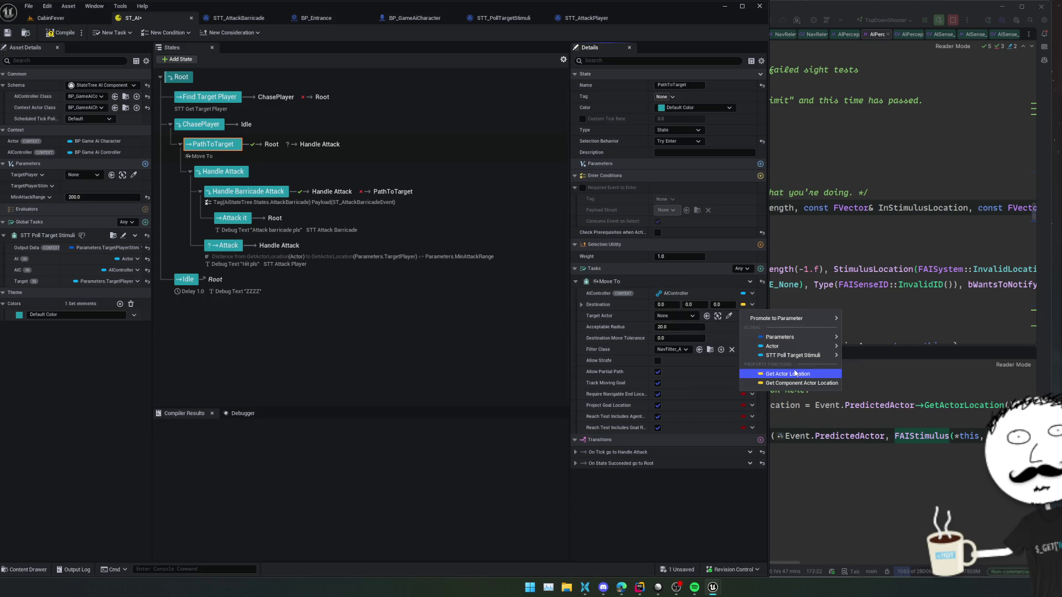
pyautogui.moveTo(793, 335)
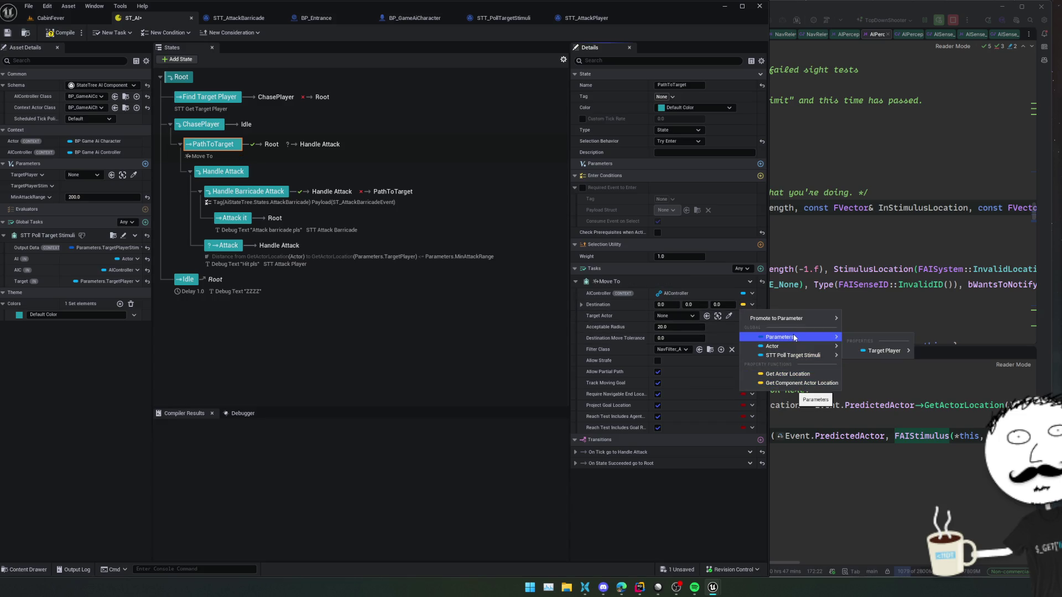
pyautogui.moveTo(802, 355)
pyautogui.moveTo(874, 379)
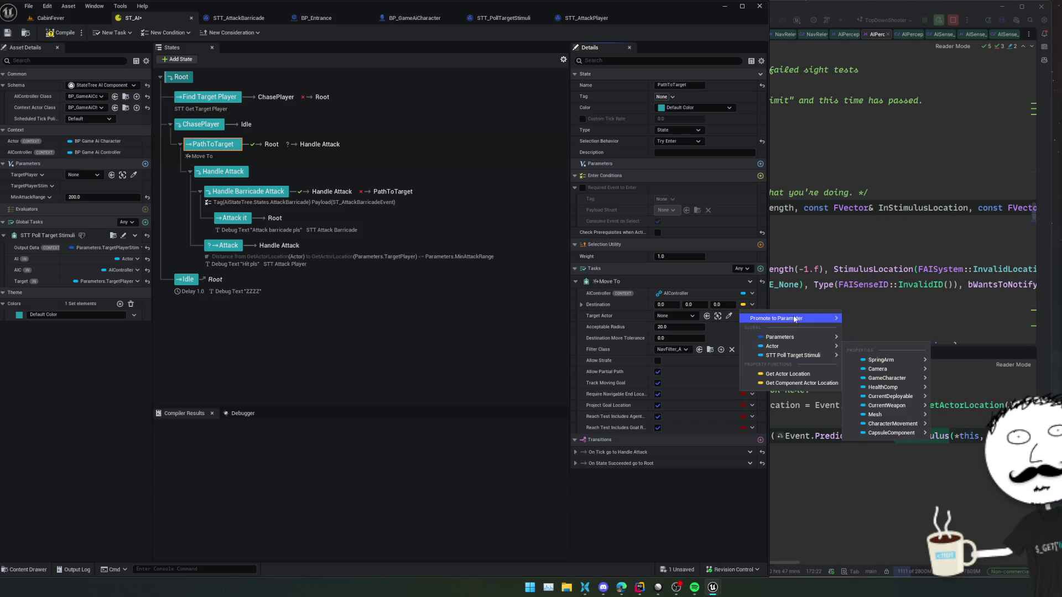
pyautogui.click(609, 301)
pyautogui.click(581, 304)
pyautogui.click(582, 305)
pyautogui.click(752, 305)
pyautogui.moveTo(774, 318)
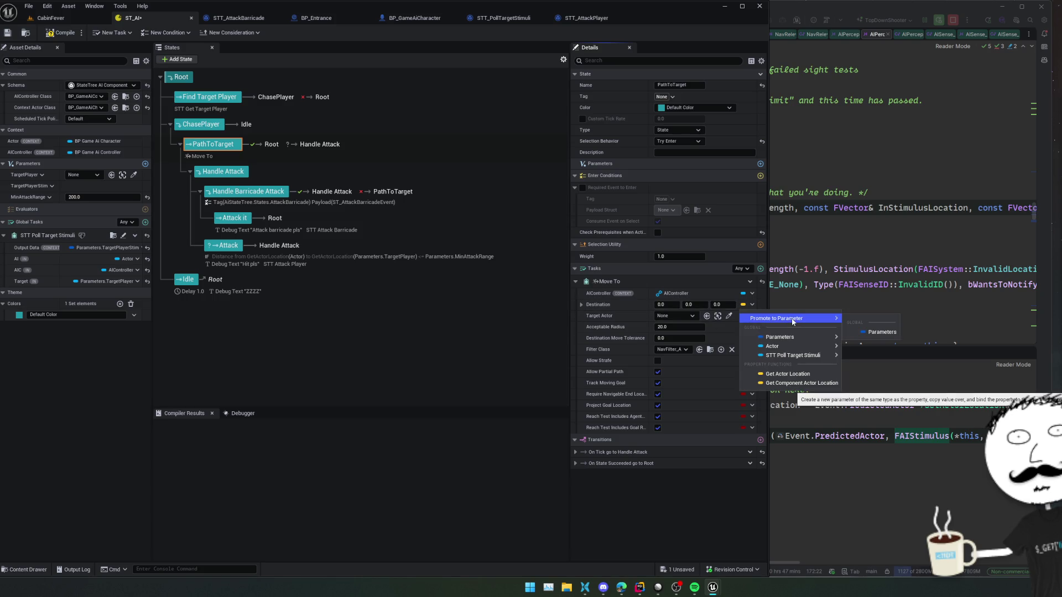
pyautogui.click(31, 252)
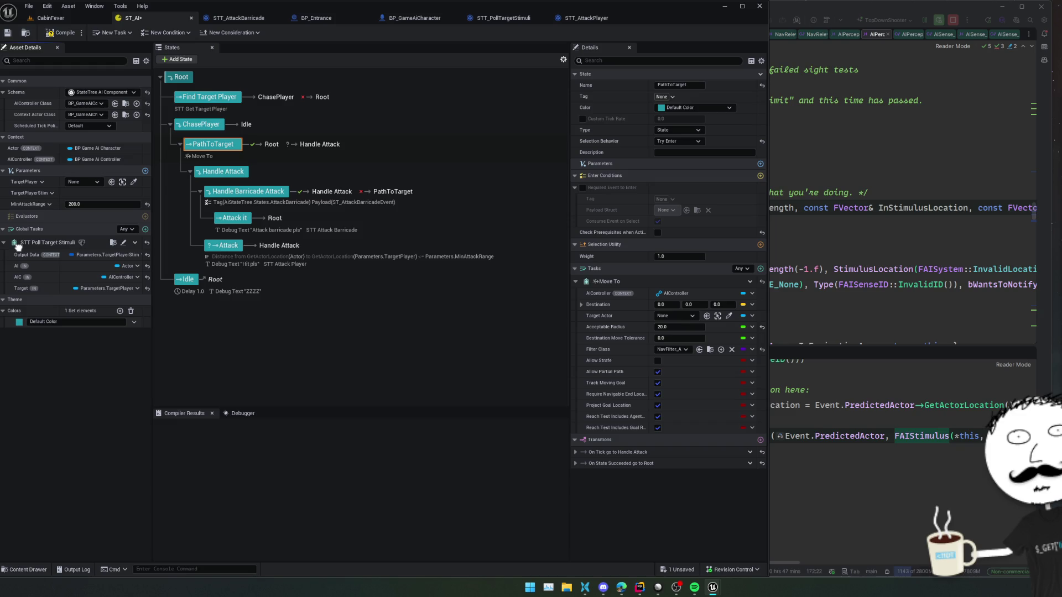
# Step: Check the TargetPlayerStim parameter options, then open the STT_AttackPlayer task graph
pyautogui.click(34, 186)
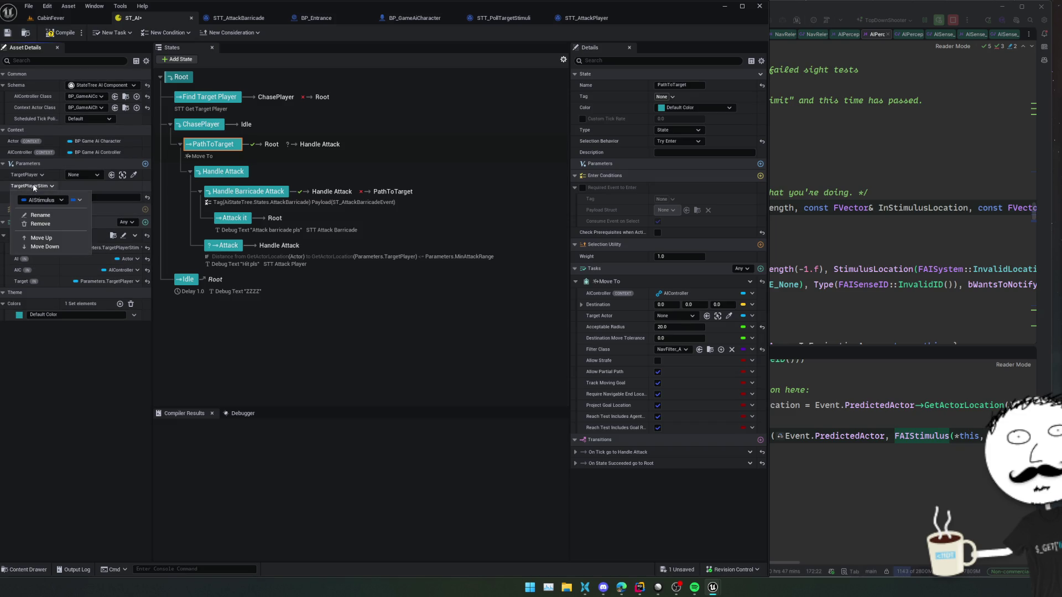
pyautogui.click(34, 187)
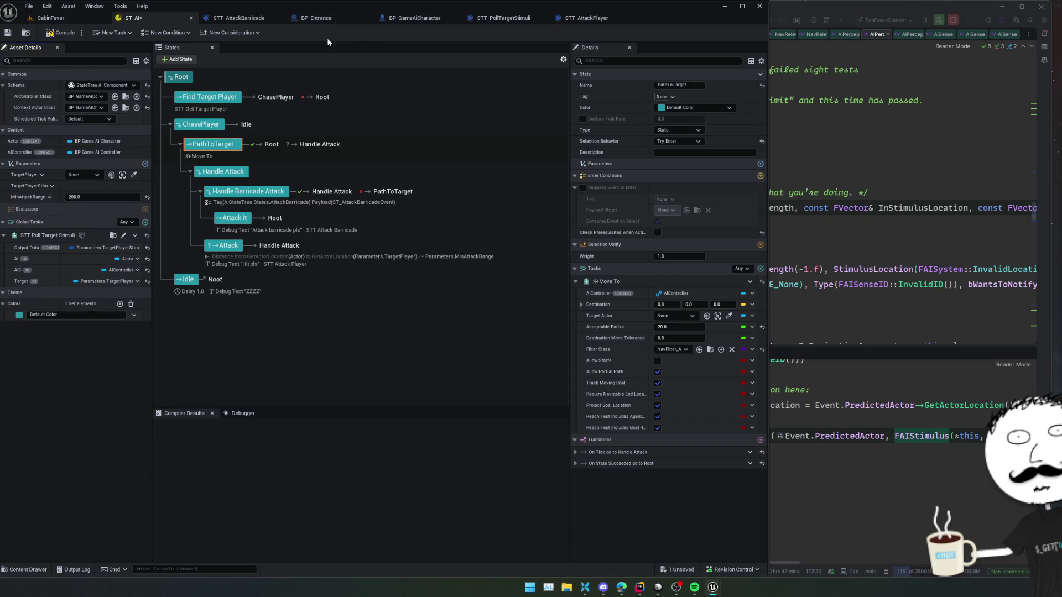
pyautogui.click(577, 18)
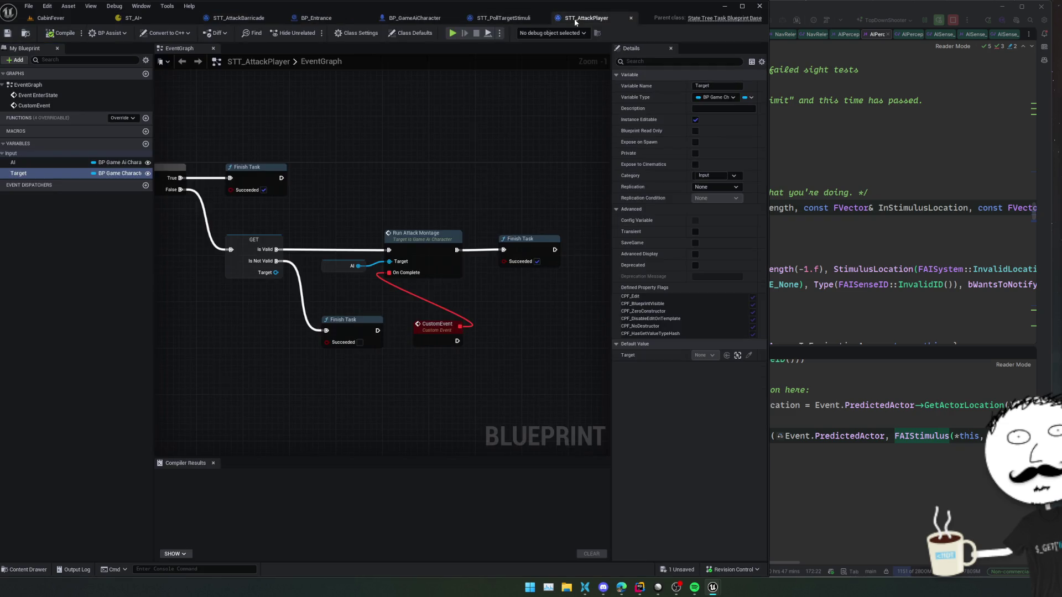
# Step: Return to the STT_PollTargetStimuli event graph
pyautogui.moveTo(437, 175); pyautogui.dragTo(465, 169)
pyautogui.click(492, 22)
pyautogui.click(581, 19)
pyautogui.click(507, 20)
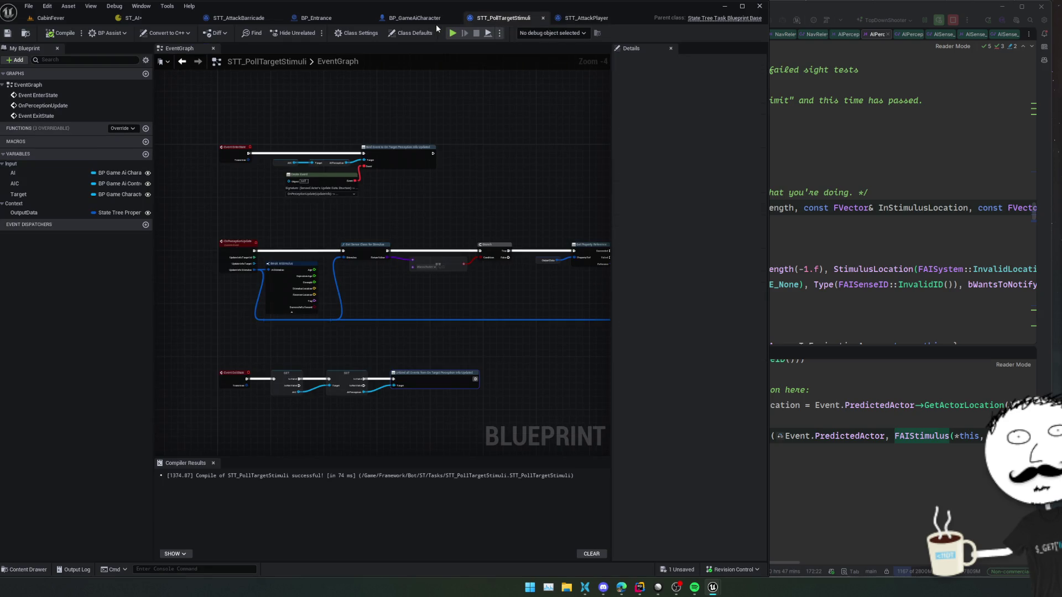
pyautogui.scroll(2, 330, 270)
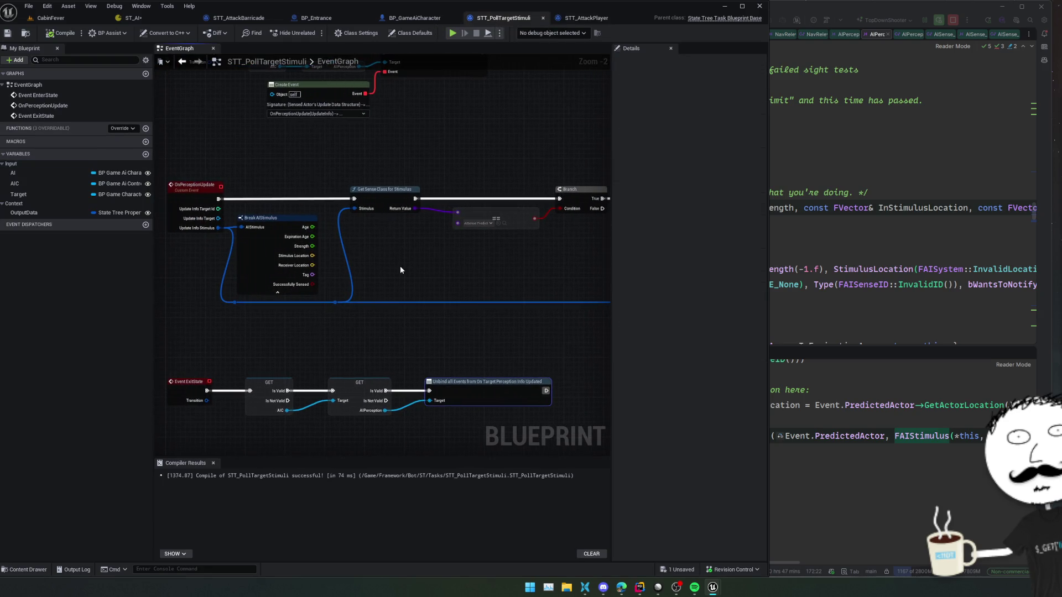
# Step: Create a Vector variable StimLocation, instance editable, in category Output
pyautogui.click(145, 154)
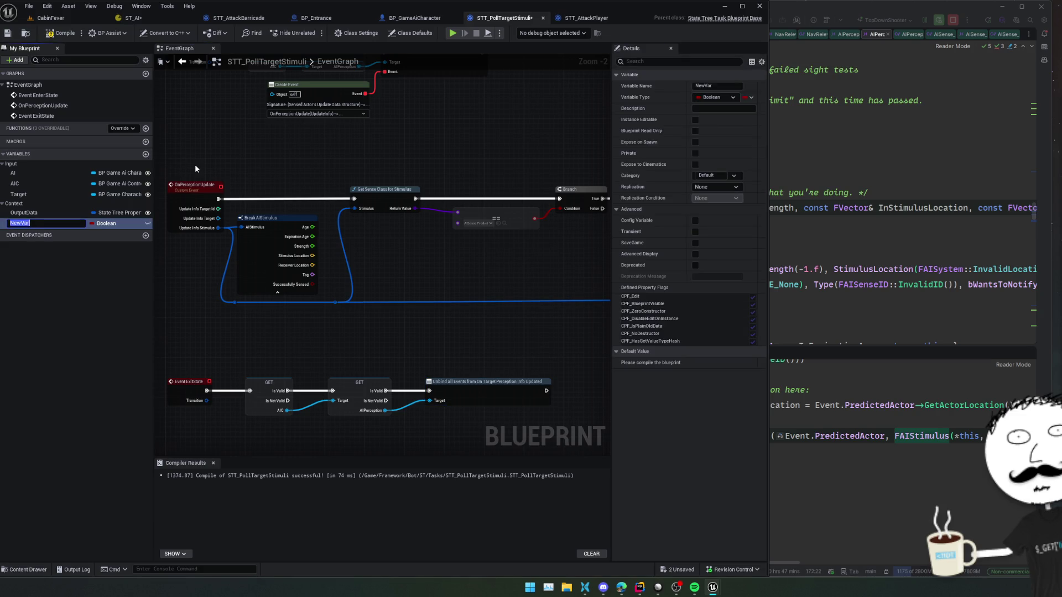
pyautogui.write('StimLocation')
pyautogui.press('Return')
pyautogui.click(105, 224)
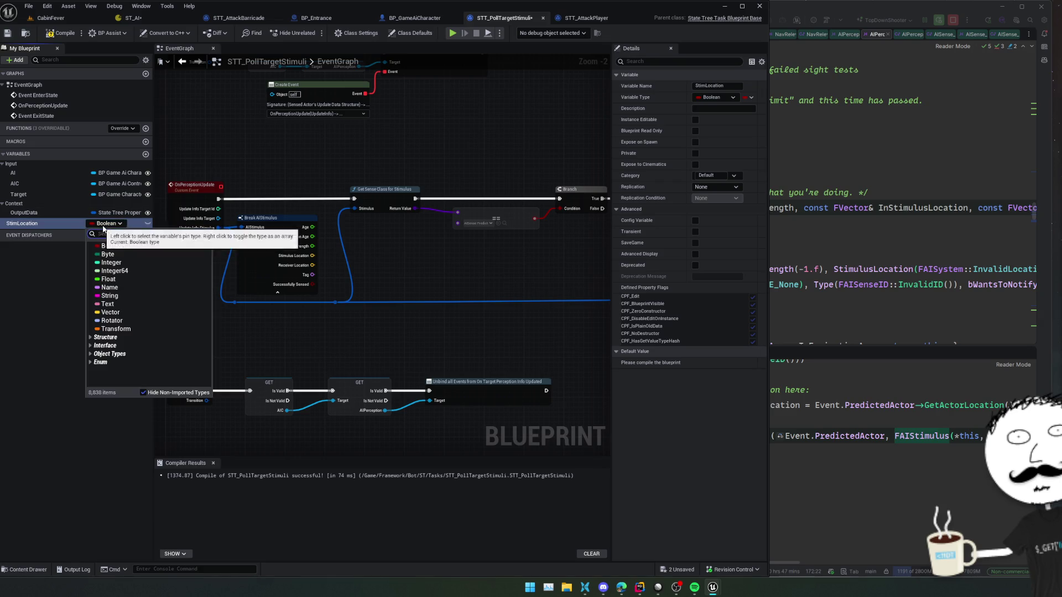
pyautogui.press('Escape')
pyautogui.click(147, 223)
pyautogui.click(722, 97)
pyautogui.press('Escape')
pyautogui.click(716, 189)
pyautogui.click(716, 188)
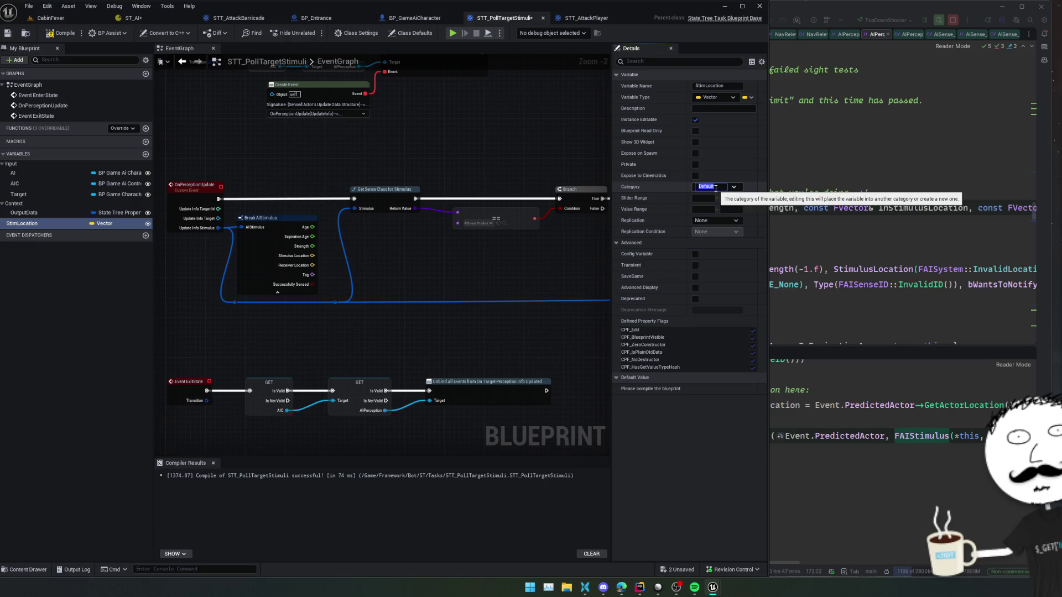
pyautogui.write('Output')
pyautogui.press('Return')
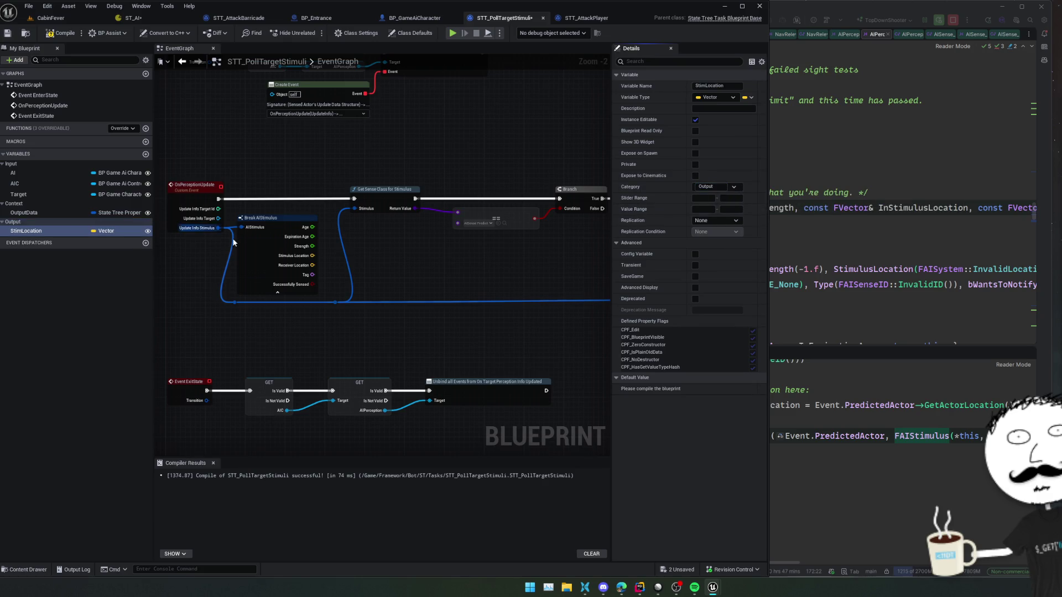
# Step: Add a SET StimLocation node fed by Break AIStimulus's Stimulus Location
pyautogui.moveTo(19, 237)
pyautogui.mouseDown()
pyautogui.moveTo(445, 281)
pyautogui.moveTo(394, 278)
pyautogui.mouseUp()
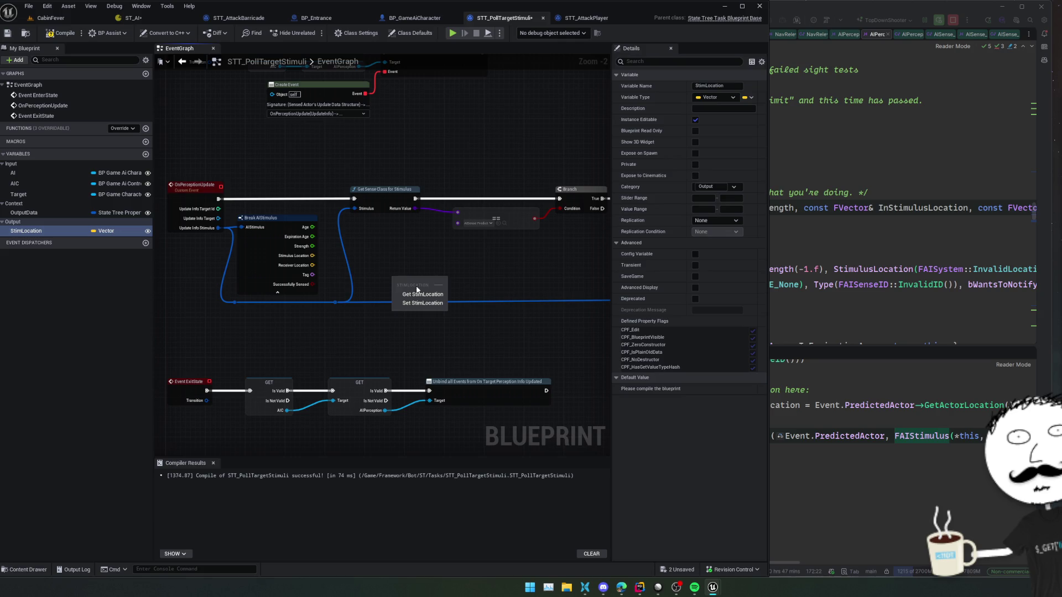
pyautogui.click(415, 291)
pyautogui.scroll(1, 429, 269)
pyautogui.moveTo(26, 230)
pyautogui.mouseDown()
pyautogui.moveTo(153, 235)
pyautogui.moveTo(388, 277)
pyautogui.mouseUp()
pyautogui.click(389, 290)
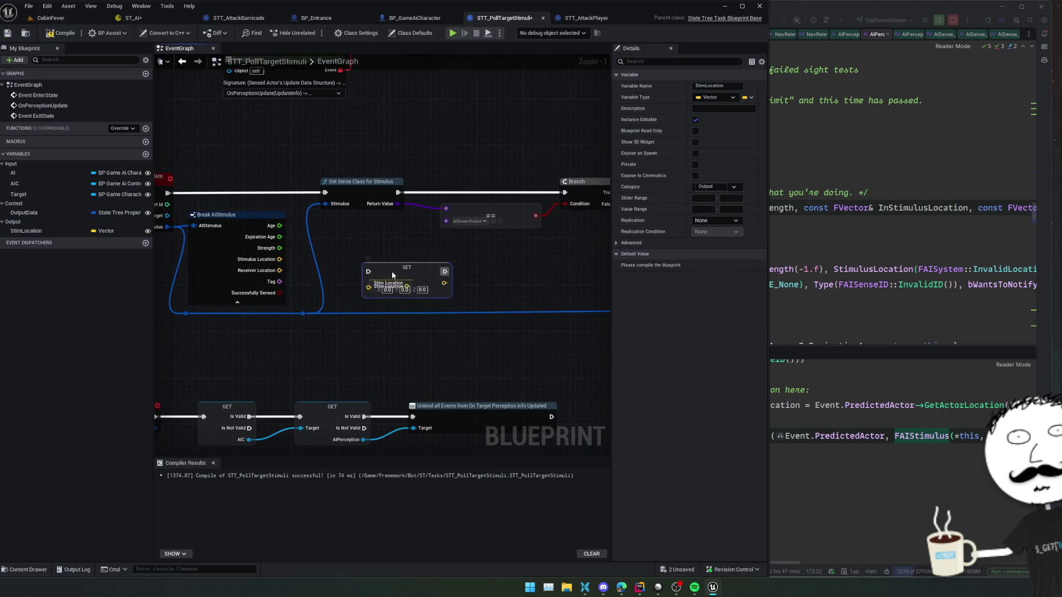
pyautogui.press('Delete')
pyautogui.moveTo(375, 264)
pyautogui.mouseDown()
pyautogui.moveTo(282, 272)
pyautogui.moveTo(281, 256)
pyautogui.mouseUp()
pyautogui.moveTo(402, 250)
pyautogui.mouseDown()
pyautogui.moveTo(360, 264)
pyautogui.moveTo(344, 253)
pyautogui.moveTo(420, 265)
pyautogui.moveTo(645, 261)
pyautogui.moveTo(612, 274)
pyautogui.moveTo(503, 242)
pyautogui.mouseUp()
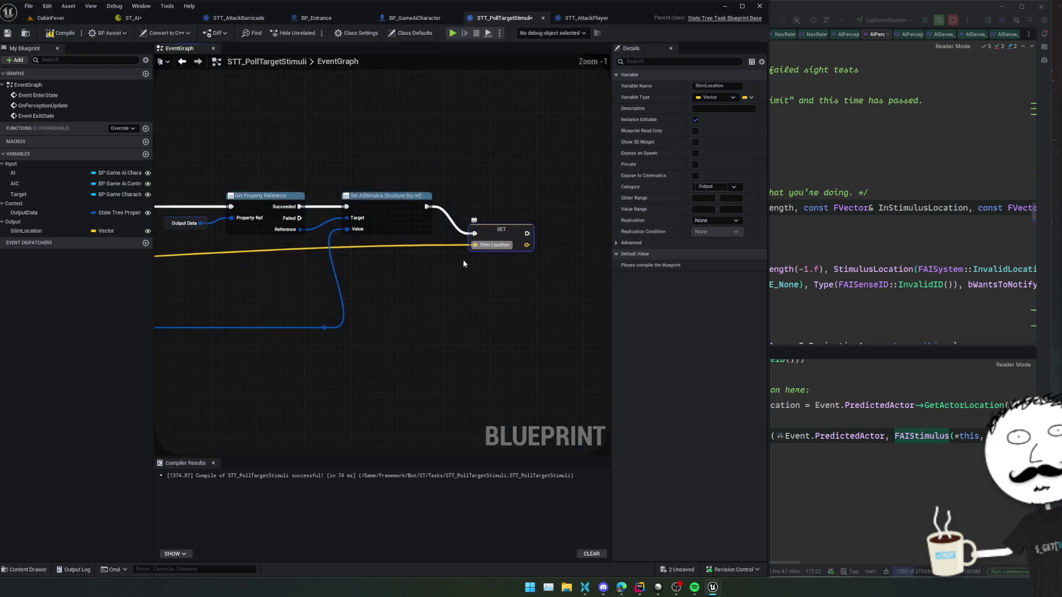
# Step: Tidy the Break AIStimulus nodes, then save and compile STT_PollTargetStimuli
pyautogui.press('f')
pyautogui.click(432, 299)
pyautogui.scroll(-1, 431, 299)
pyautogui.moveTo(386, 306); pyautogui.dragTo(439, 302)
pyautogui.hotkey('ctrl', 's')
pyautogui.moveTo(357, 304)
pyautogui.mouseDown()
pyautogui.moveTo(329, 308)
pyautogui.moveTo(540, 308)
pyautogui.moveTo(511, 310)
pyautogui.mouseUp()
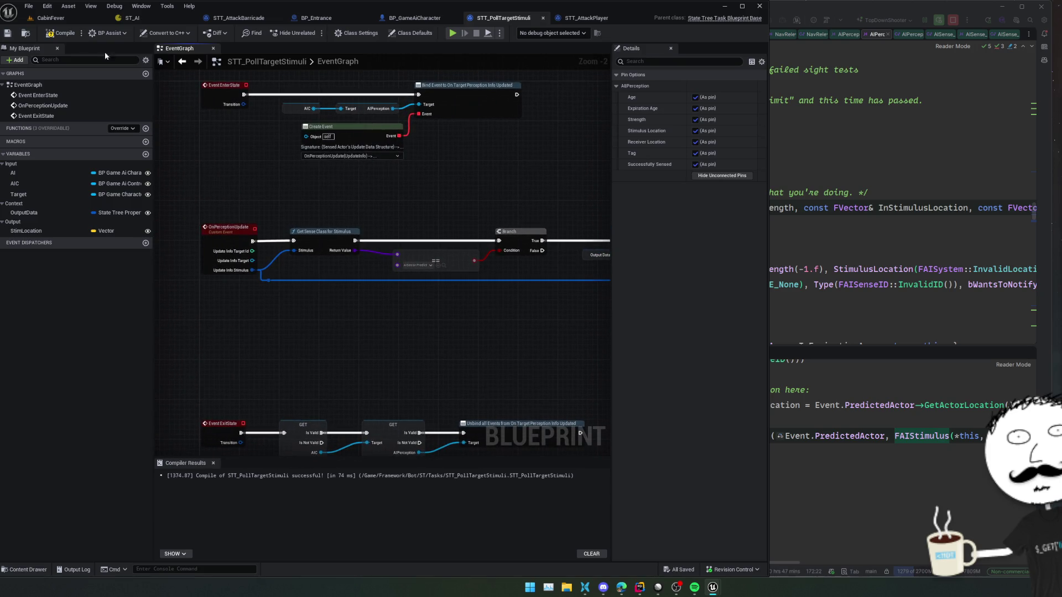
pyautogui.click(59, 35)
pyautogui.moveTo(410, 161)
pyautogui.mouseDown()
pyautogui.moveTo(453, 185)
pyautogui.moveTo(427, 197)
pyautogui.moveTo(452, 209)
pyautogui.moveTo(405, 121)
pyautogui.moveTo(459, 250)
pyautogui.moveTo(340, 263)
pyautogui.moveTo(726, 275)
pyautogui.moveTo(533, 202)
pyautogui.moveTo(271, 228)
pyautogui.mouseUp()
pyautogui.scroll(1, 340, 266)
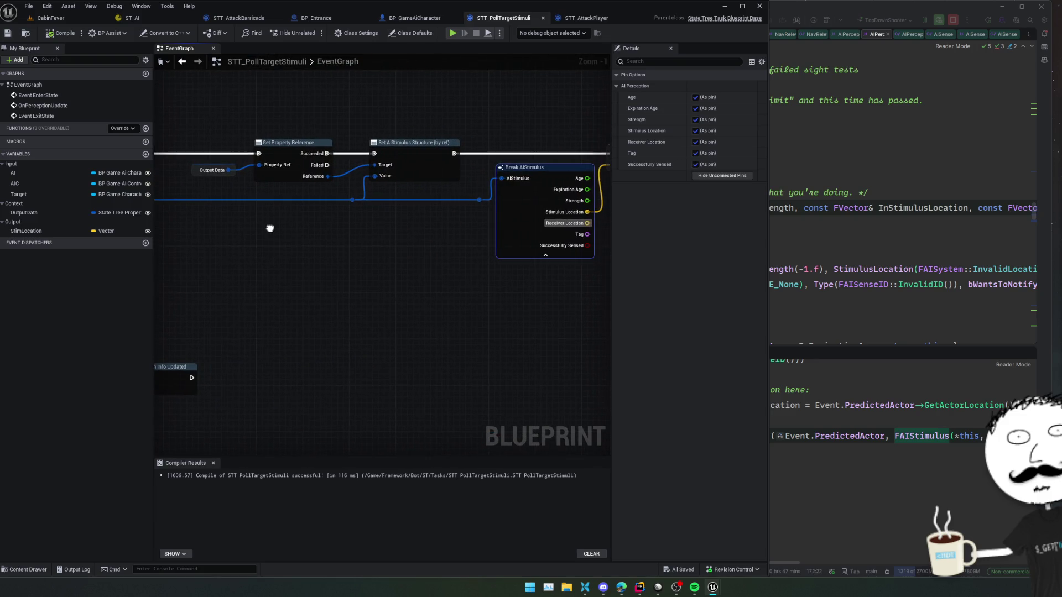
pyautogui.click(587, 21)
pyautogui.click(398, 19)
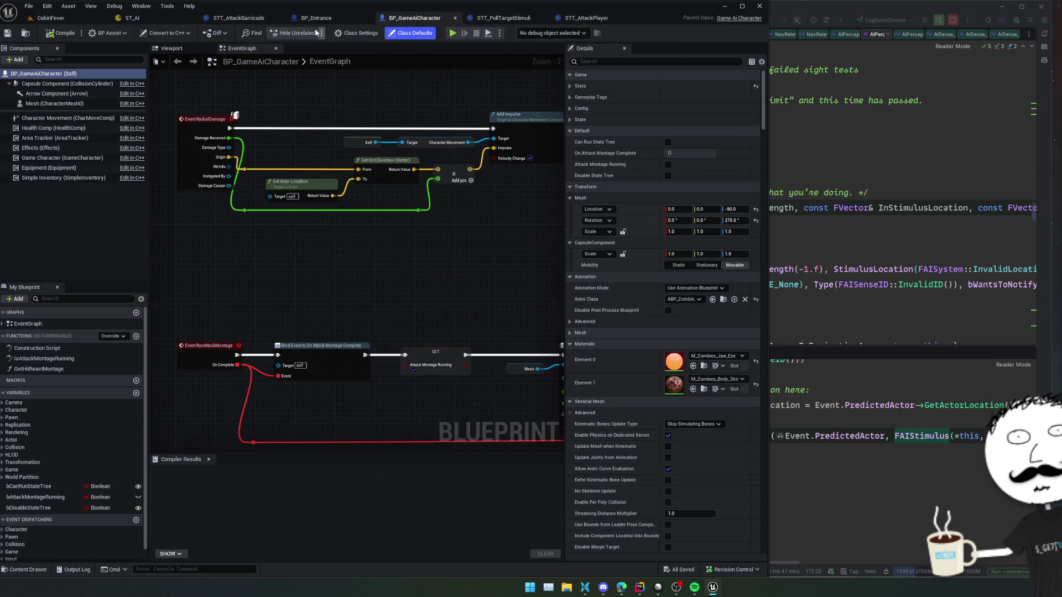
# Step: Bind PathToTarget's Move To Destination to STT Poll Target Stimuli.StimLocation and compile ST_AI
pyautogui.click(132, 18)
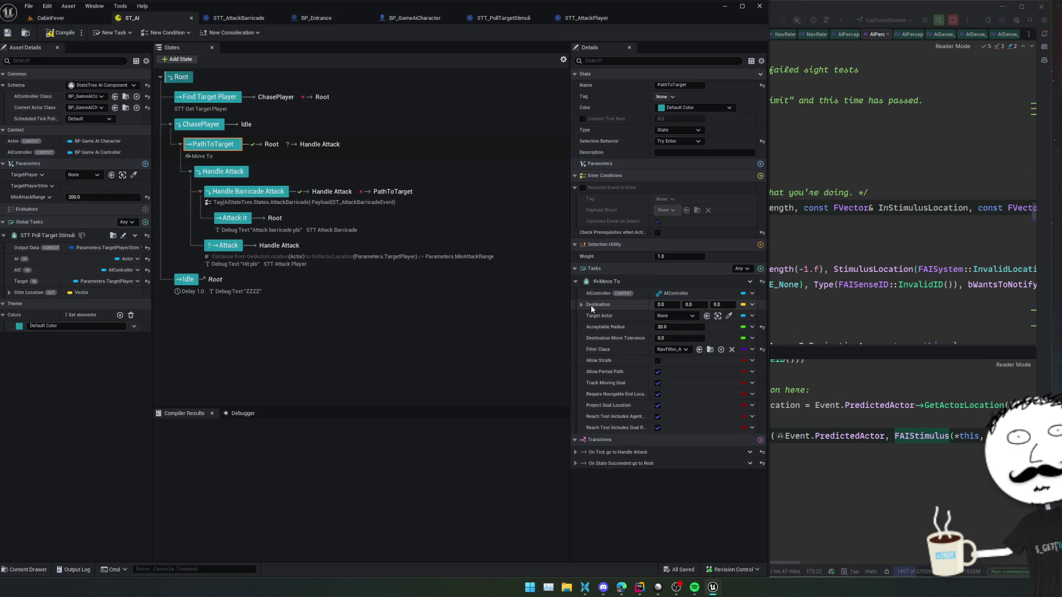
pyautogui.click(745, 306)
pyautogui.moveTo(827, 352)
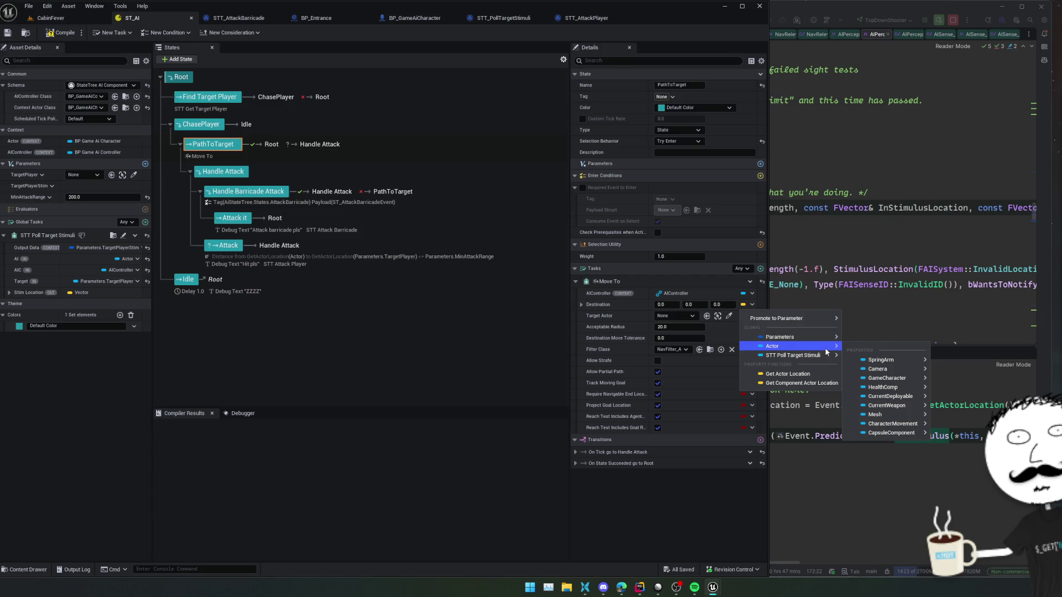
pyautogui.click(879, 389)
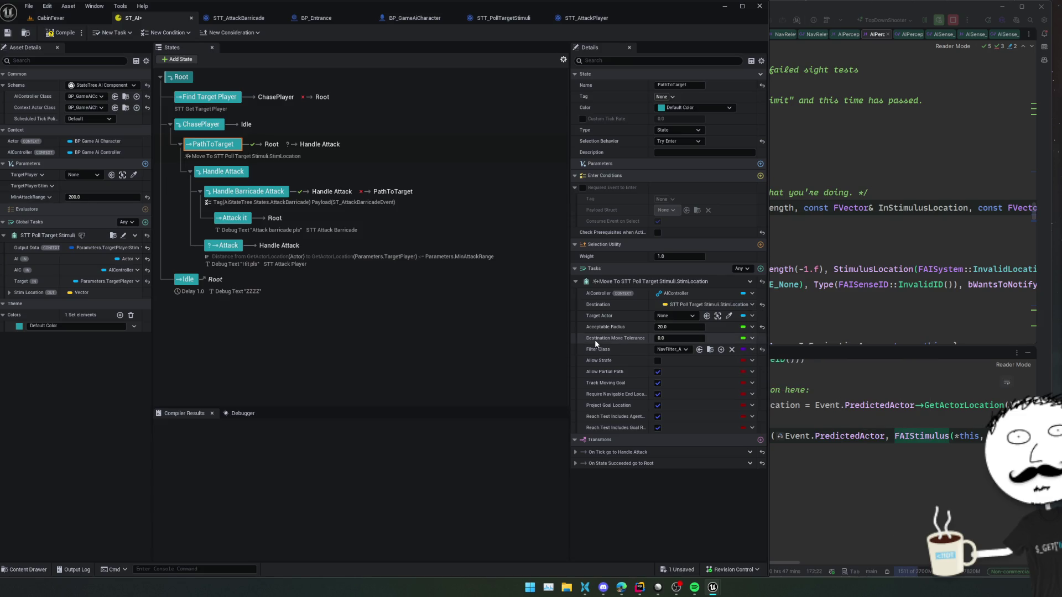
pyautogui.click(58, 33)
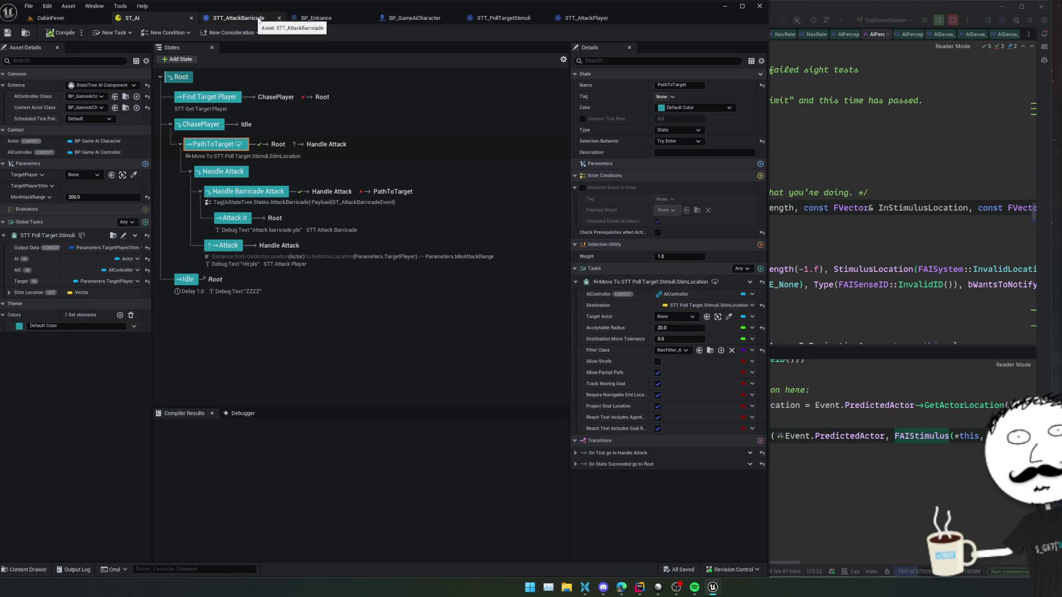
pyautogui.click(412, 21)
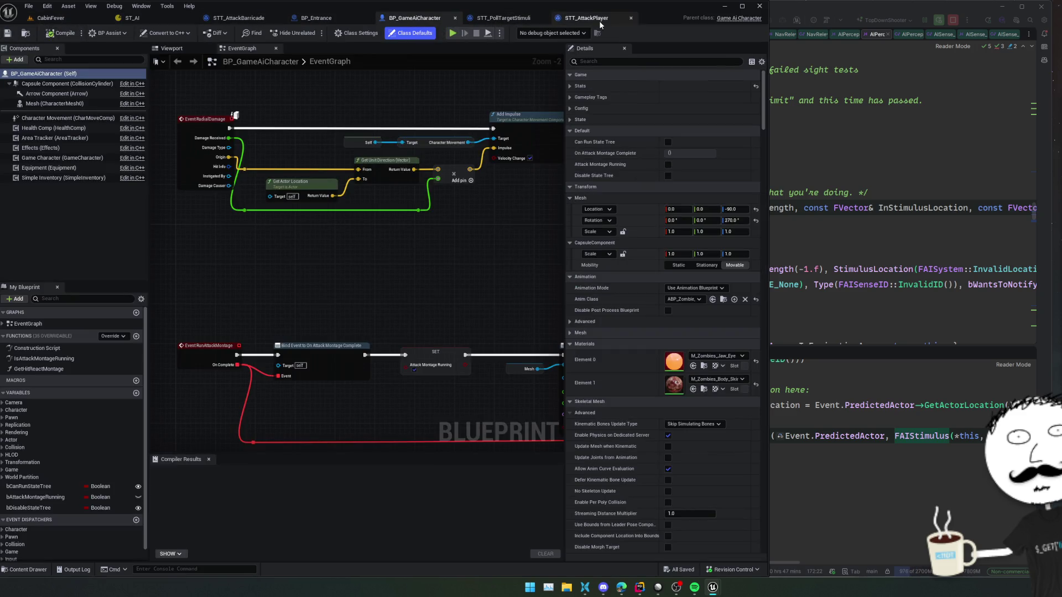
# Step: Open the BP_GameAiController blueprint through the Ctrl+P asset search
pyautogui.moveTo(463, 244); pyautogui.dragTo(481, 241)
pyautogui.hotkey('ctrl', 'p')
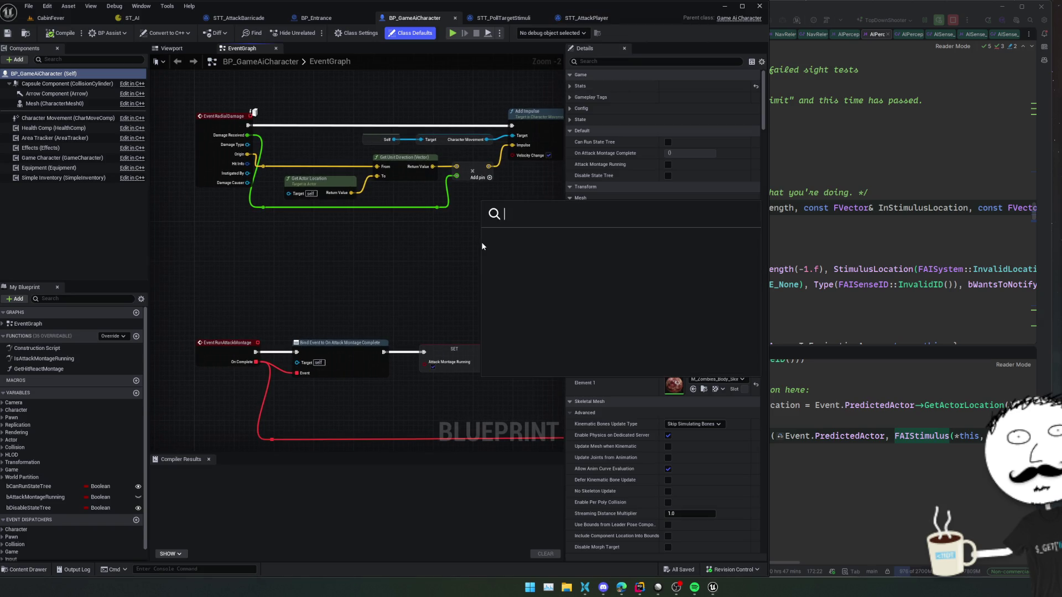
pyautogui.write('GameAiCha')
pyautogui.press('Return')
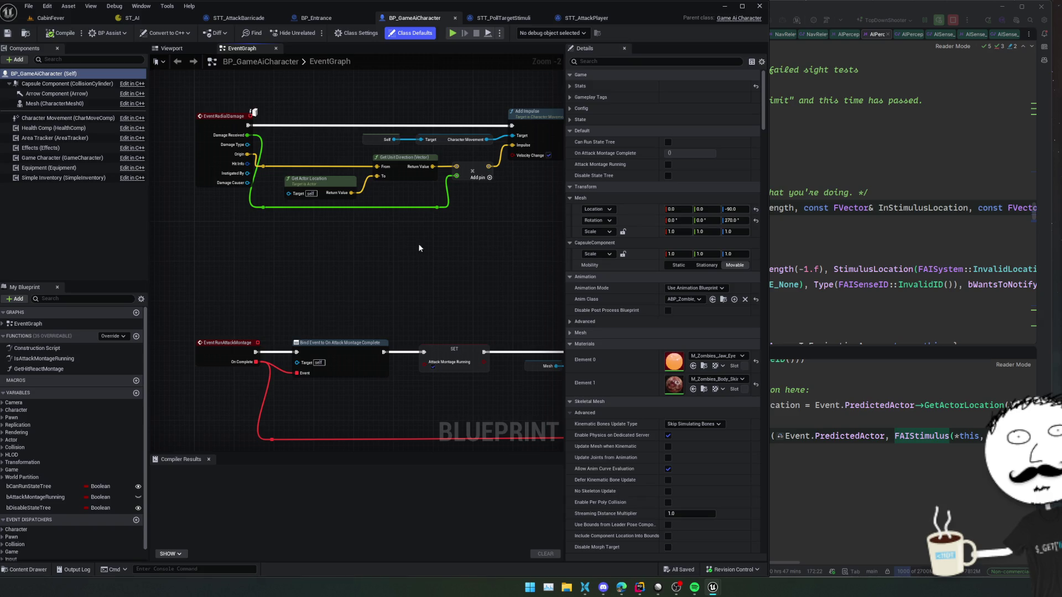
pyautogui.moveTo(465, 268); pyautogui.dragTo(488, 260)
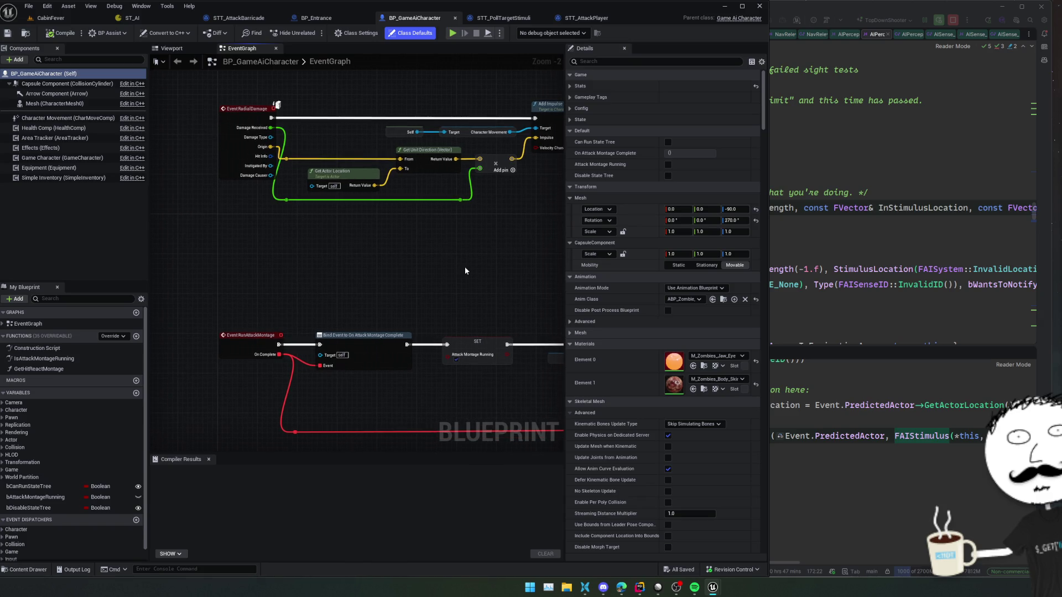
pyautogui.hotkey('ctrl', 'p')
pyautogui.write('EventRadi')
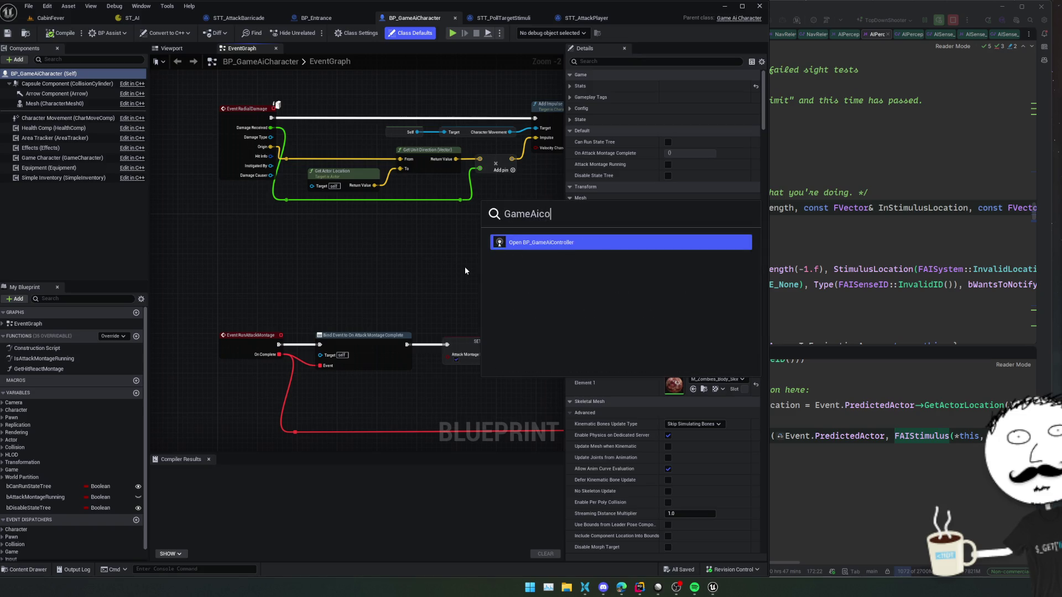
pyautogui.press('Return')
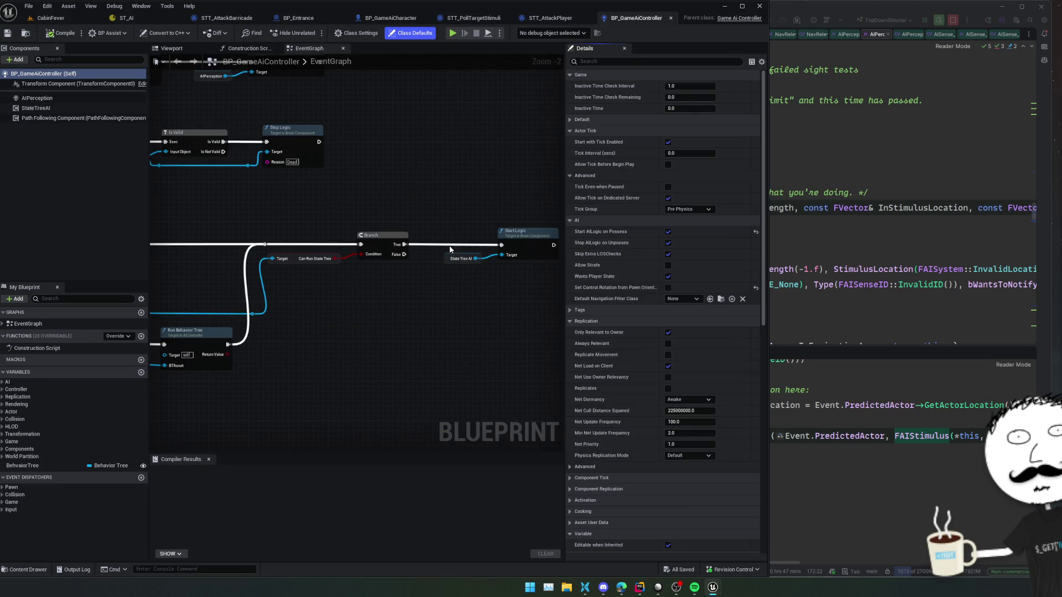
# Step: Set the AIPerception prediction sense's Max Age to 0.5 s and save
pyautogui.click(37, 98)
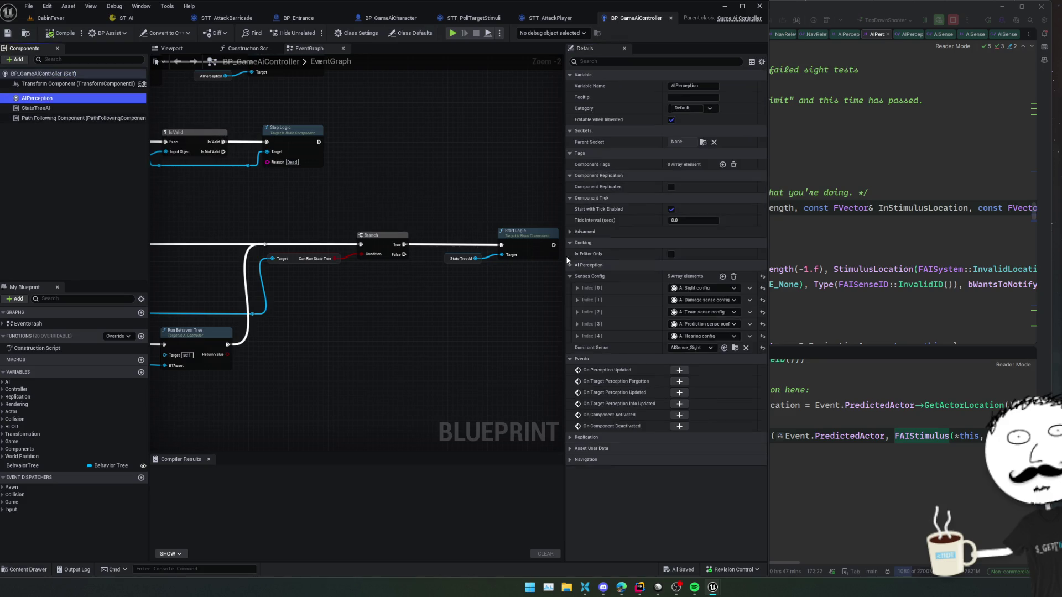
pyautogui.click(578, 325)
pyautogui.click(583, 336)
pyautogui.click(591, 347)
pyautogui.scroll(-1, 597, 350)
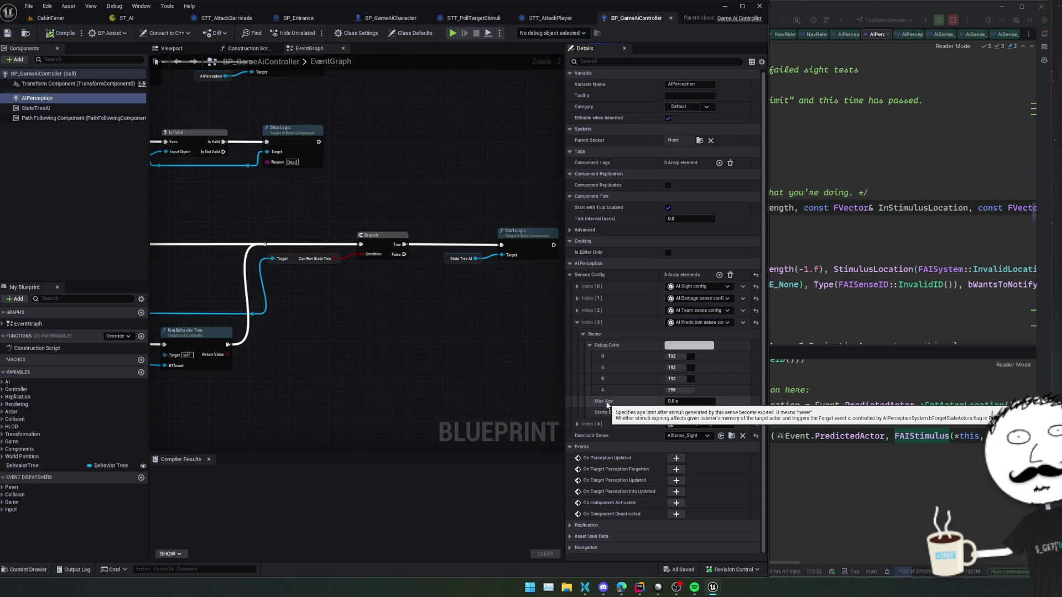
pyautogui.click(698, 403)
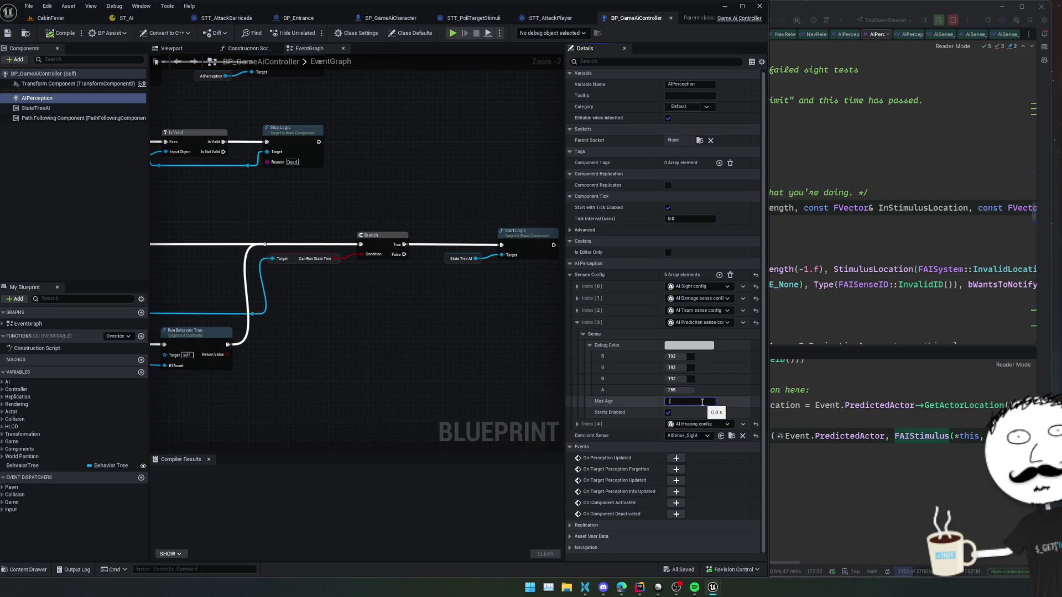
pyautogui.write('0.5')
pyautogui.hotkey('ctrl', 's')
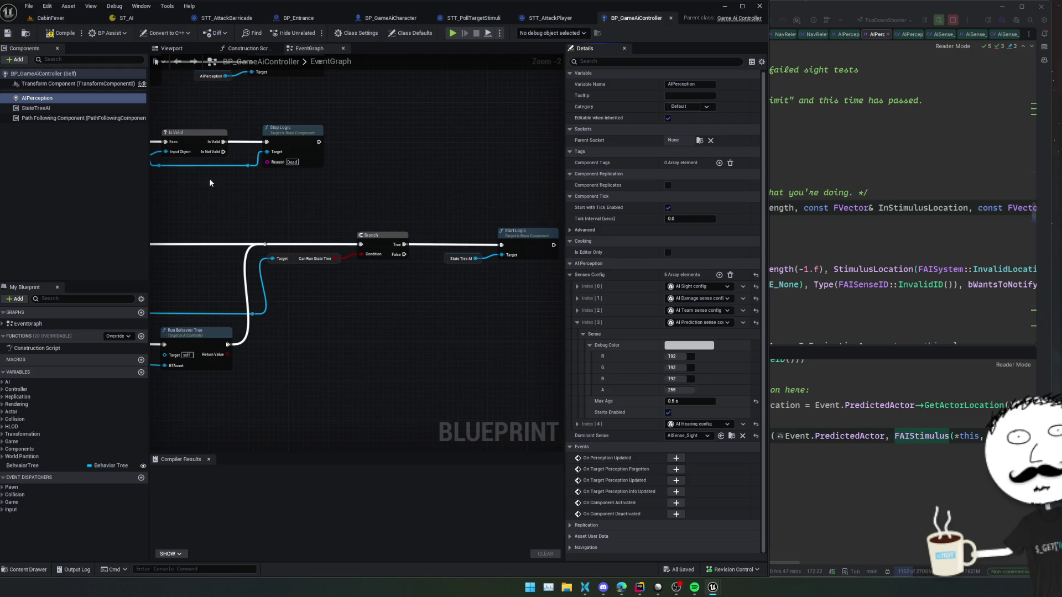
pyautogui.click(51, 18)
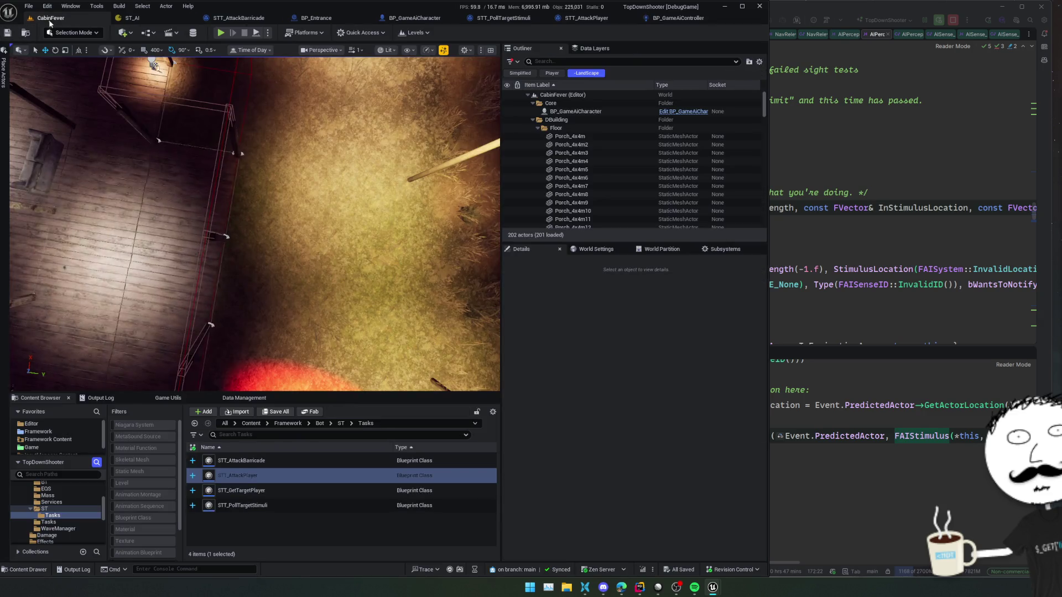
# Step: Playtest the level, walking the character through the barricade into the room, then stop
pyautogui.click(221, 35)
pyautogui.press('e')
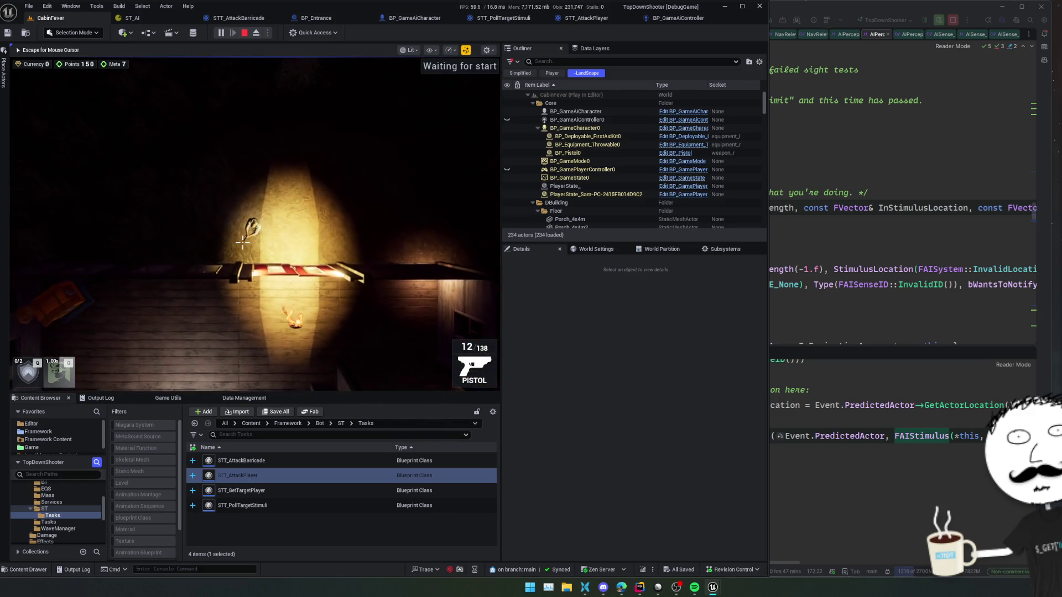
pyautogui.press('w')
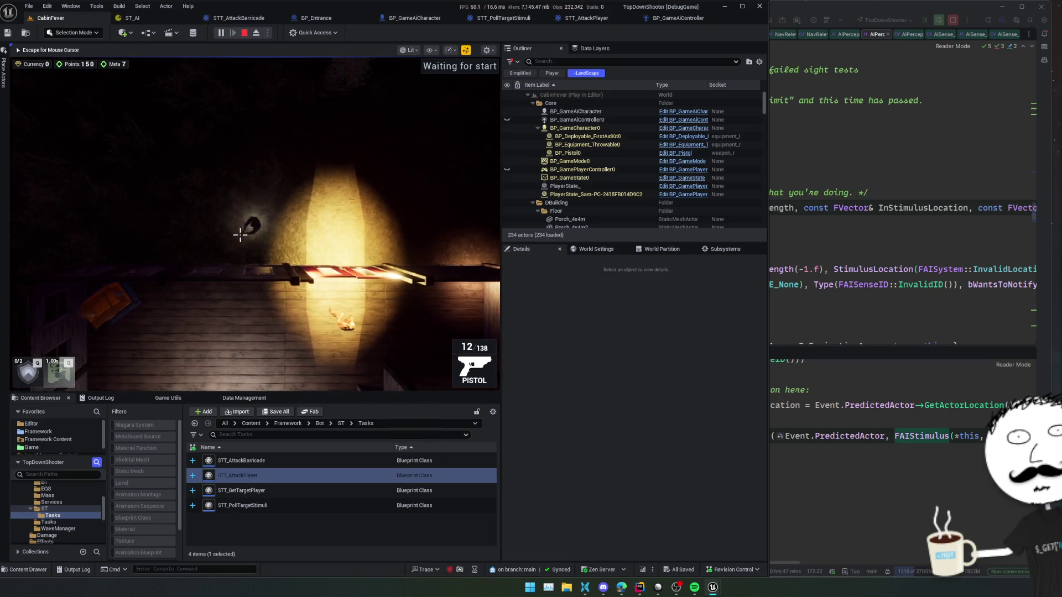
pyautogui.press('e')
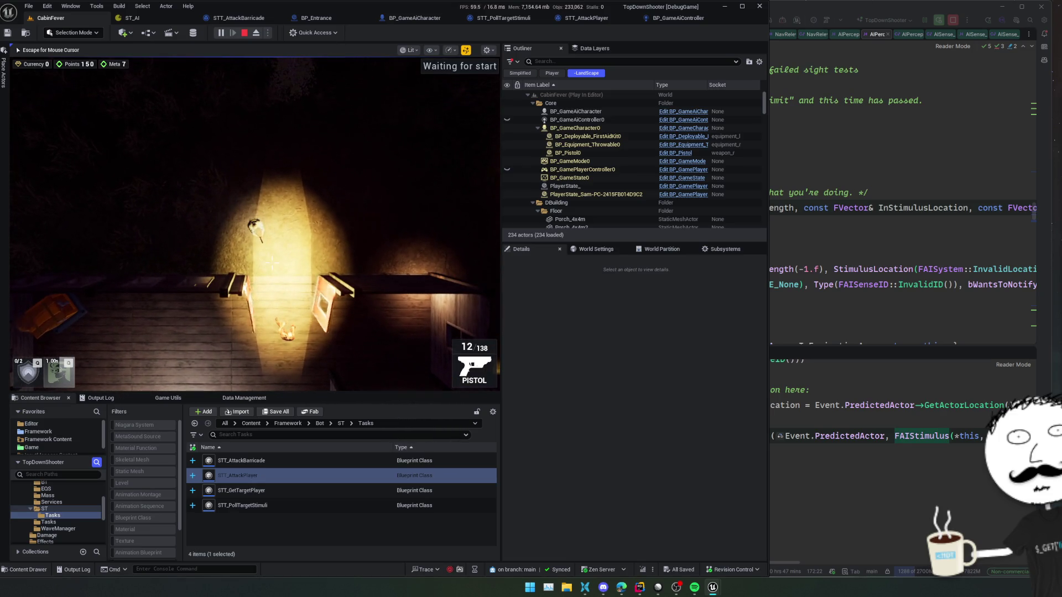
pyautogui.press('s')
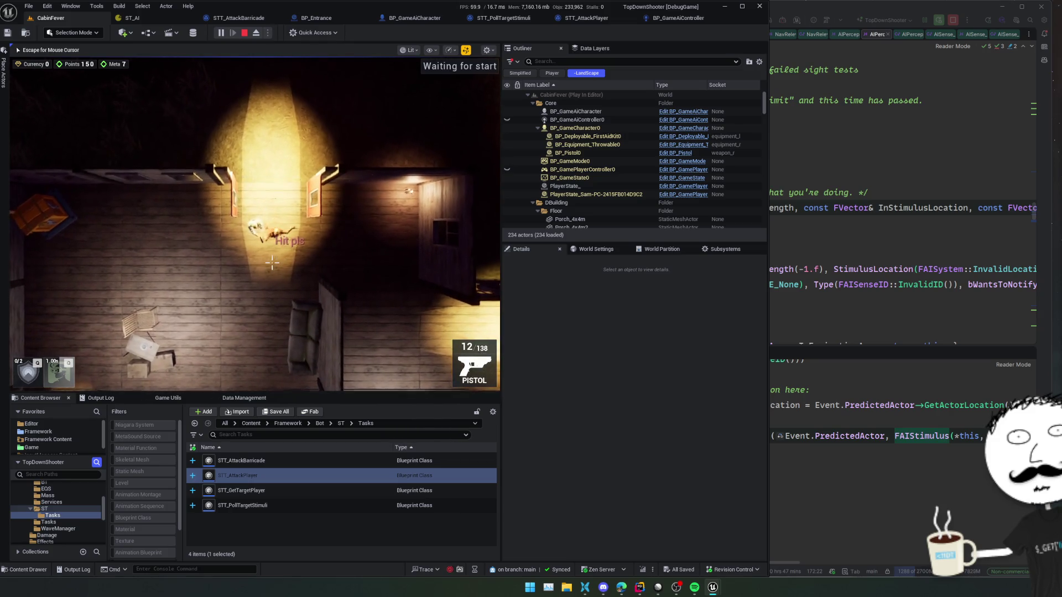
pyautogui.press('Escape')
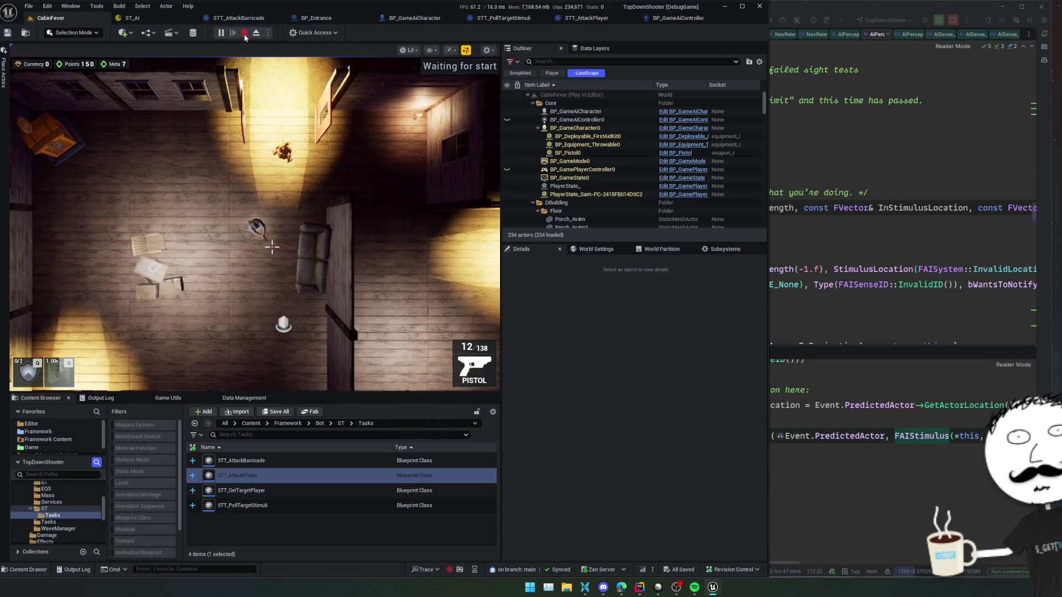
pyautogui.click(244, 33)
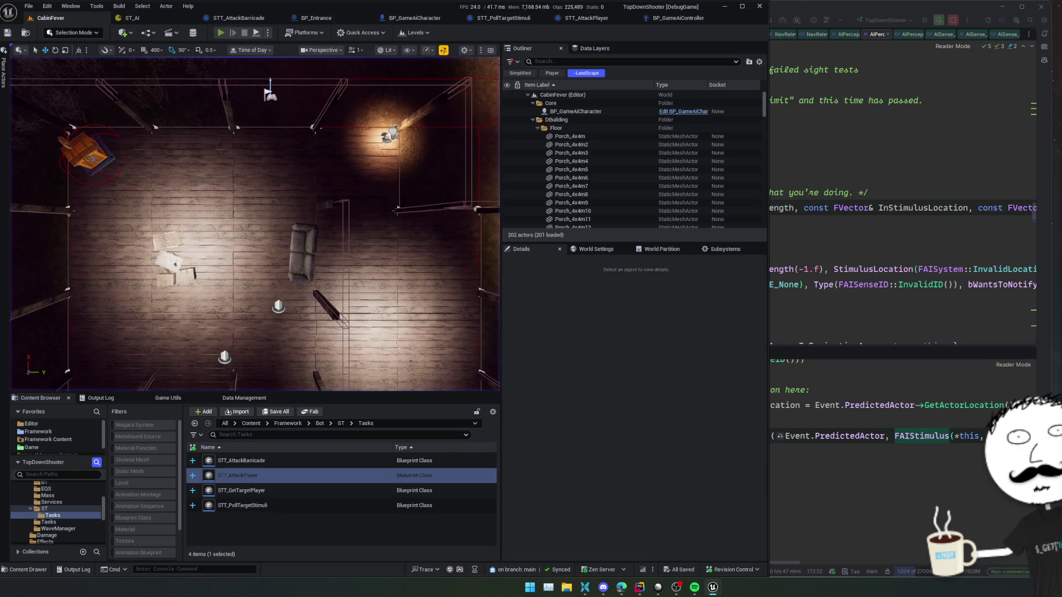
# Step: Run a second playtest with Alt+P, stop it, and return to the STT_PollTargetStimuli blueprint
pyautogui.hotkey('alt', 'p')
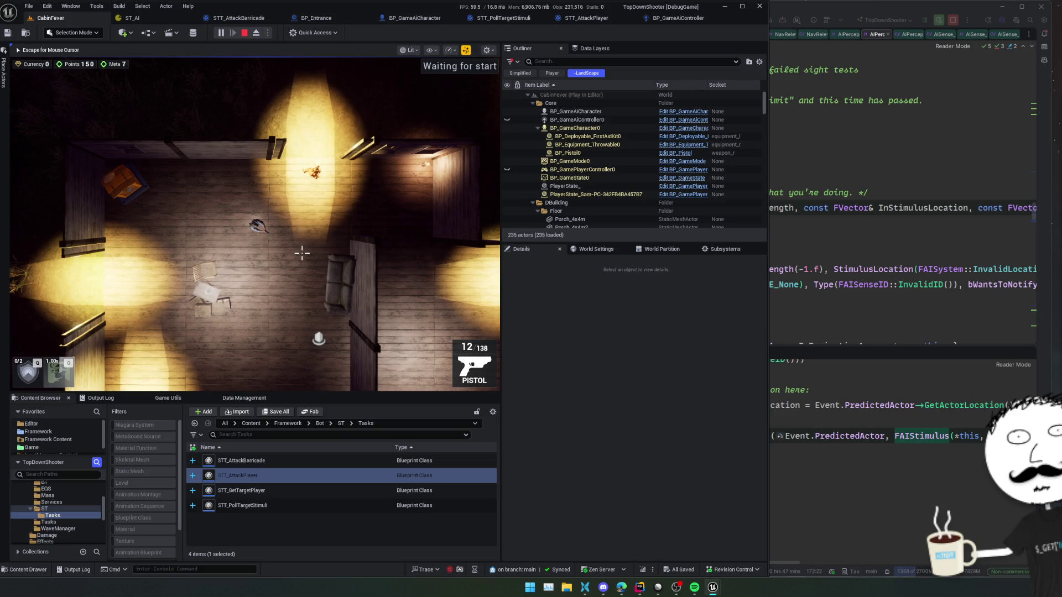
pyautogui.press('Escape')
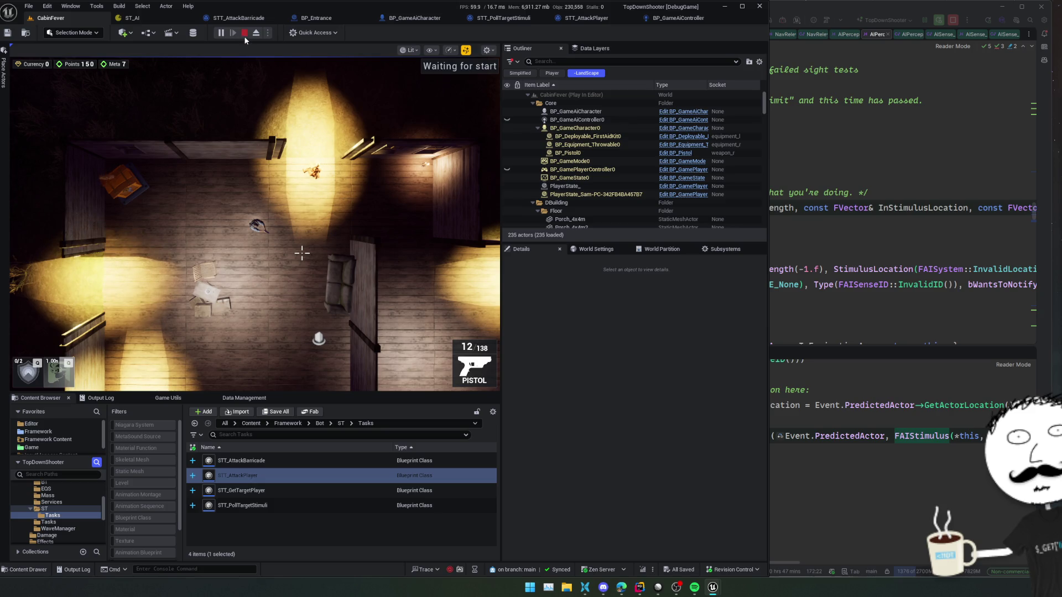
pyautogui.click(244, 34)
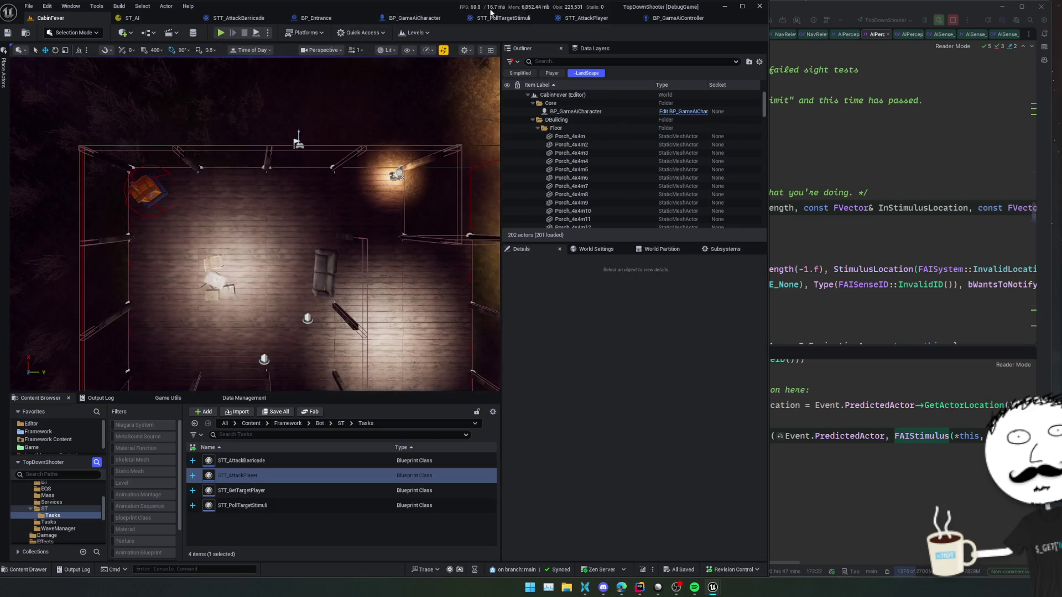
pyautogui.click(504, 18)
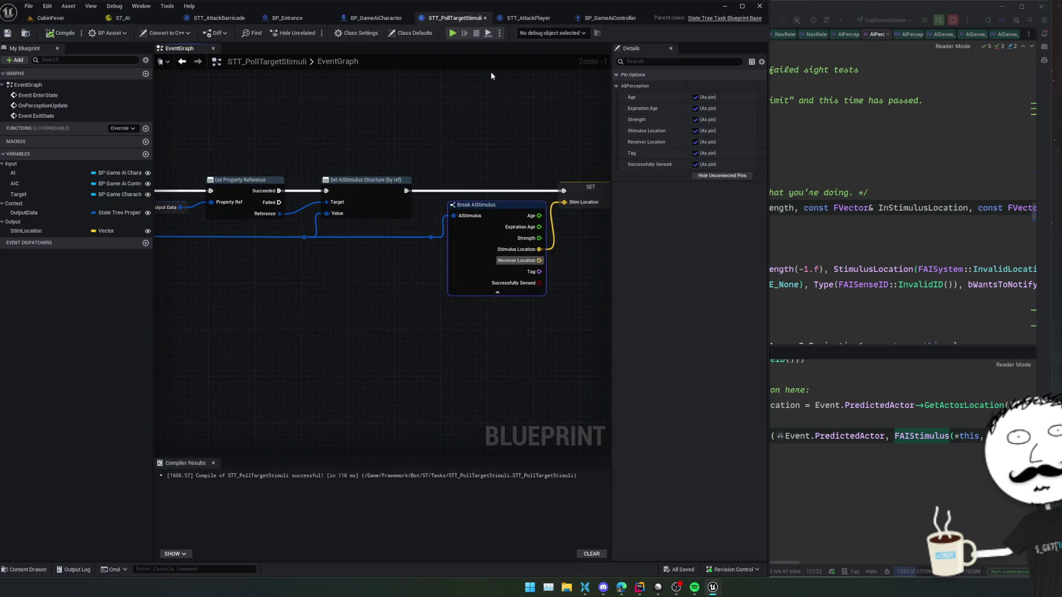
# Step: In ST_AI, unbind Move To's Destination and bind Target Actor to Parameters.TargetPlayer
pyautogui.click(143, 18)
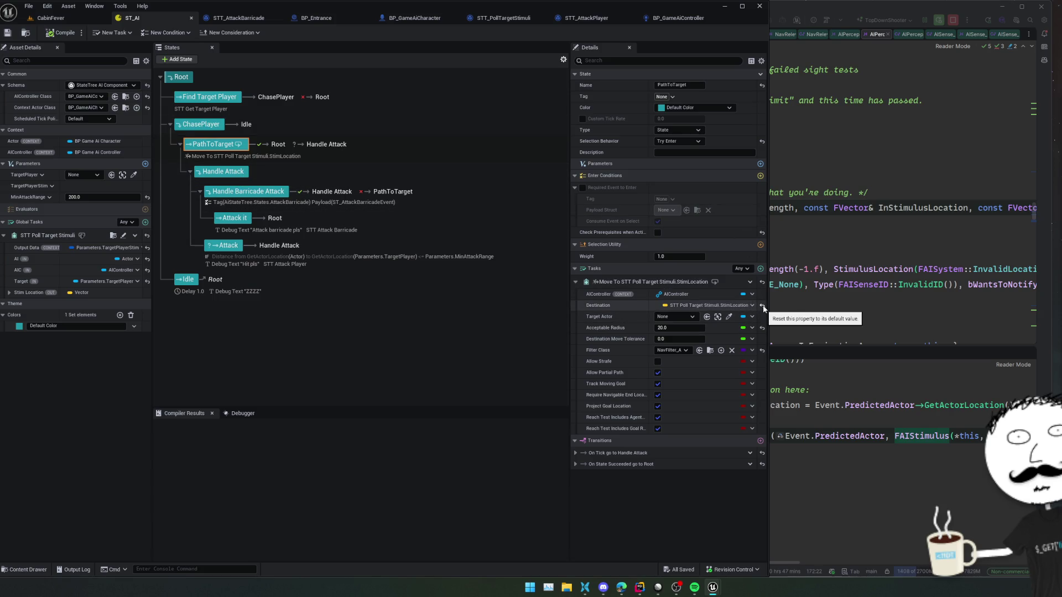
pyautogui.click(738, 305)
pyautogui.click(728, 328)
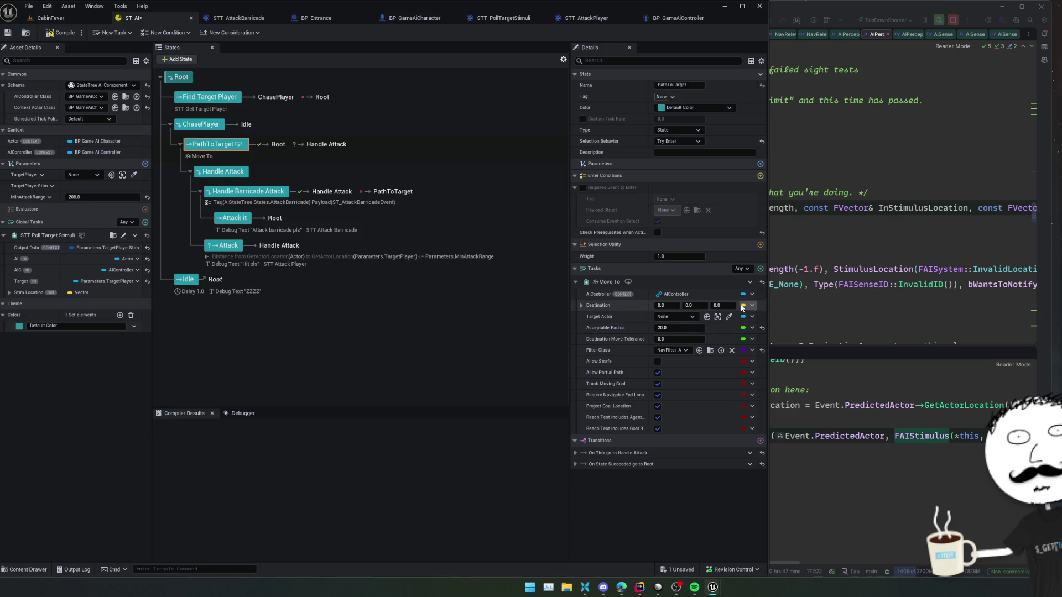
pyautogui.click(752, 318)
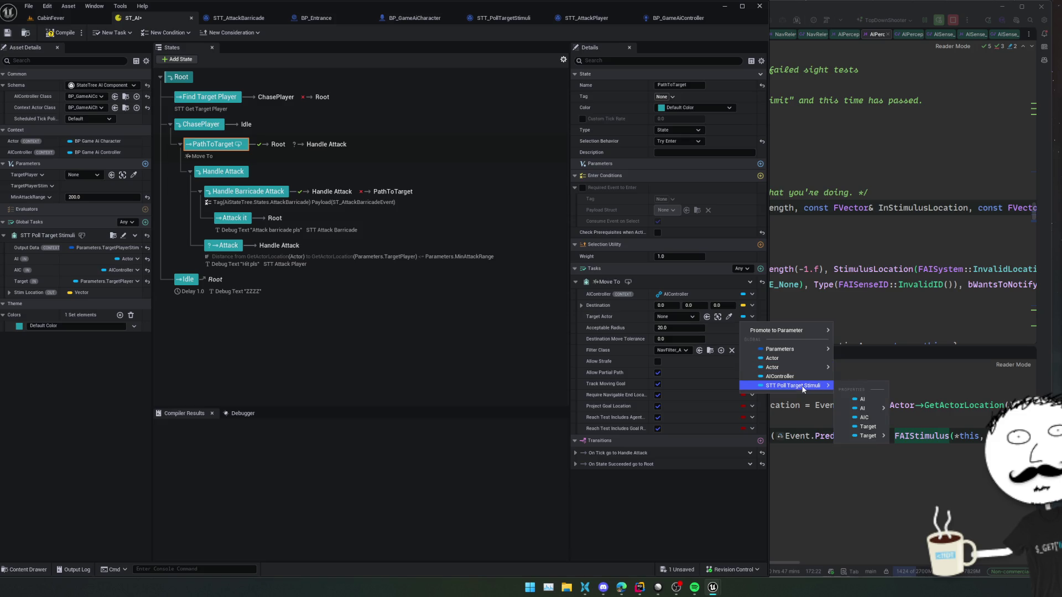
pyautogui.moveTo(802, 353)
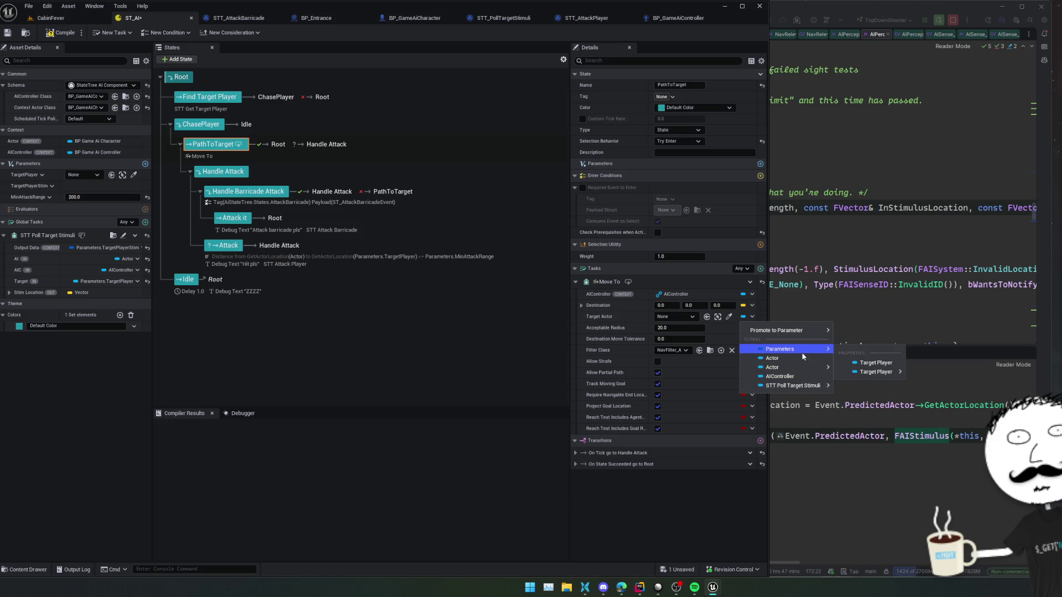
pyautogui.click(879, 363)
pyautogui.scroll(-1, 614, 305)
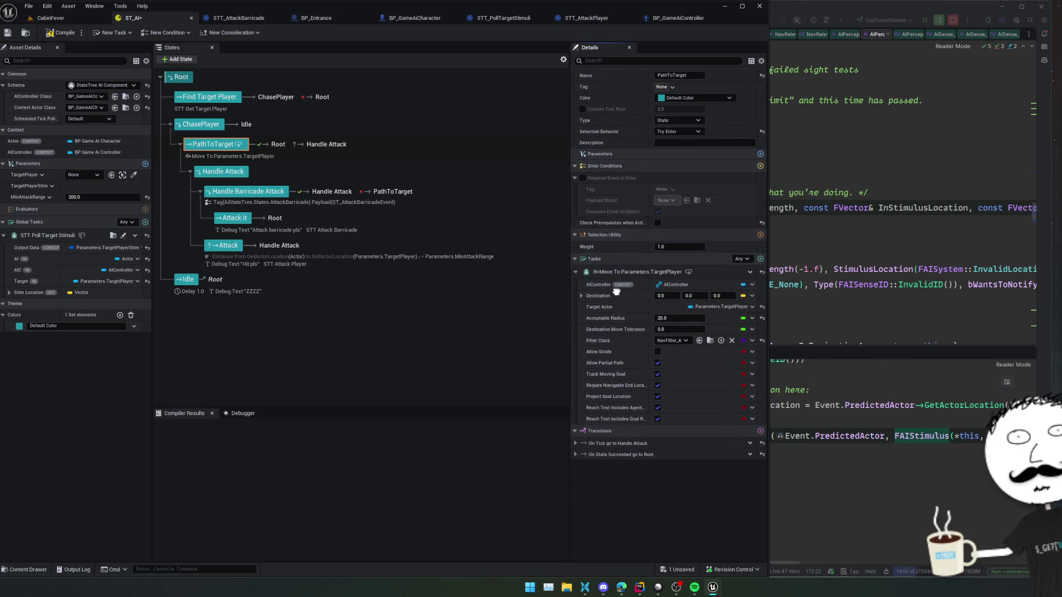
pyautogui.scroll(1, 633, 308)
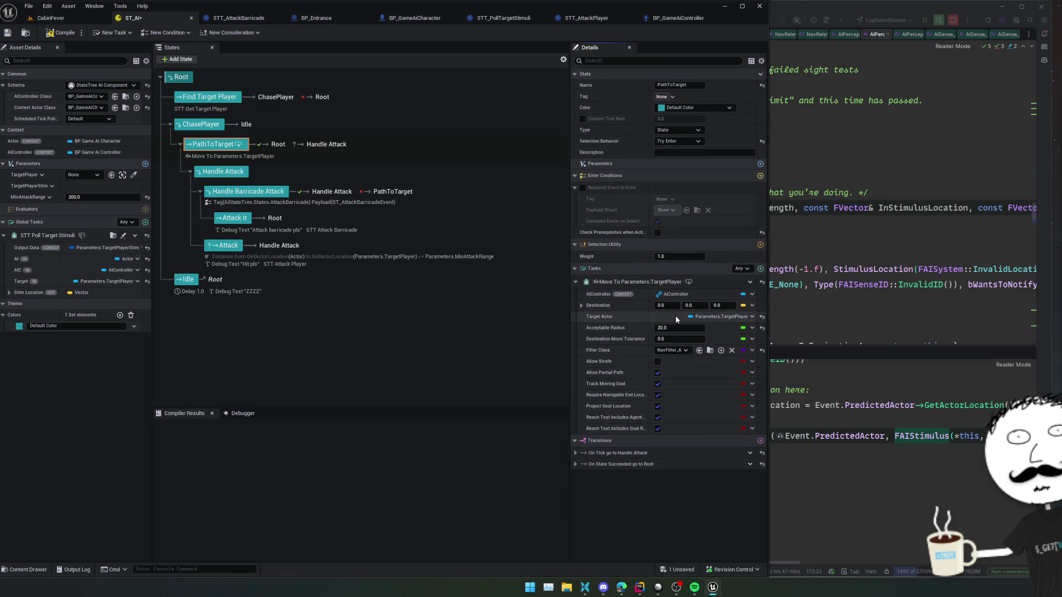
pyautogui.scroll(1, 387, 301)
pyautogui.scroll(-1, 381, 301)
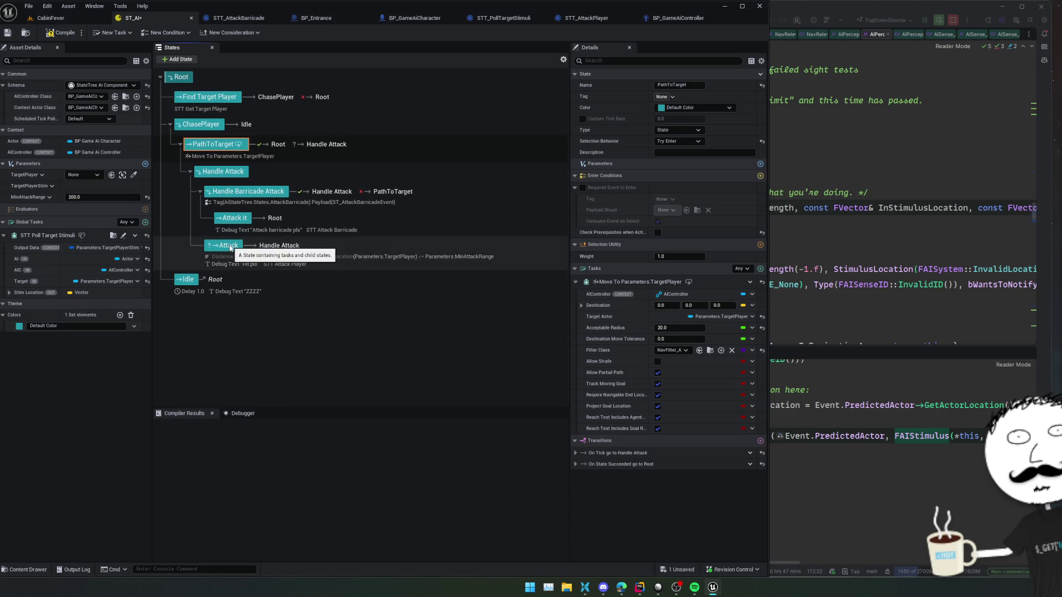
# Step: Select the Attack state and open its STT Attack Player task blueprint for editing
pyautogui.click(230, 247)
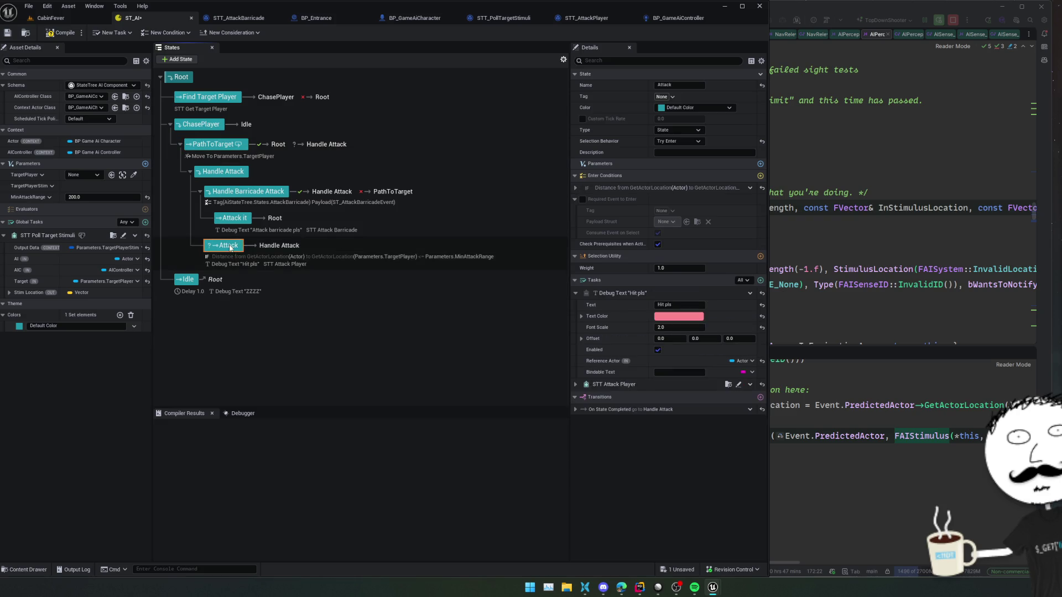
pyautogui.scroll(1, 325, 307)
pyautogui.scroll(-1, 332, 310)
pyautogui.click(574, 384)
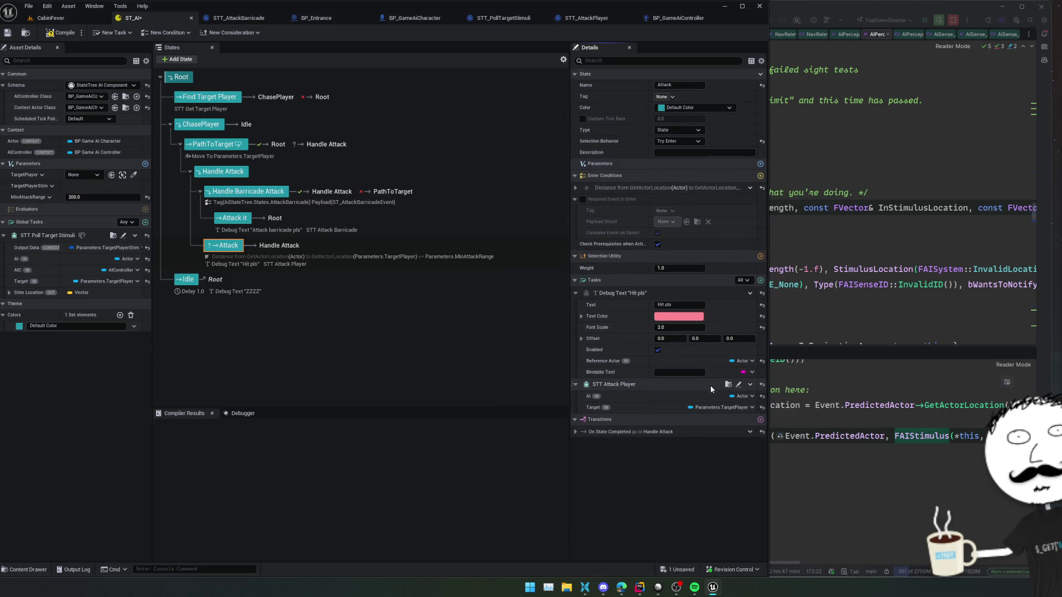
pyautogui.click(731, 386)
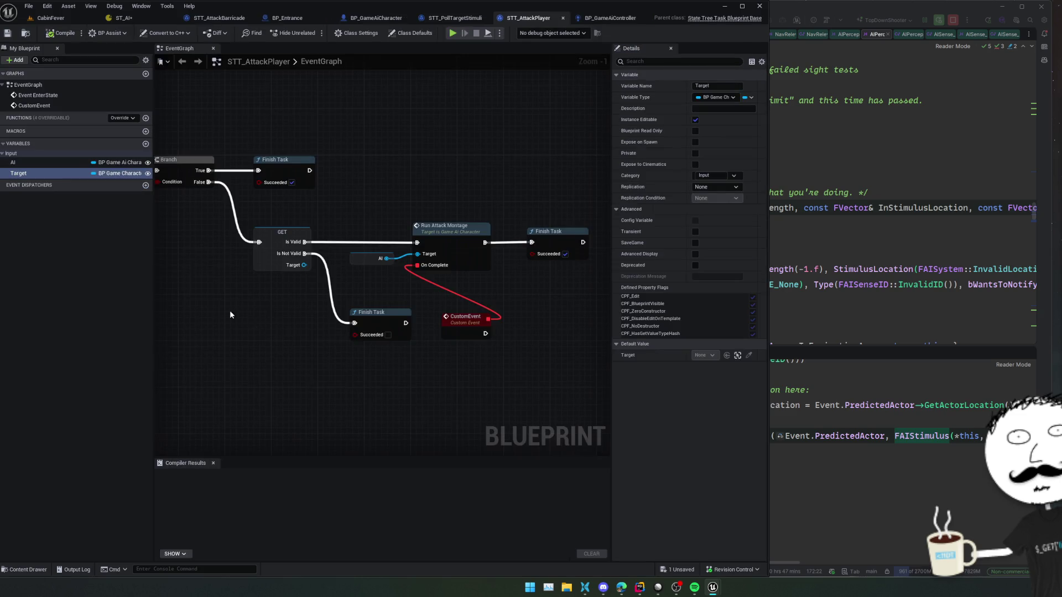
# Step: Create a Vector variable named StimPredictionLoc in the Input category
pyautogui.click(145, 144)
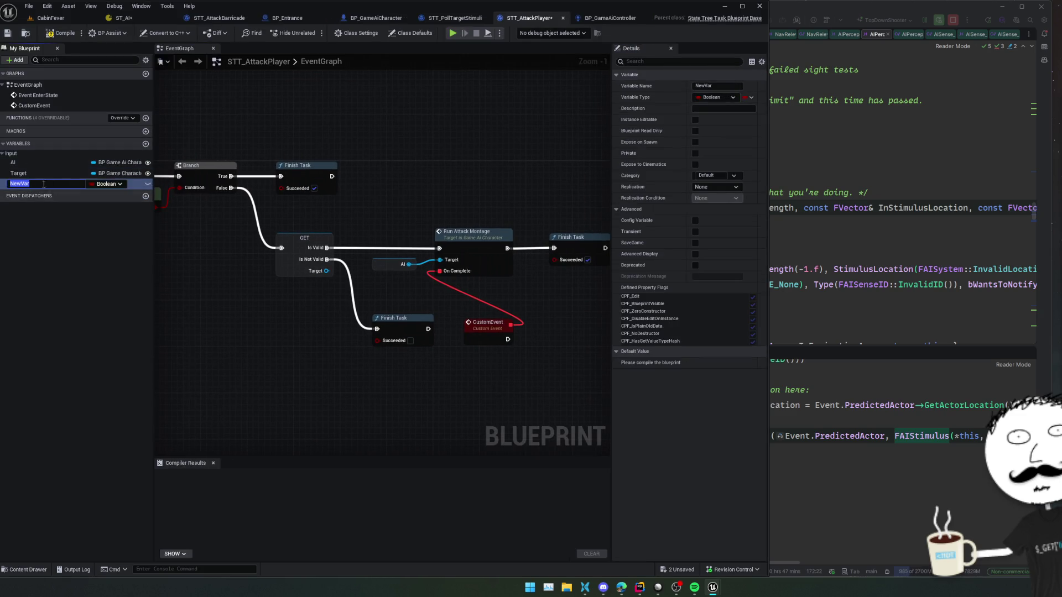
pyautogui.write('StimPrediction')
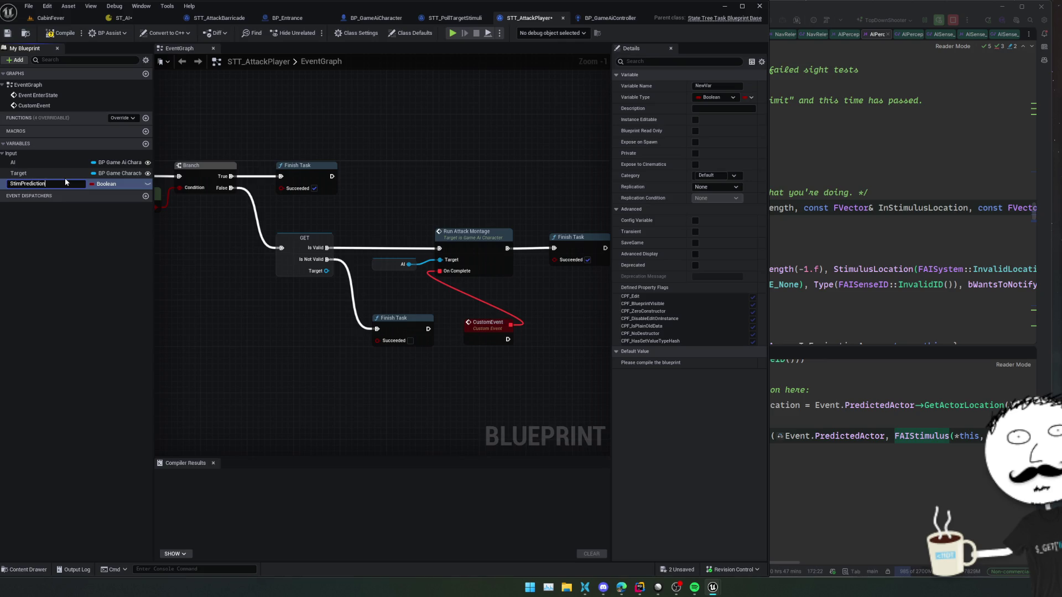
pyautogui.write('Loc')
pyautogui.press('Return')
pyautogui.click(107, 184)
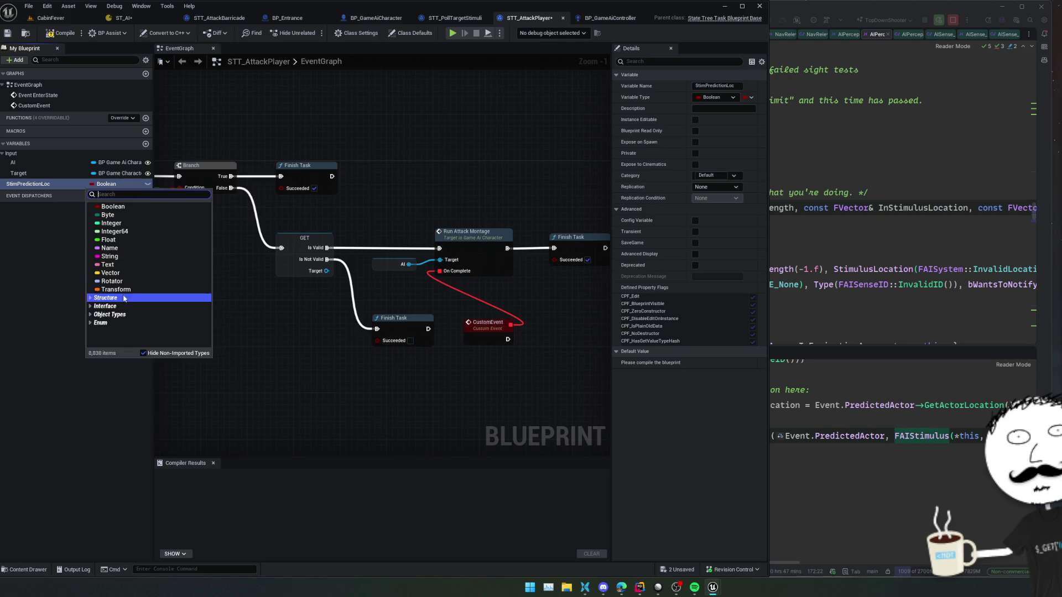
pyautogui.click(110, 273)
pyautogui.moveTo(26, 184); pyautogui.dragTo(23, 157)
pyautogui.rightClick(87, 249)
# Step: Spread out the EnterState, montage and Finish Task nodes, then place a StimPredictionLoc getter
pyautogui.moveTo(279, 327); pyautogui.dragTo(374, 330)
pyautogui.moveTo(265, 299)
pyautogui.mouseDown()
pyautogui.moveTo(380, 293)
pyautogui.moveTo(317, 311)
pyautogui.moveTo(373, 333)
pyautogui.moveTo(322, 343)
pyautogui.moveTo(353, 351)
pyautogui.mouseUp()
pyautogui.scroll(-1, 334, 290)
pyautogui.scroll(1, 372, 333)
pyautogui.moveTo(331, 304)
pyautogui.mouseDown()
pyautogui.moveTo(237, 299)
pyautogui.moveTo(324, 322)
pyautogui.moveTo(260, 328)
pyautogui.mouseUp()
pyautogui.moveTo(498, 221); pyautogui.dragTo(248, 350)
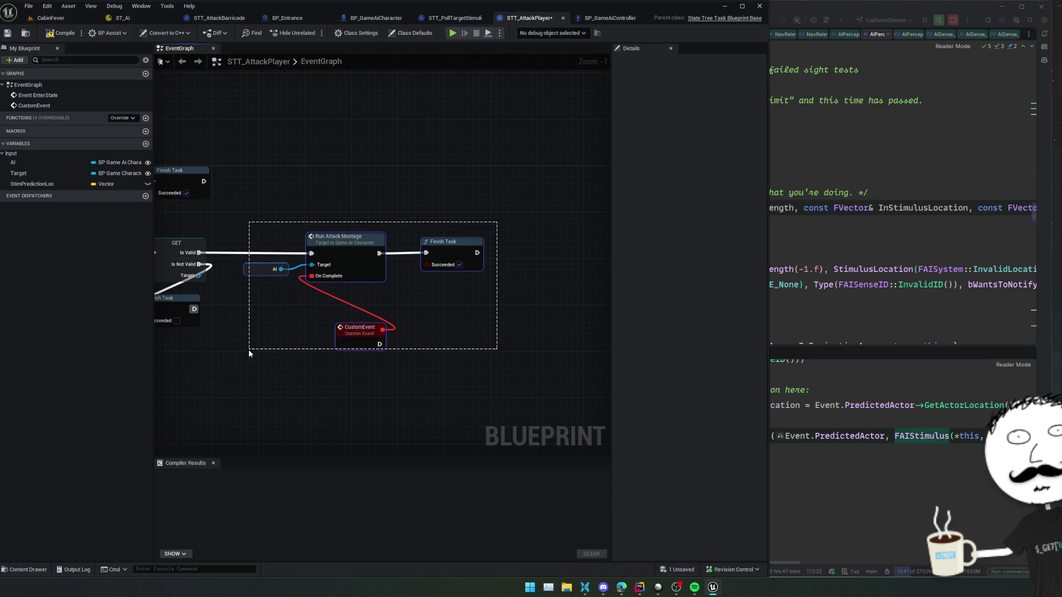
pyautogui.moveTo(346, 246); pyautogui.dragTo(466, 243)
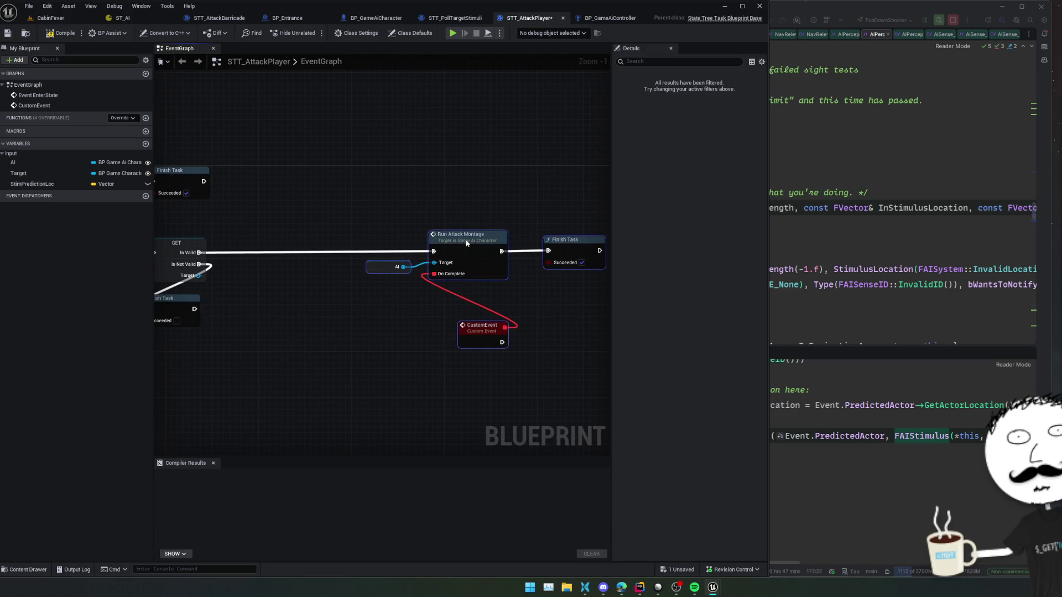
pyautogui.moveTo(317, 306); pyautogui.dragTo(370, 309)
pyautogui.click(32, 183)
pyautogui.moveTo(32, 183)
pyautogui.mouseDown()
pyautogui.moveTo(295, 285)
pyautogui.moveTo(357, 338)
pyautogui.moveTo(365, 312)
pyautogui.moveTo(335, 326)
pyautogui.moveTo(367, 332)
pyautogui.moveTo(325, 334)
pyautogui.moveTo(349, 332)
pyautogui.moveTo(332, 310)
pyautogui.mouseUp()
pyautogui.click(316, 303)
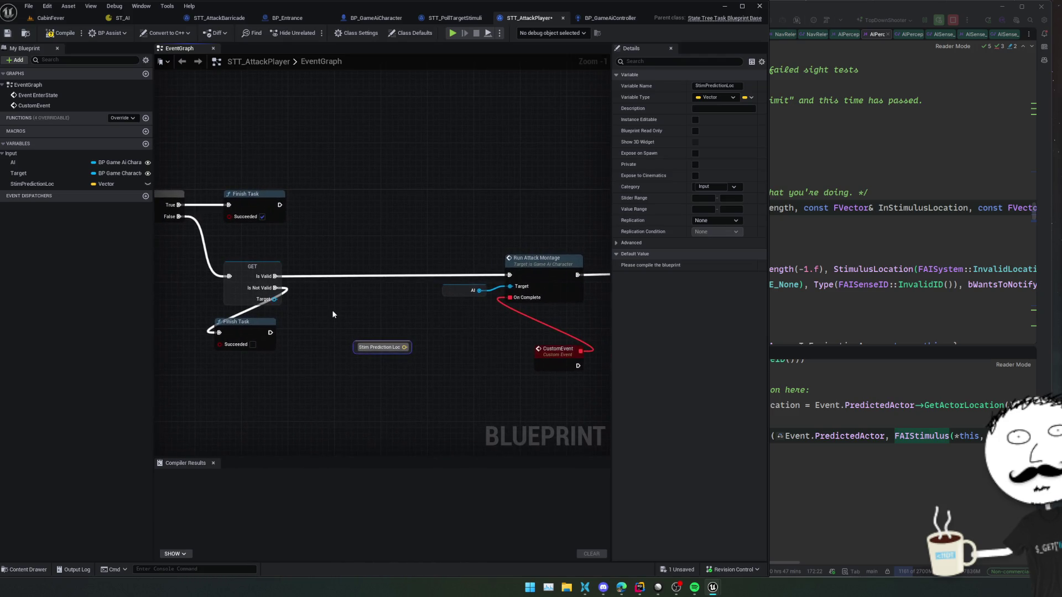
# Step: Add an AI MoveTo node via an 'ai mov' search and position it above the Is Valid wire
pyautogui.rightClick(332, 311)
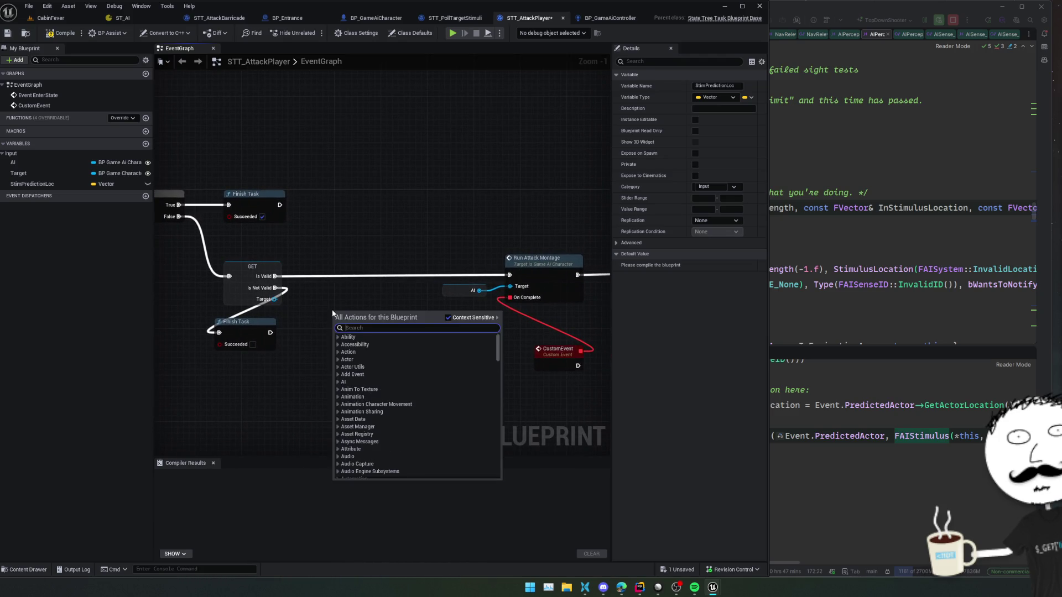
pyautogui.write('ai mov')
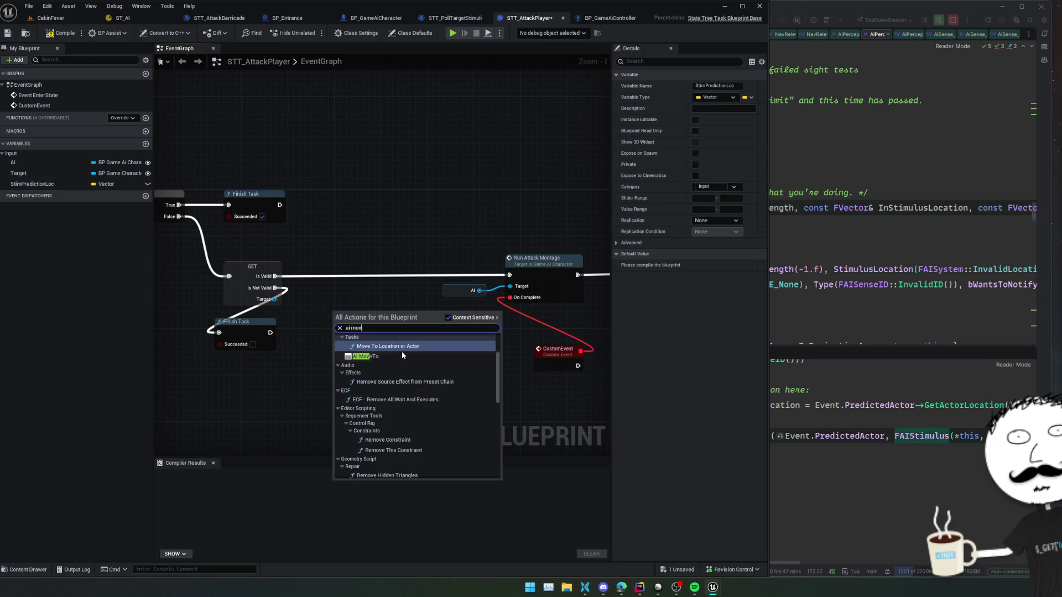
pyautogui.scroll(-1, 398, 358)
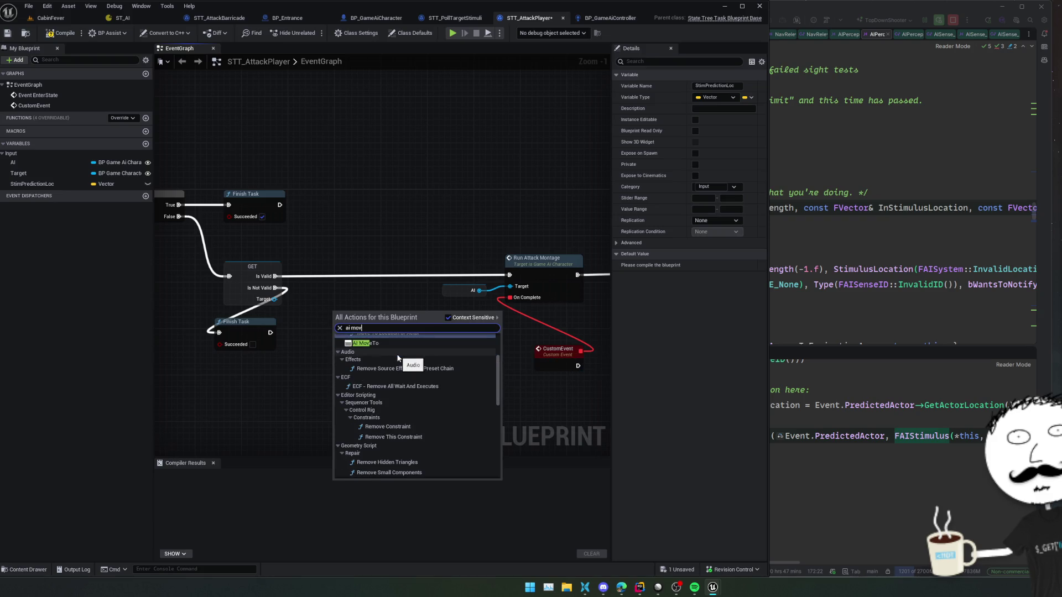
pyautogui.scroll(1, 397, 358)
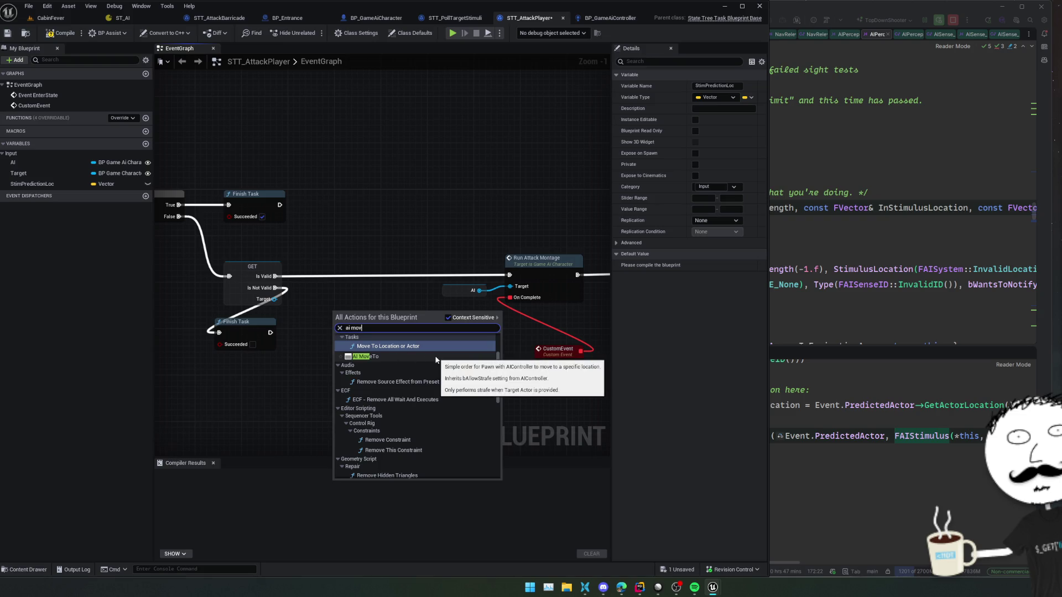
pyautogui.click(395, 357)
pyautogui.moveTo(394, 316); pyautogui.dragTo(383, 192)
pyautogui.moveTo(367, 295); pyautogui.dragTo(386, 335)
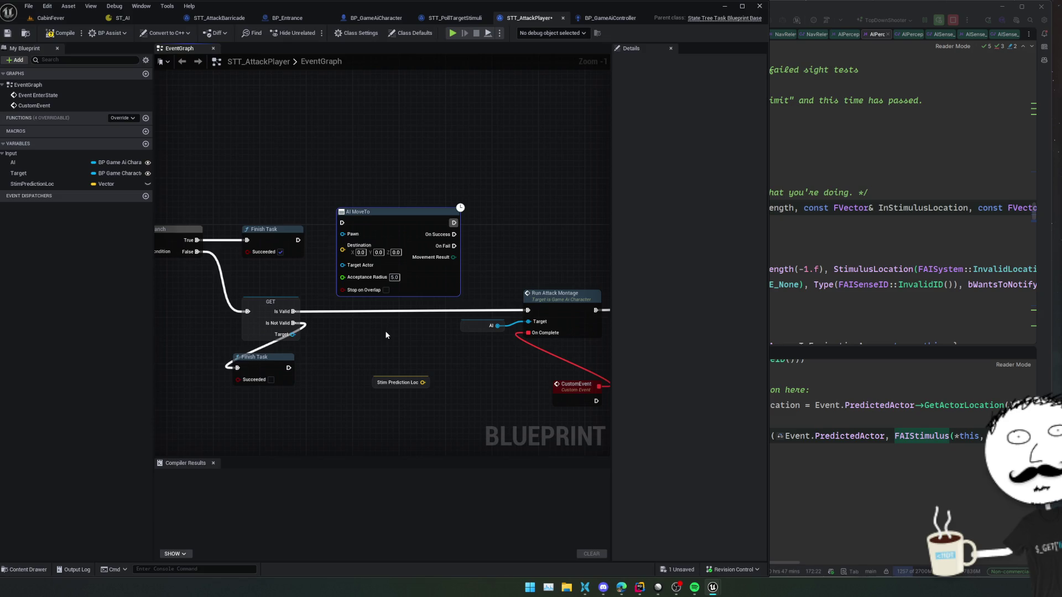
# Step: Set AI MoveTo's acceptance radius to 20 and enable Stop on Overlap
pyautogui.click(398, 278)
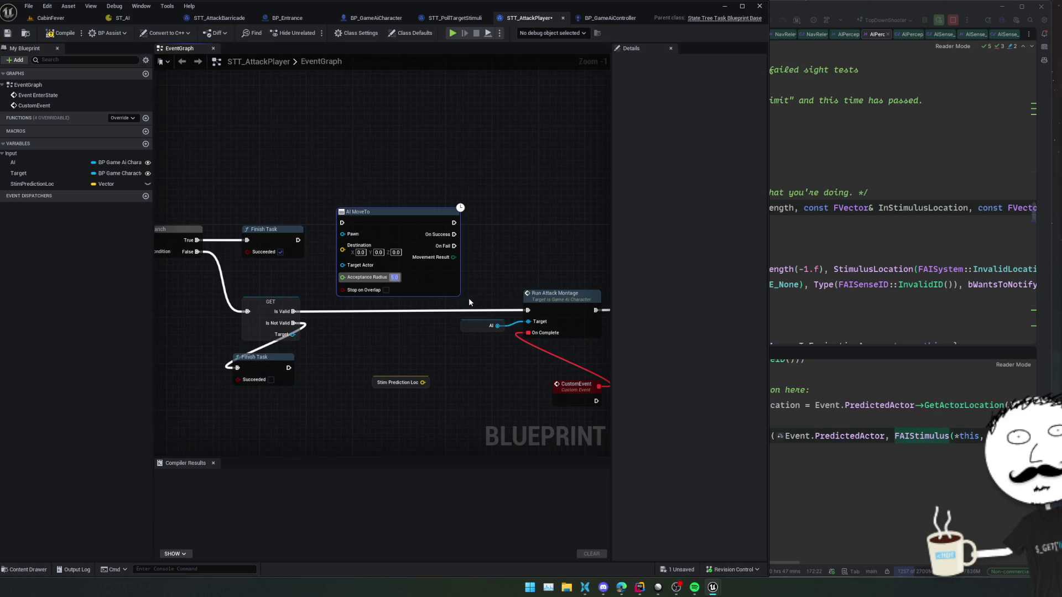
pyautogui.write('20')
pyautogui.press('Return')
pyautogui.click(392, 295)
# Step: Run AI MoveTo after Is Valid, feeding AI into Pawn and Stim Prediction Loc into Destination
pyautogui.moveTo(387, 298)
pyautogui.mouseDown()
pyautogui.moveTo(421, 305)
pyautogui.moveTo(431, 294)
pyautogui.mouseUp()
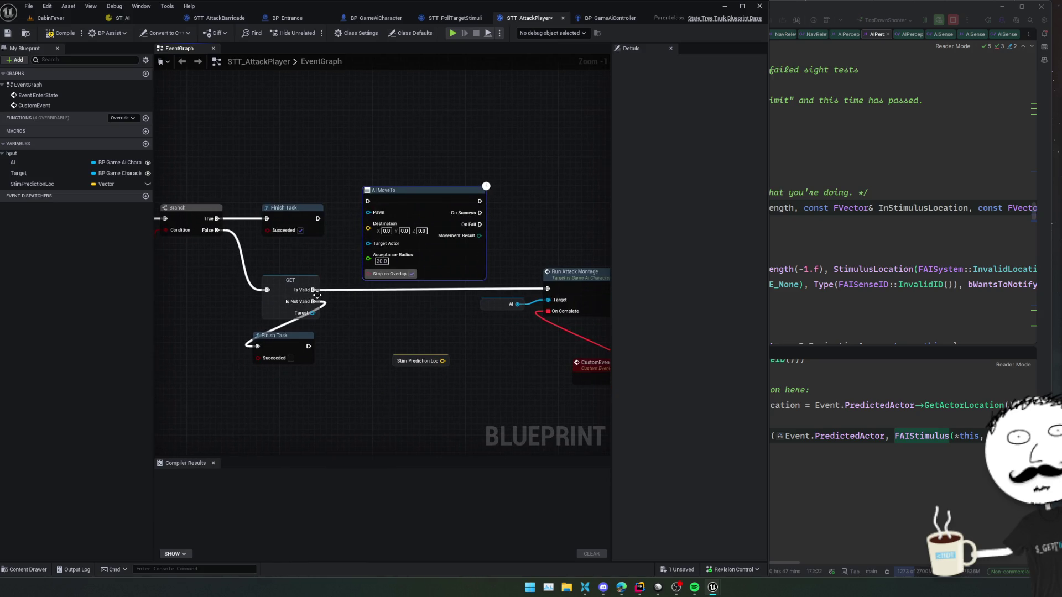
pyautogui.moveTo(313, 290); pyautogui.dragTo(368, 201)
pyautogui.moveTo(465, 226); pyautogui.dragTo(443, 238)
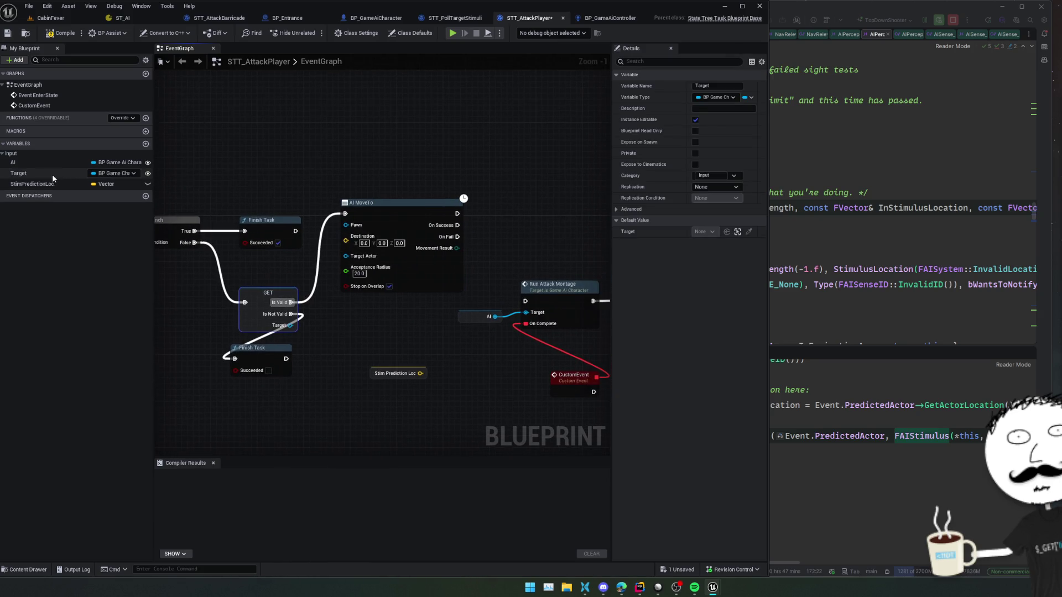
pyautogui.moveTo(42, 163); pyautogui.dragTo(345, 225)
pyautogui.moveTo(426, 270); pyautogui.dragTo(454, 223)
pyautogui.click(396, 373)
pyautogui.moveTo(421, 373)
pyautogui.mouseDown()
pyautogui.moveTo(360, 179)
pyautogui.moveTo(375, 190)
pyautogui.mouseUp()
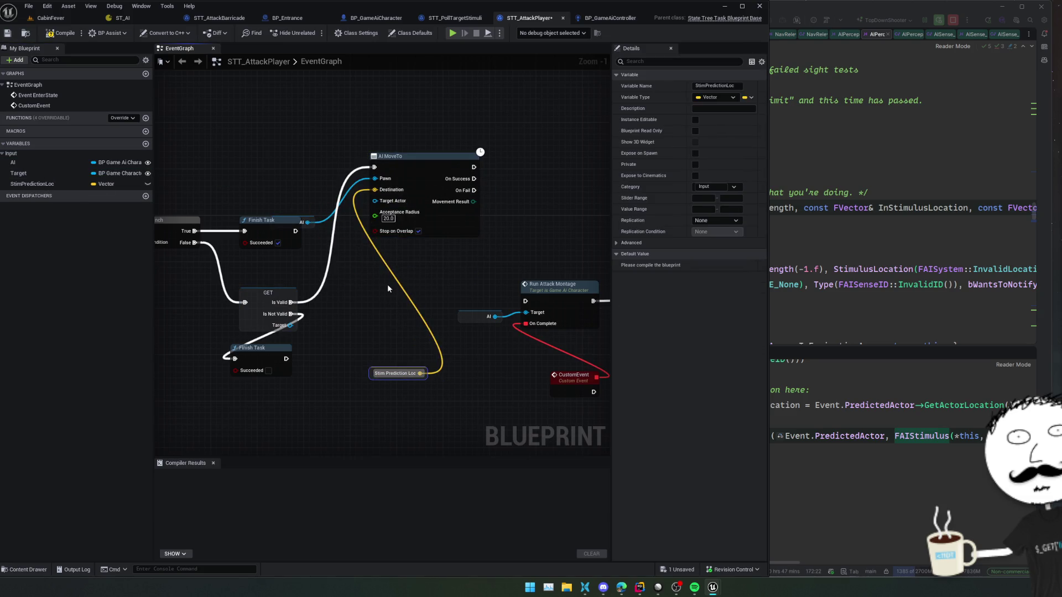
# Step: Chain Run Attack Montage after the move's On Success and compile the task
pyautogui.moveTo(388, 285); pyautogui.dragTo(360, 298)
pyautogui.moveTo(360, 385); pyautogui.dragTo(349, 275)
pyautogui.moveTo(497, 266)
pyautogui.mouseDown()
pyautogui.moveTo(360, 275)
pyautogui.moveTo(369, 250)
pyautogui.mouseUp()
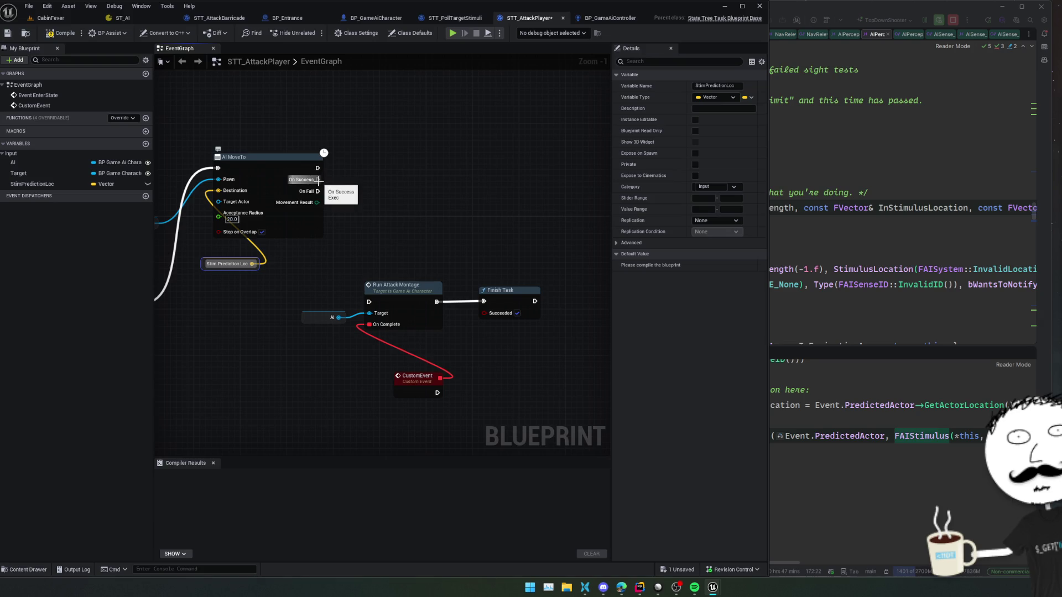
pyautogui.moveTo(318, 168); pyautogui.dragTo(372, 305)
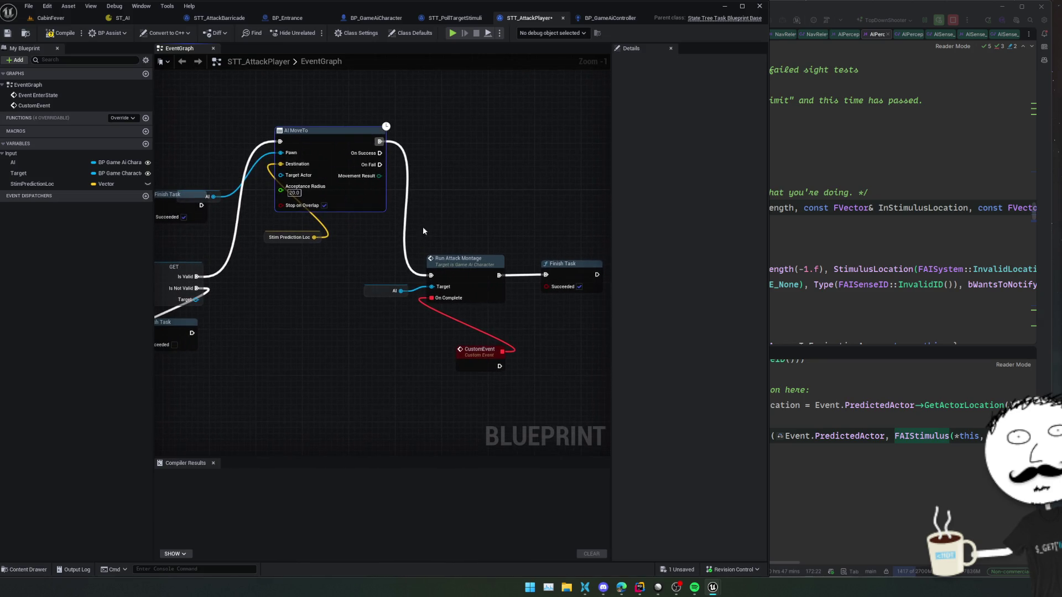
pyautogui.moveTo(338, 386)
pyautogui.mouseDown()
pyautogui.moveTo(342, 315)
pyautogui.moveTo(408, 326)
pyautogui.moveTo(272, 326)
pyautogui.moveTo(427, 331)
pyautogui.mouseUp()
pyautogui.scroll(-1, 409, 327)
pyautogui.click(63, 35)
# Step: Inspect BP_GameAiController0 in the running level, stop play, and return to the STT_AttackPlayer graph
pyautogui.click(42, 20)
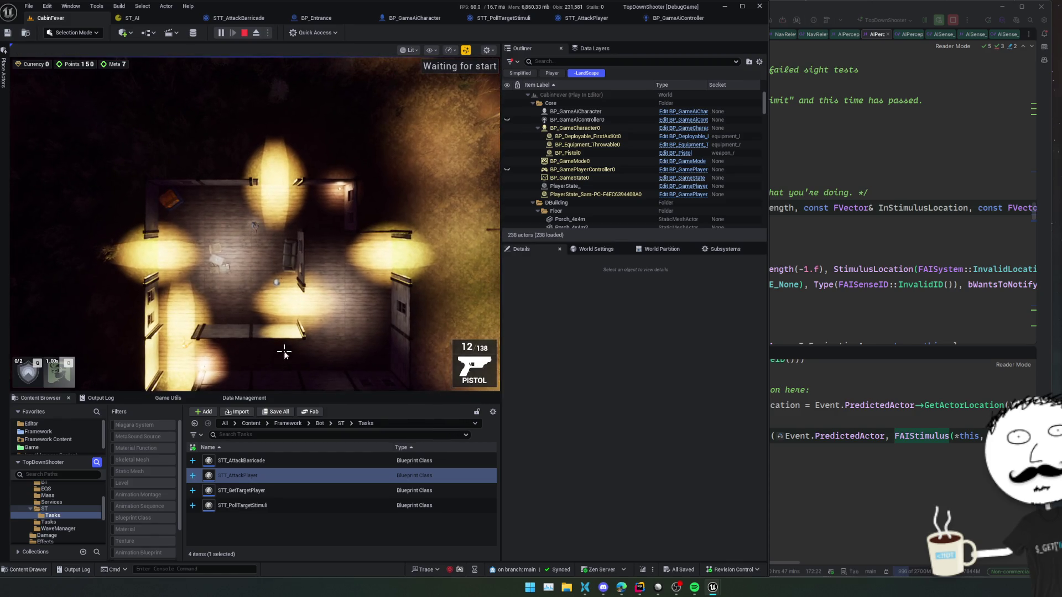
pyautogui.click(575, 120)
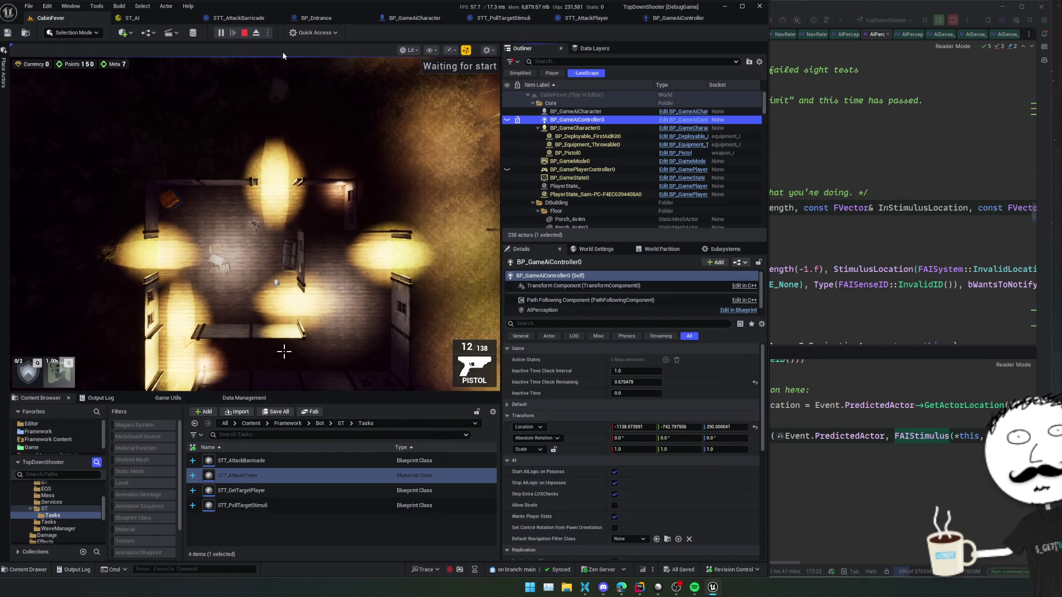
pyautogui.click(244, 33)
pyautogui.click(235, 18)
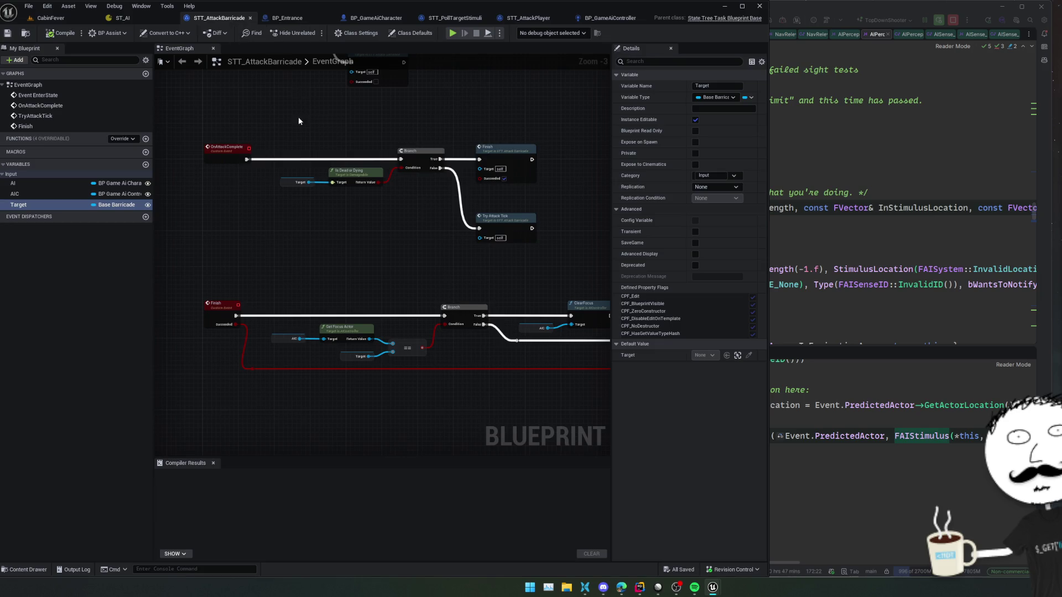
pyautogui.click(550, 21)
# Step: Wire Is Valid straight to Run Attack Montage and add a Get AIController node for the AI
pyautogui.moveTo(216, 233)
pyautogui.mouseDown()
pyautogui.moveTo(510, 215)
pyautogui.moveTo(510, 236)
pyautogui.mouseUp()
pyautogui.moveTo(361, 232); pyautogui.dragTo(361, 255)
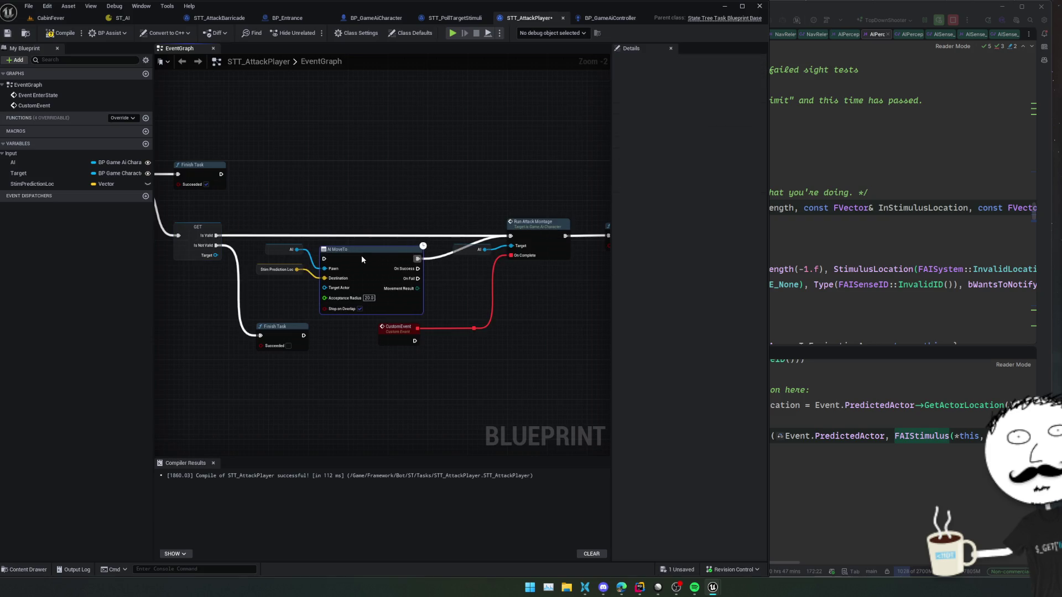
pyautogui.moveTo(428, 259)
pyautogui.mouseDown()
pyautogui.moveTo(409, 280)
pyautogui.moveTo(435, 284)
pyautogui.moveTo(348, 210)
pyautogui.moveTo(359, 218)
pyautogui.moveTo(330, 240)
pyautogui.moveTo(335, 228)
pyautogui.mouseUp()
pyautogui.write('control')
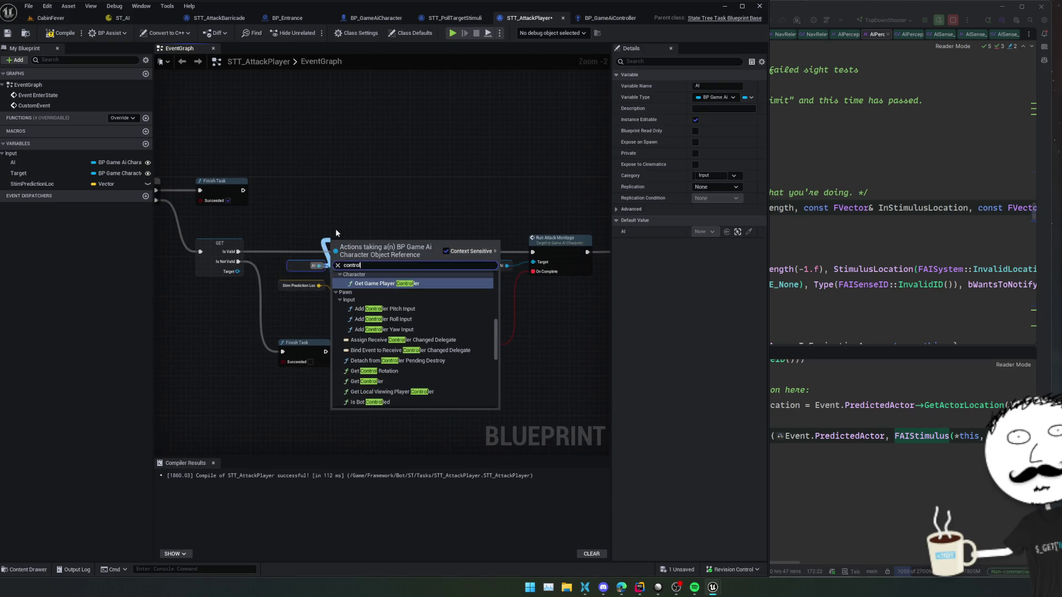
pyautogui.scroll(-2, 438, 304)
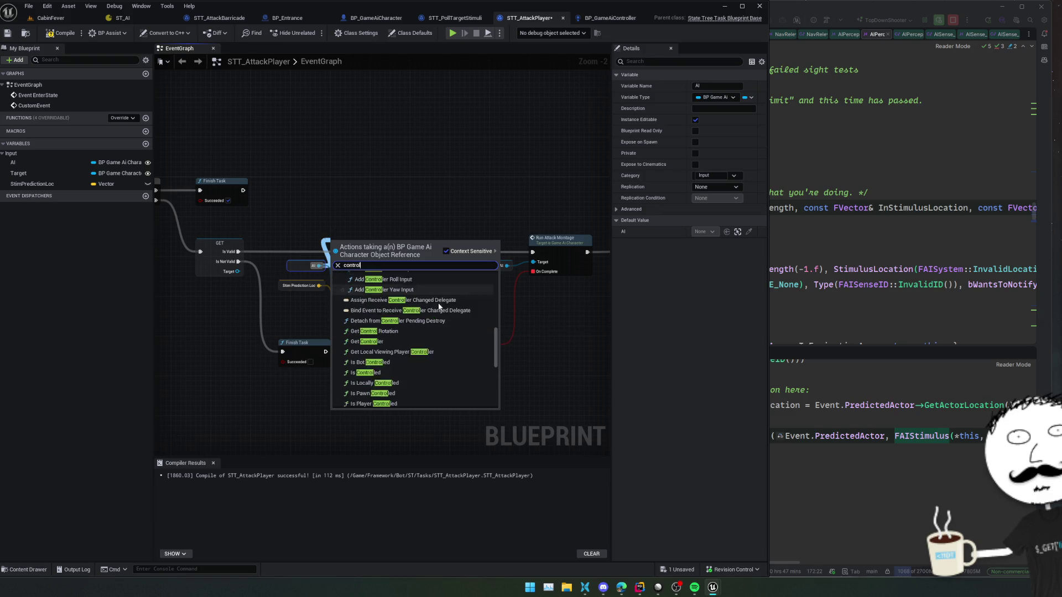
pyautogui.scroll(-4, 439, 306)
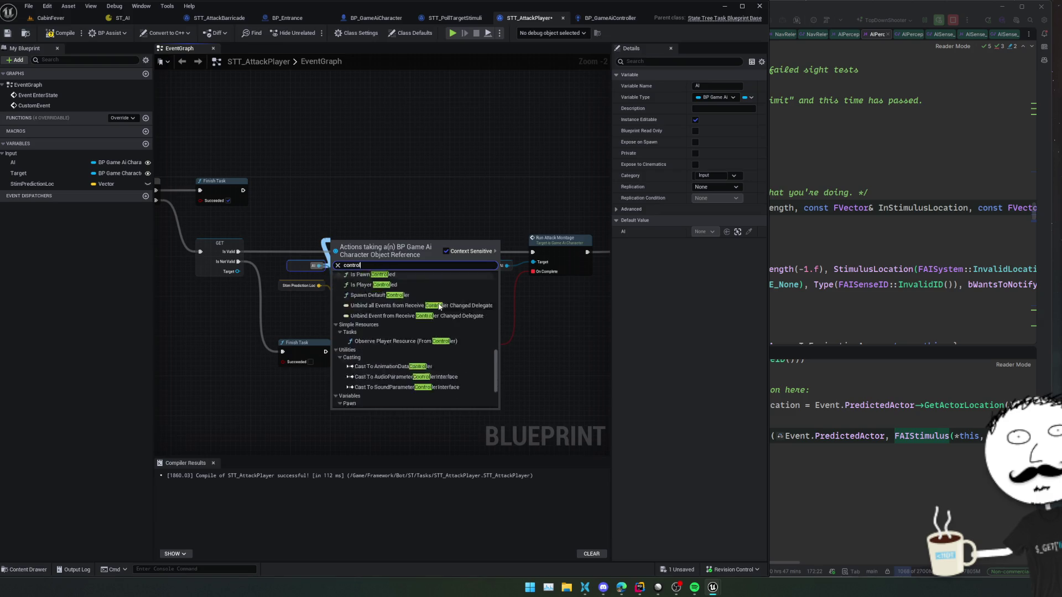
pyautogui.scroll(6, 437, 318)
pyautogui.scroll(1, 442, 330)
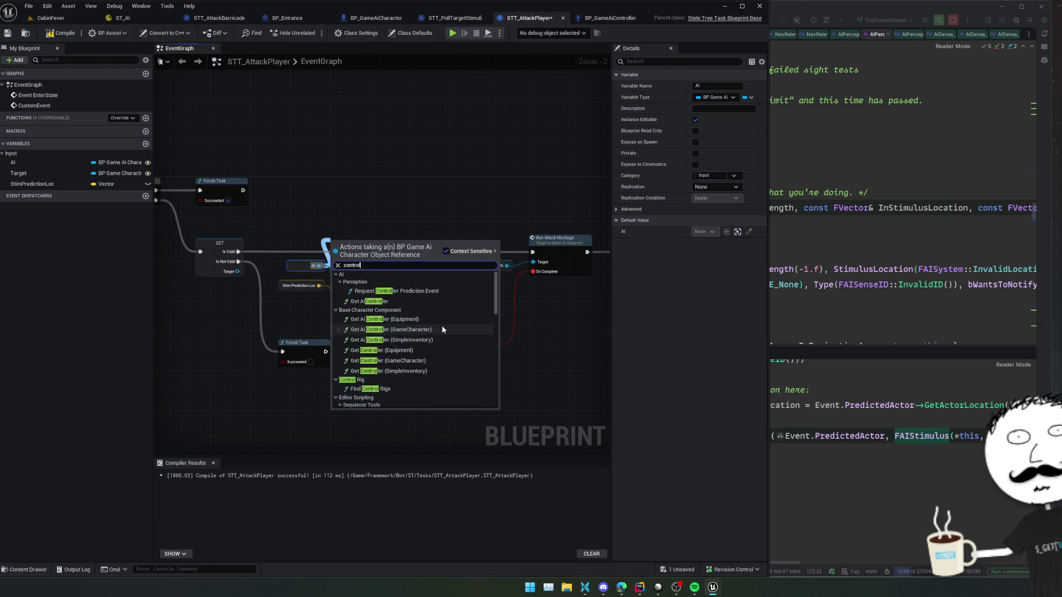
pyautogui.click(384, 303)
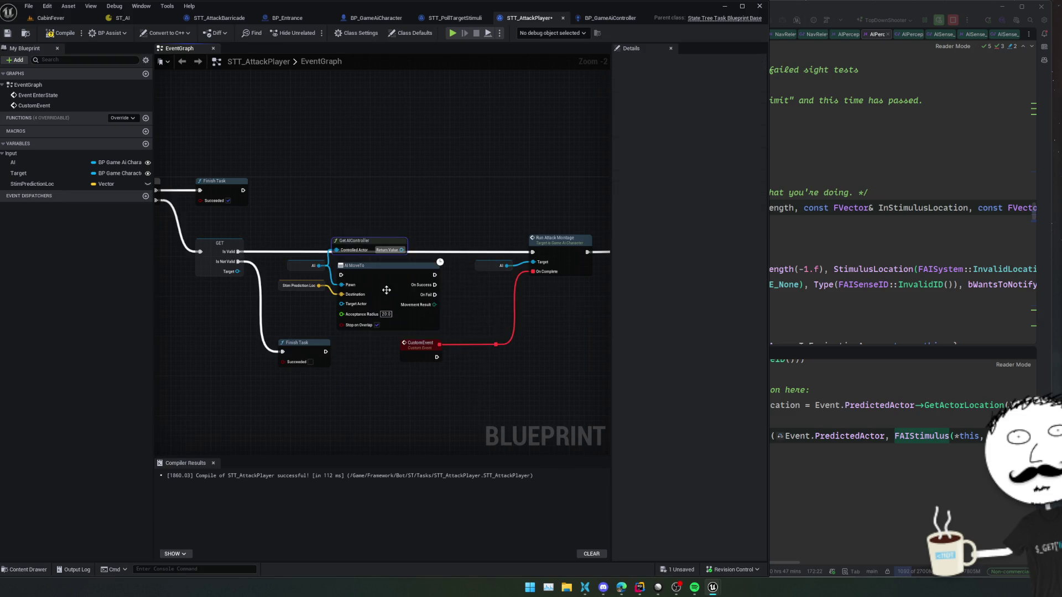
# Step: Add SetFocalPoint on the controller after Is Valid, with Stim Prediction Loc as the focal point
pyautogui.scroll(1, 352, 252)
pyautogui.moveTo(329, 239); pyautogui.dragTo(353, 235)
pyautogui.write('focus')
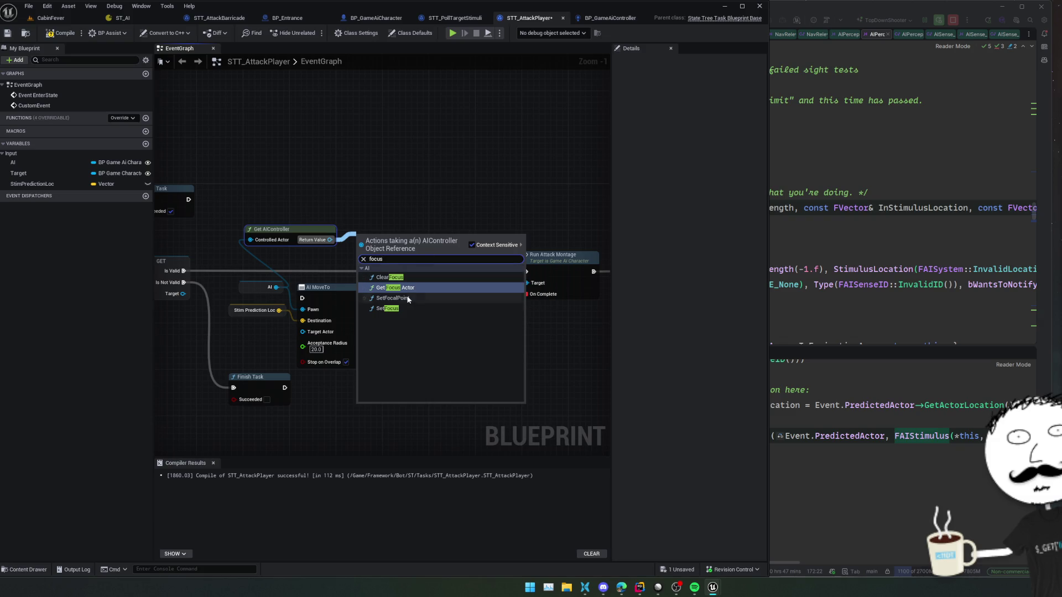
pyautogui.click(393, 299)
pyautogui.moveTo(179, 272); pyautogui.dragTo(377, 235)
pyautogui.moveTo(279, 310)
pyautogui.mouseDown()
pyautogui.moveTo(378, 261)
pyautogui.moveTo(408, 289)
pyautogui.moveTo(440, 282)
pyautogui.mouseUp()
# Step: Delete the unused AI MoveTo node, auto-arrange the graph and save the task
pyautogui.scroll(-2, 441, 283)
pyautogui.click(394, 292)
pyautogui.press('Delete')
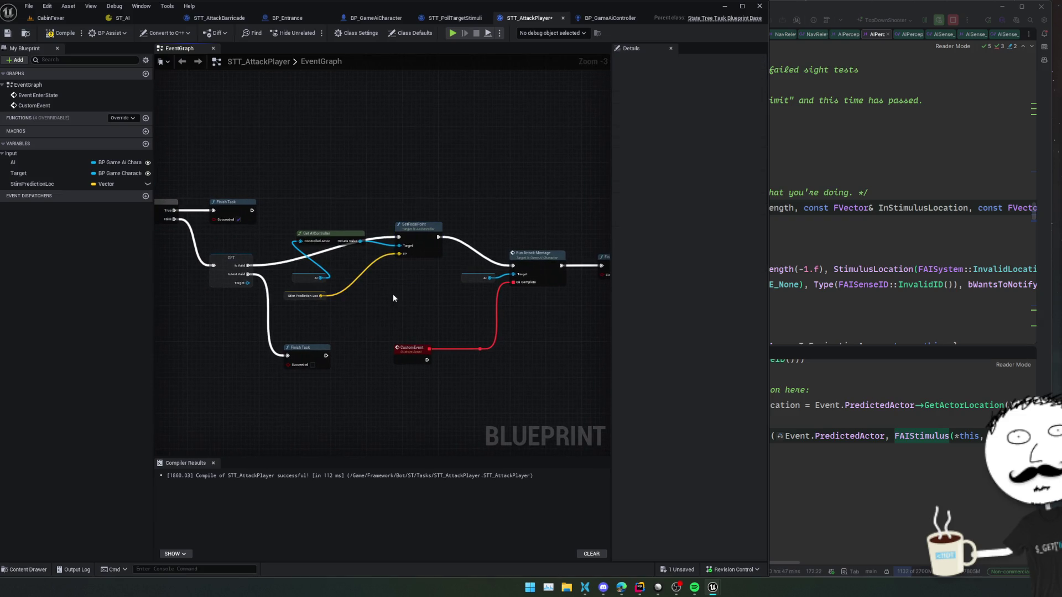
pyautogui.press('f')
pyautogui.hotkey('ctrl', 's')
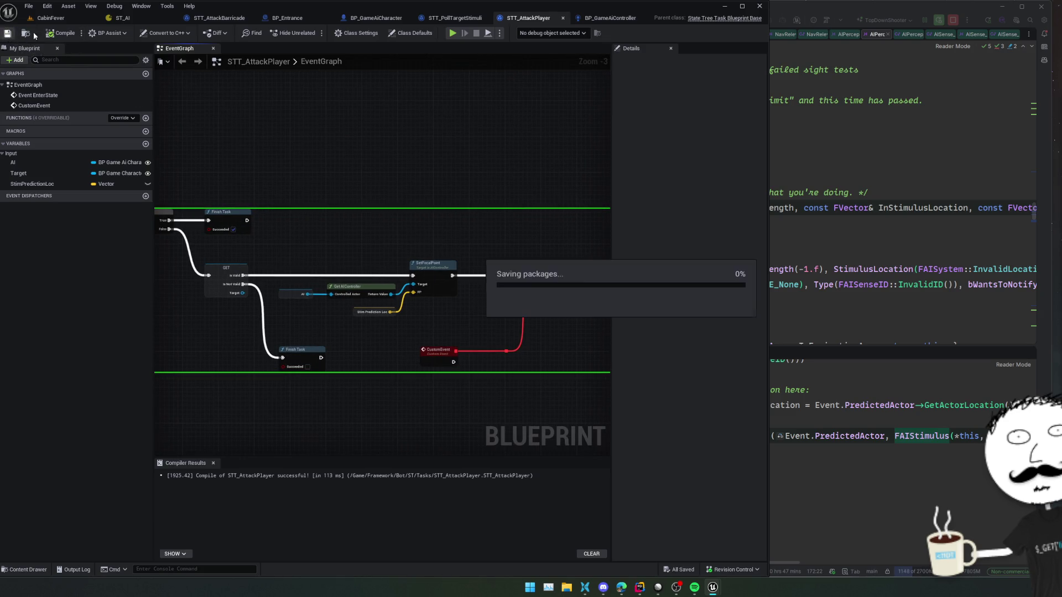
pyautogui.click(132, 20)
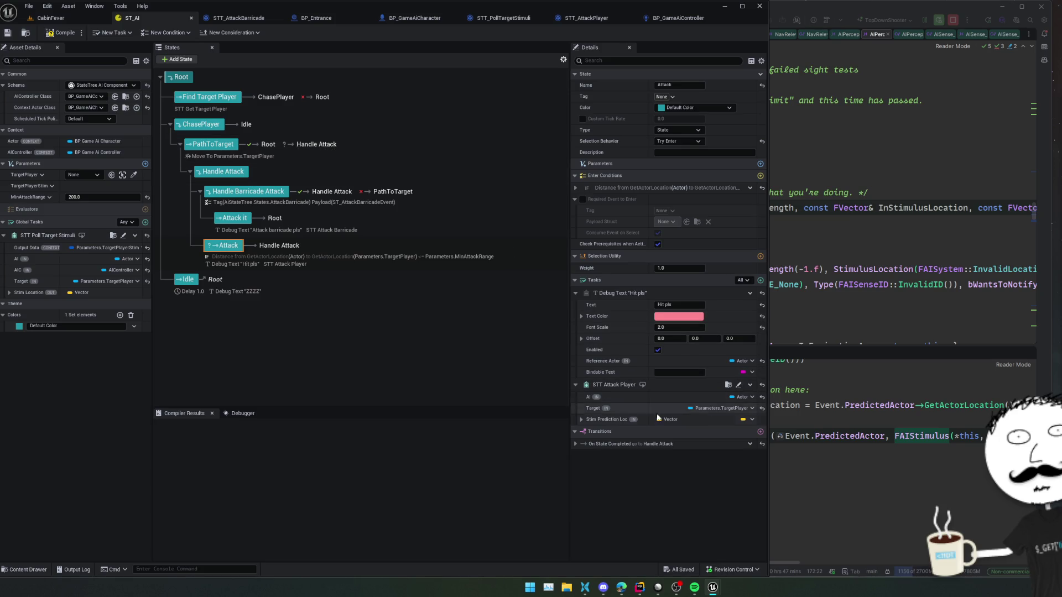
# Step: Bind the Attack state's Stim Prediction Loc to STT Poll Target Stimuli's Stim Location and save
pyautogui.click(748, 422)
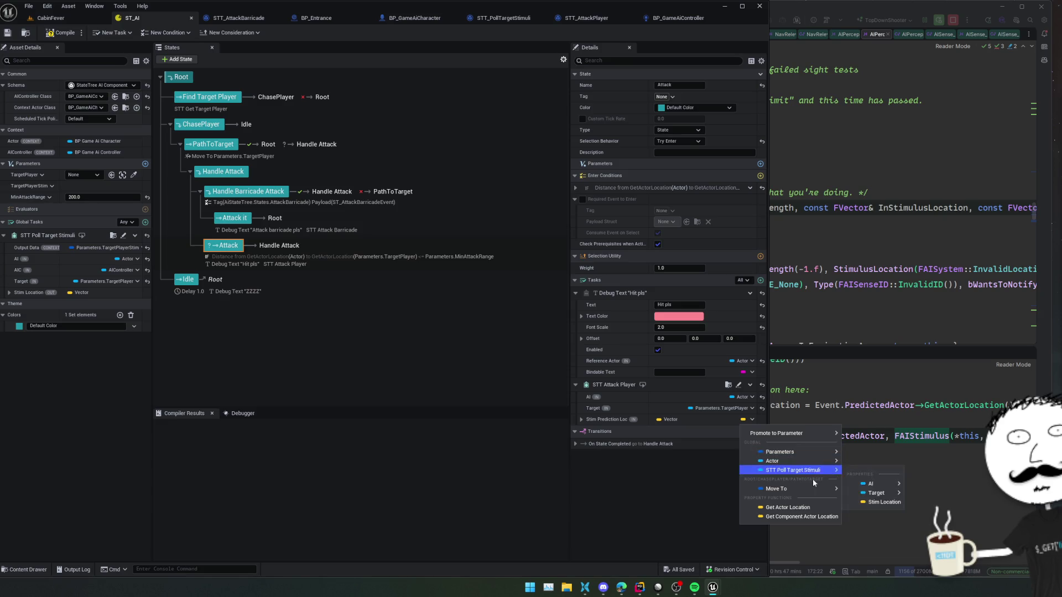
pyautogui.moveTo(816, 479)
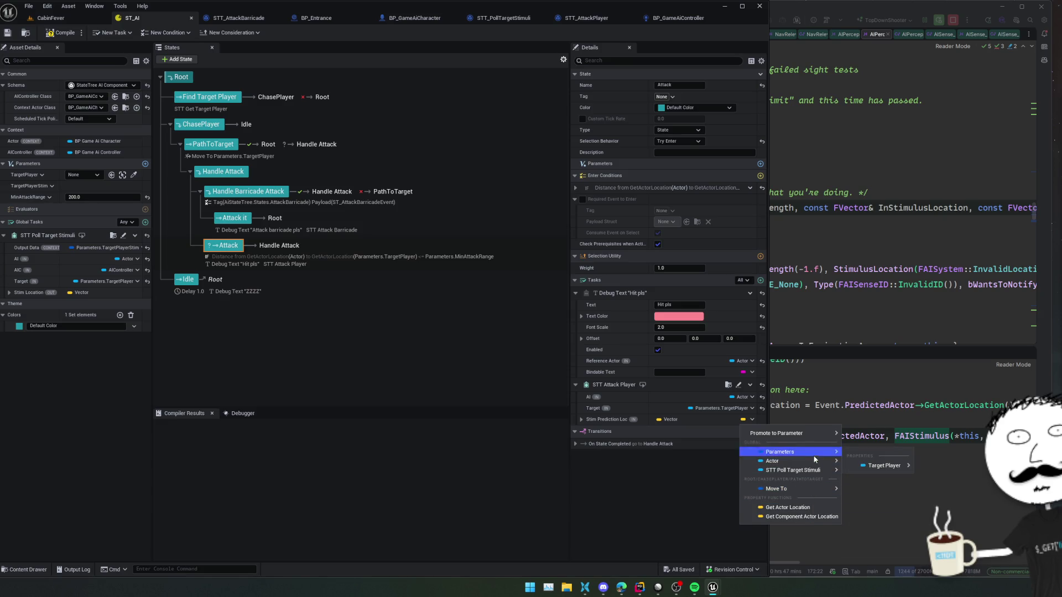
pyautogui.click(880, 505)
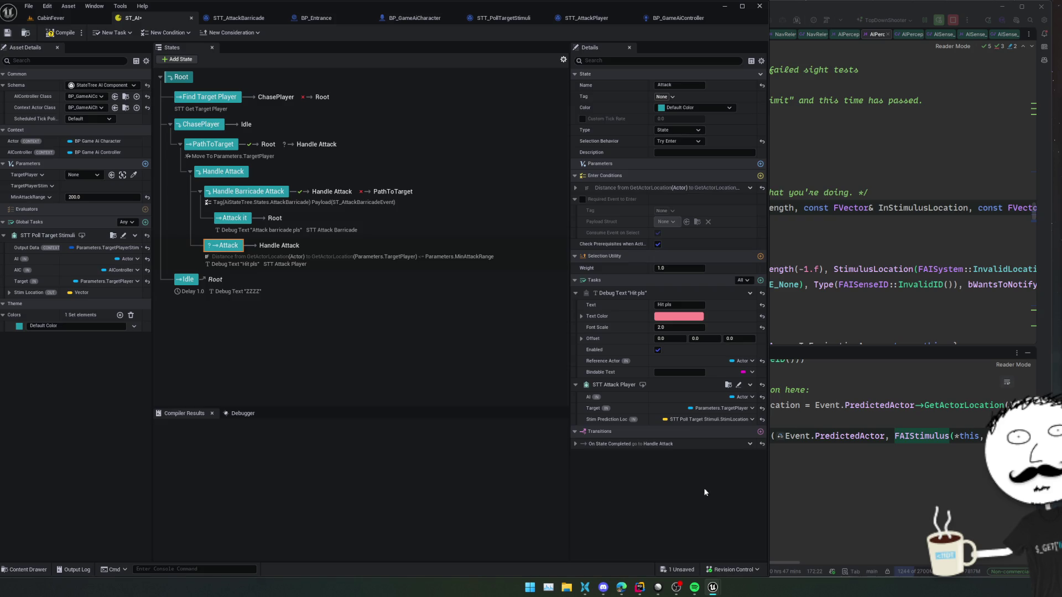
pyautogui.hotkey('ctrl', 's')
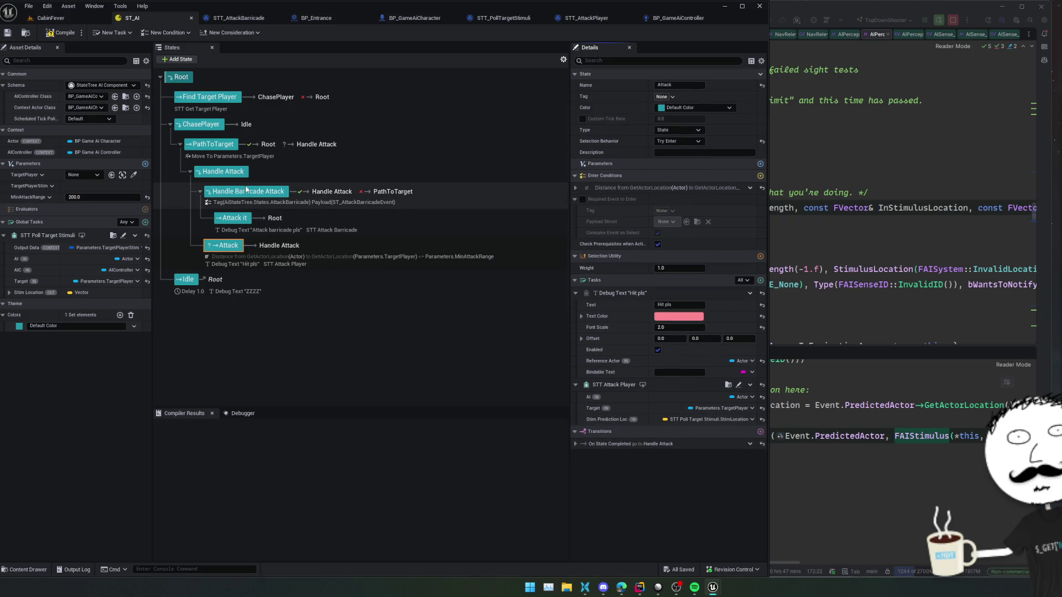
# Step: Inspect the PathToTarget state's Move To task properties, then save and return to CabinFever
pyautogui.click(215, 145)
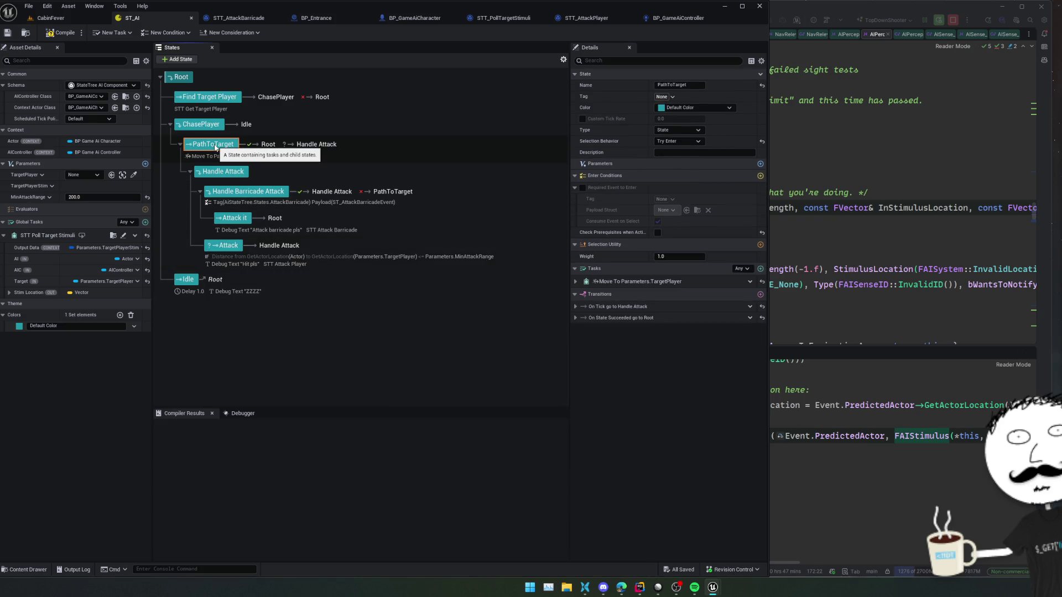
pyautogui.click(576, 282)
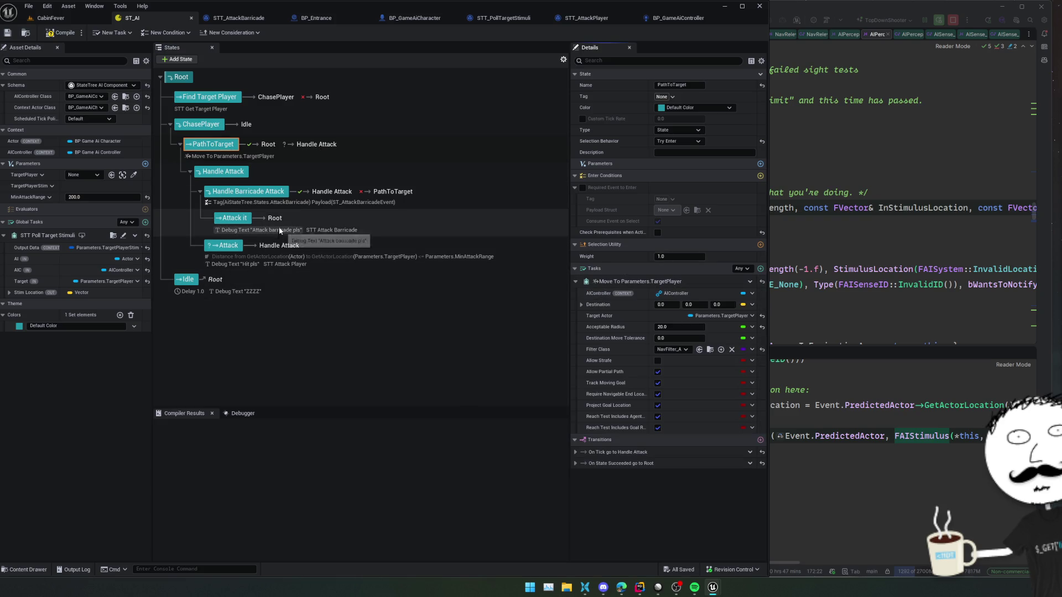
pyautogui.click(7, 32)
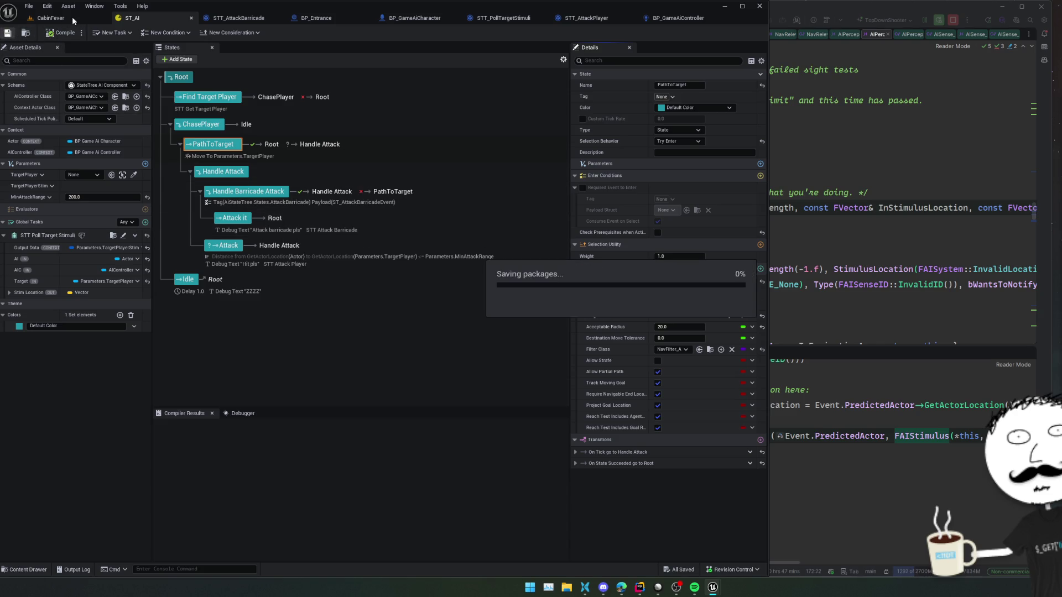
pyautogui.click(71, 16)
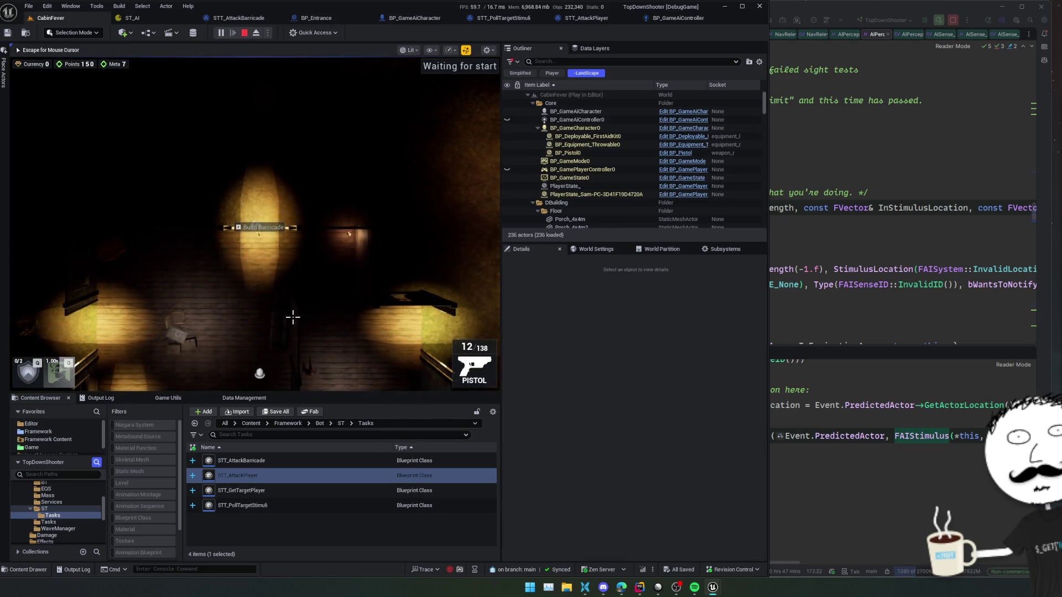
# Step: Walk the player around the enemy to the crate and open the Armoury shop
pyautogui.press('w')
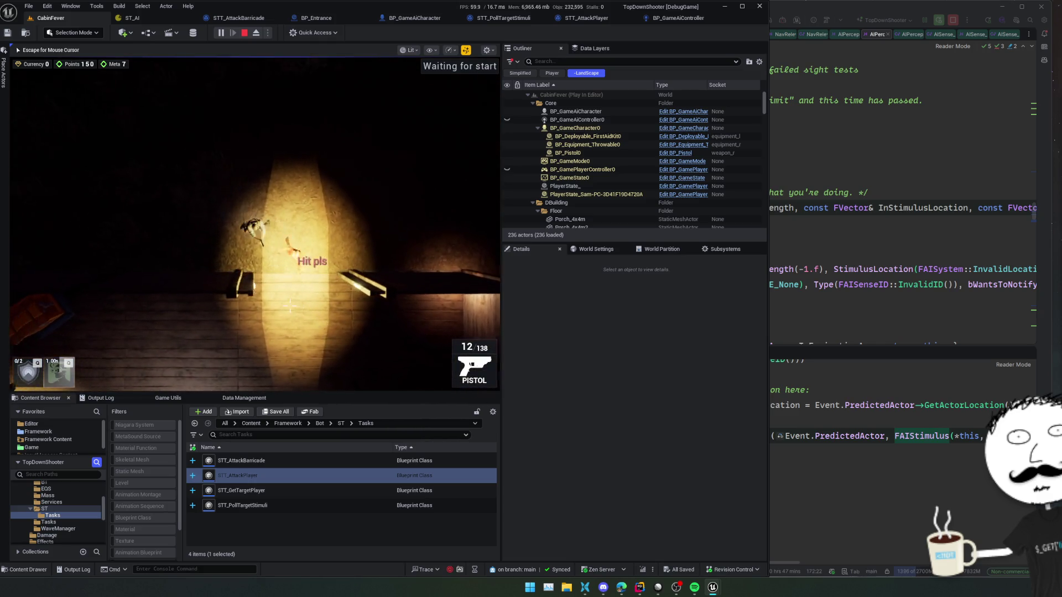
pyautogui.press('w')
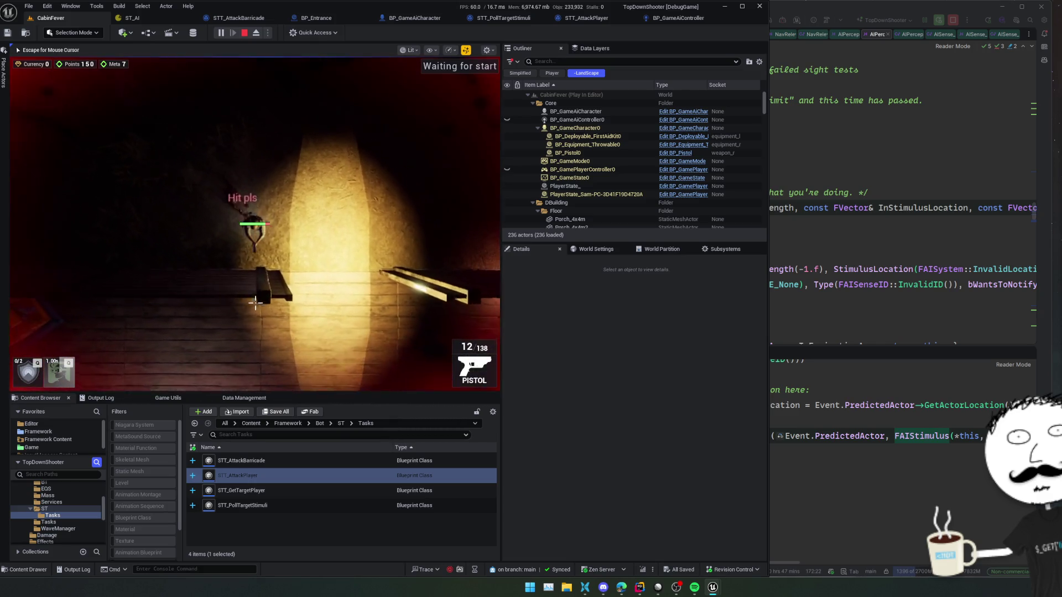
pyautogui.press('a')
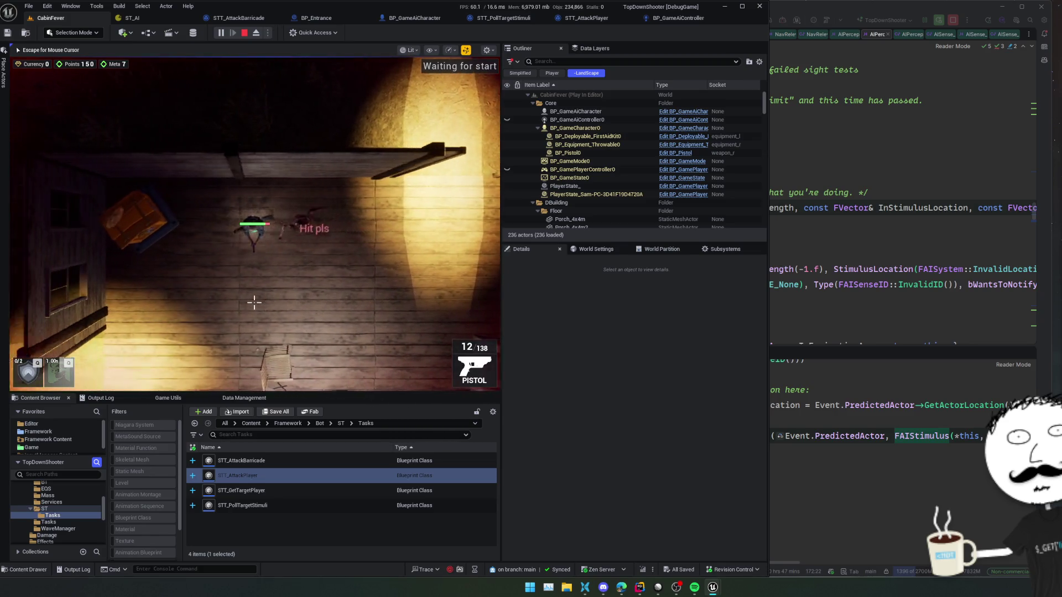
pyautogui.press('e')
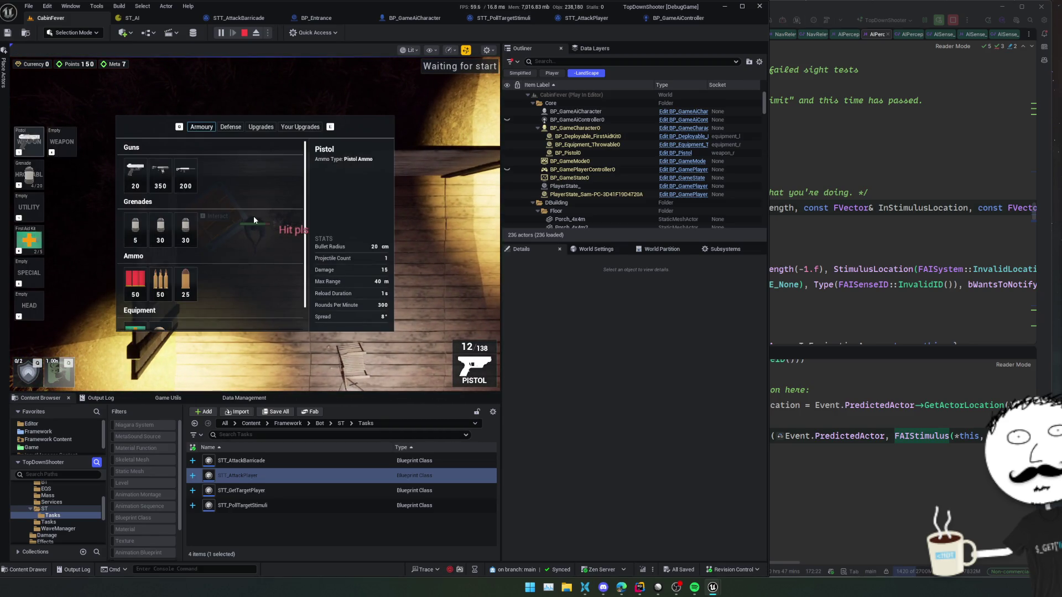
# Step: Rerun the console cheat SimpleResourcesSet Gameplay.StatTags.Currency 10000 to top up the player's currency
pyautogui.press('`')
pyautogui.press('Up')
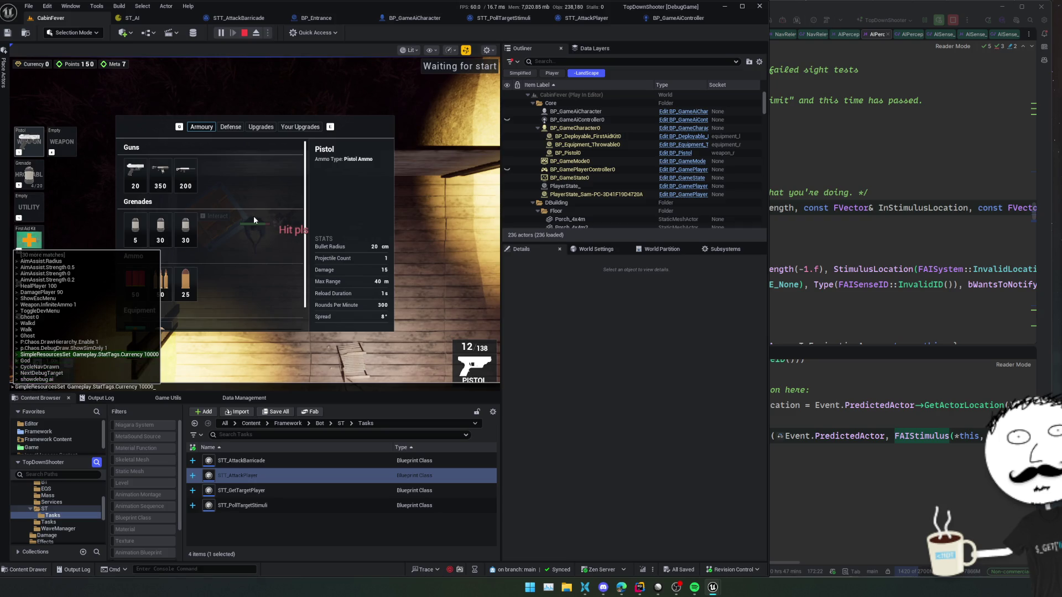
pyautogui.press('Return')
pyautogui.press('Escape')
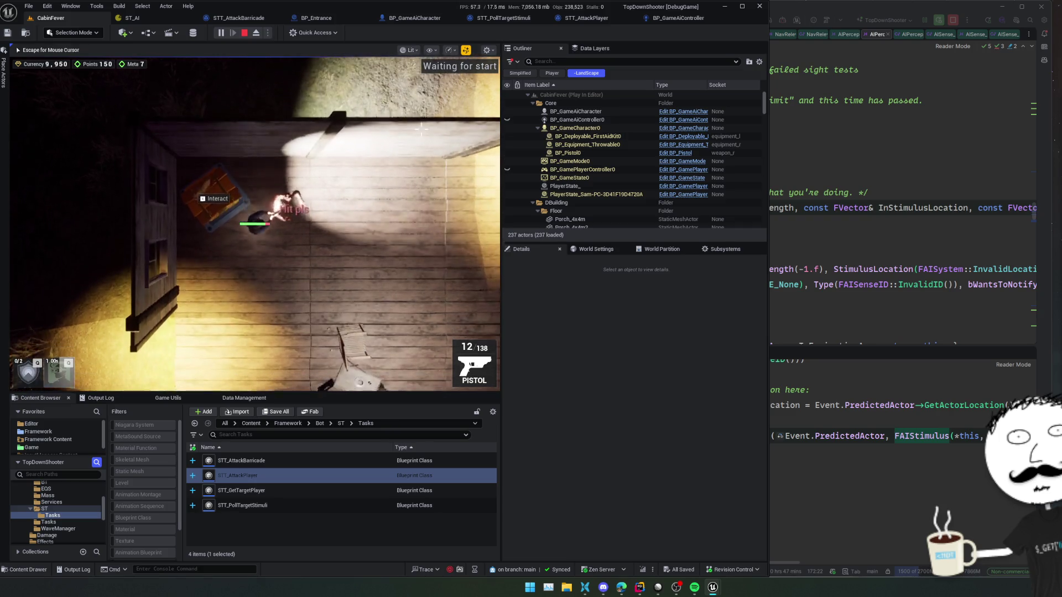
# Step: Walk the character through the cabin rooms into the couch room, then stop play
pyautogui.press('s')
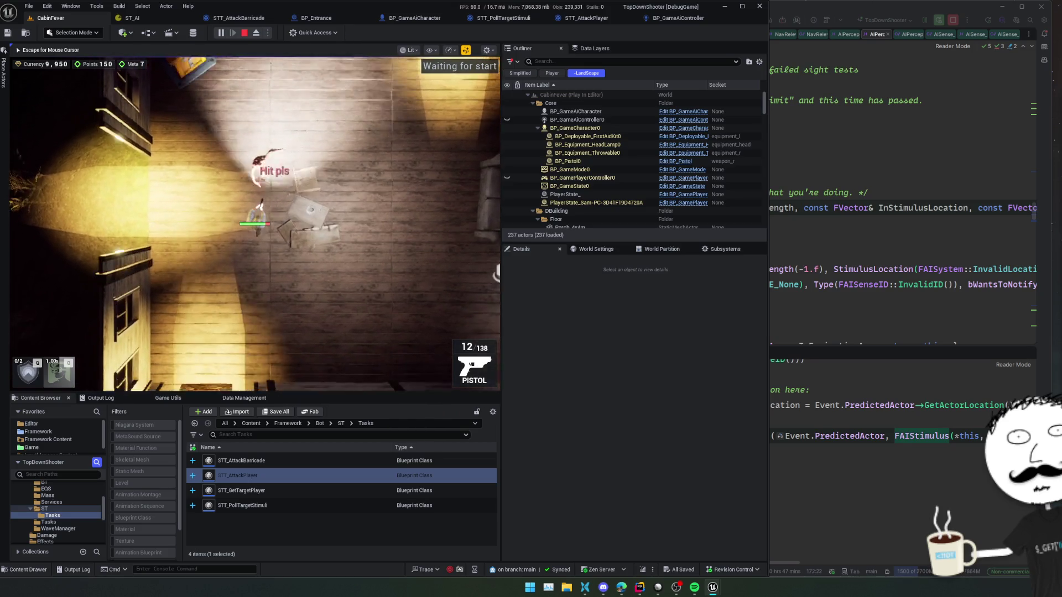
pyautogui.press('s')
pyautogui.press('w')
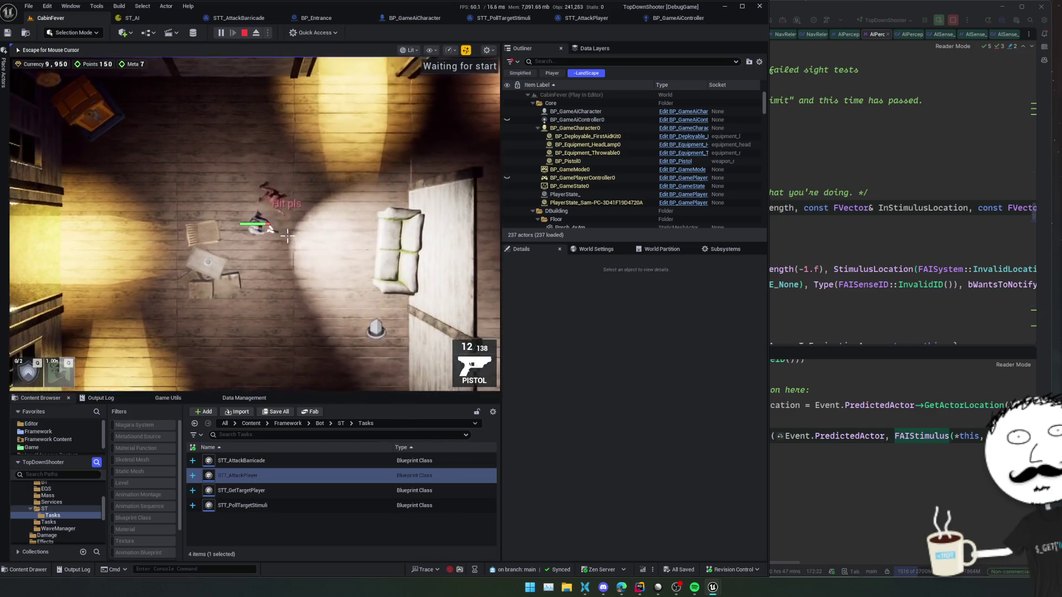
pyautogui.press('s')
pyautogui.press('d')
pyautogui.press('w')
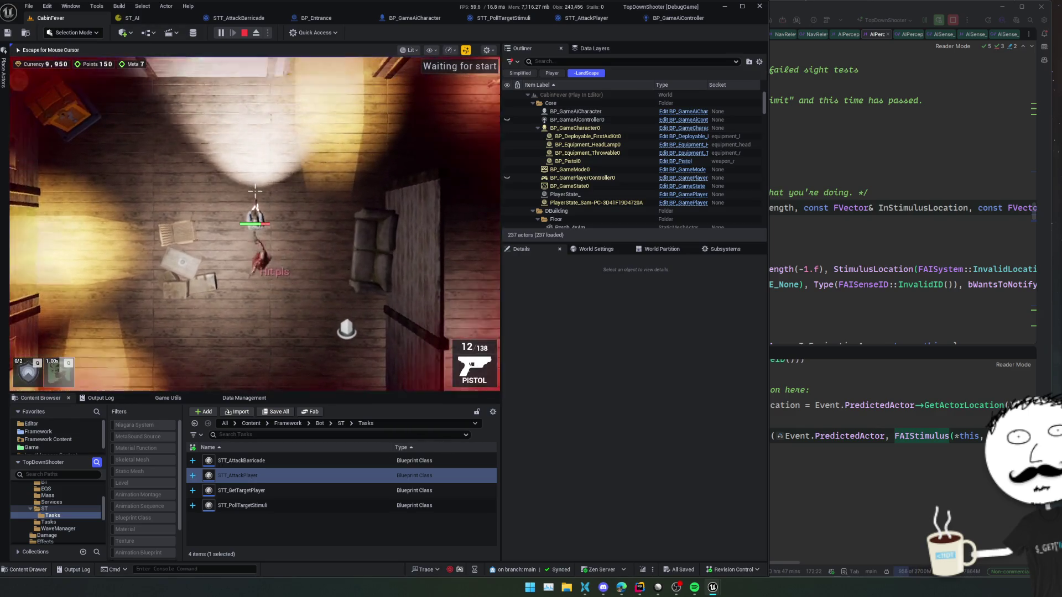
pyautogui.press('d')
pyautogui.press('s')
pyautogui.press('a')
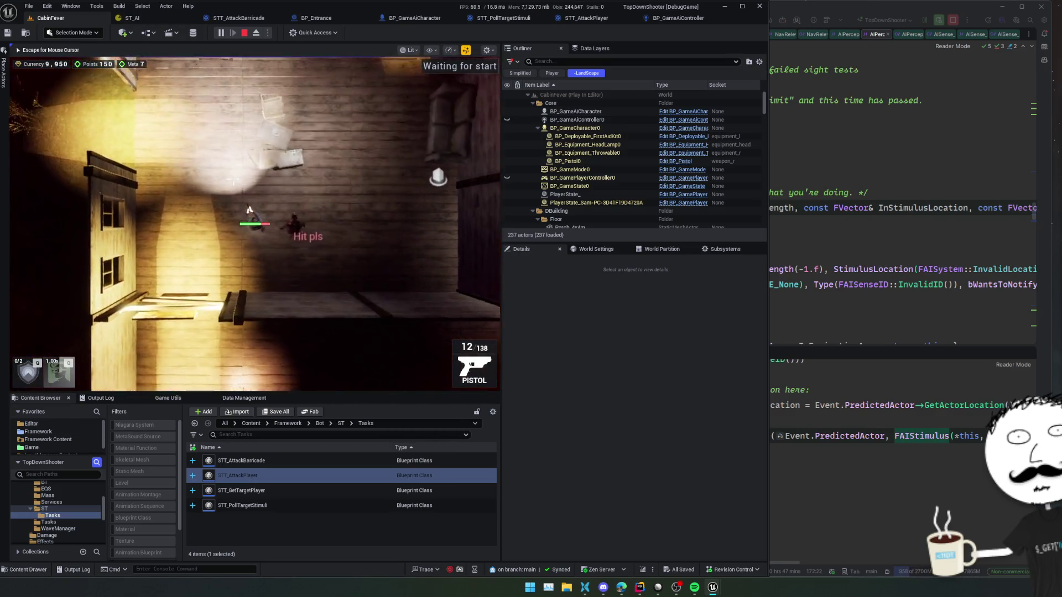
pyautogui.press('w')
pyautogui.press('d')
pyautogui.hotkey('shift', 'F1')
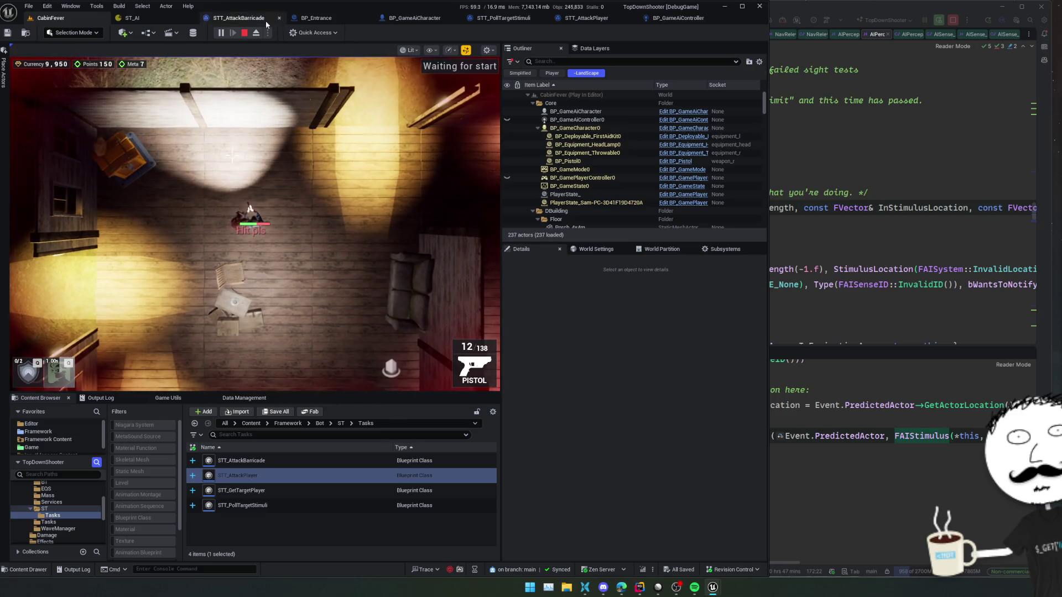
pyautogui.click(244, 32)
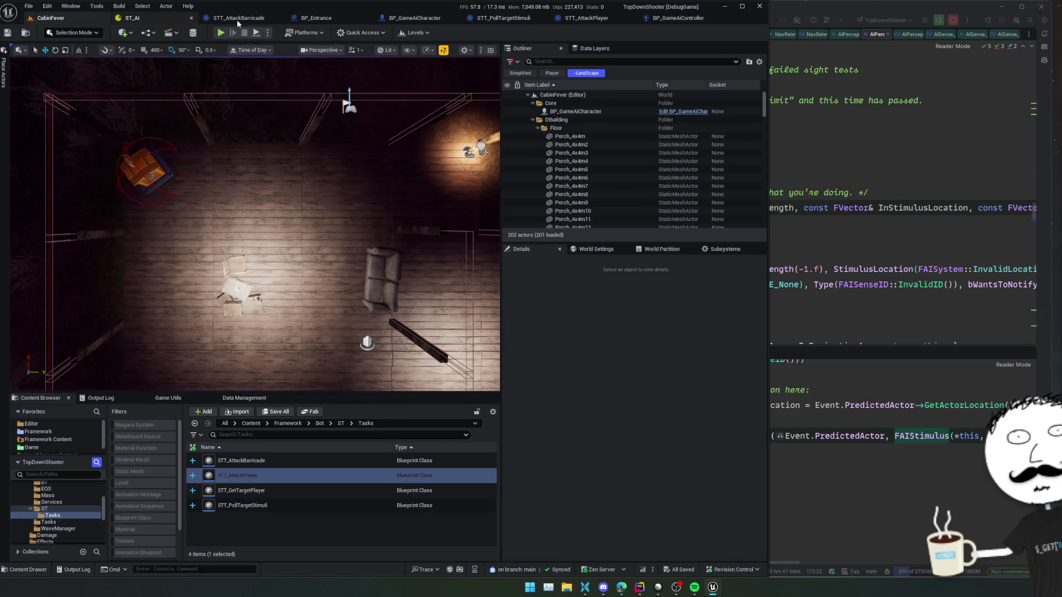
# Step: Bring up STT_PollTargetStimuli's OnPerceptionUpdate Branch and Get Property Reference nodes
pyautogui.click(227, 19)
pyautogui.moveTo(342, 128); pyautogui.dragTo(361, 141)
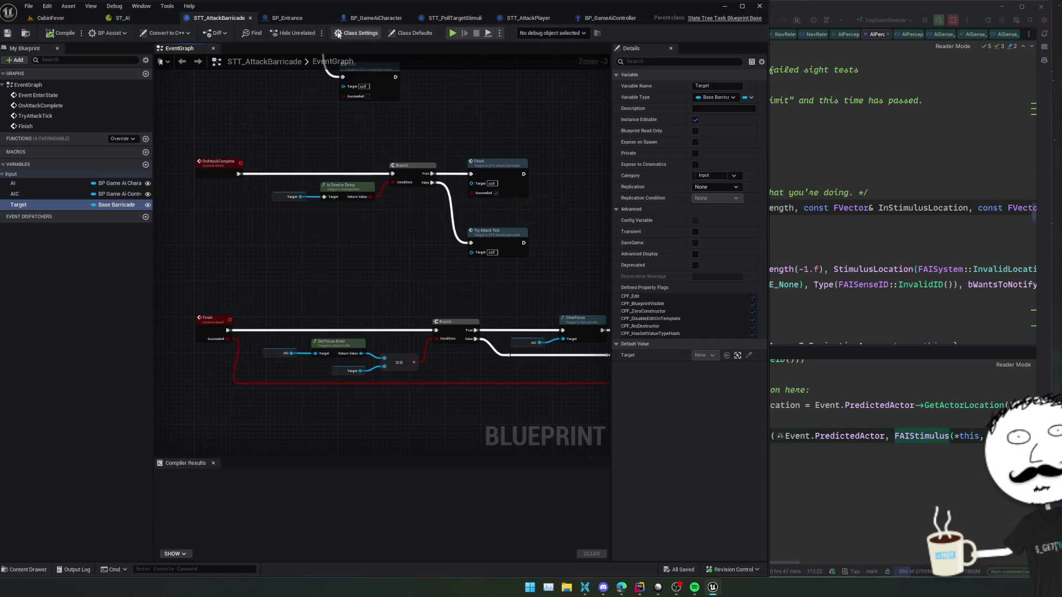
pyautogui.click(294, 18)
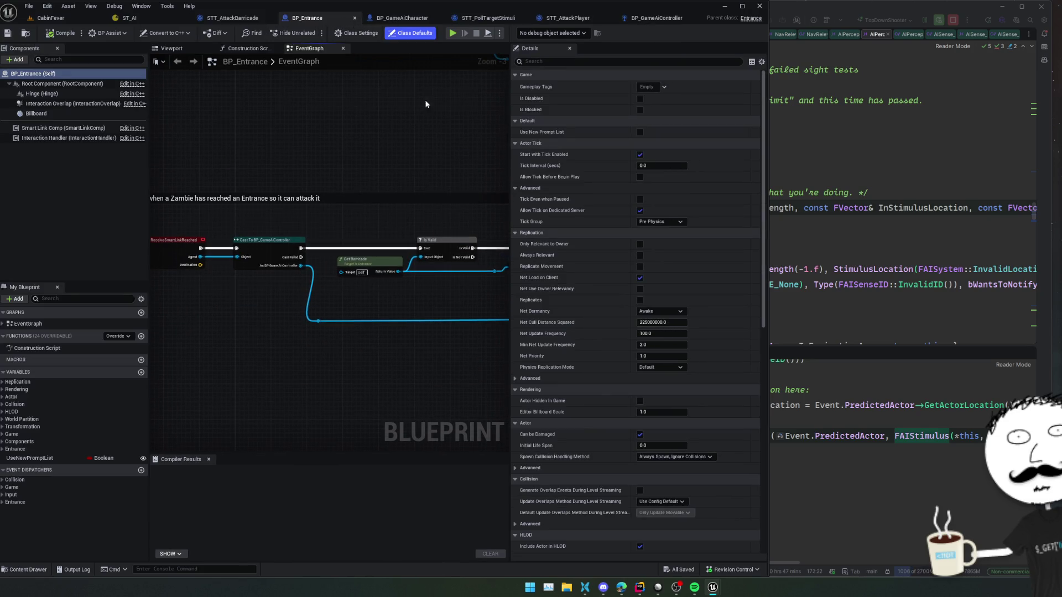
pyautogui.click(481, 18)
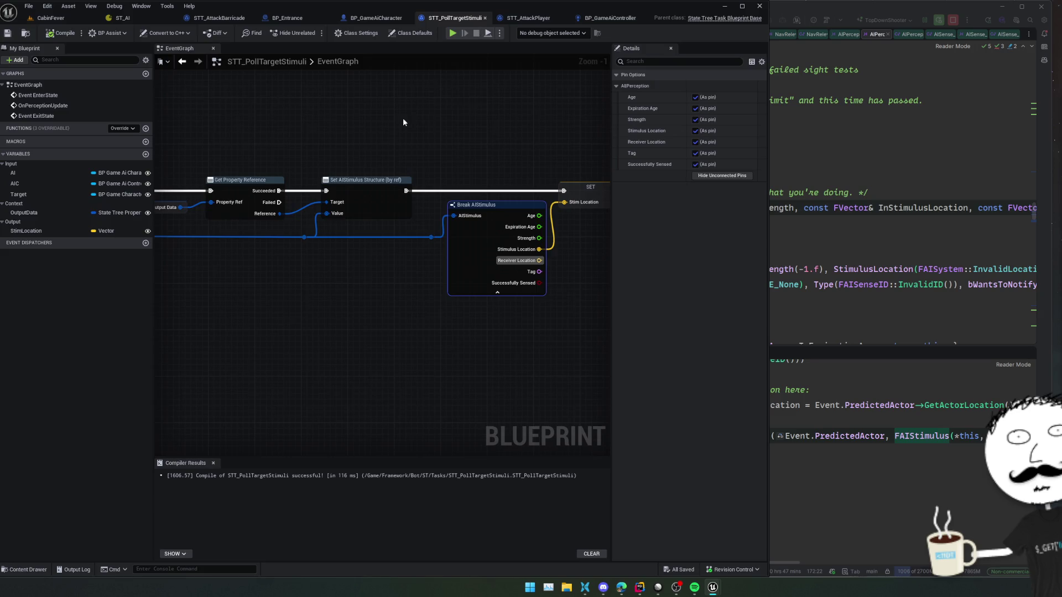
pyautogui.moveTo(408, 210)
pyautogui.mouseDown()
pyautogui.moveTo(346, 254)
pyautogui.moveTo(561, 255)
pyautogui.moveTo(409, 259)
pyautogui.mouseUp()
pyautogui.moveTo(342, 161)
pyautogui.mouseDown()
pyautogui.moveTo(347, 182)
pyautogui.moveTo(336, 183)
pyautogui.mouseUp()
# Step: Add a Print Text node after the Branch's True output with a Perception Updated message
pyautogui.moveTo(351, 234); pyautogui.dragTo(376, 172)
pyautogui.write('print text')
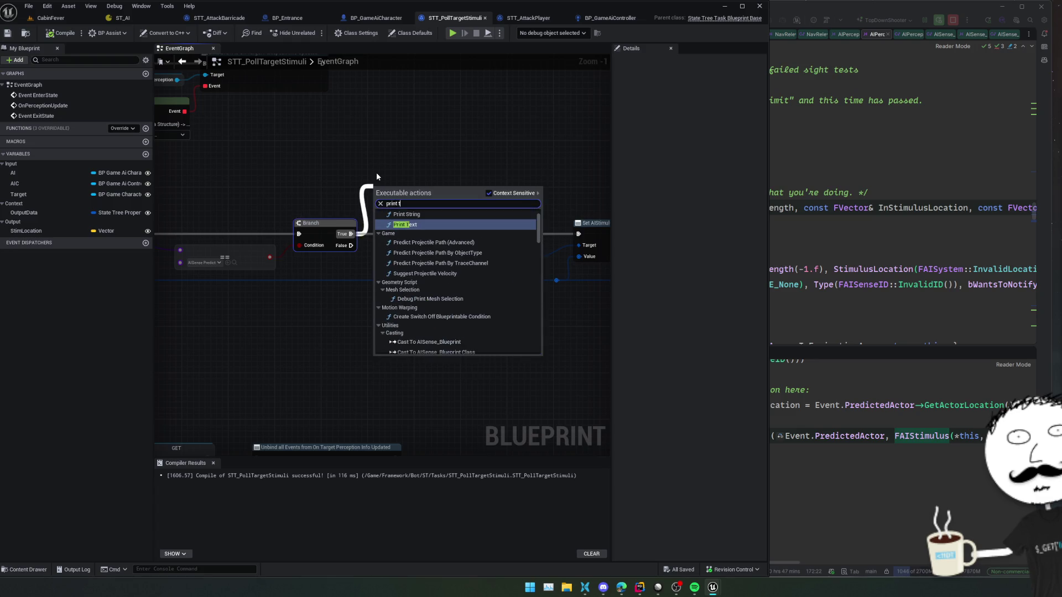
pyautogui.press('Return')
pyautogui.moveTo(401, 187); pyautogui.dragTo(413, 152)
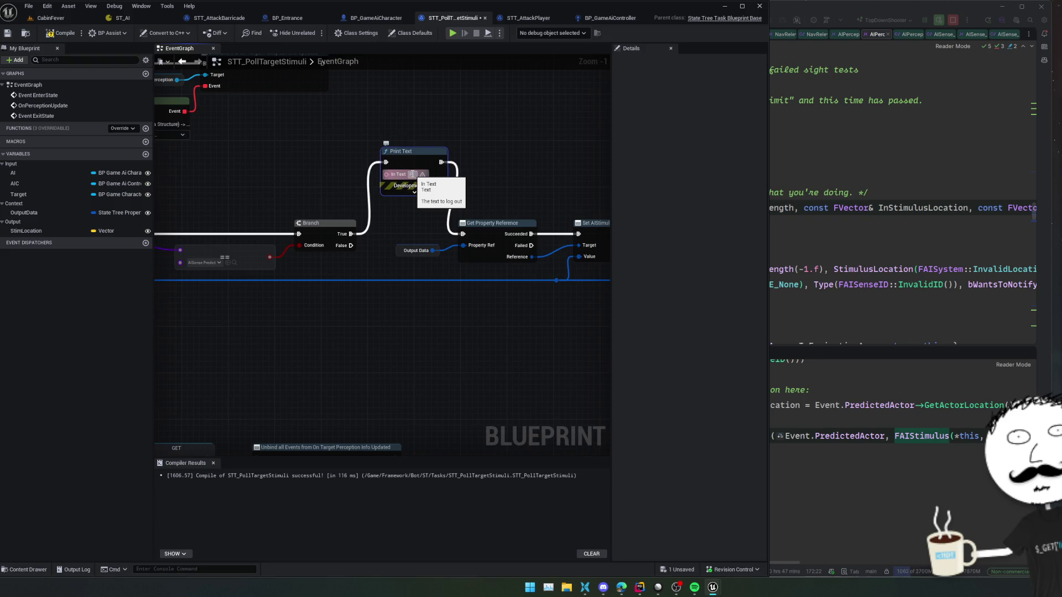
pyautogui.click(413, 174)
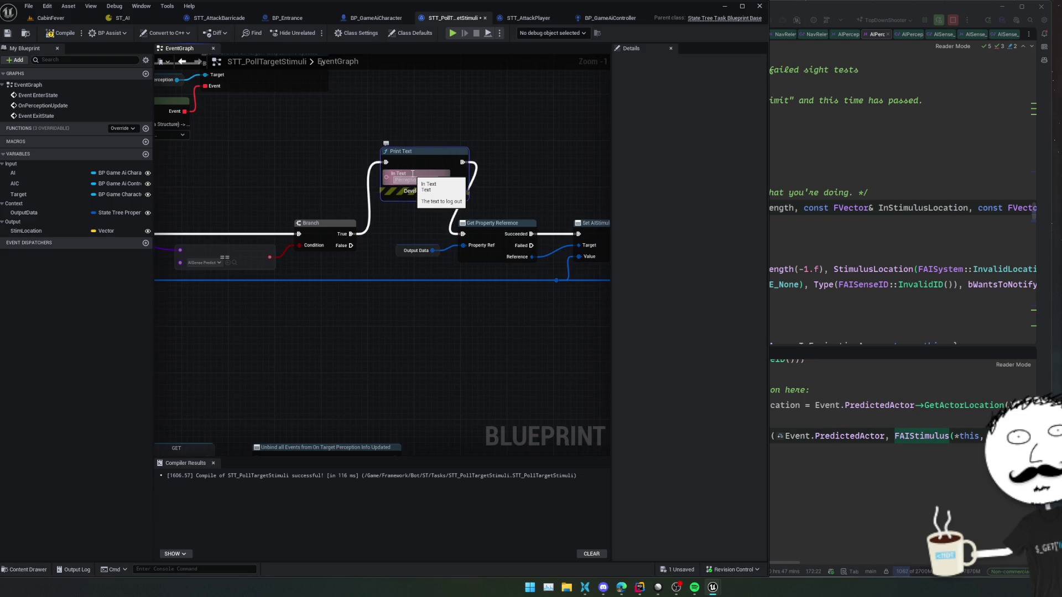
pyautogui.click(524, 129)
pyautogui.click(428, 197)
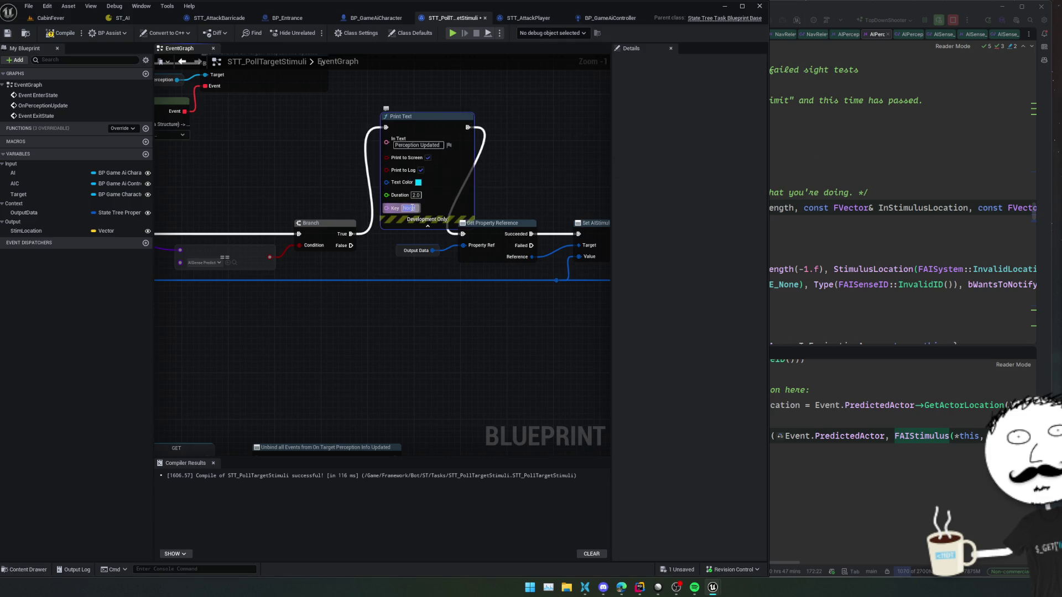
# Step: Feed Print Text from a Format Text node with pattern 'Perception Updated: {0}'
pyautogui.moveTo(401, 148); pyautogui.dragTo(344, 150)
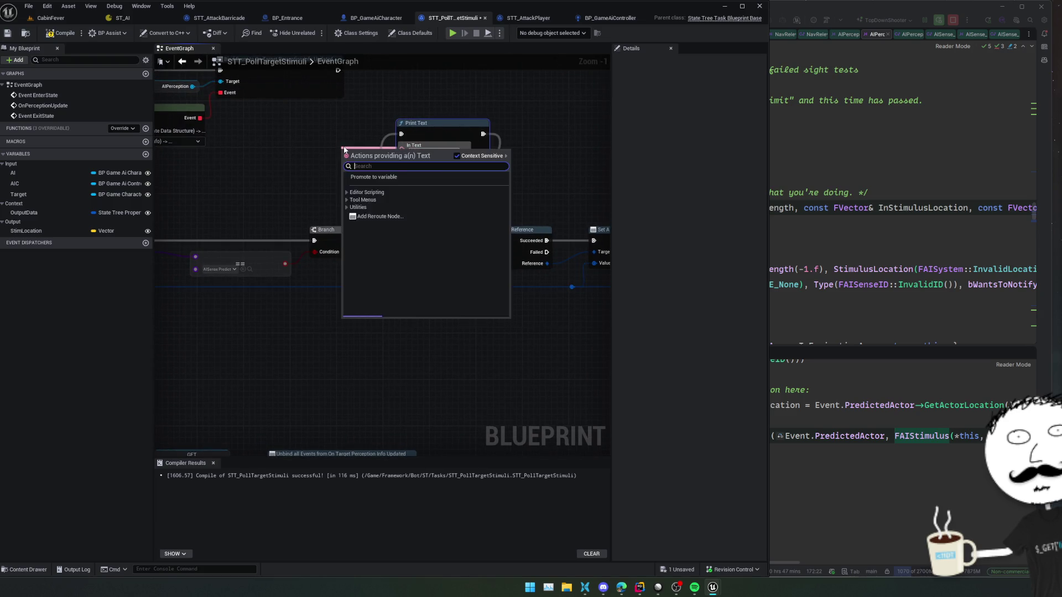
pyautogui.write('format')
pyautogui.press('Return')
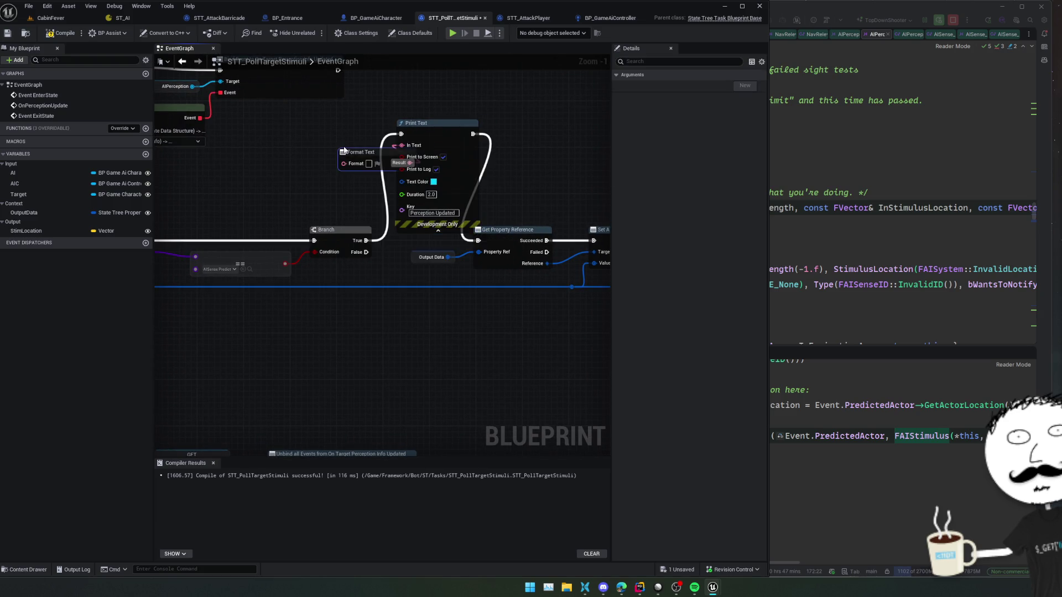
pyautogui.click(318, 158)
pyautogui.write('Perception Updated')
pyautogui.write(': {0}')
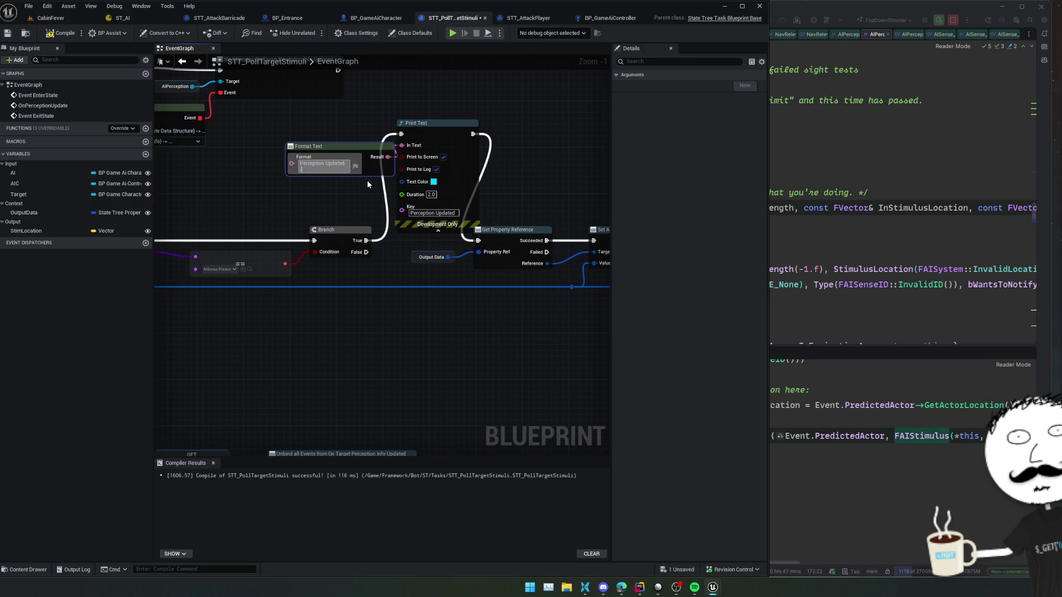
pyautogui.press('Return')
# Step: Convert Receiver Location to a string for the {0} argument, then compile and save
pyautogui.moveTo(606, 219); pyautogui.dragTo(457, 222)
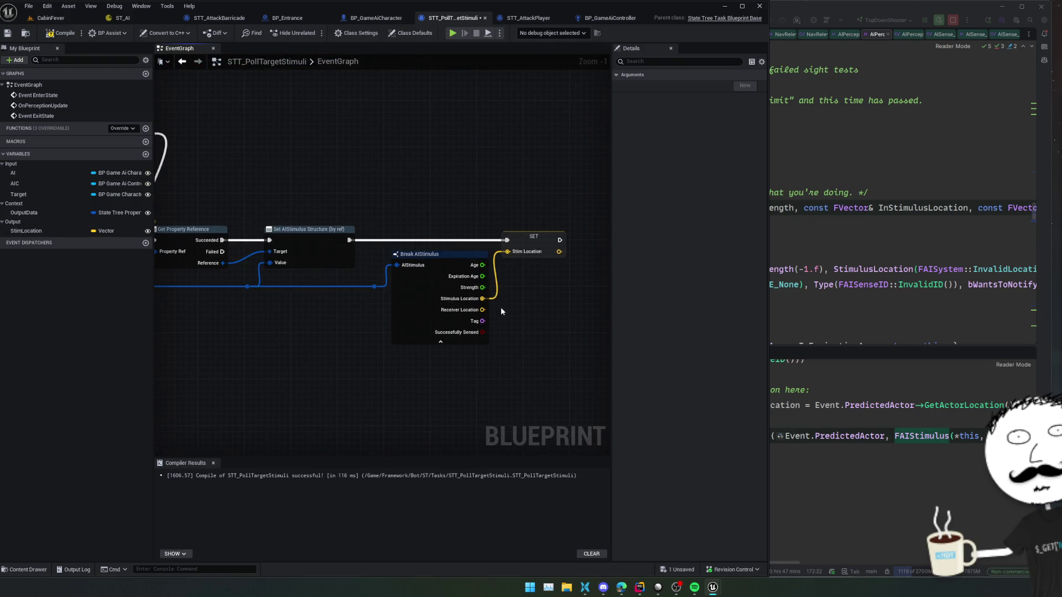
pyautogui.moveTo(482, 310)
pyautogui.mouseDown()
pyautogui.moveTo(160, 152)
pyautogui.moveTo(257, 212)
pyautogui.moveTo(225, 179)
pyautogui.moveTo(711, 238)
pyautogui.moveTo(462, 280)
pyautogui.moveTo(362, 309)
pyautogui.mouseUp()
pyautogui.click(207, 195)
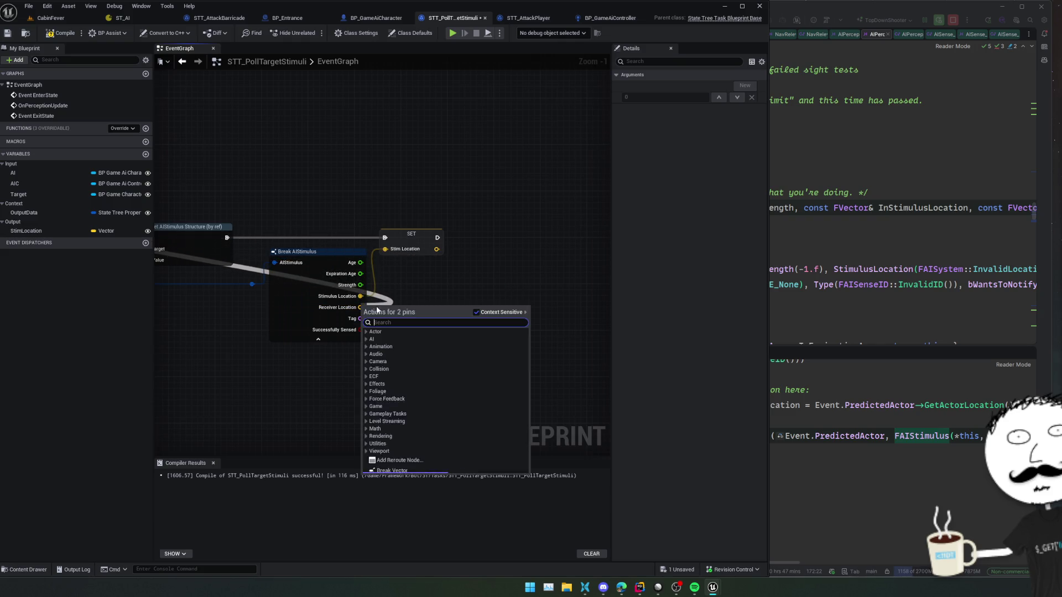
pyautogui.write('str')
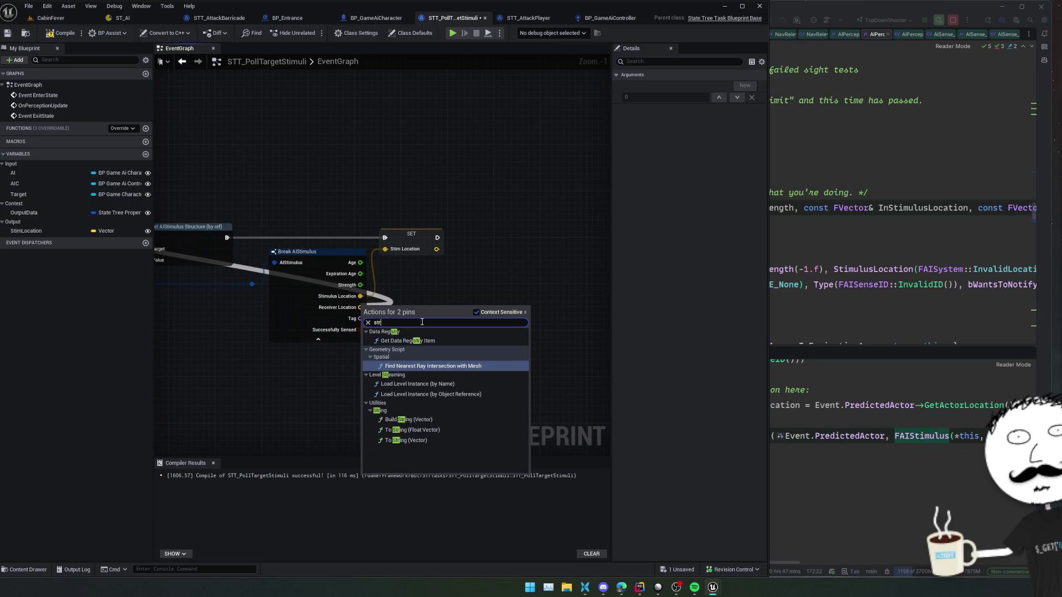
pyautogui.click(469, 440)
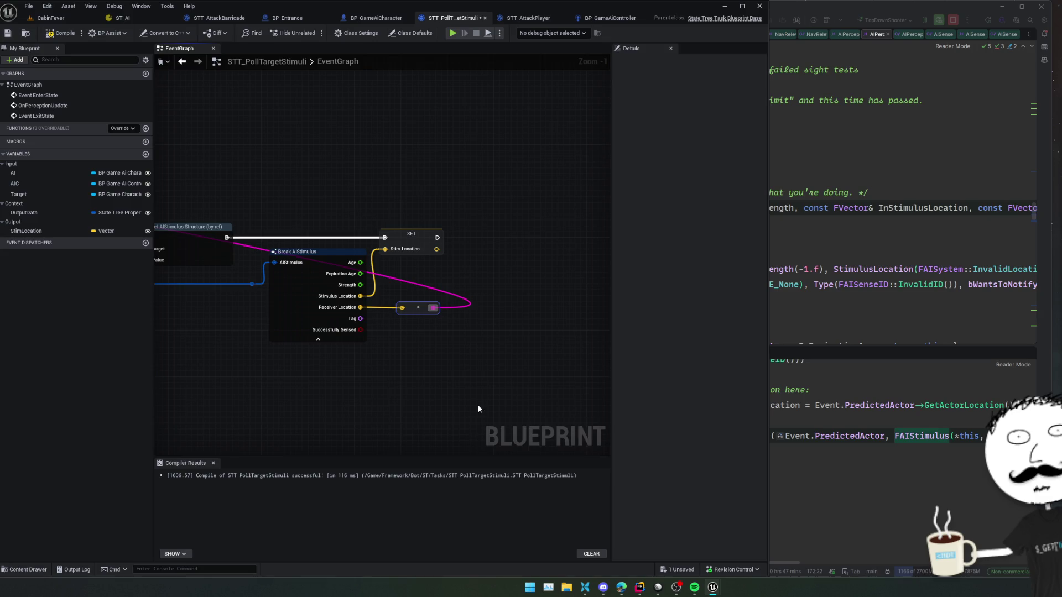
pyautogui.moveTo(474, 369)
pyautogui.mouseDown()
pyautogui.moveTo(407, 393)
pyautogui.moveTo(465, 414)
pyautogui.mouseUp()
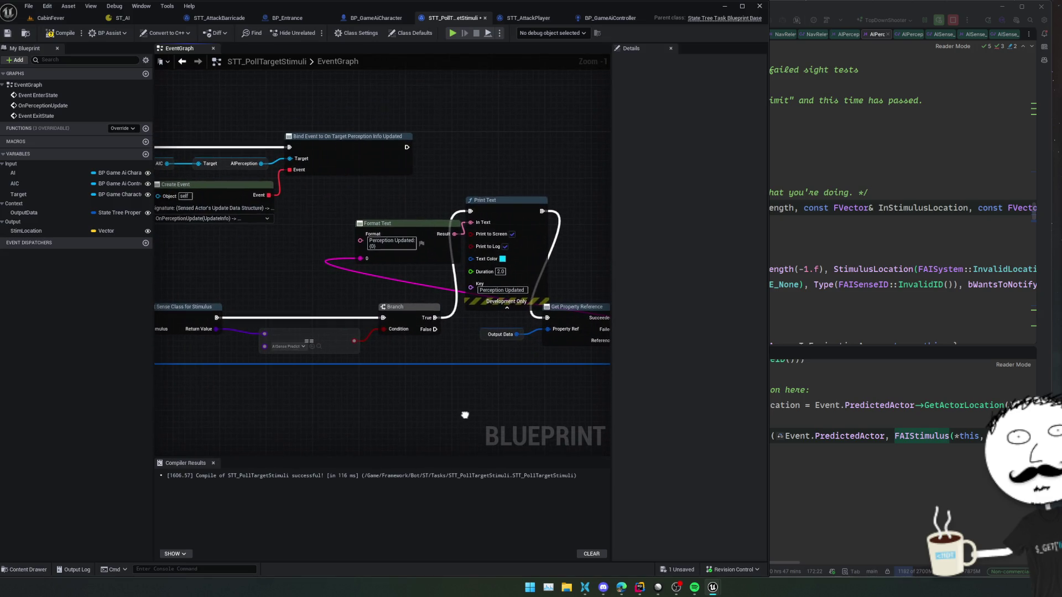
pyautogui.hotkey('ctrl', 's')
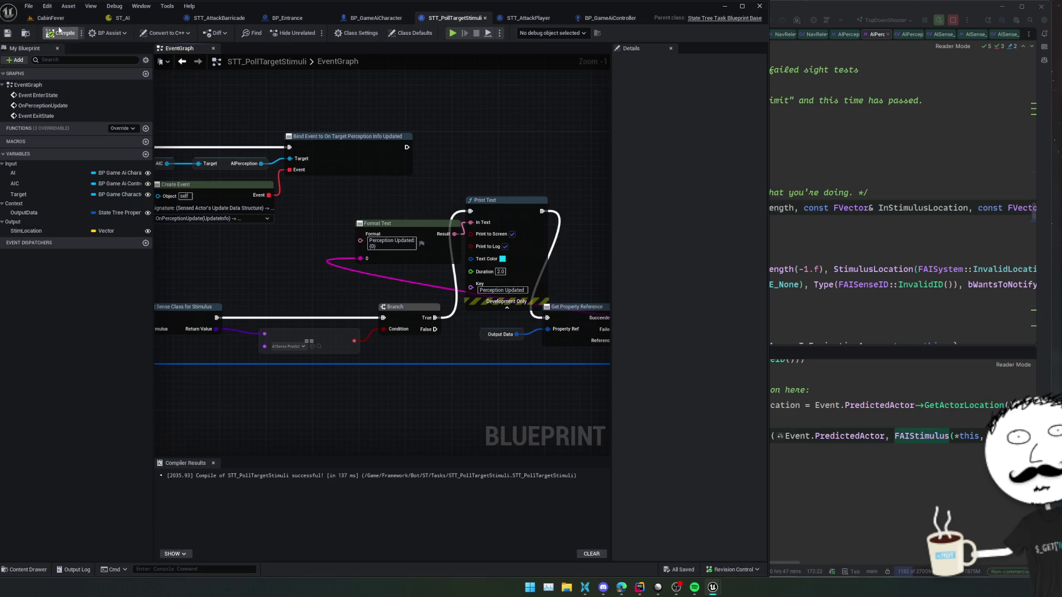
pyautogui.click(51, 18)
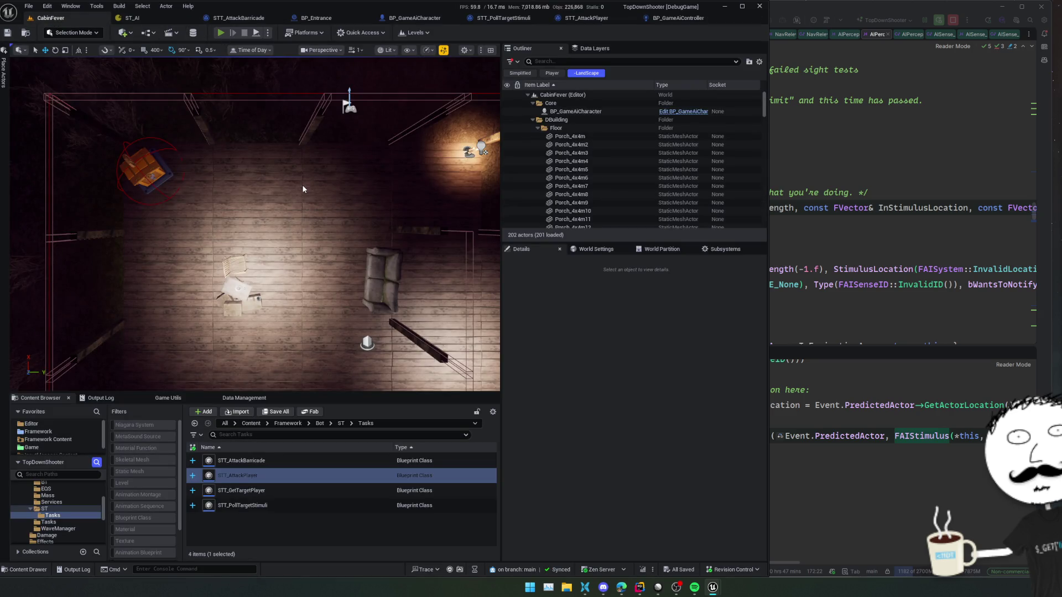
# Step: Start and stop a test play, then switch the scene's time of day from night to daylight
pyautogui.hotkey('alt', 'p')
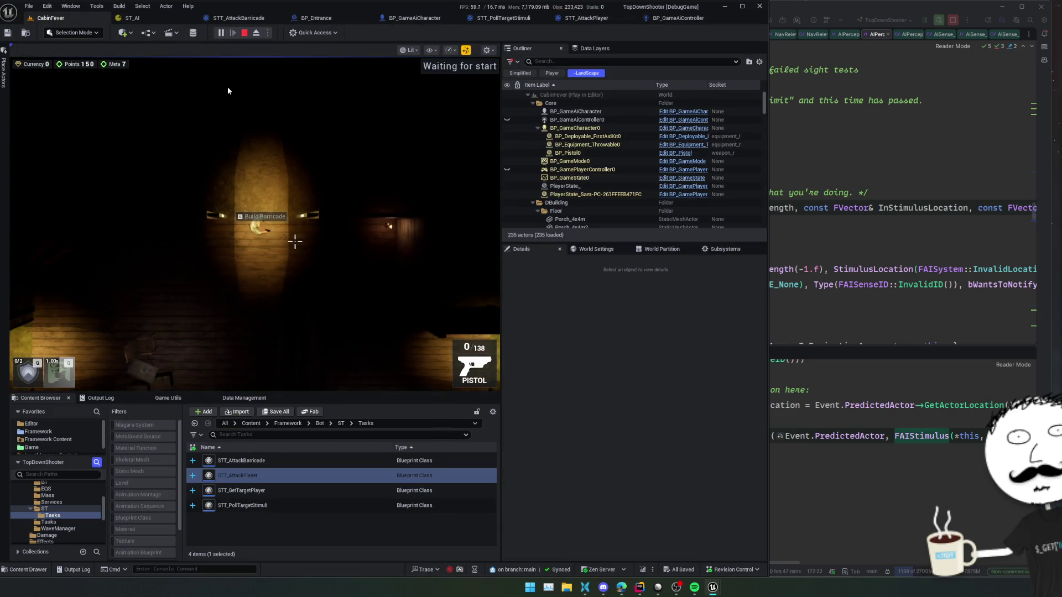
pyautogui.click(244, 32)
pyautogui.click(251, 50)
pyautogui.moveTo(293, 74); pyautogui.dragTo(226, 34)
pyautogui.click(226, 54)
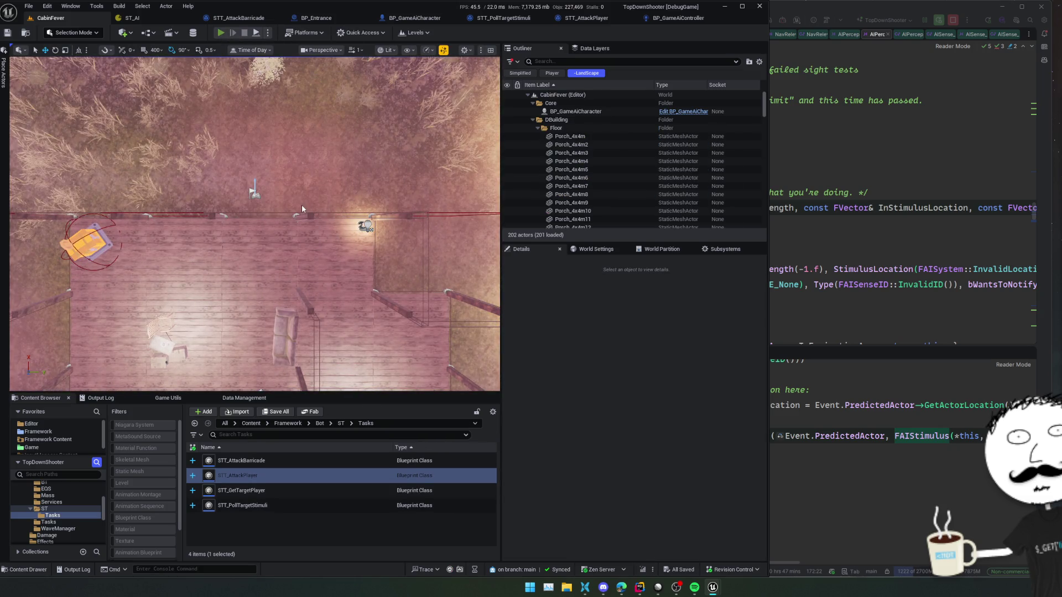
# Step: Play the level again, walk the character past the barricade into the room, then stop
pyautogui.hotkey('alt', 'p')
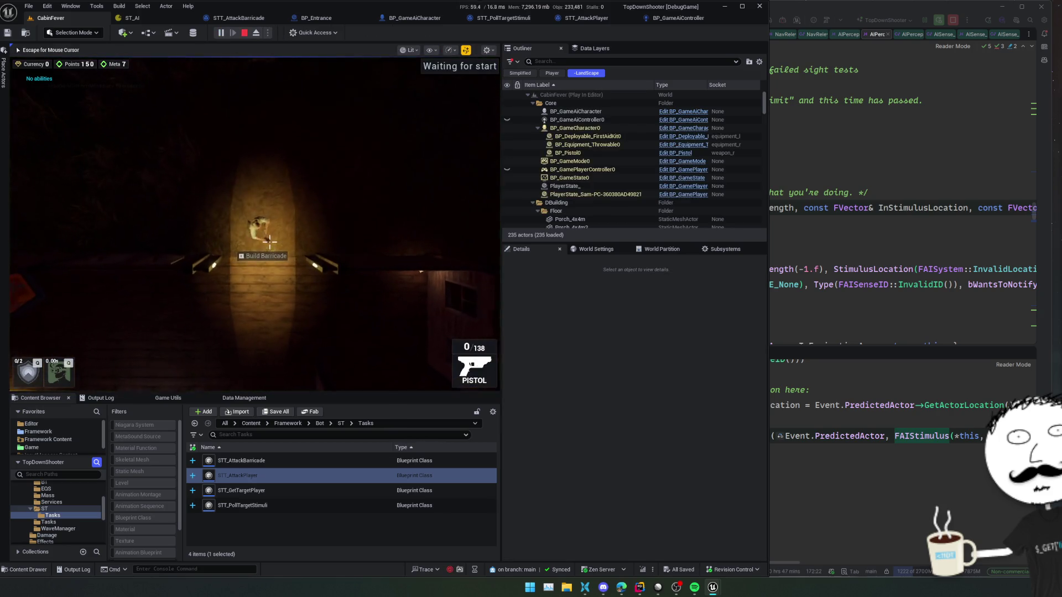
pyautogui.press('s')
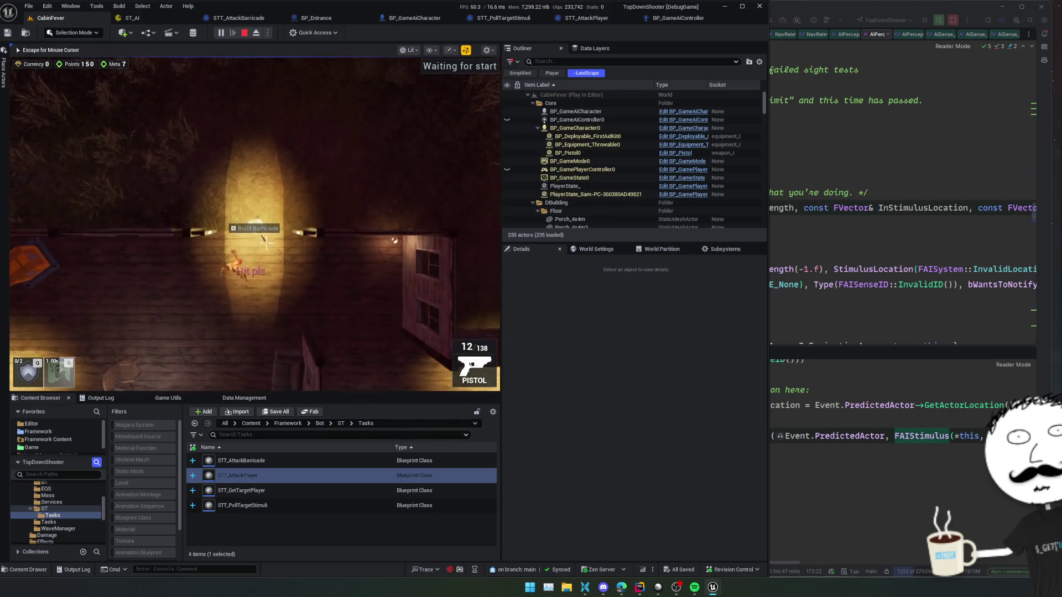
pyautogui.press('w')
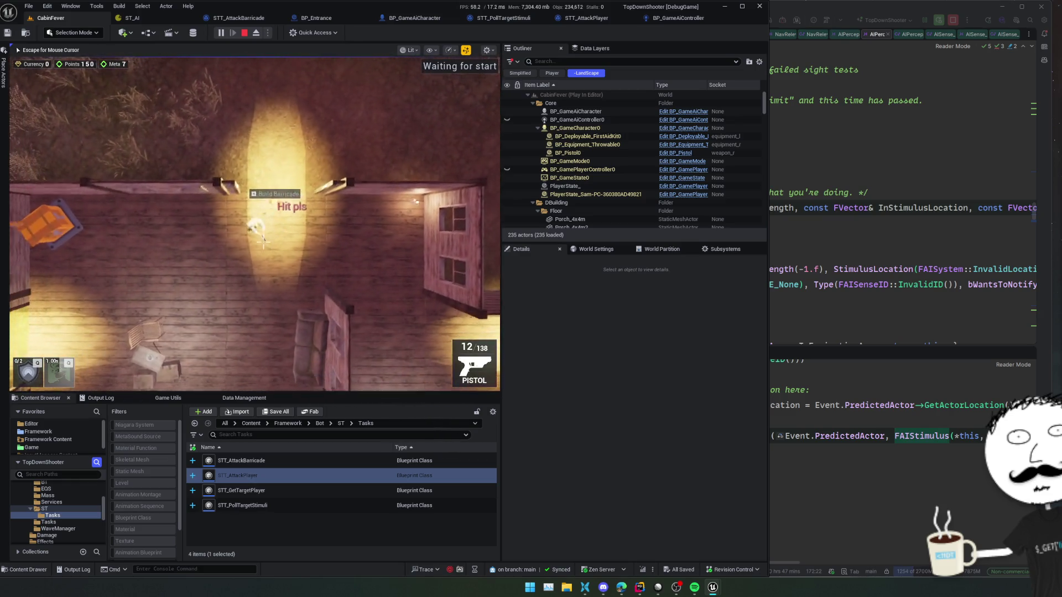
pyautogui.press('s')
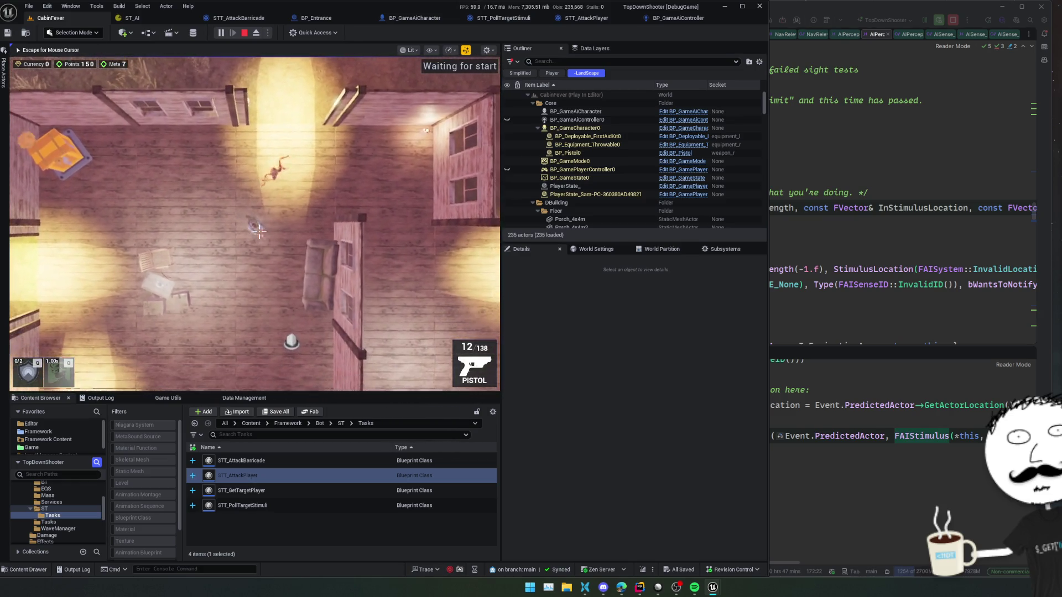
pyautogui.press('Escape')
pyautogui.click(249, 34)
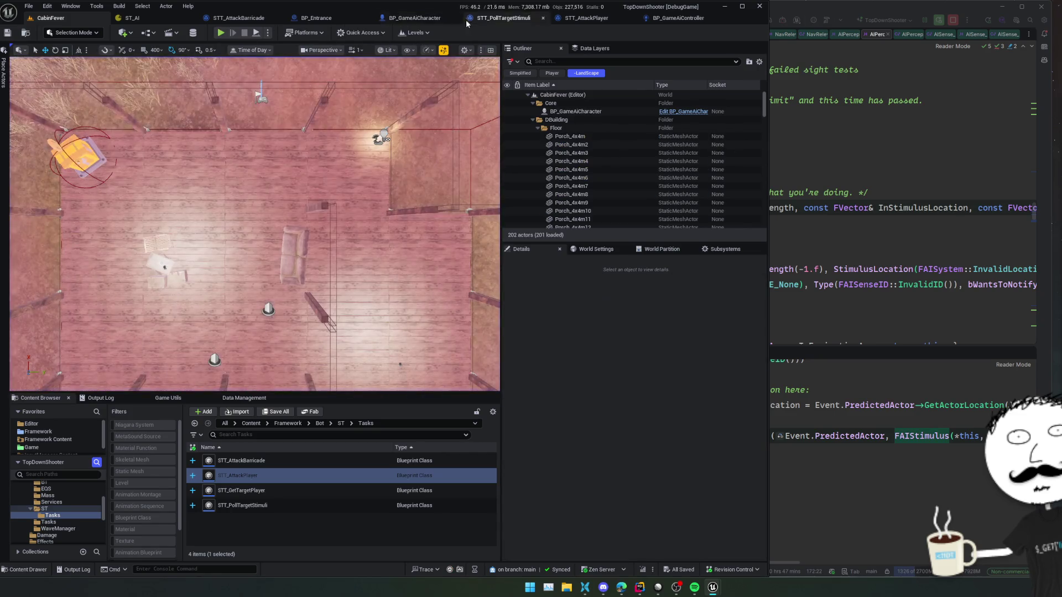
# Step: Look over the open blueprints, then open STT_GetTargetPlayer from the Content Browser
pyautogui.click(415, 18)
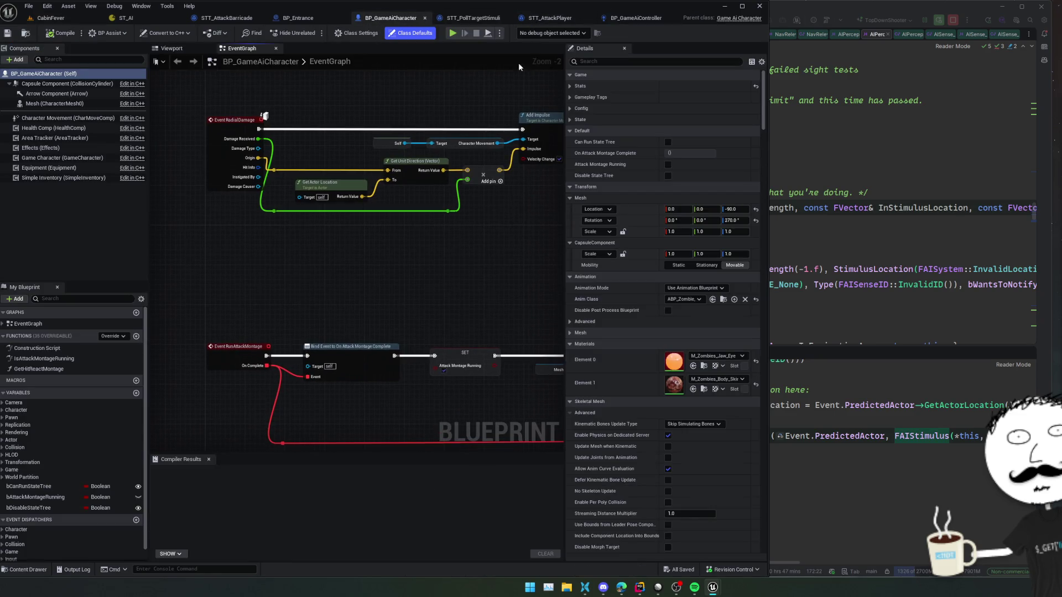
pyautogui.click(552, 20)
pyautogui.hotkey('ctrl', 'b')
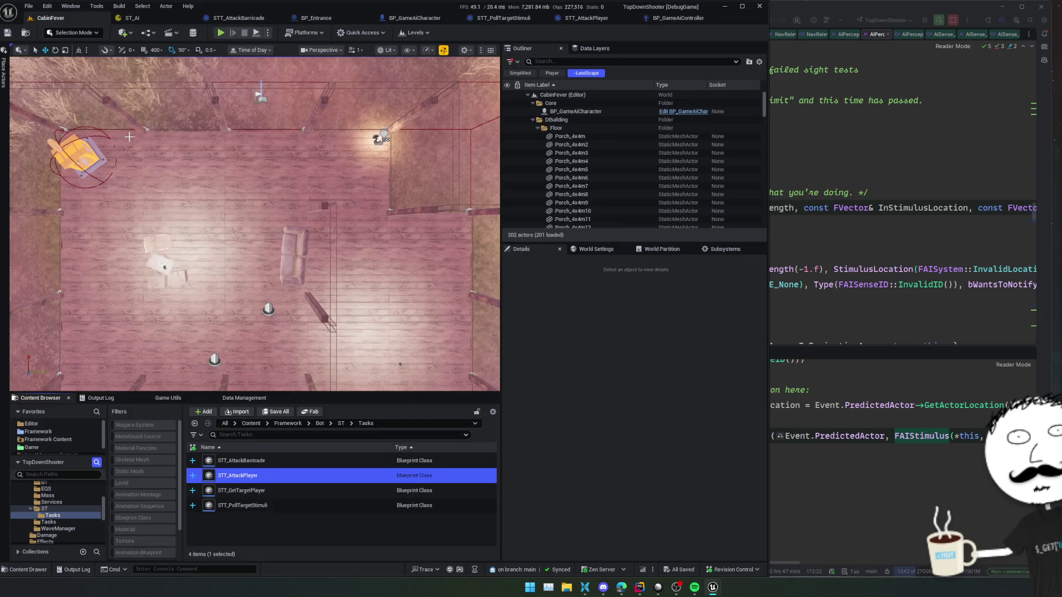
pyautogui.doubleClick(301, 491)
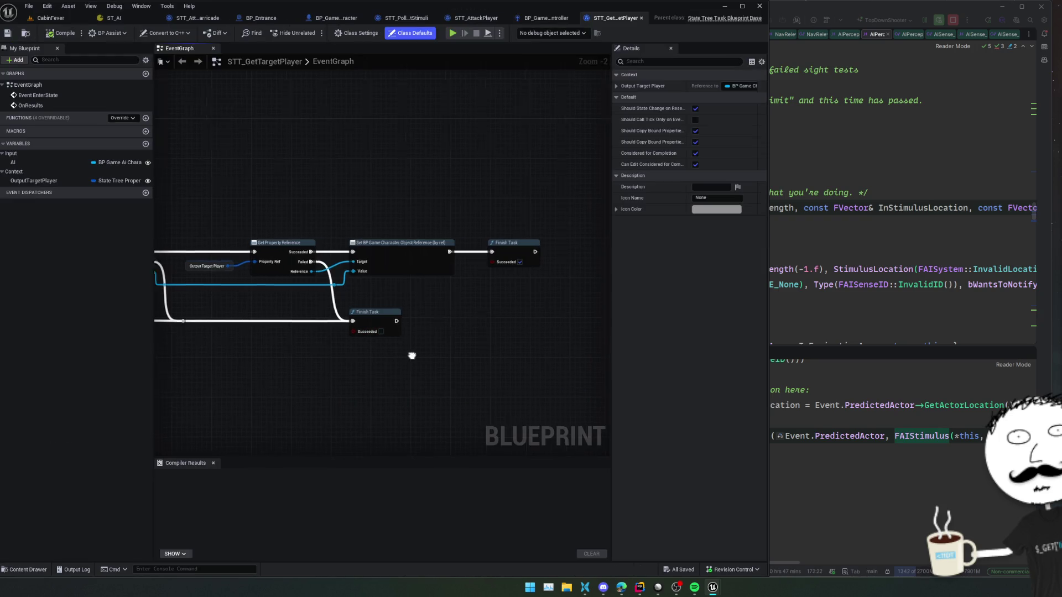
# Step: Place an AI variable getter and wire a Get AIController node from it
pyautogui.moveTo(410, 356)
pyautogui.mouseDown()
pyautogui.moveTo(437, 353)
pyautogui.moveTo(423, 330)
pyautogui.mouseUp()
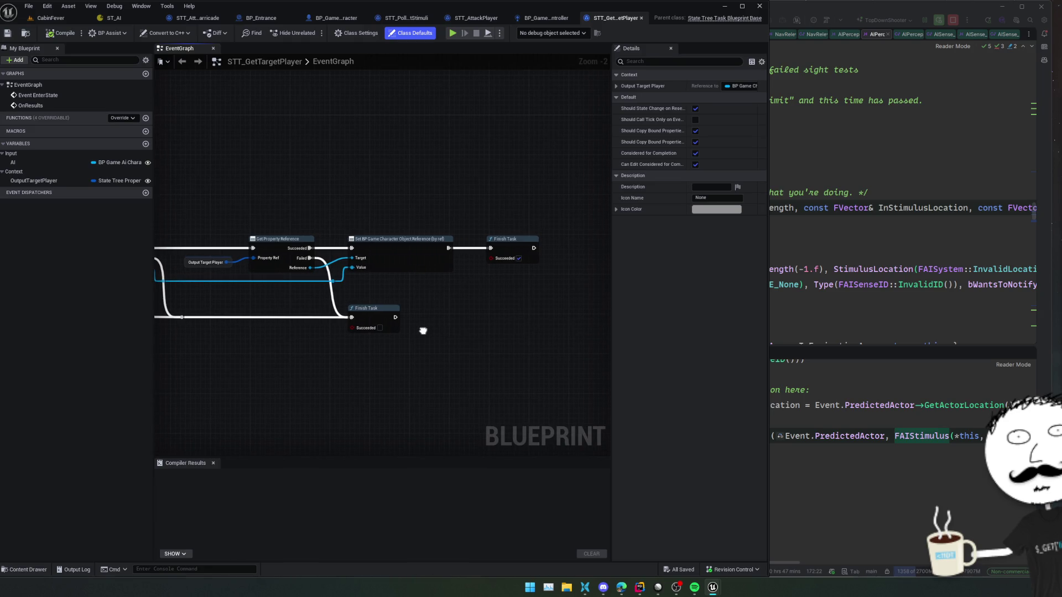
pyautogui.moveTo(17, 162)
pyautogui.mouseDown()
pyautogui.moveTo(358, 383)
pyautogui.moveTo(395, 361)
pyautogui.mouseUp()
pyautogui.click(358, 382)
pyautogui.write('ai controll')
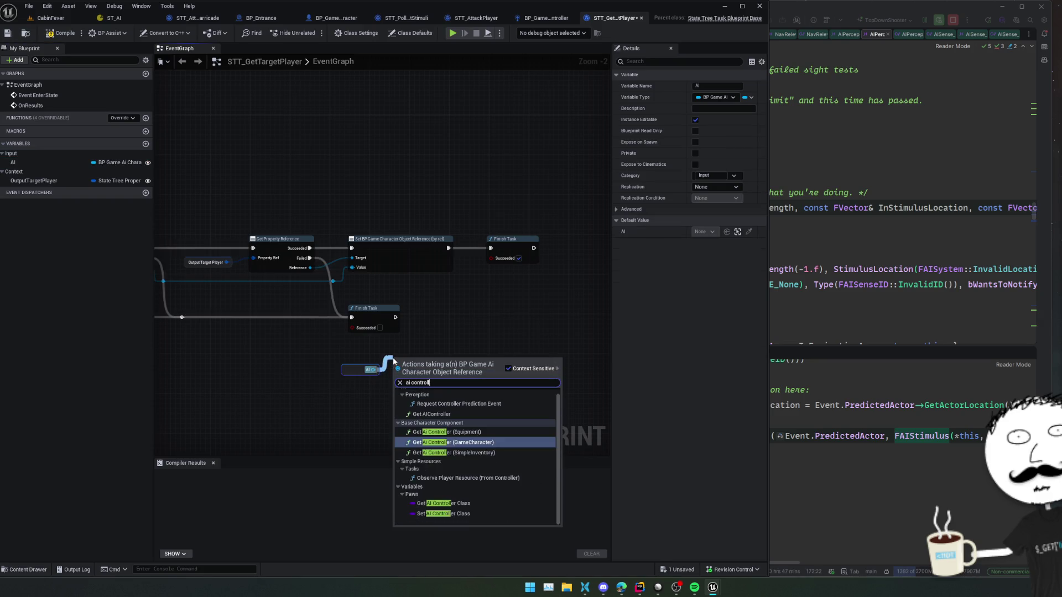
pyautogui.click(460, 413)
# Step: Search the controller's actions and add a Request Pawn Prediction Event node
pyautogui.scroll(2, 458, 399)
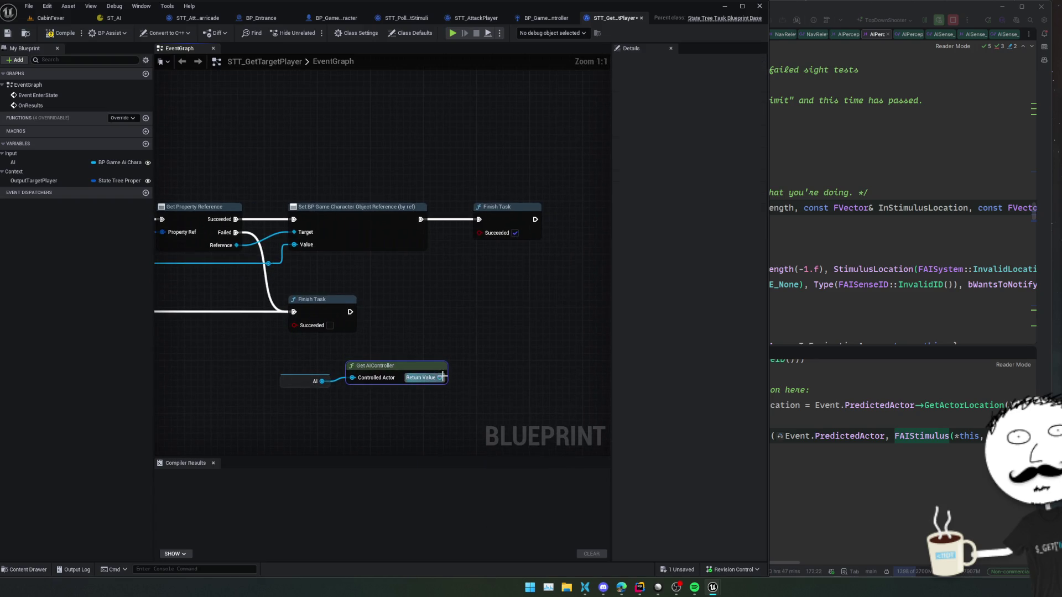
pyautogui.moveTo(440, 377); pyautogui.dragTo(469, 336)
pyautogui.write('stim')
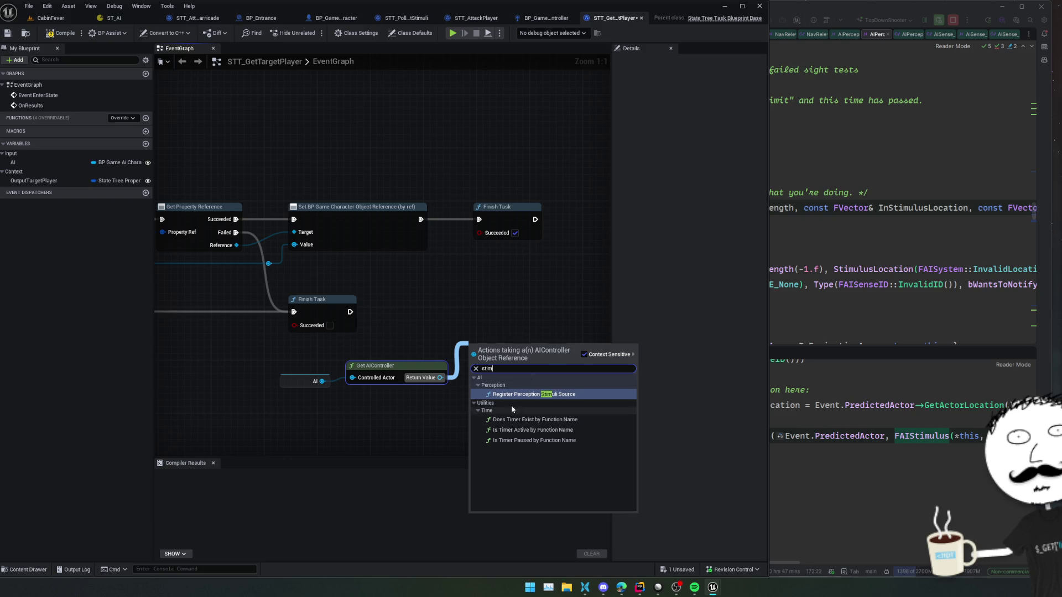
pyautogui.hotkey('ctrl', 'a')
pyautogui.write('Request')
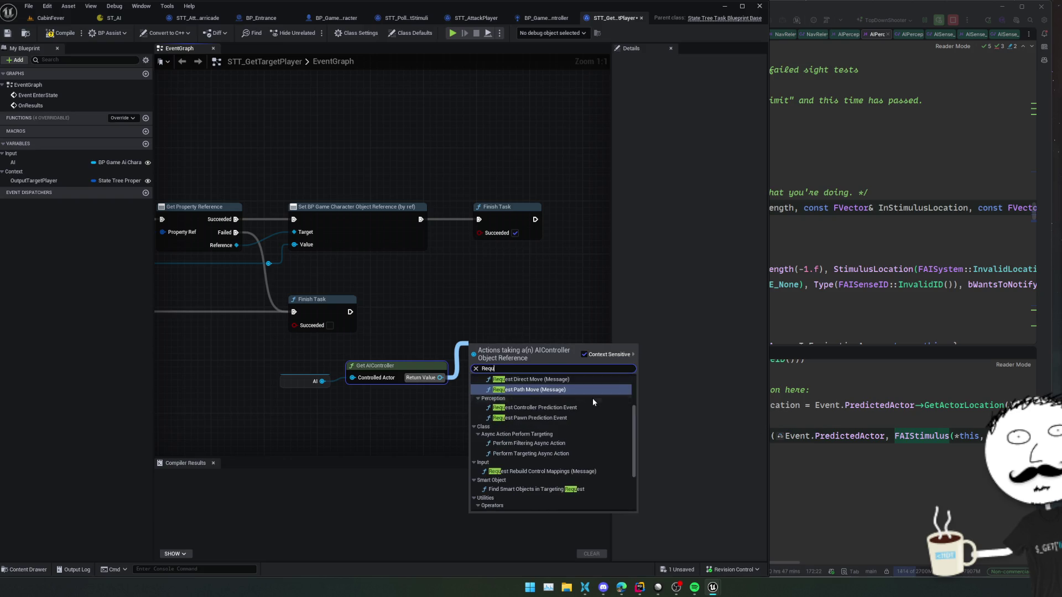
pyautogui.scroll(1, 605, 430)
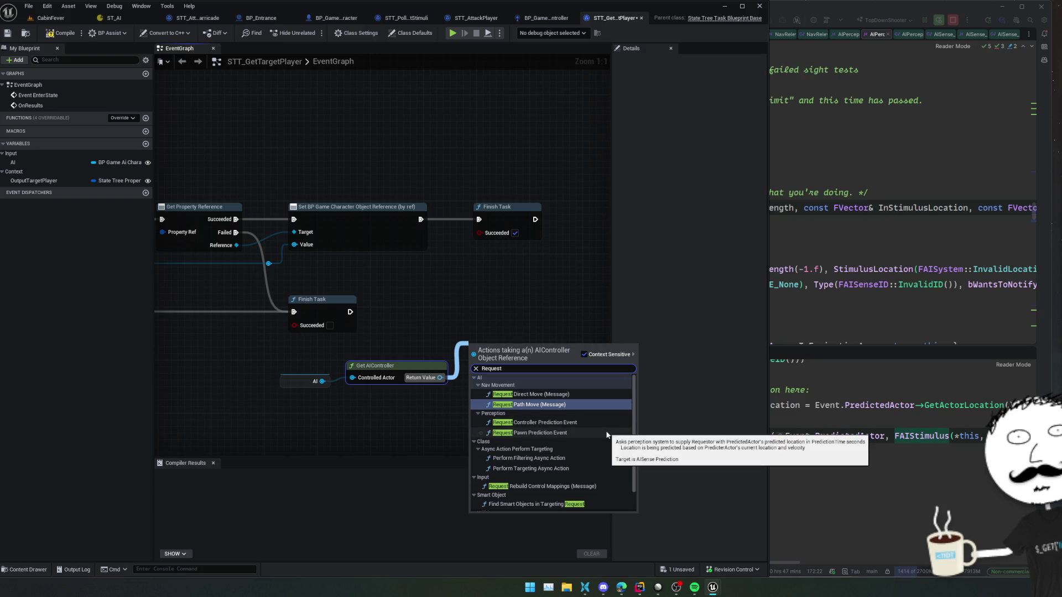
pyautogui.scroll(-1, 607, 435)
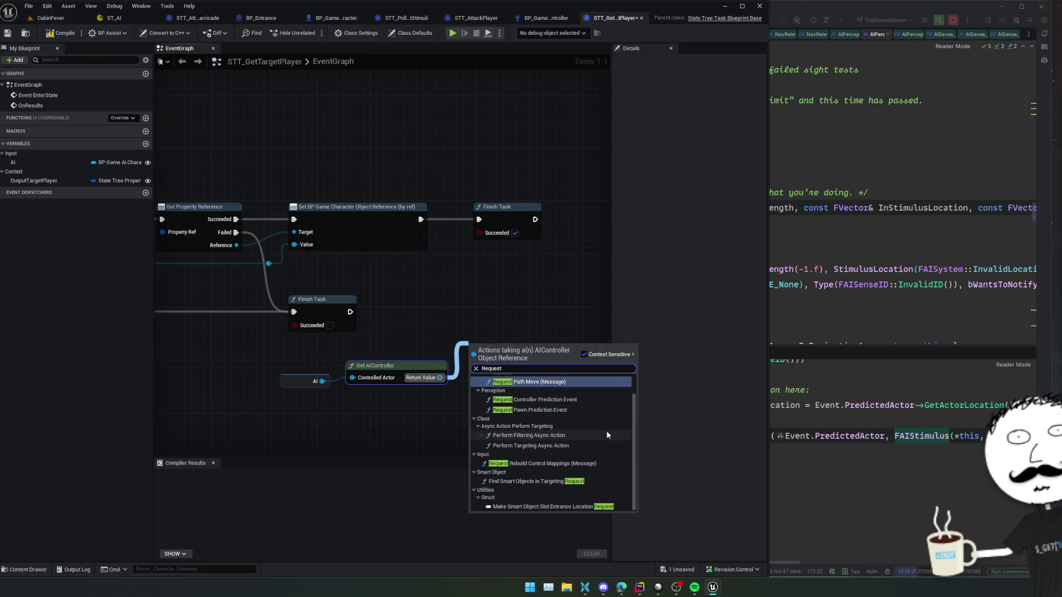
pyautogui.hotkey('ctrl', 'a')
pyautogui.write('ai stim')
pyautogui.hotkey('ctrl', 'a')
pyautogui.write('perc')
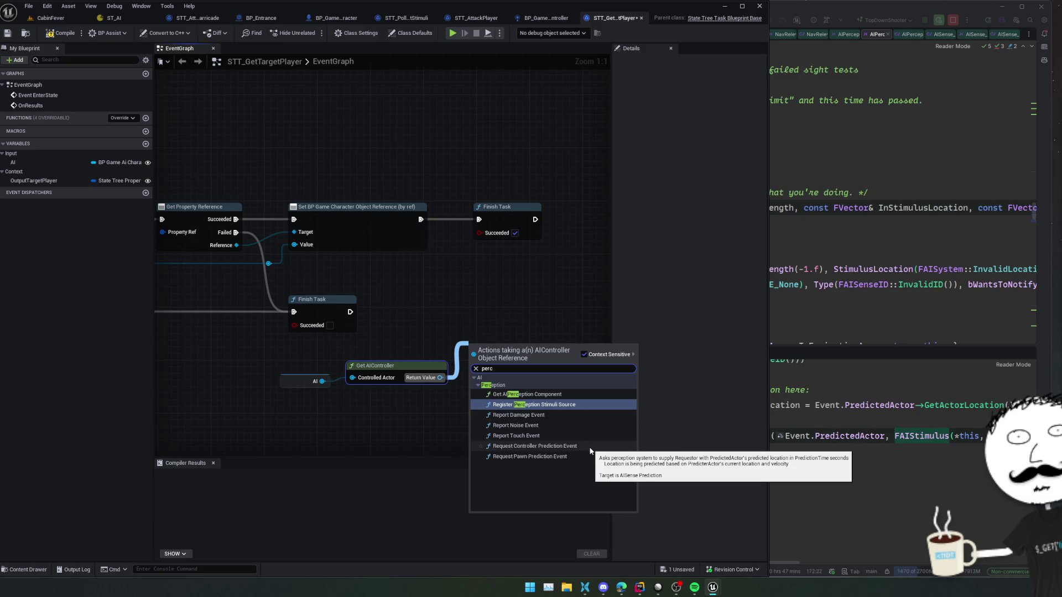
pyautogui.click(557, 457)
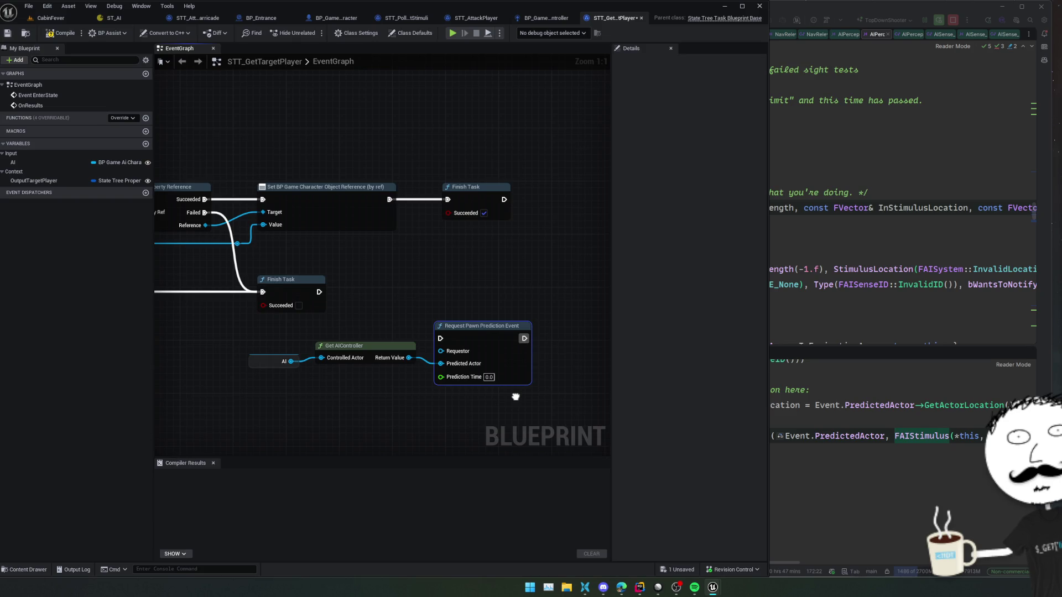
# Step: Delete the trial controller and prediction nodes and save STT_GetTargetPlayer
pyautogui.moveTo(543, 327)
pyautogui.mouseDown()
pyautogui.moveTo(289, 403)
pyautogui.moveTo(239, 400)
pyautogui.mouseUp()
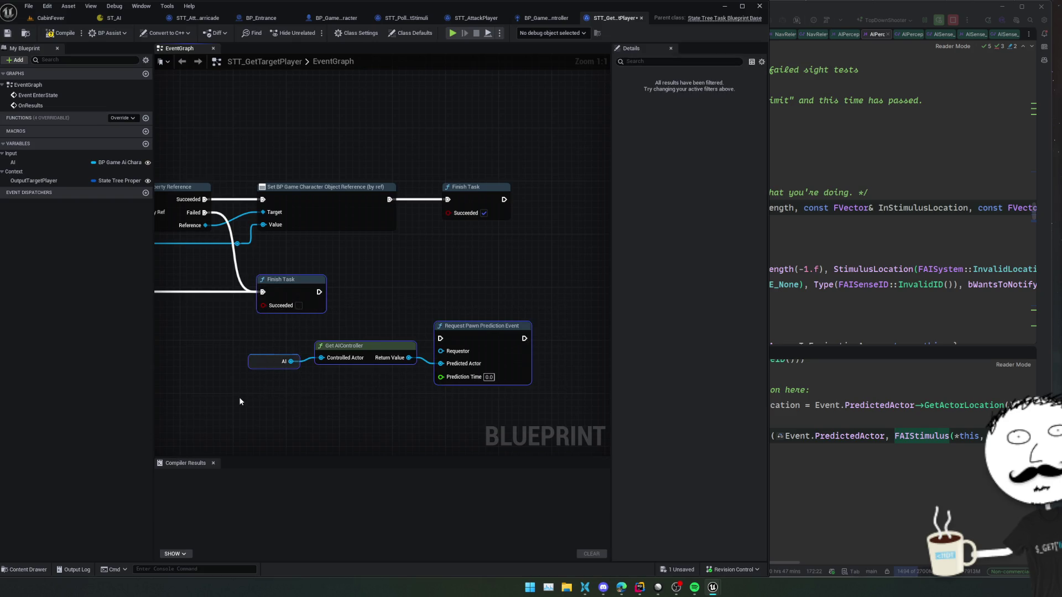
pyautogui.press('Delete')
pyautogui.hotkey('ctrl', 's')
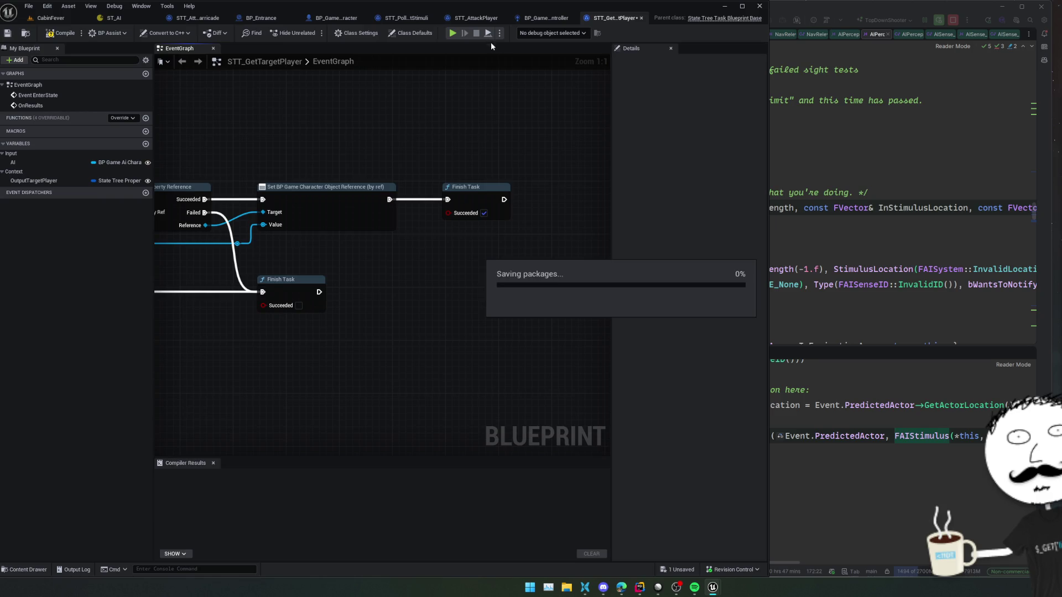
pyautogui.click(459, 21)
pyautogui.scroll(-4, 493, 183)
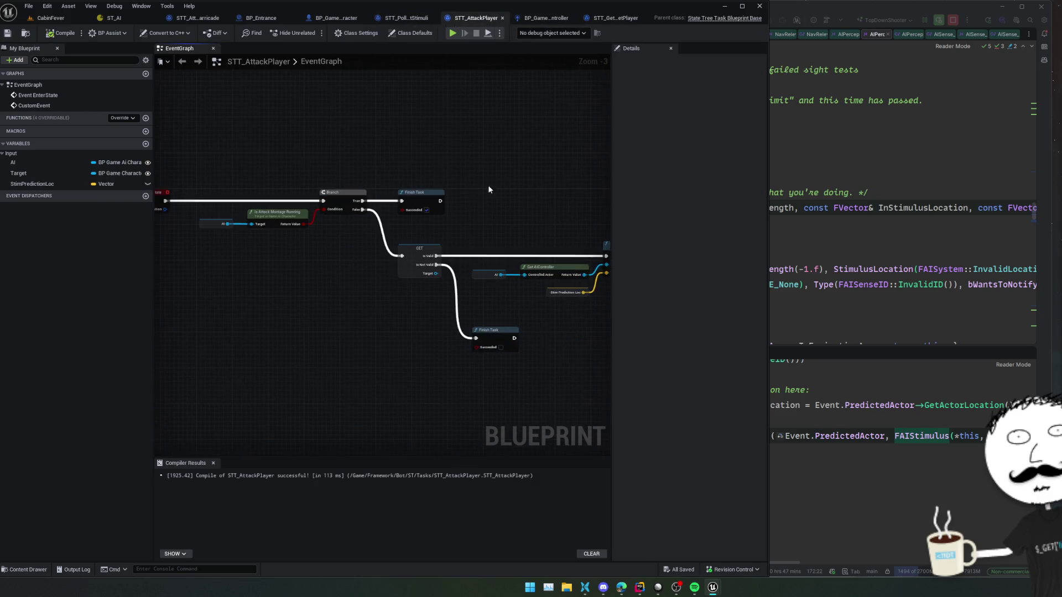
# Step: In STT_PollTargetStimuli, add Event Tick and wire it to a validated Target GET node
pyautogui.moveTo(391, 270); pyautogui.dragTo(385, 270)
pyautogui.click(407, 18)
pyautogui.scroll(-2, 522, 169)
pyautogui.moveTo(421, 192); pyautogui.dragTo(372, 153)
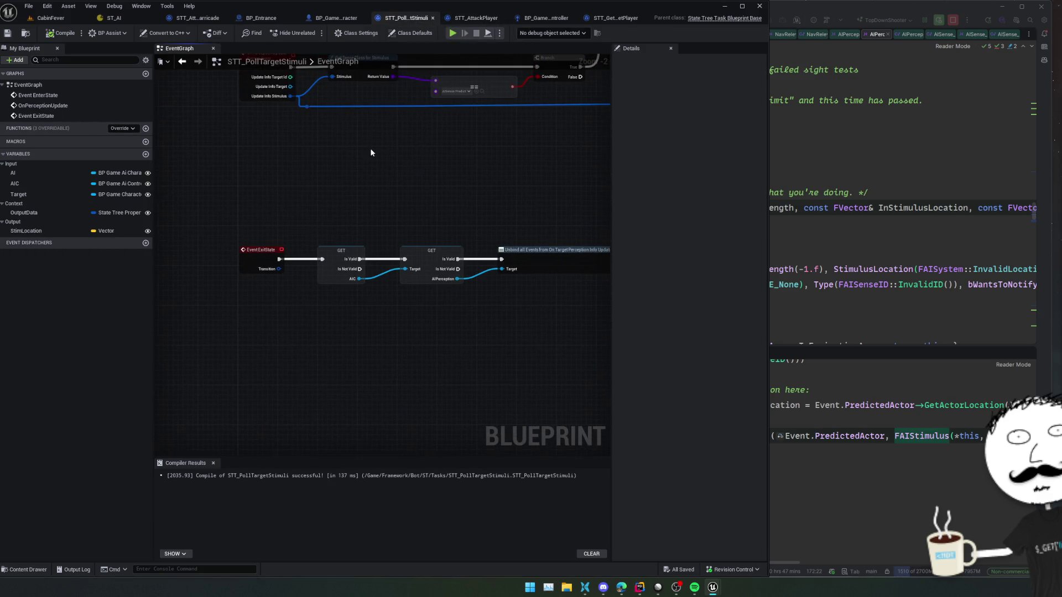
pyautogui.click(124, 128)
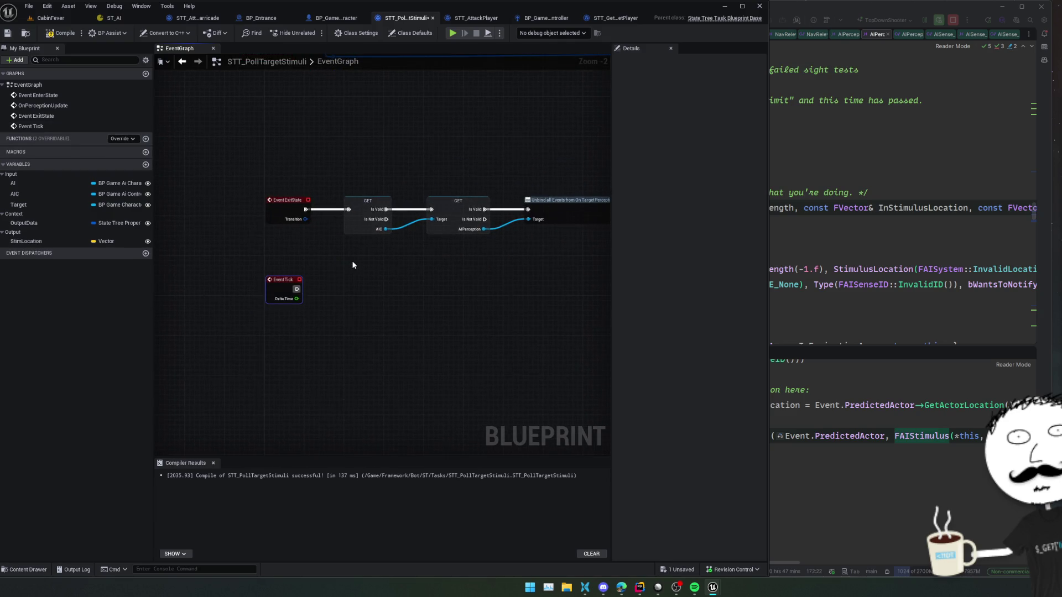
pyautogui.moveTo(28, 205)
pyautogui.mouseDown()
pyautogui.moveTo(283, 248)
pyautogui.moveTo(329, 330)
pyautogui.mouseUp()
pyautogui.rightClick(332, 310)
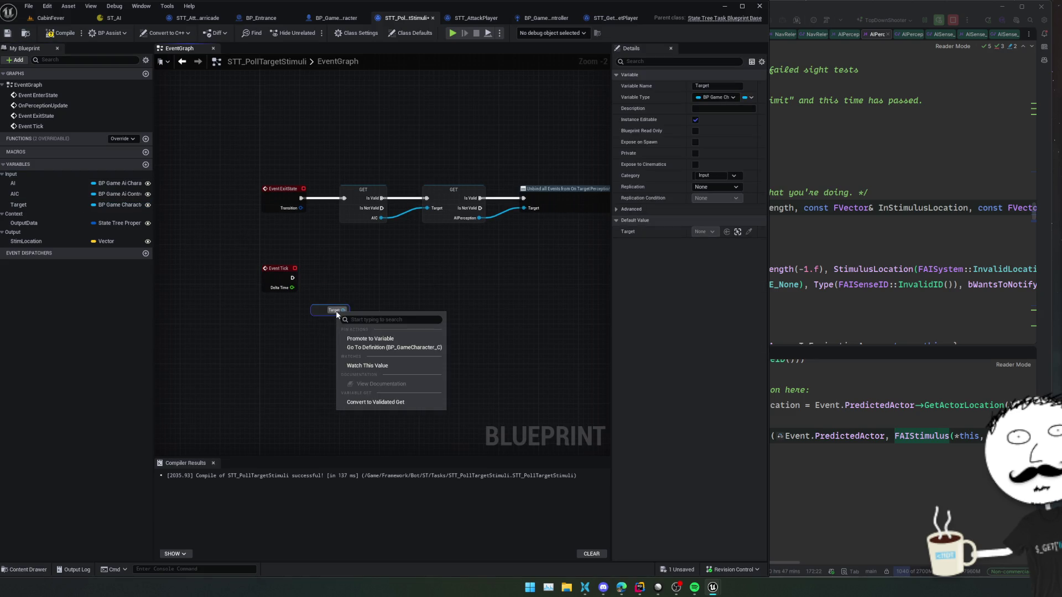
pyautogui.click(376, 347)
pyautogui.moveTo(292, 277); pyautogui.dragTo(327, 284)
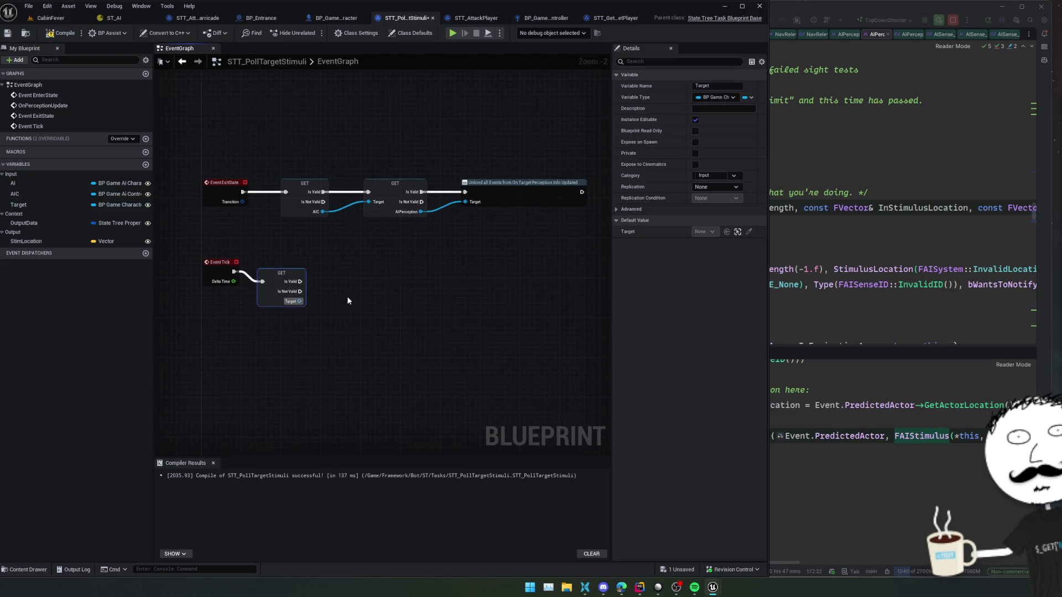
# Step: Paste the copied nodes, delete the extra controller and AI nodes, and add Request Pawn Prediction Event
pyautogui.hotkey('ctrl', 'v')
pyautogui.moveTo(387, 303); pyautogui.dragTo(327, 350)
pyautogui.press('Delete')
pyautogui.moveTo(16, 193); pyautogui.dragTo(424, 295)
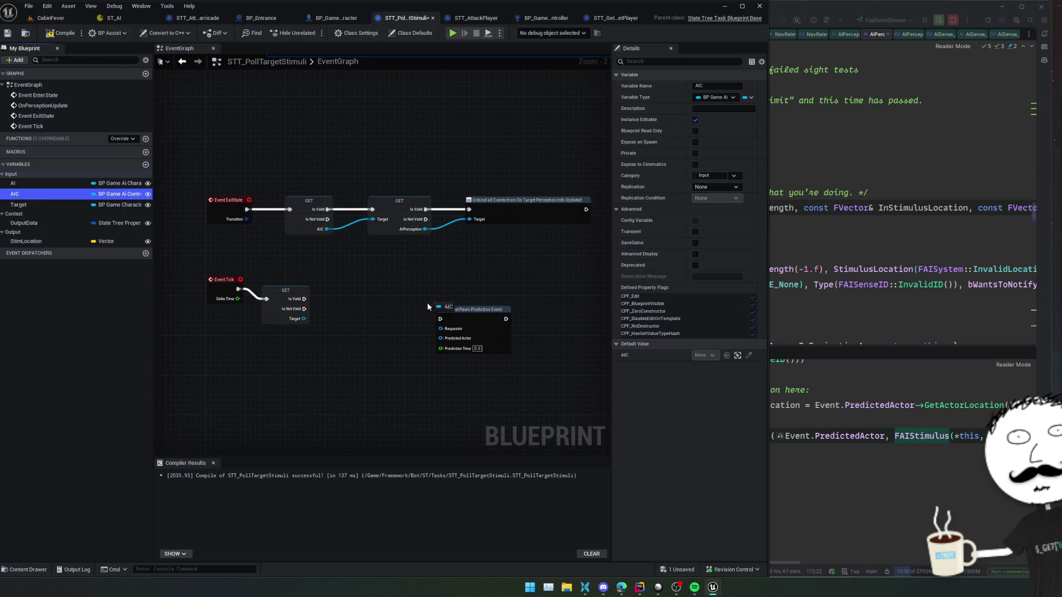
pyautogui.moveTo(423, 341)
pyautogui.mouseDown()
pyautogui.moveTo(396, 337)
pyautogui.moveTo(403, 346)
pyautogui.moveTo(465, 331)
pyautogui.moveTo(400, 323)
pyautogui.mouseUp()
pyautogui.scroll(2, 408, 339)
pyautogui.write('pr')
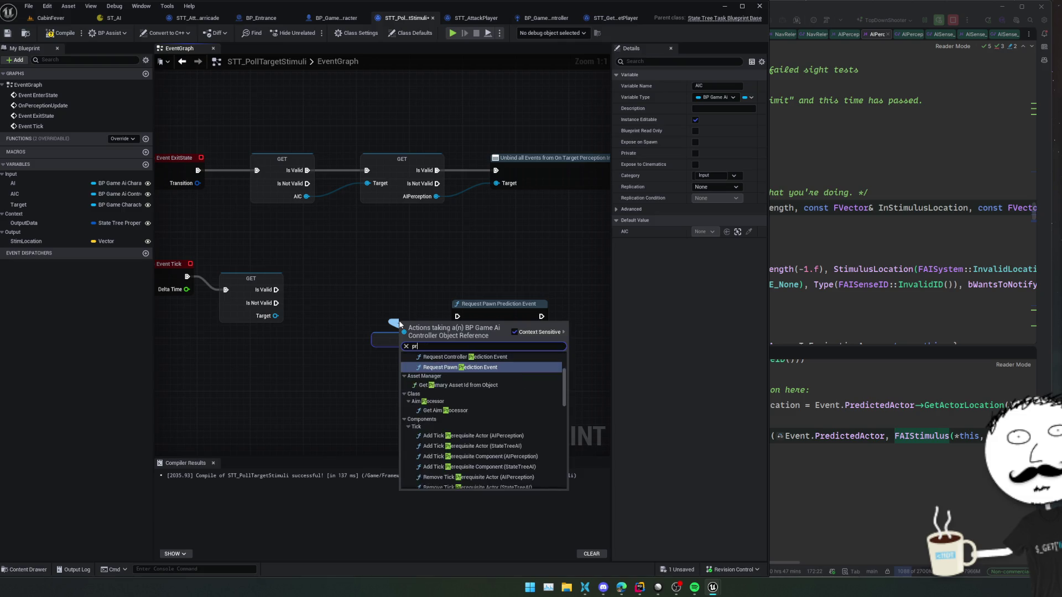
pyautogui.write('edi')
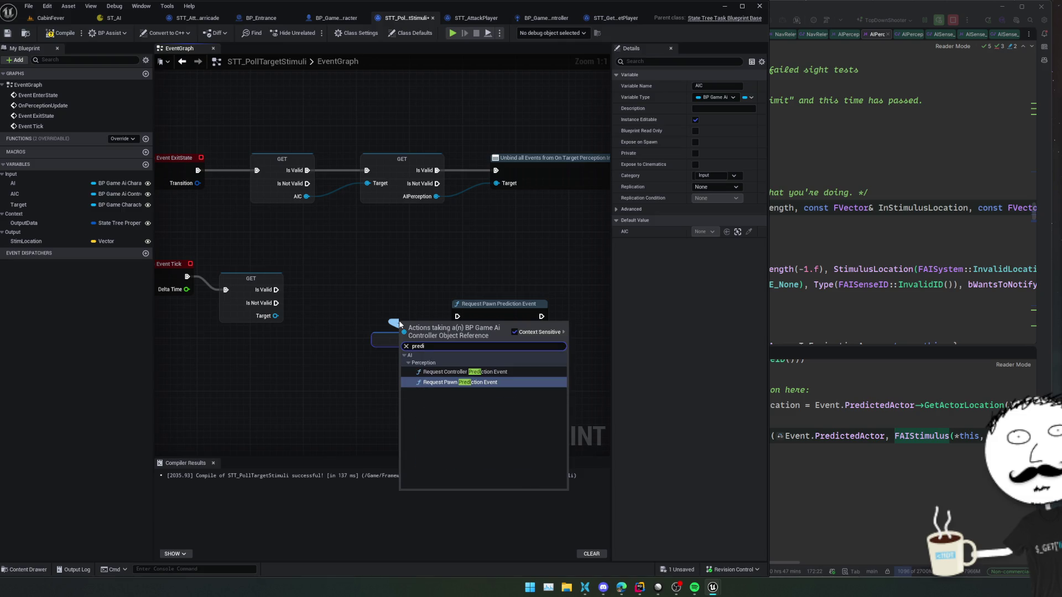
pyautogui.press('Return')
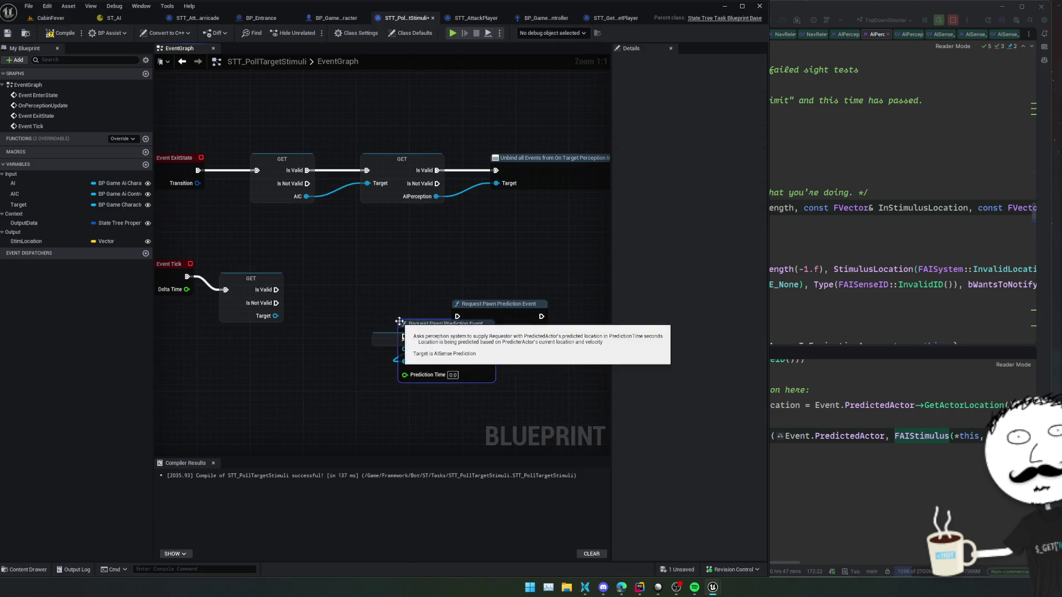
# Step: Arrange the prediction node, undo the duplicate, and remove the unneeded AIC getter and its wire
pyautogui.moveTo(382, 336); pyautogui.dragTo(324, 367)
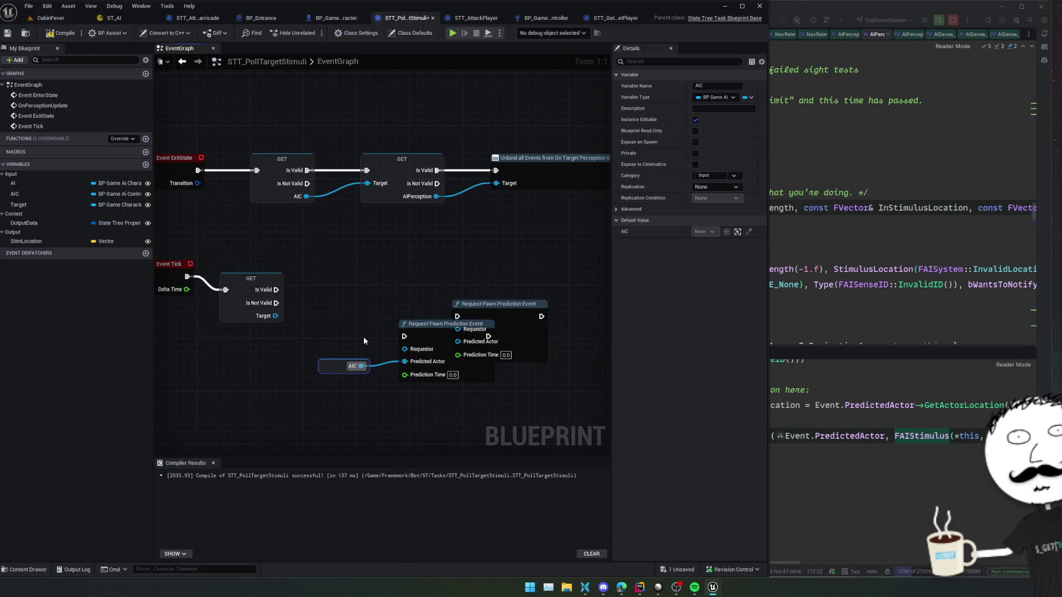
pyautogui.moveTo(396, 327); pyautogui.dragTo(373, 315)
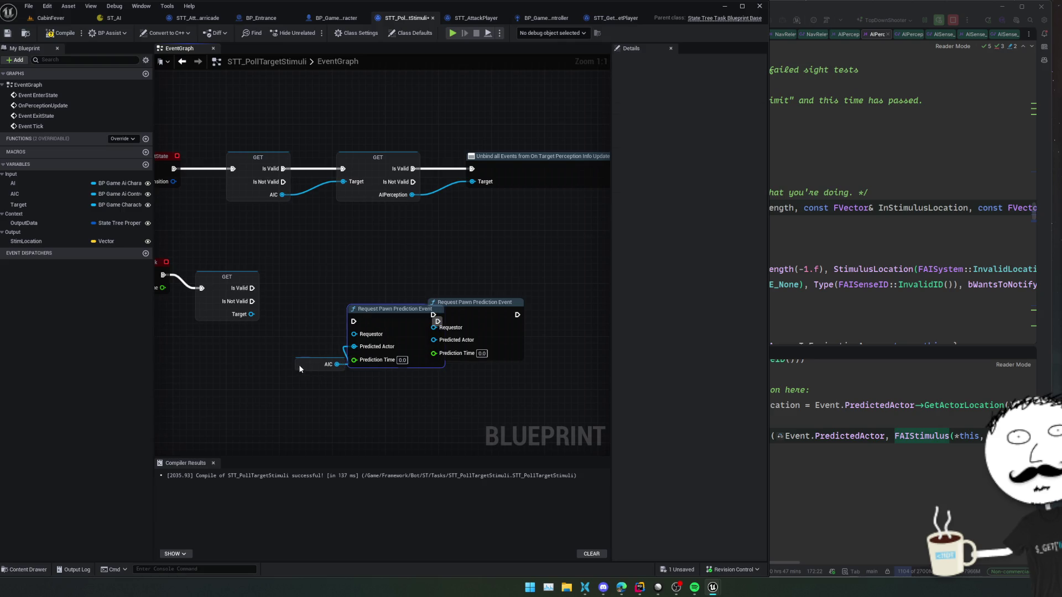
pyautogui.moveTo(303, 366); pyautogui.dragTo(284, 360)
pyautogui.moveTo(392, 320); pyautogui.dragTo(378, 320)
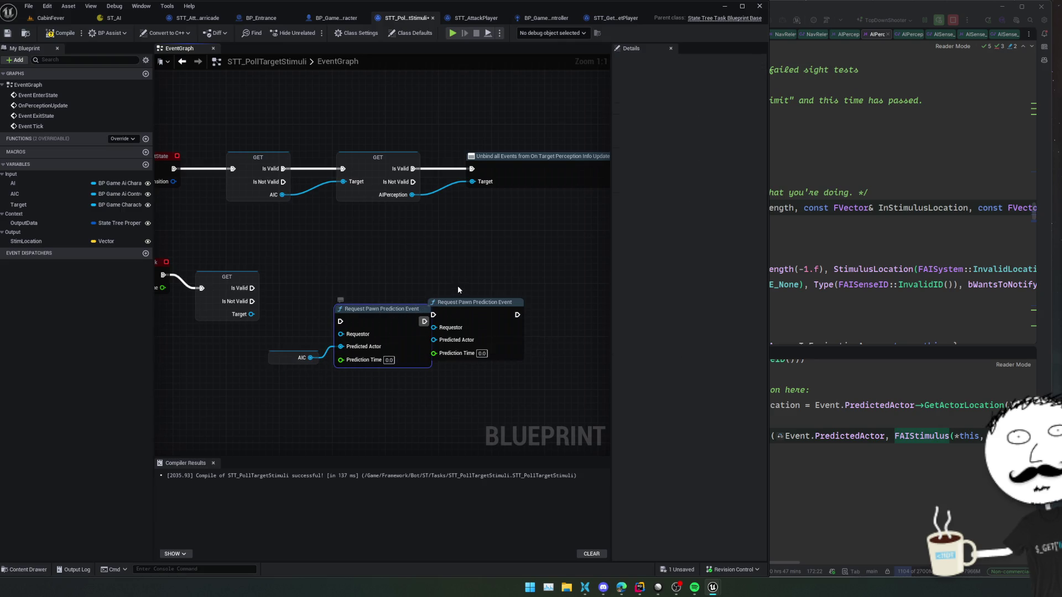
pyautogui.hotkey('ctrl', 'z')
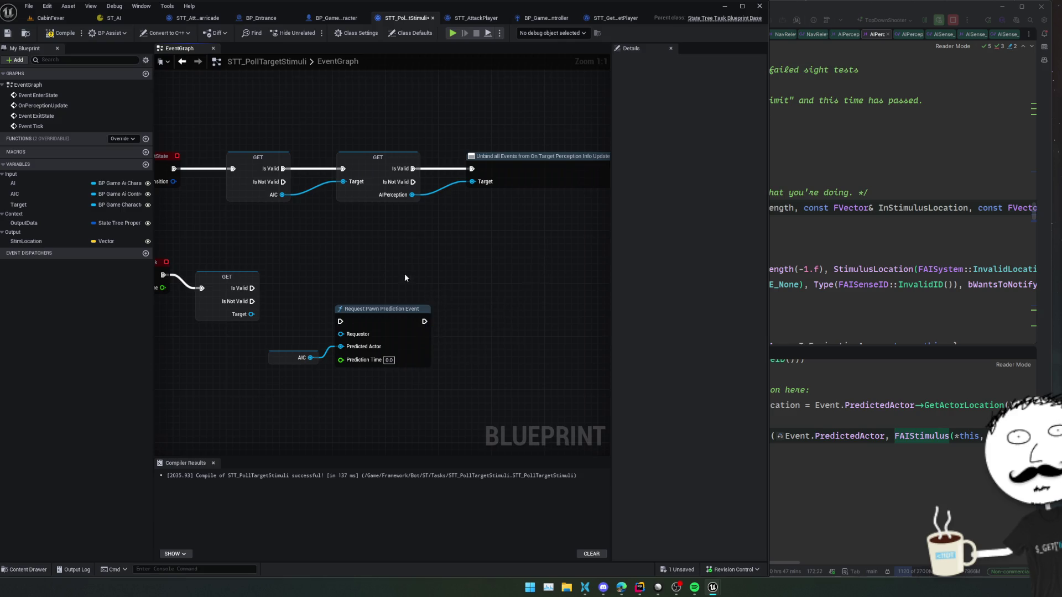
pyautogui.moveTo(337, 341); pyautogui.dragTo(427, 350)
pyautogui.press('Delete')
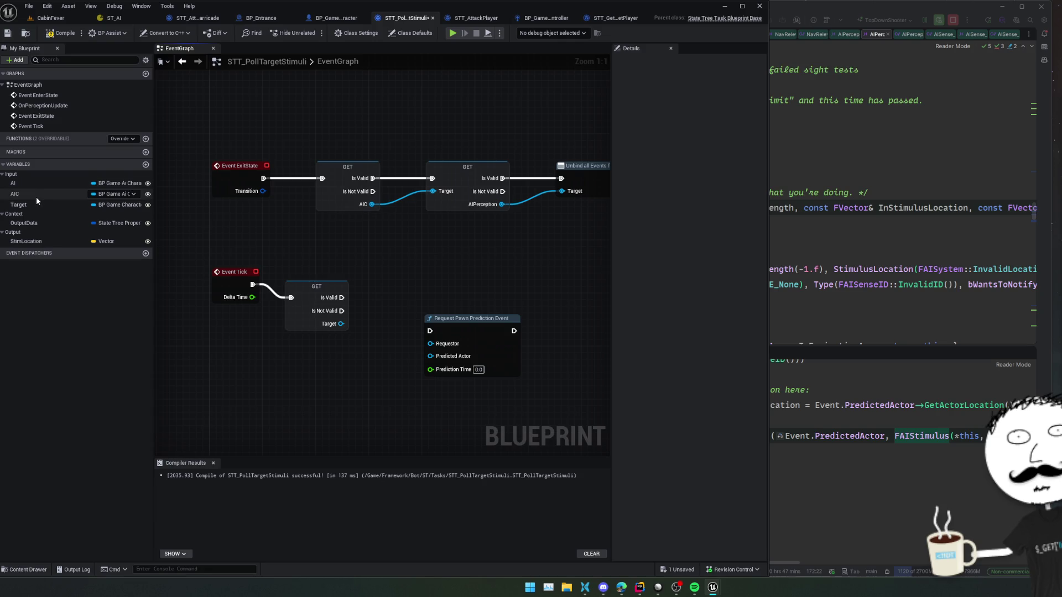
# Step: Feed AI into Requestor and Target into Predicted Actor, with 0.5 prediction time, after the Is Valid check
pyautogui.moveTo(28, 184)
pyautogui.mouseDown()
pyautogui.moveTo(438, 323)
pyautogui.moveTo(430, 344)
pyautogui.mouseUp()
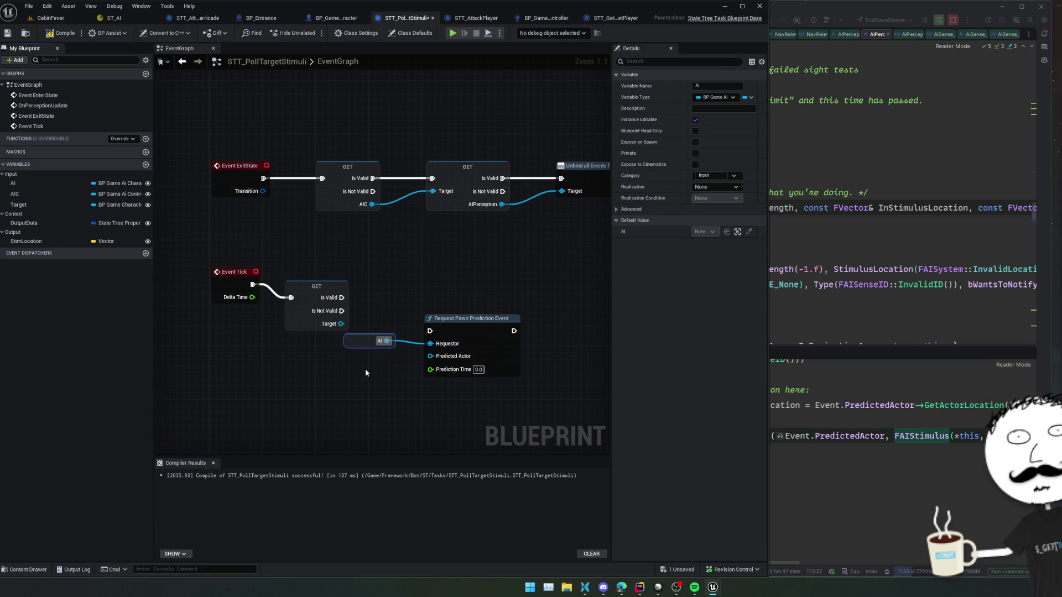
pyautogui.moveTo(18, 205)
pyautogui.mouseDown()
pyautogui.moveTo(434, 335)
pyautogui.moveTo(440, 357)
pyautogui.moveTo(430, 357)
pyautogui.mouseUp()
pyautogui.click(442, 375)
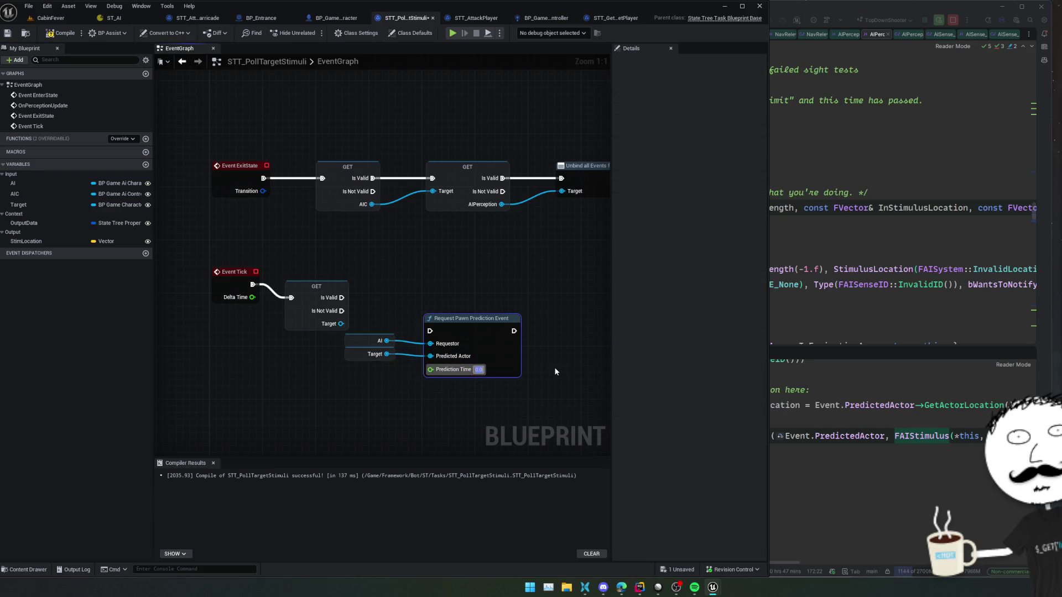
pyautogui.moveTo(430, 330); pyautogui.dragTo(334, 300)
pyautogui.click(332, 324)
pyautogui.scroll(-1, 337, 358)
# Step: Save and compile the STT_PollTargetStimuli task
pyautogui.hotkey('ctrl', 's')
pyautogui.scroll(-1, 435, 312)
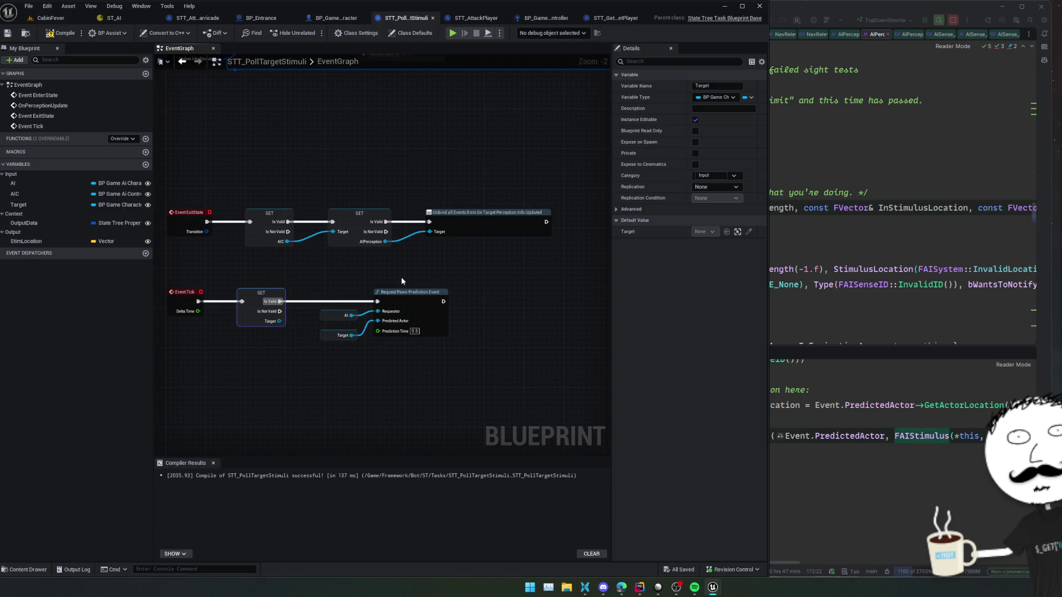
pyautogui.moveTo(401, 278); pyautogui.dragTo(430, 280)
pyautogui.click(61, 33)
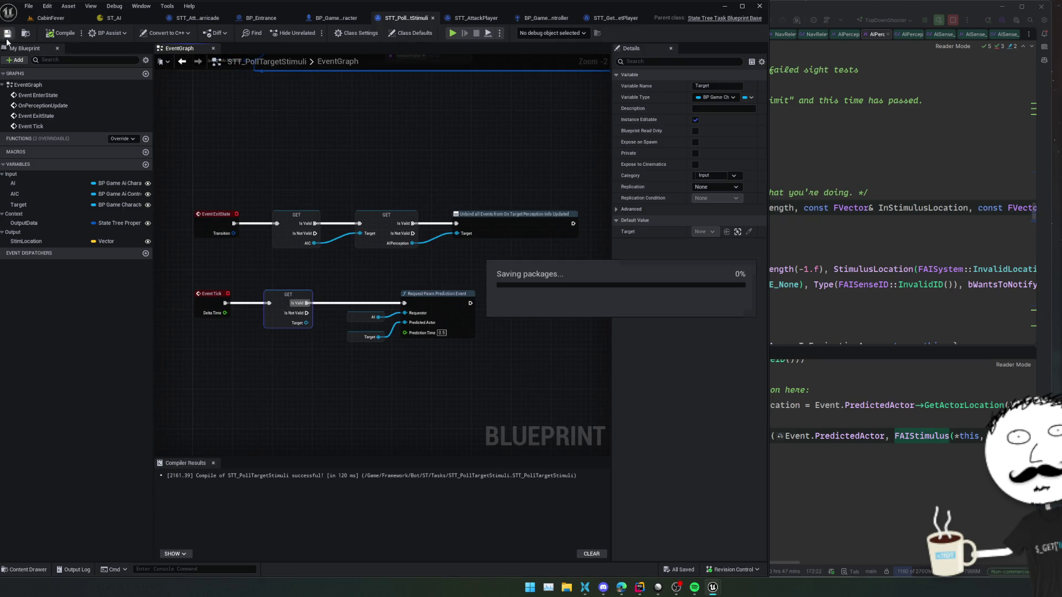
# Step: Run a brief CabinFever test play, then bring up STT_AttackBarricade
pyautogui.click(49, 17)
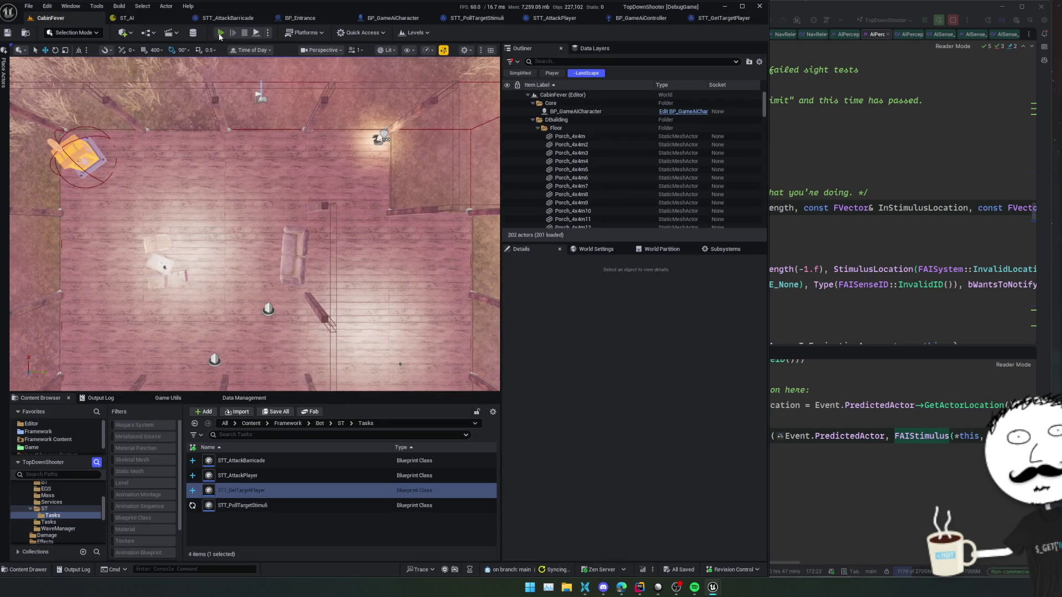
pyautogui.hotkey('alt', 'p')
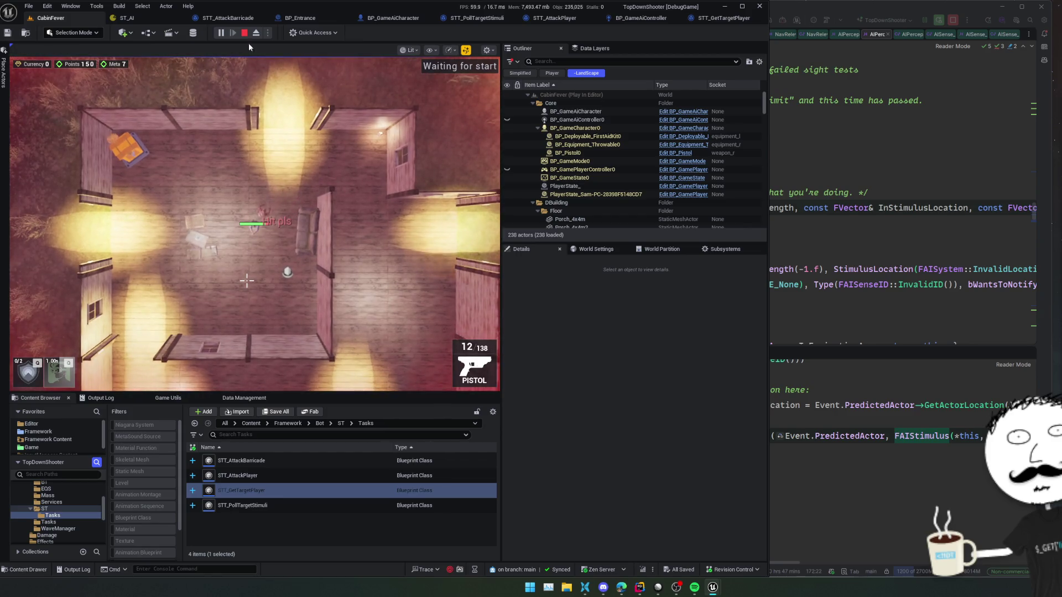
pyautogui.click(245, 34)
pyautogui.click(230, 20)
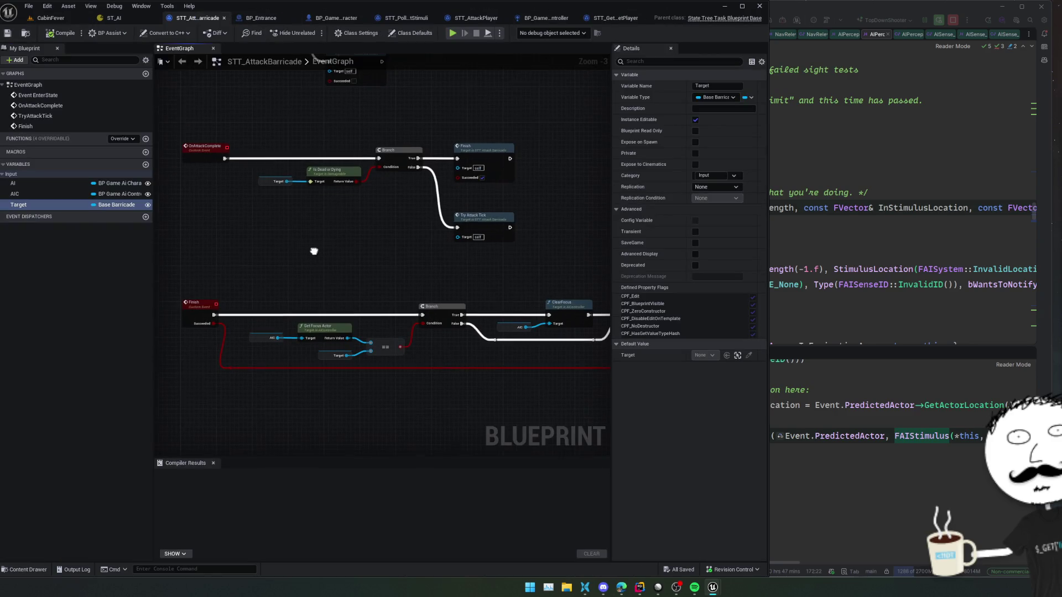
# Step: Detach the STT_PollTargetStimuli editor into its own floating window showing class defaults
pyautogui.click(409, 18)
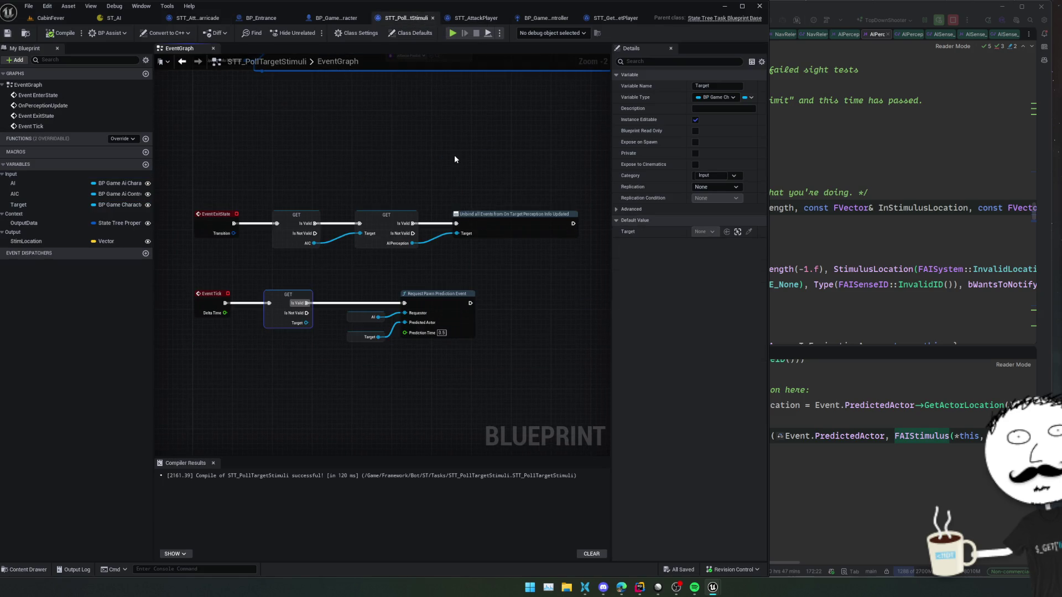
pyautogui.click(403, 35)
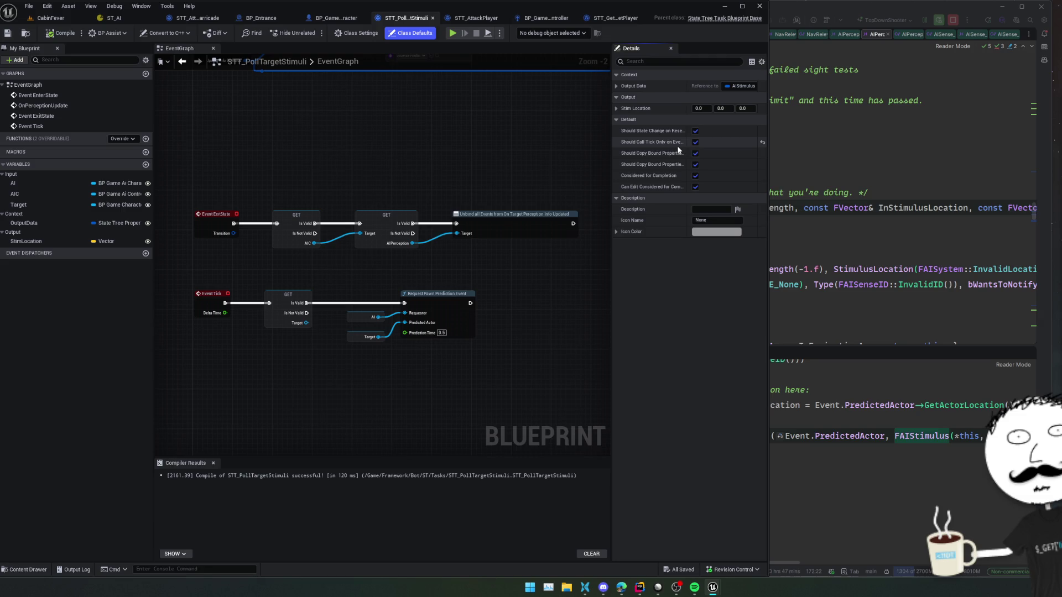
pyautogui.moveTo(407, 18)
pyautogui.mouseDown()
pyautogui.moveTo(752, 268)
pyautogui.moveTo(845, 320)
pyautogui.moveTo(585, 90)
pyautogui.moveTo(471, 88)
pyautogui.mouseUp()
pyautogui.moveTo(702, 101)
pyautogui.mouseDown()
pyautogui.moveTo(718, 99)
pyautogui.moveTo(721, 63)
pyautogui.mouseUp()
# Step: Test-play CabinFever, moving the character right, and dock ST_AI into the floating window
pyautogui.click(51, 18)
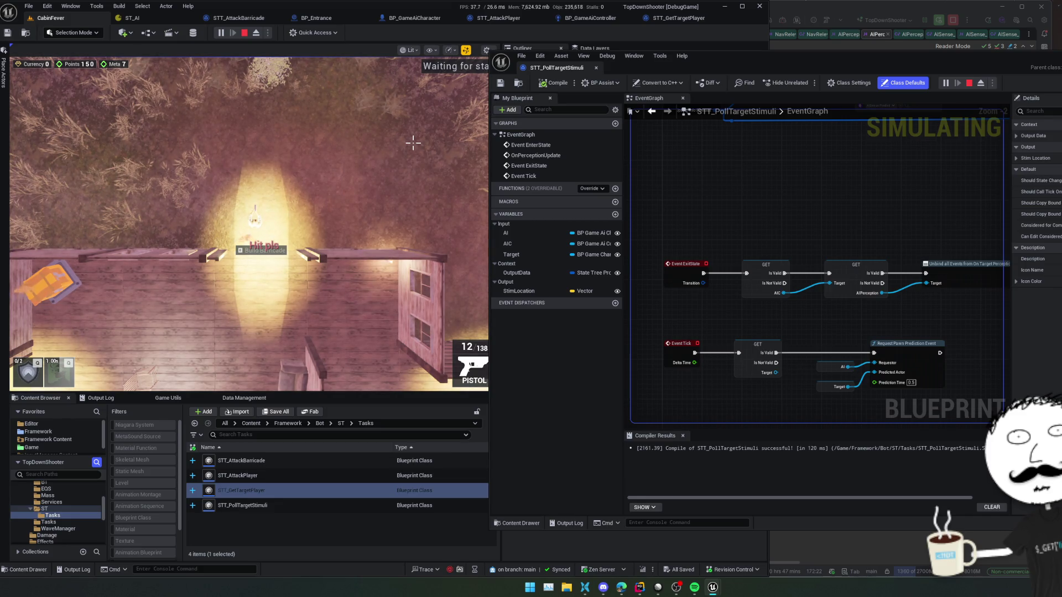
pyautogui.scroll(-1, 895, 220)
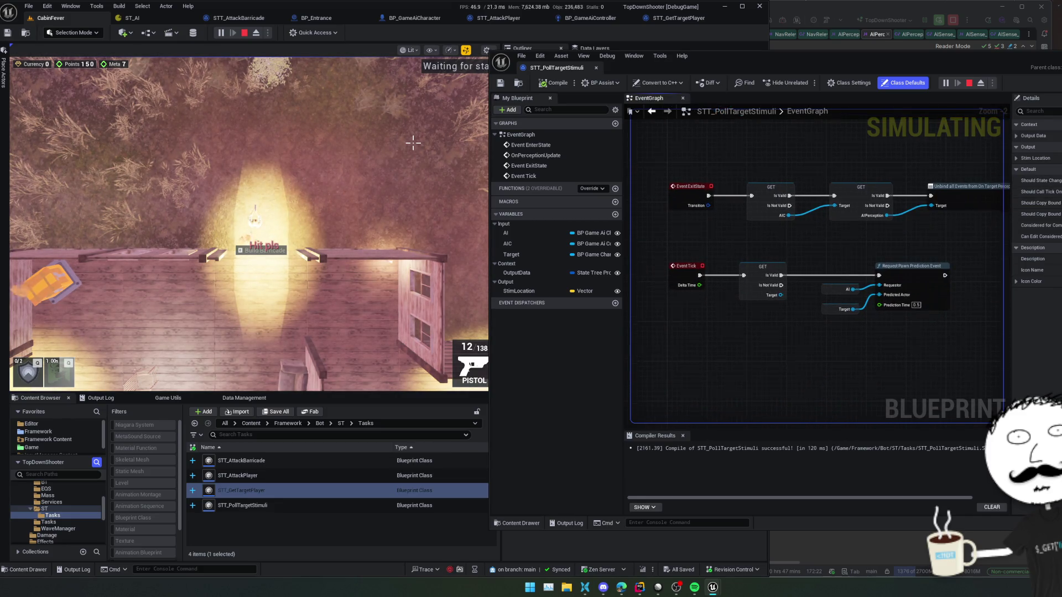
pyautogui.scroll(-2, 800, 319)
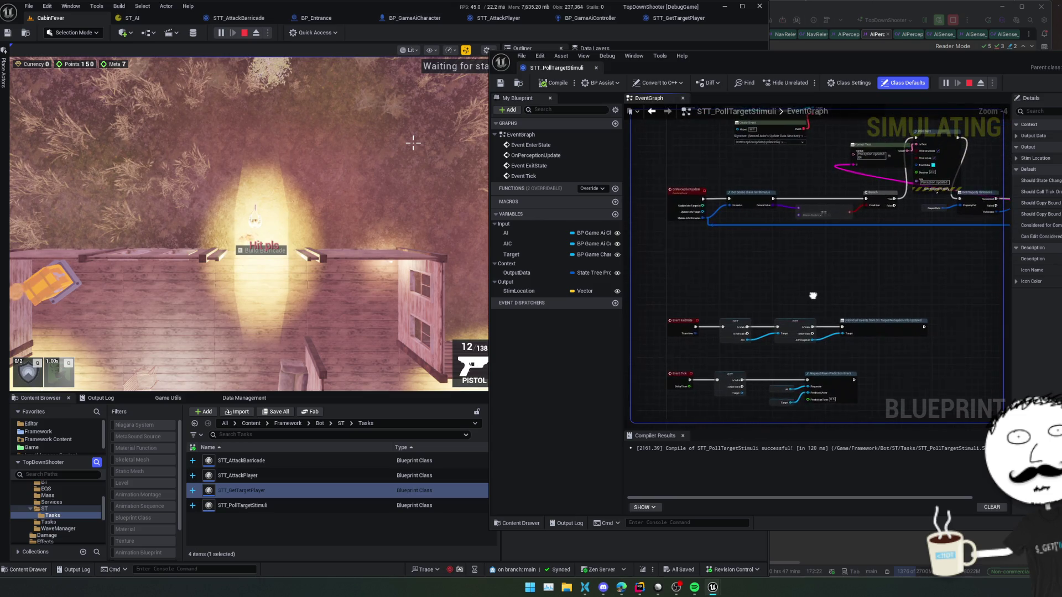
pyautogui.scroll(1, 781, 302)
pyautogui.click(359, 221)
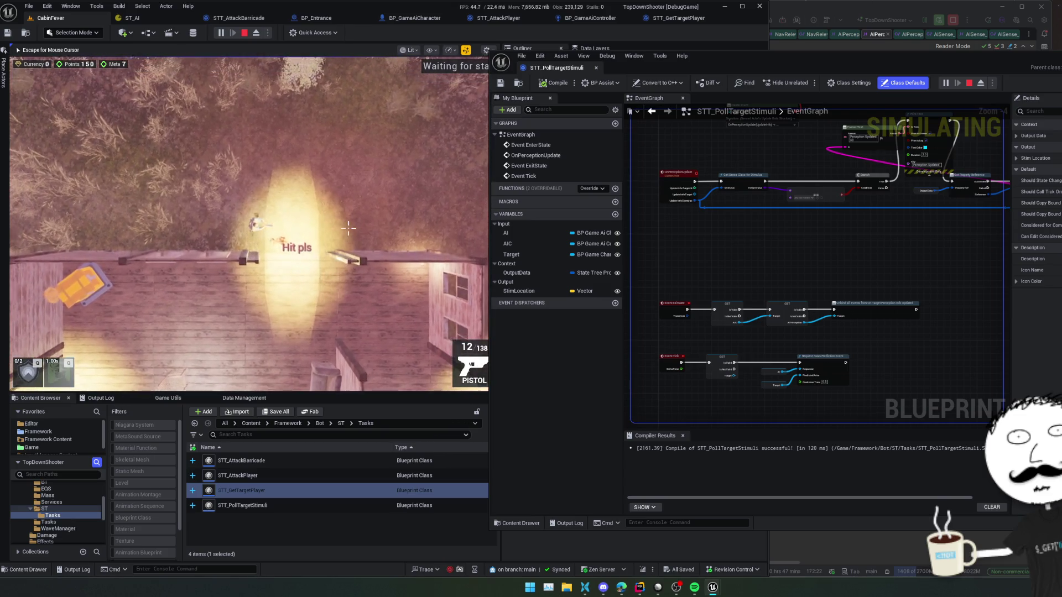
pyautogui.press('d')
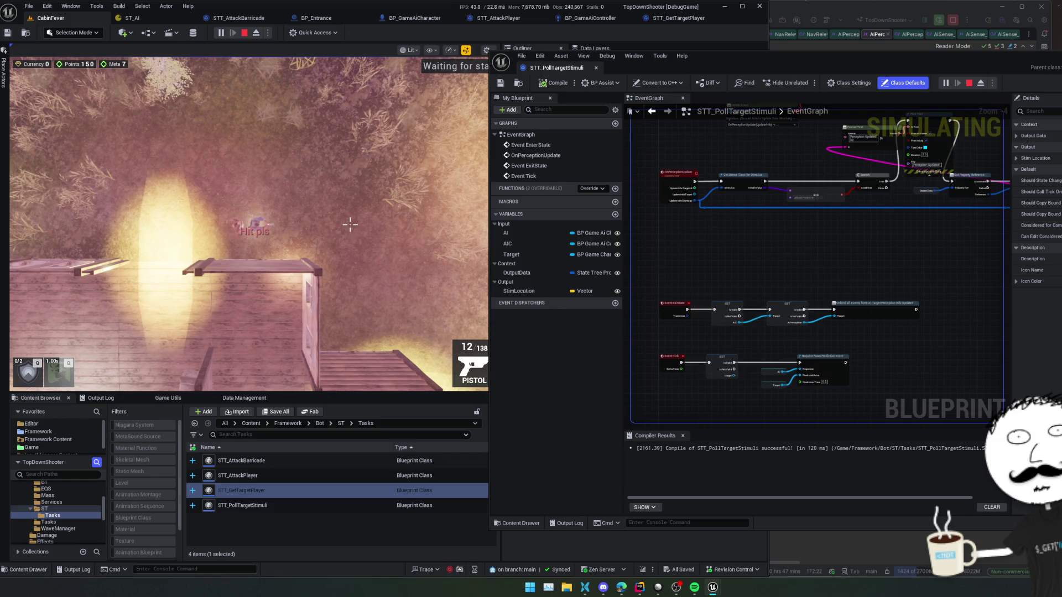
pyautogui.scroll(5, 762, 377)
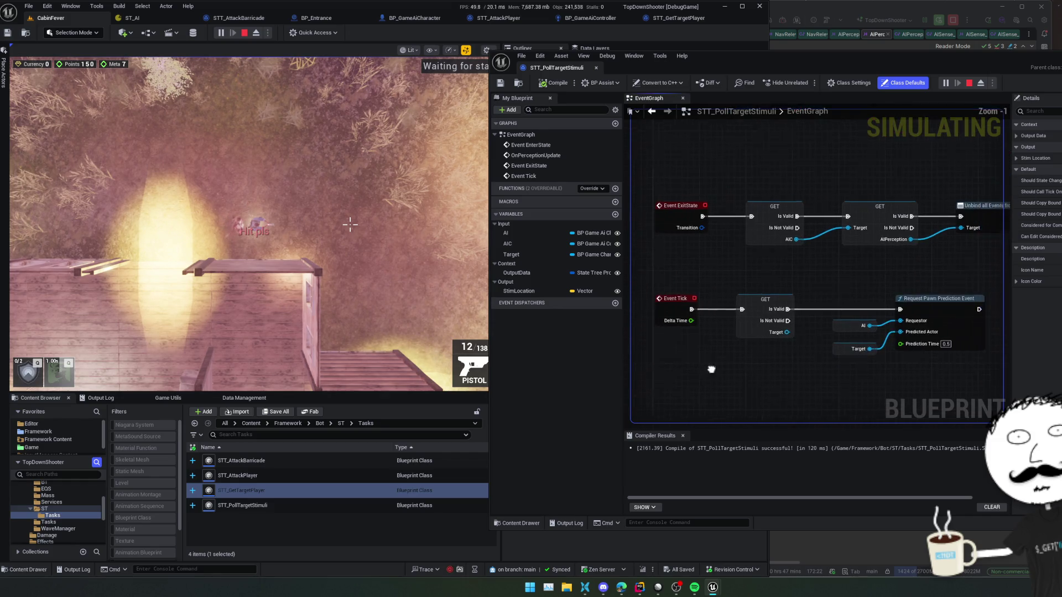
pyautogui.scroll(-3, 763, 377)
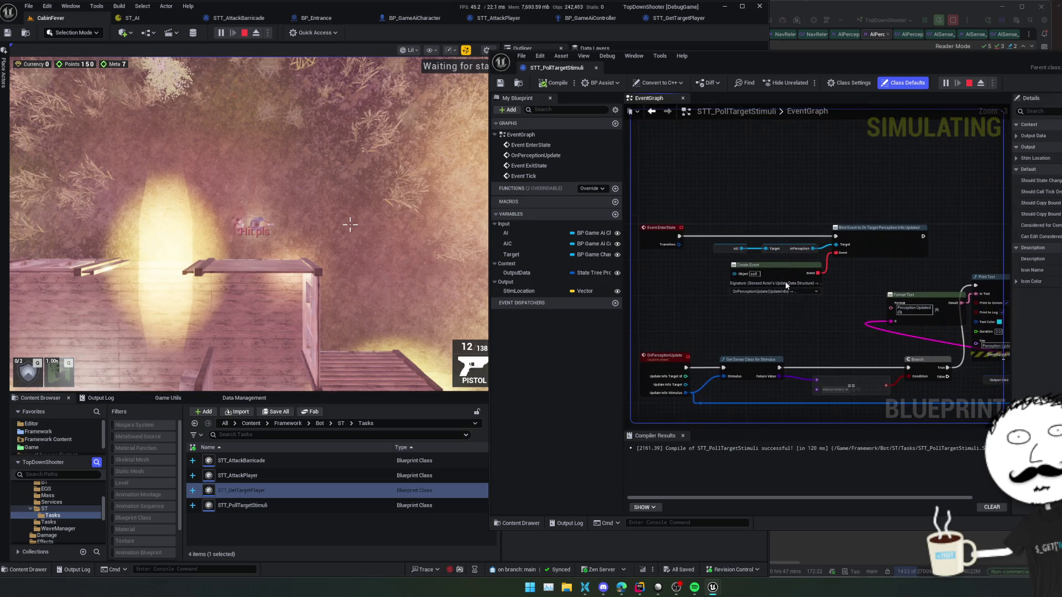
pyautogui.moveTo(133, 18); pyautogui.dragTo(652, 69)
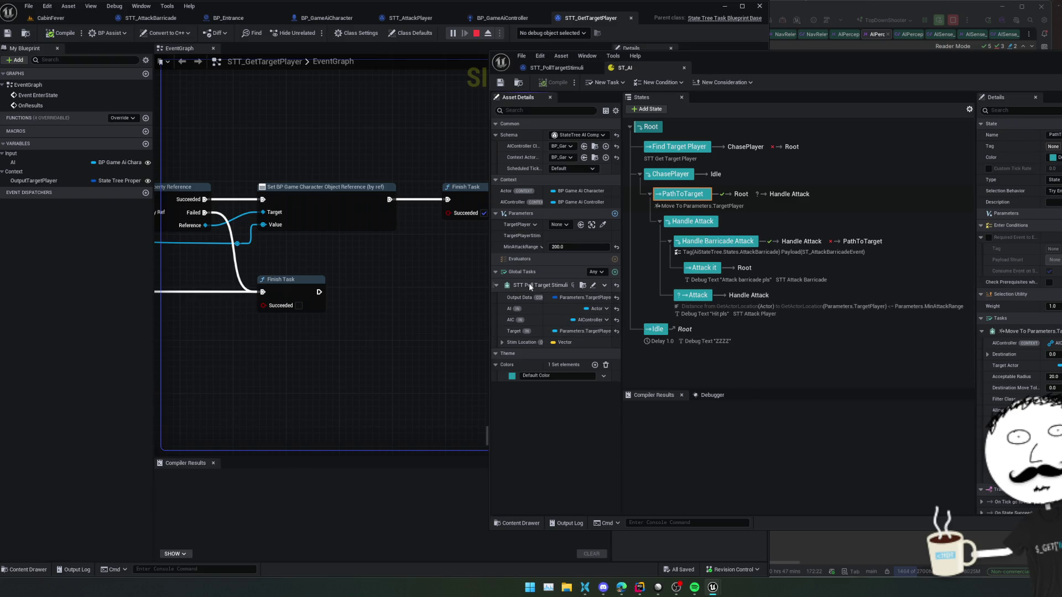
# Step: Open STT_PollTargetStimuli from the state tree's global task and pan to its Event Tick nodes
pyautogui.click(592, 287)
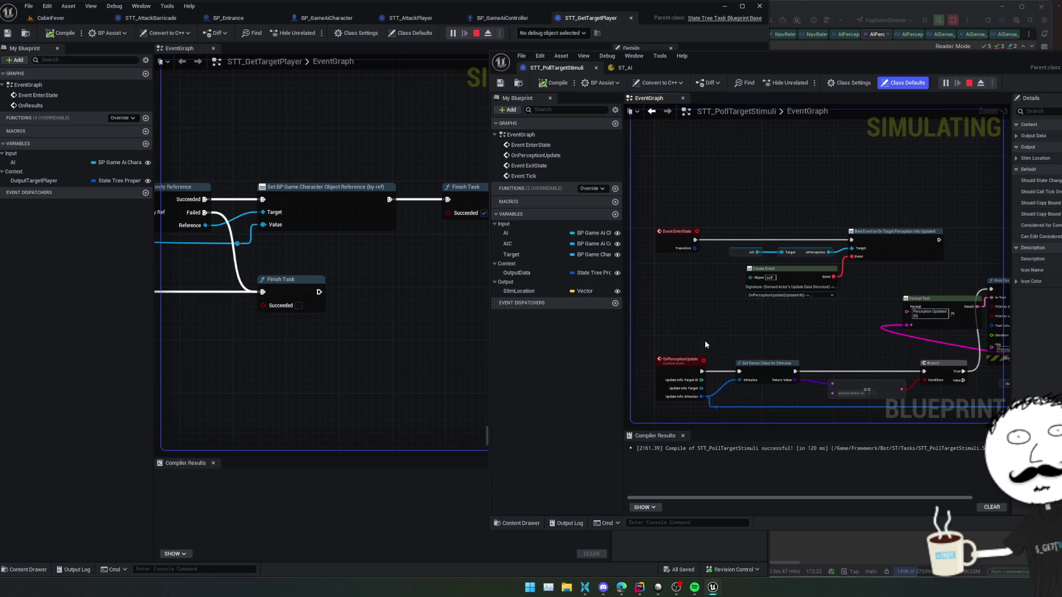
pyautogui.moveTo(684, 359); pyautogui.dragTo(715, 222)
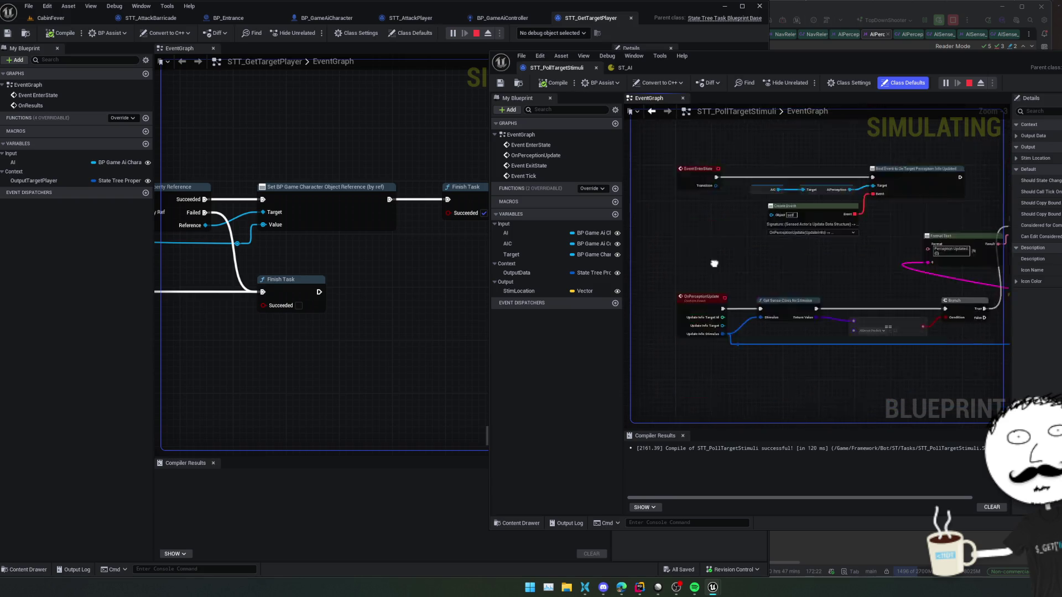
pyautogui.moveTo(716, 222)
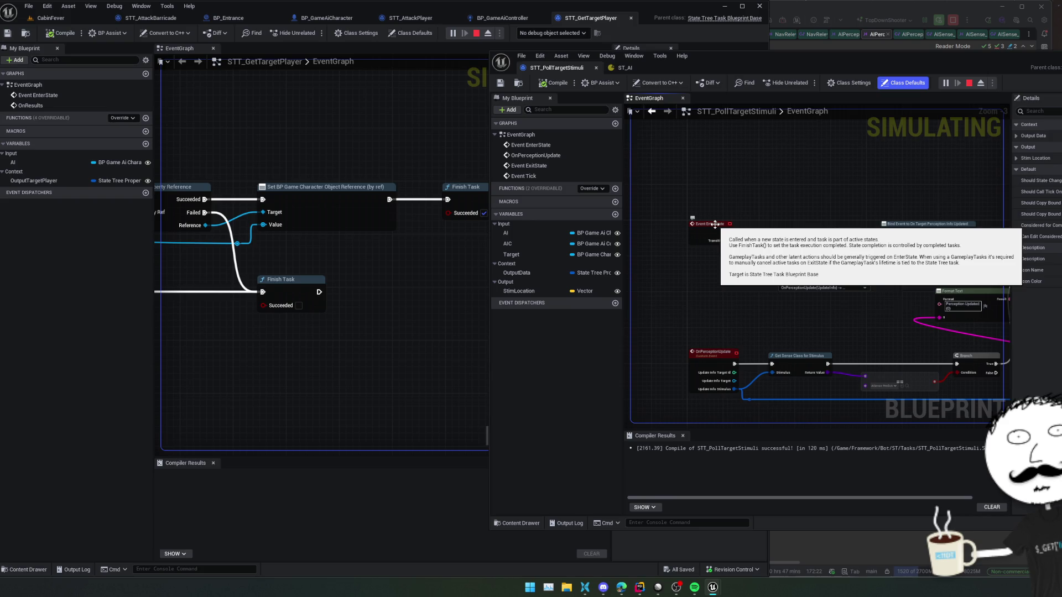
pyautogui.moveTo(704, 326); pyautogui.dragTo(704, 105)
pyautogui.moveTo(699, 314); pyautogui.dragTo(693, 264)
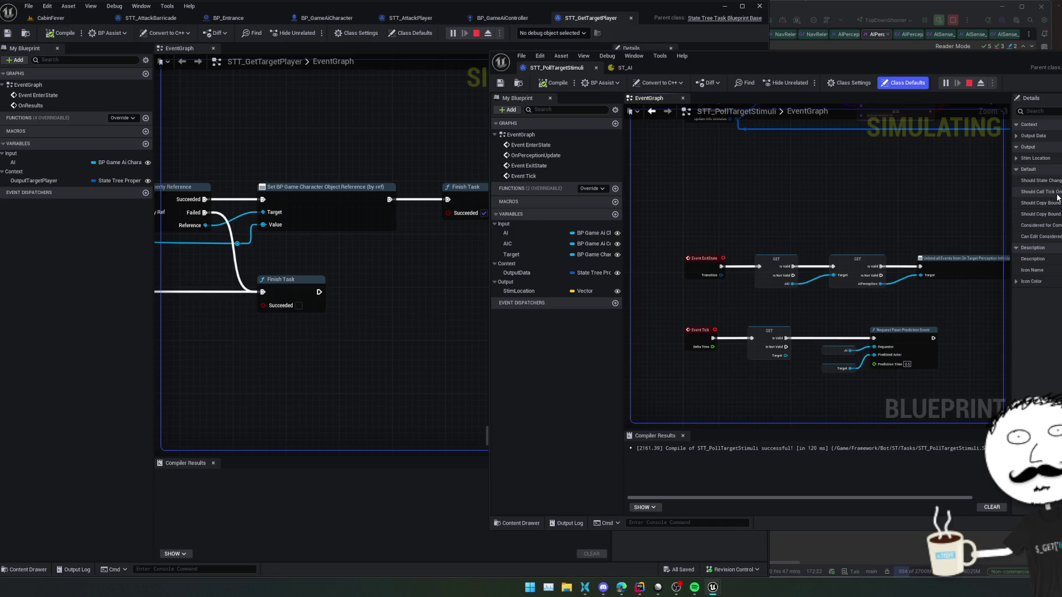
# Step: Widen the Details panel to read the copy-bound-properties default, then stop the play session
pyautogui.click(1053, 214)
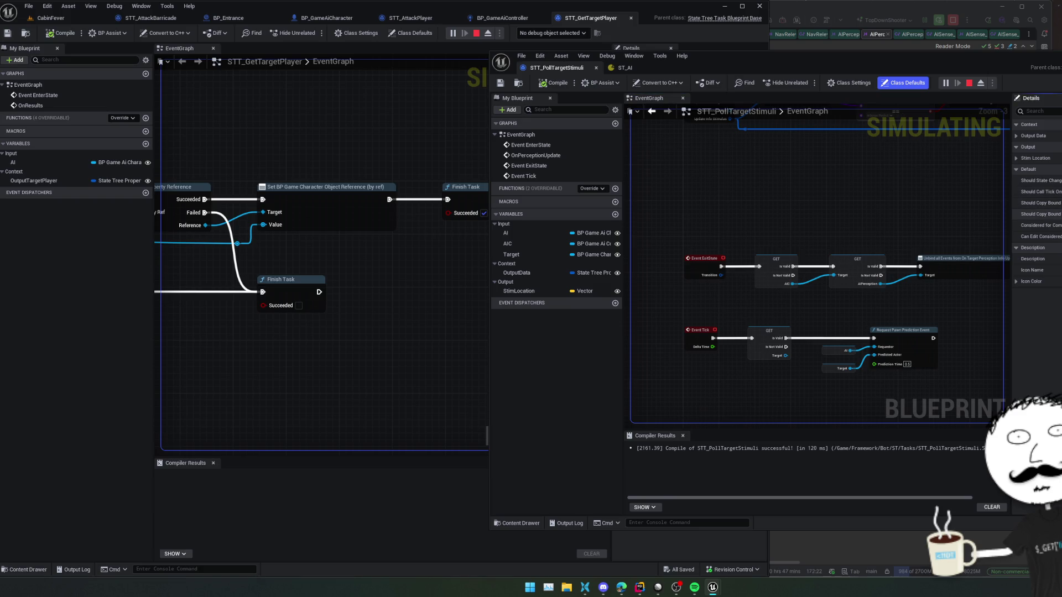
pyautogui.moveTo(1013, 223); pyautogui.dragTo(975, 222)
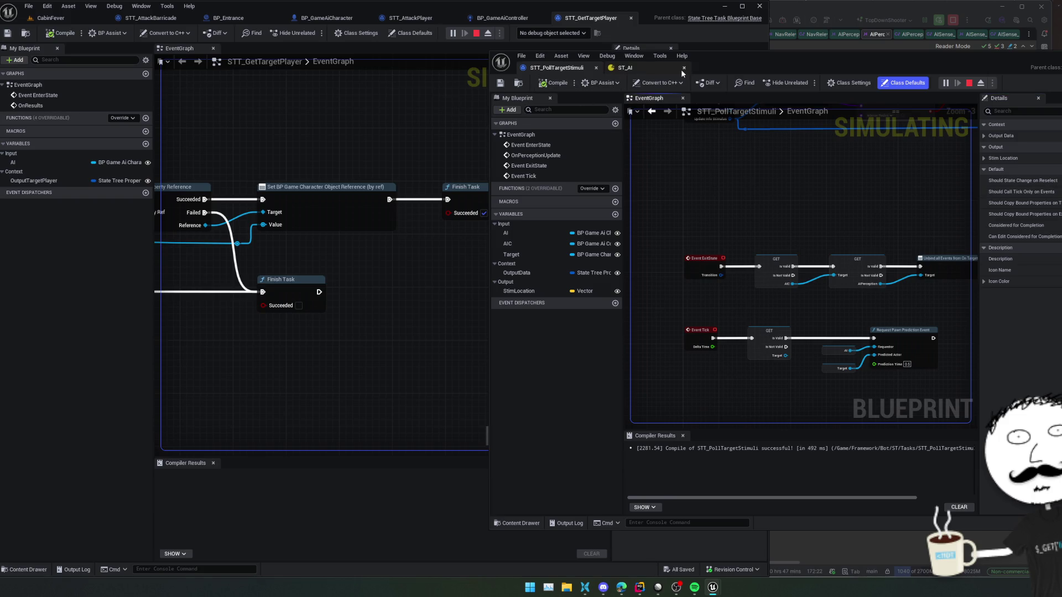
pyautogui.click(66, 18)
pyautogui.click(243, 33)
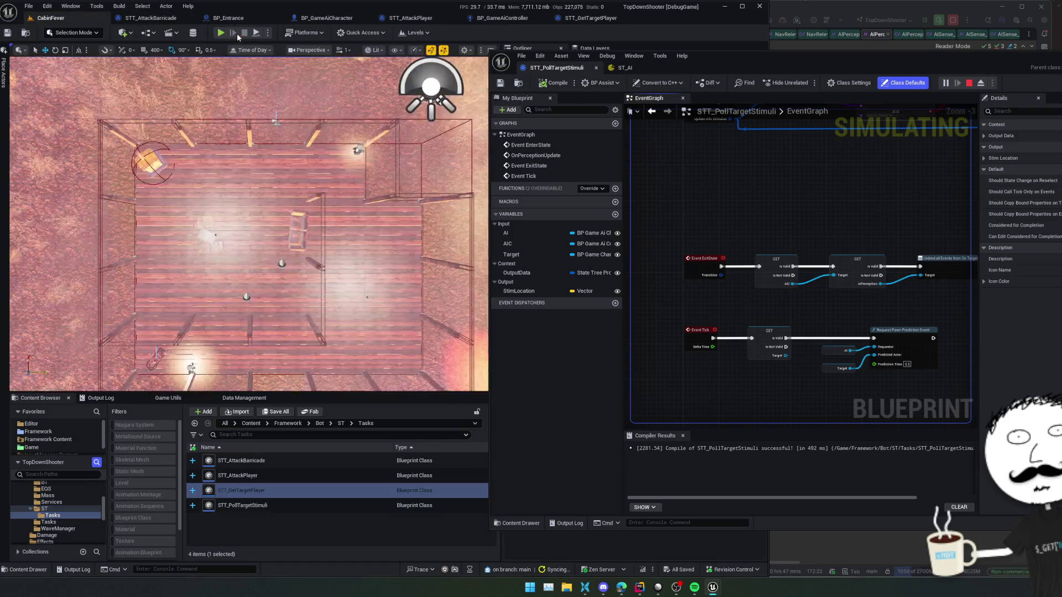
# Step: Restart the game, walk the character up-left, and pan to the Event Tick nodes
pyautogui.hotkey('alt', 'p')
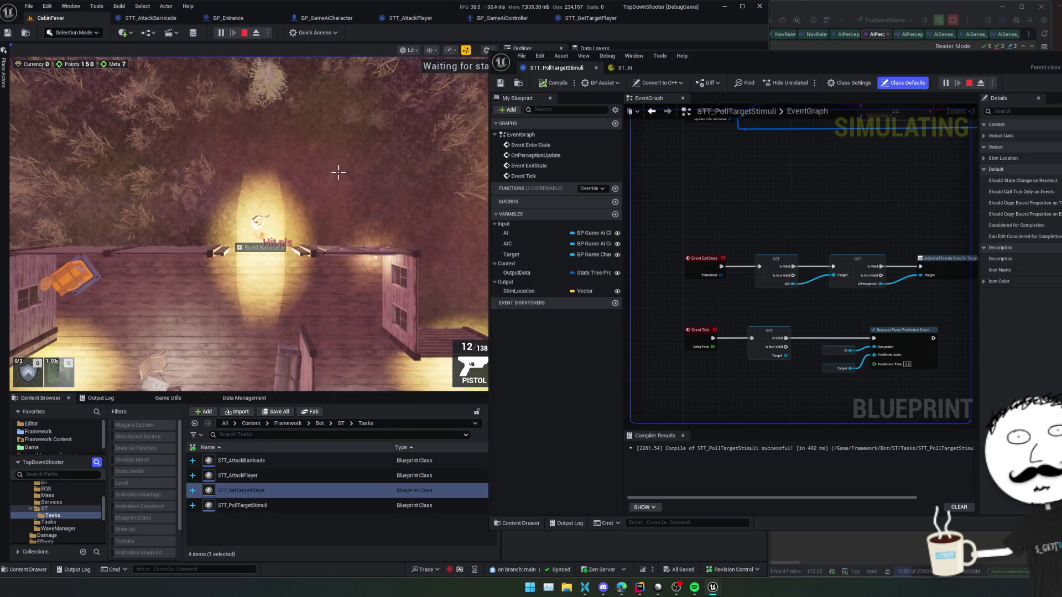
pyautogui.click(337, 169)
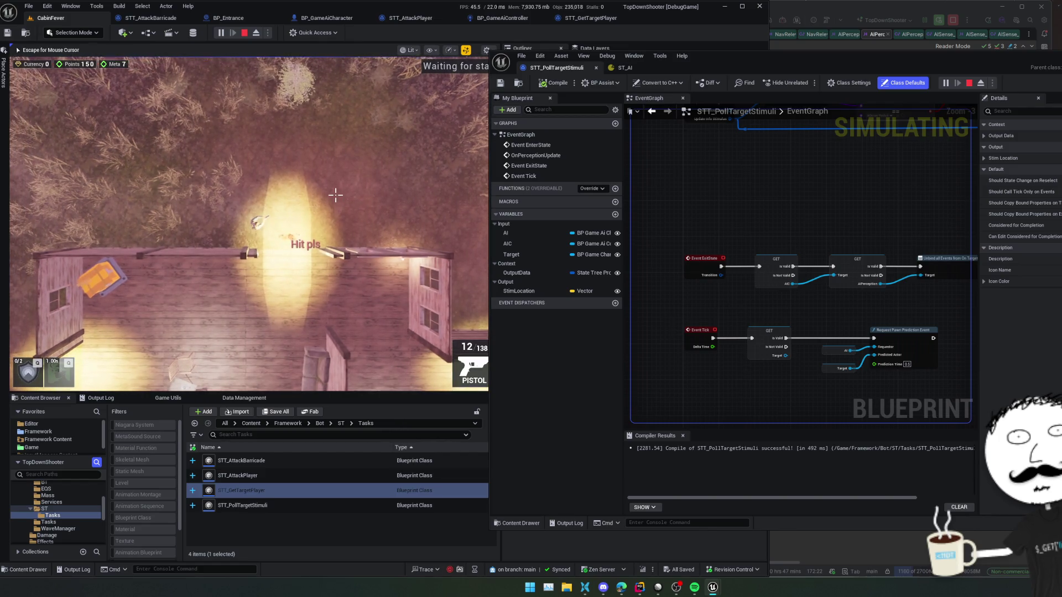
pyautogui.press('a')
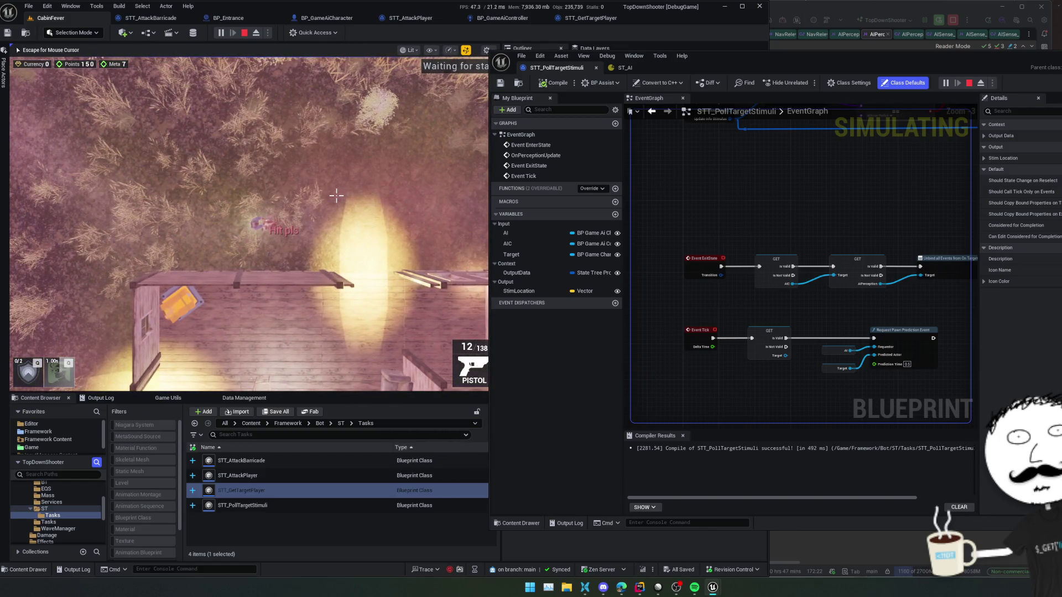
pyautogui.moveTo(803, 372)
pyautogui.mouseDown()
pyautogui.moveTo(789, 186)
pyautogui.moveTo(804, 258)
pyautogui.moveTo(758, 346)
pyautogui.moveTo(805, 357)
pyautogui.moveTo(797, 387)
pyautogui.moveTo(774, 226)
pyautogui.moveTo(752, 325)
pyautogui.mouseUp()
pyautogui.scroll(2, 789, 185)
pyautogui.scroll(-2, 758, 346)
pyautogui.scroll(1, 797, 332)
# Step: Add a breakpoint on the GET node after Event Tick, stop play, and show Class Settings
pyautogui.rightClick(752, 325)
pyautogui.click(784, 258)
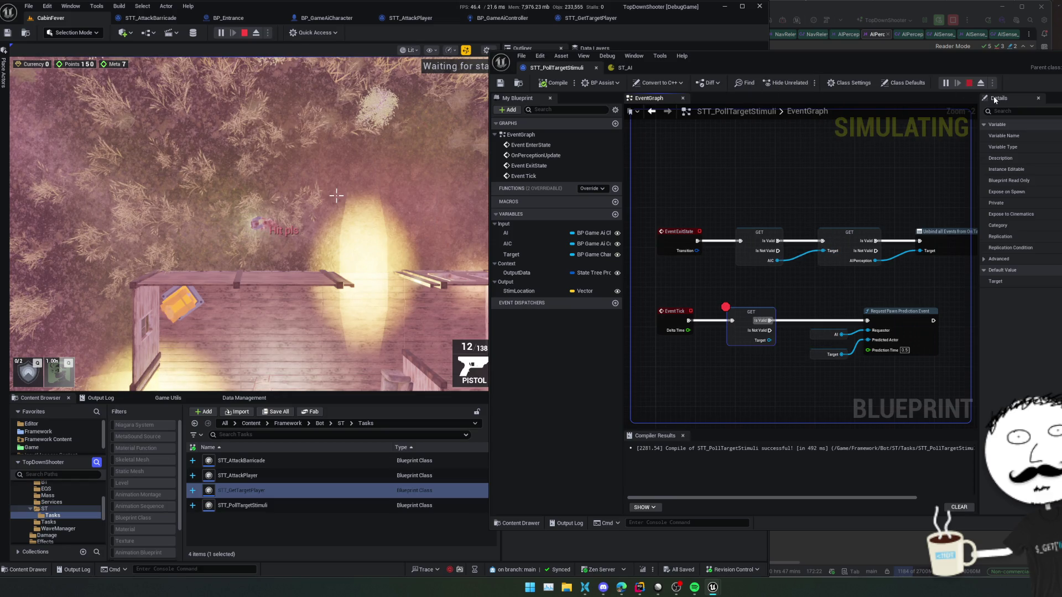
pyautogui.press('Escape')
pyautogui.click(849, 82)
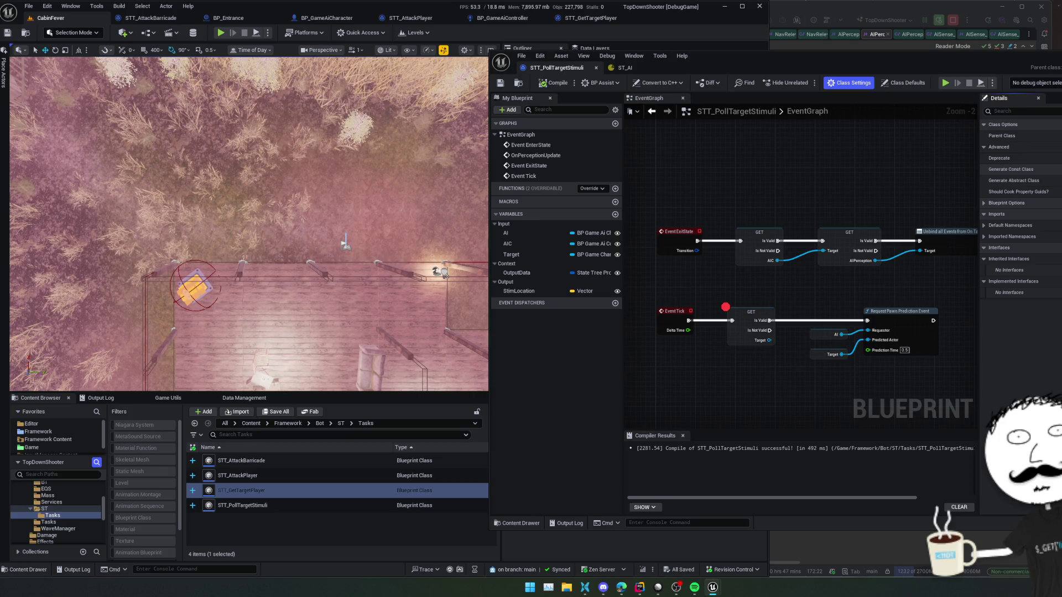
# Step: Compile and save the polling task and add a breakpoint on the Bind Event node
pyautogui.click(876, 147)
pyautogui.click(903, 83)
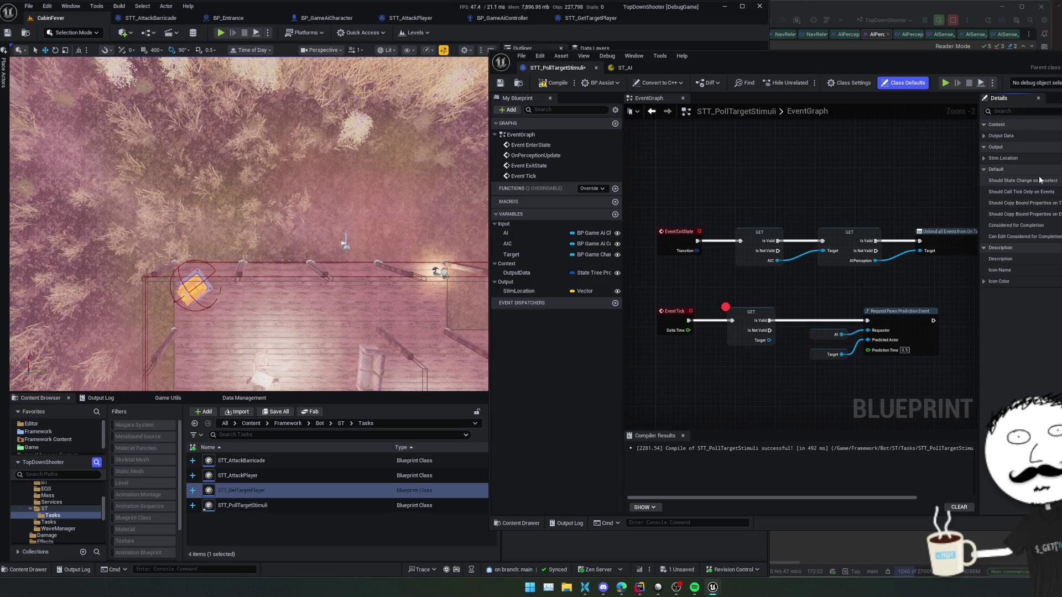
pyautogui.click(555, 83)
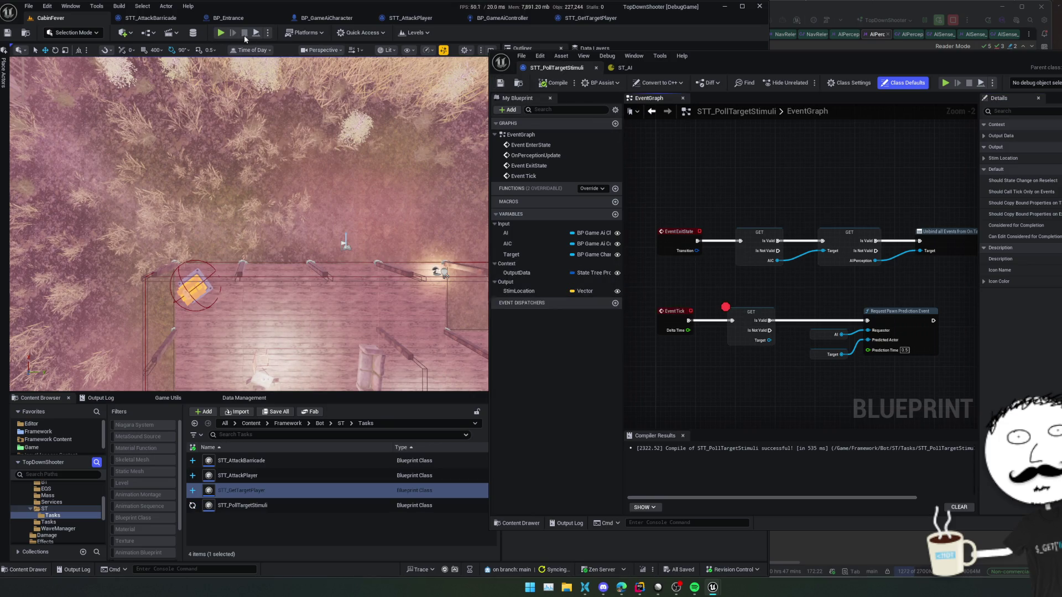
pyautogui.scroll(10, 676, 257)
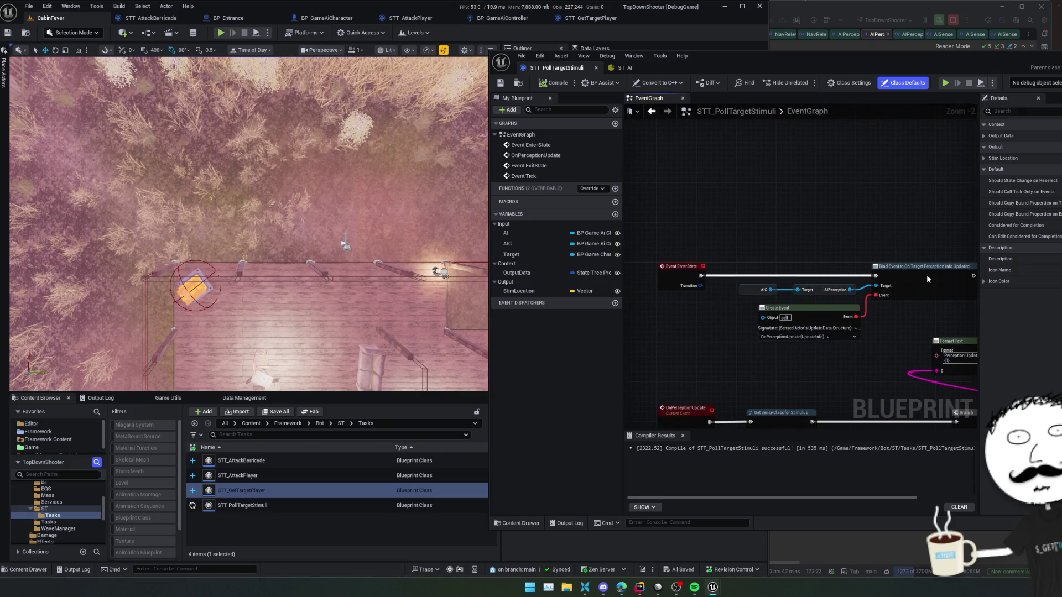
pyautogui.rightClick(927, 274)
pyautogui.click(970, 447)
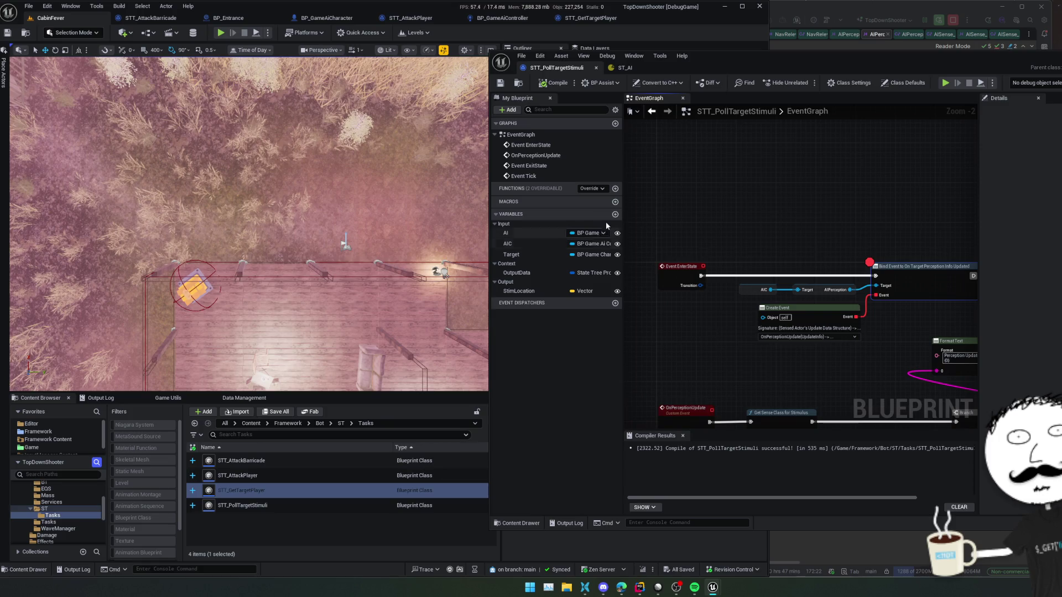
# Step: Test-run the game, inspect the perception chain at the breakpoint, and resume
pyautogui.click(221, 33)
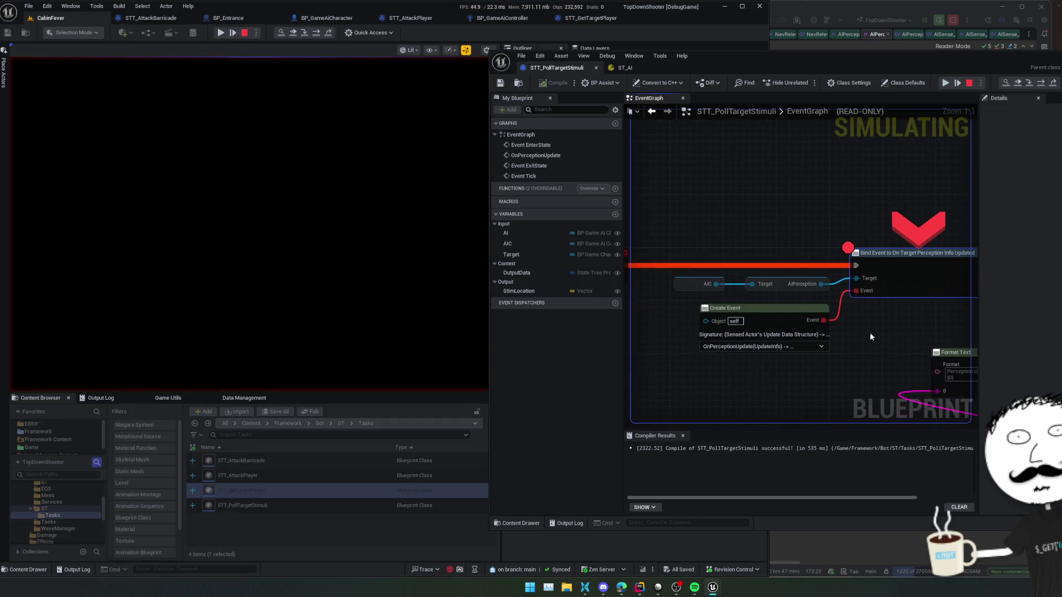
pyautogui.moveTo(815, 287)
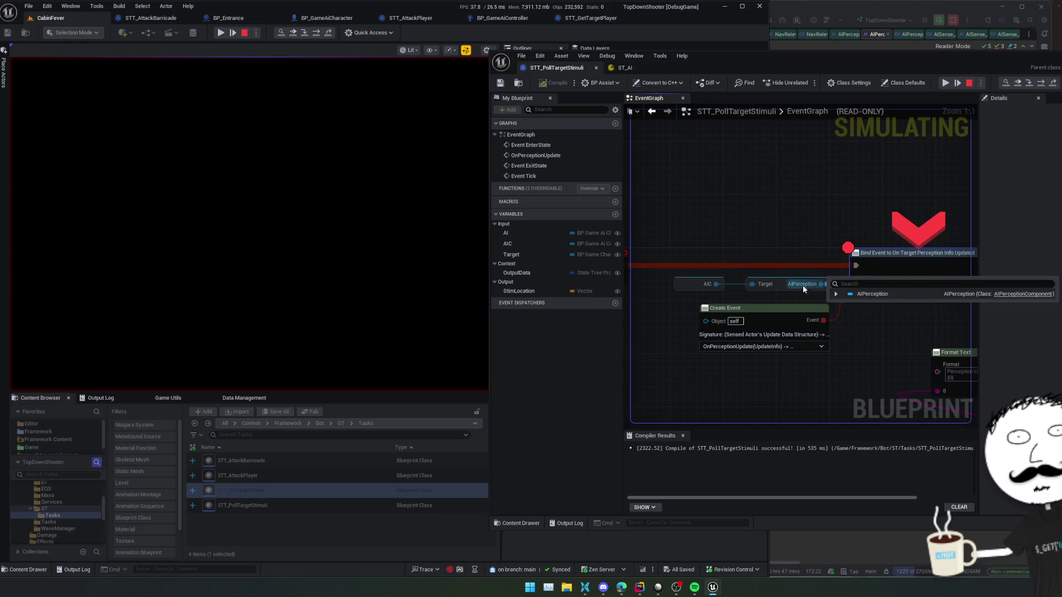
pyautogui.moveTo(730, 389)
pyautogui.mouseDown()
pyautogui.moveTo(731, 313)
pyautogui.moveTo(754, 315)
pyautogui.moveTo(675, 303)
pyautogui.moveTo(782, 296)
pyautogui.moveTo(788, 319)
pyautogui.moveTo(771, 306)
pyautogui.moveTo(806, 225)
pyautogui.moveTo(818, 154)
pyautogui.moveTo(787, 310)
pyautogui.mouseUp()
pyautogui.scroll(-2, 797, 330)
pyautogui.moveTo(836, 213); pyautogui.dragTo(831, 251)
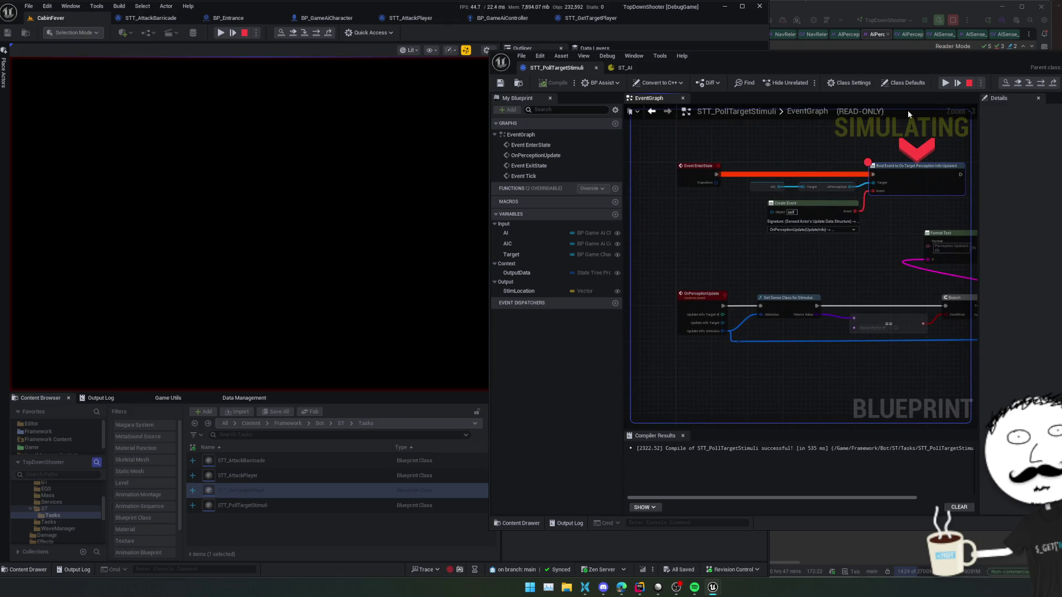
pyautogui.click(943, 86)
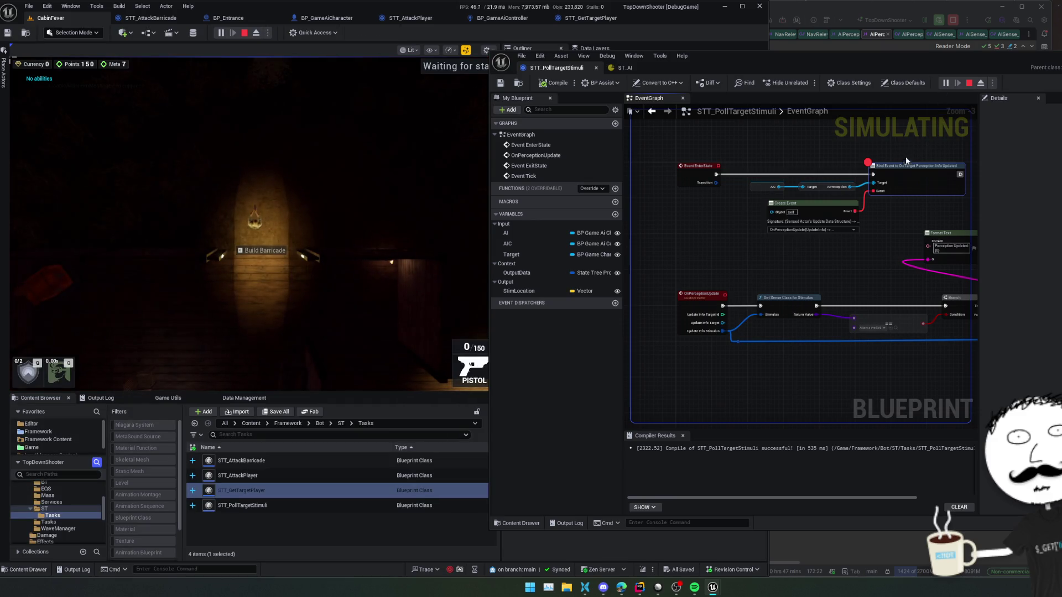
# Step: Remove the Bind Event breakpoint and stop the test run
pyautogui.moveTo(817, 254)
pyautogui.mouseDown()
pyautogui.moveTo(782, 103)
pyautogui.moveTo(777, 219)
pyautogui.moveTo(820, 200)
pyautogui.mouseUp()
pyautogui.rightClick(852, 153)
pyautogui.click(891, 319)
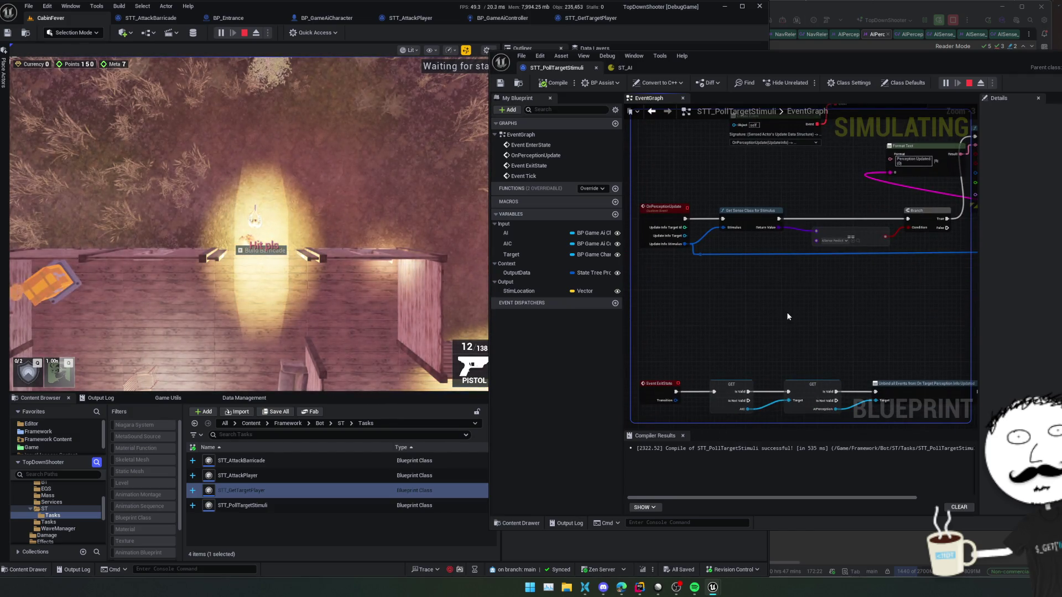
pyautogui.moveTo(751, 322)
pyautogui.mouseDown()
pyautogui.moveTo(777, 247)
pyautogui.moveTo(783, 155)
pyautogui.mouseUp()
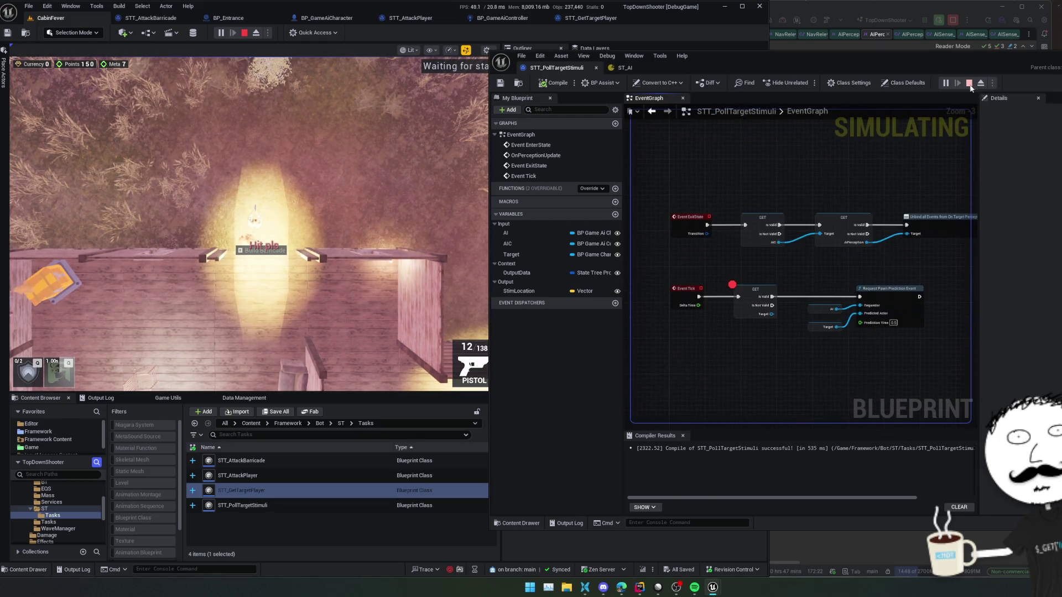
pyautogui.click(969, 84)
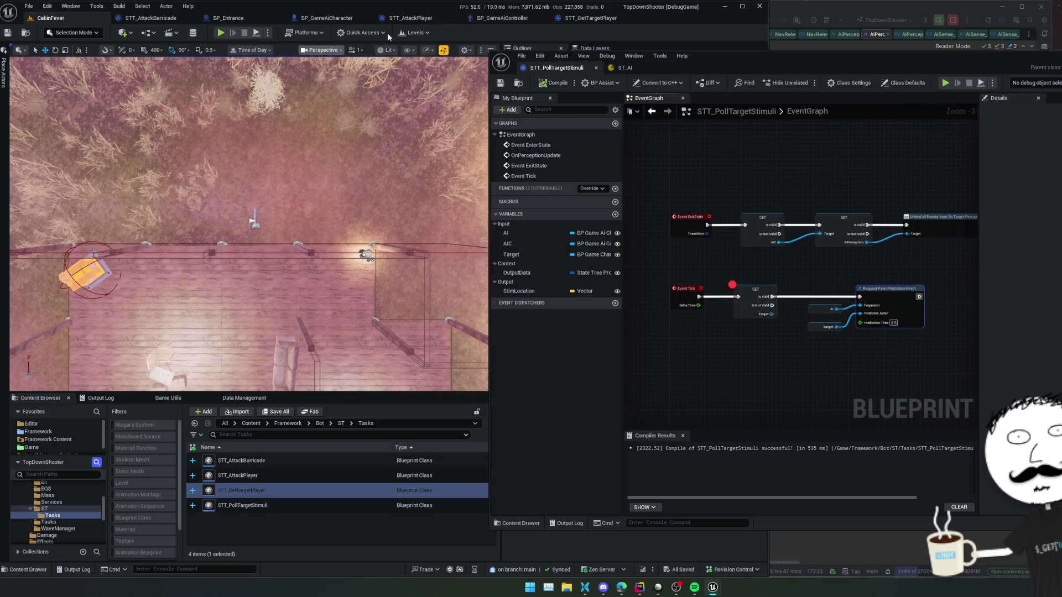
# Step: Open STT_AttackPlayer and paste a Request Pawn Prediction Event node near the GET and Branch nodes
pyautogui.click(575, 20)
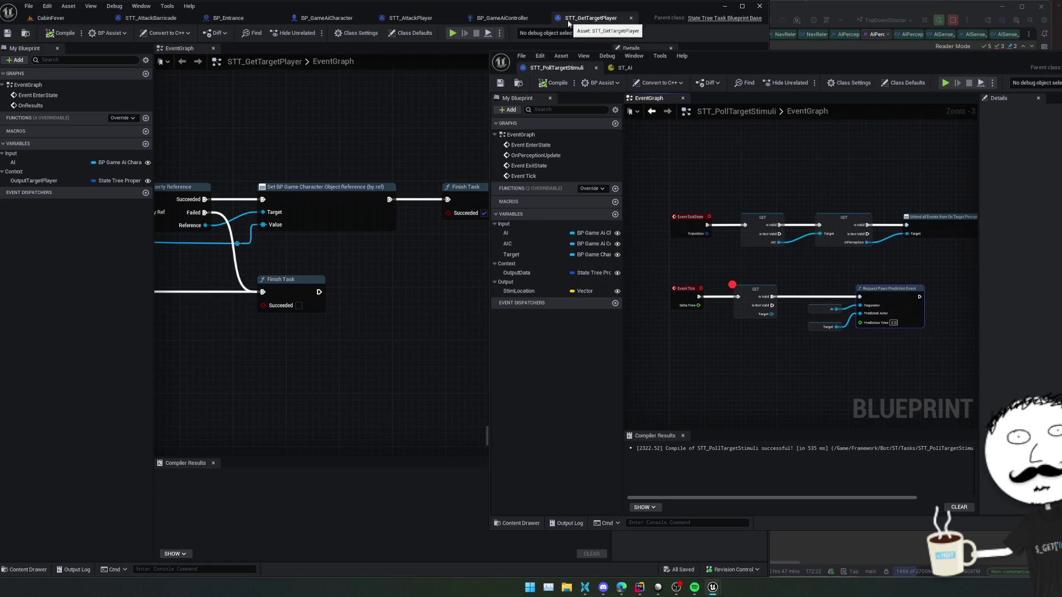
pyautogui.moveTo(396, 261)
pyautogui.mouseDown()
pyautogui.moveTo(389, 241)
pyautogui.moveTo(420, 317)
pyautogui.moveTo(472, 308)
pyautogui.moveTo(458, 307)
pyautogui.mouseUp()
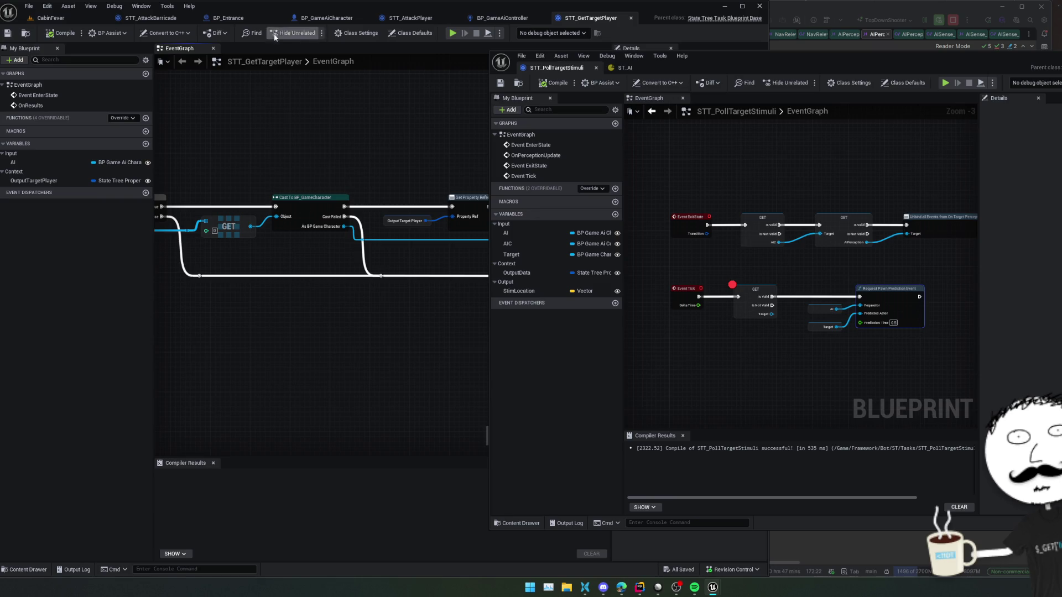
pyautogui.click(410, 18)
pyautogui.click(455, 18)
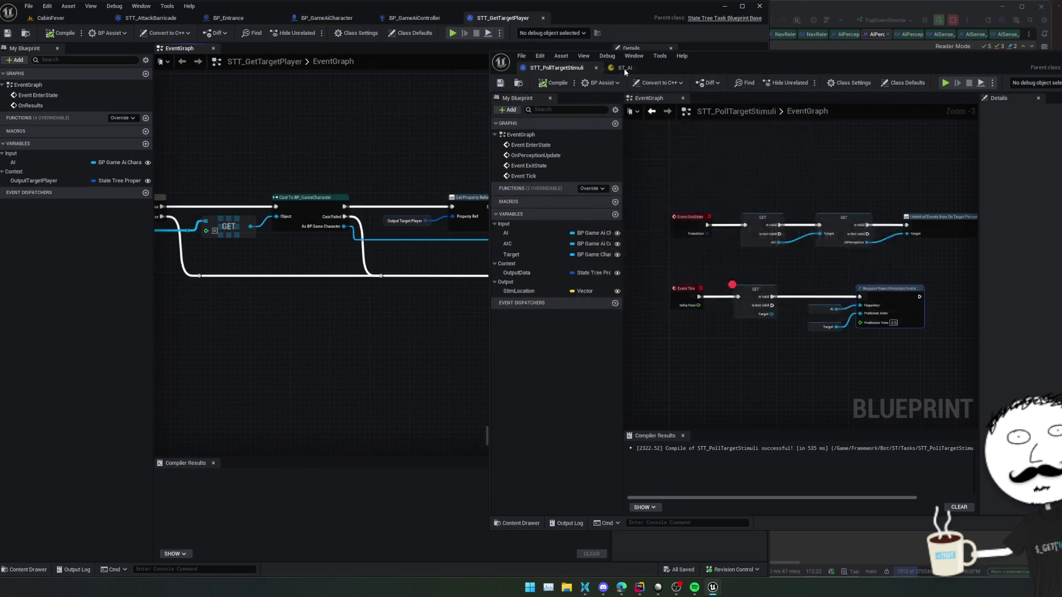
pyautogui.moveTo(838, 331)
pyautogui.mouseDown()
pyautogui.moveTo(775, 318)
pyautogui.moveTo(849, 309)
pyautogui.moveTo(798, 302)
pyautogui.moveTo(891, 315)
pyautogui.mouseUp()
pyautogui.scroll(1, 798, 297)
pyautogui.scroll(1, 820, 256)
pyautogui.moveTo(821, 256)
pyautogui.mouseDown()
pyautogui.moveTo(967, 277)
pyautogui.moveTo(954, 330)
pyautogui.moveTo(576, 340)
pyautogui.mouseUp()
pyautogui.scroll(1, 758, 287)
pyautogui.hotkey('ctrl', 'v')
# Step: Wire Is Valid through the prediction request into SetFocalPoint, with AI as requestor
pyautogui.moveTo(667, 305); pyautogui.dragTo(762, 247)
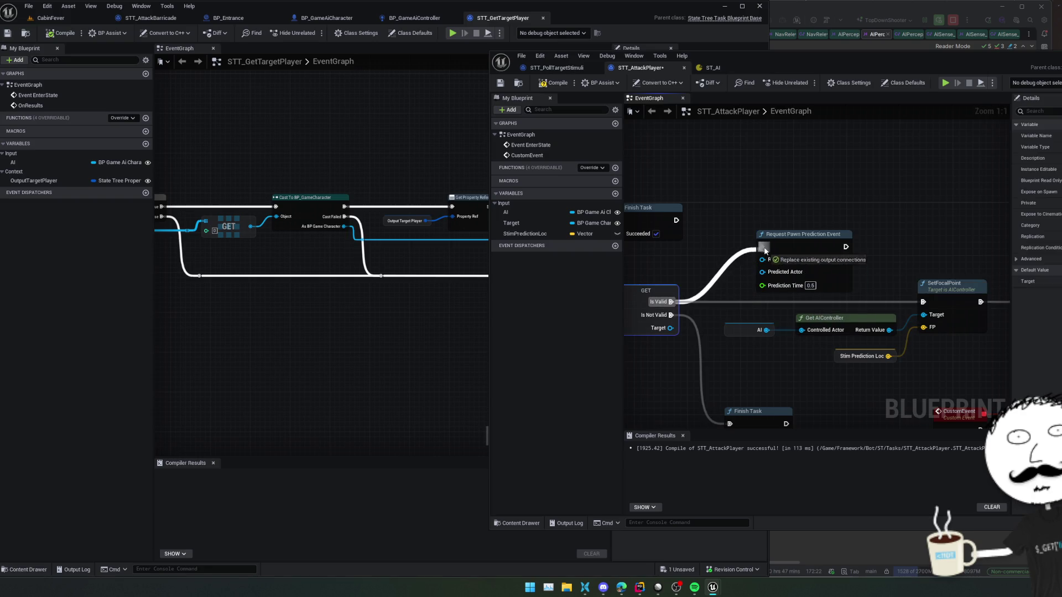
pyautogui.moveTo(846, 265)
pyautogui.mouseDown()
pyautogui.moveTo(806, 266)
pyautogui.moveTo(883, 301)
pyautogui.mouseUp()
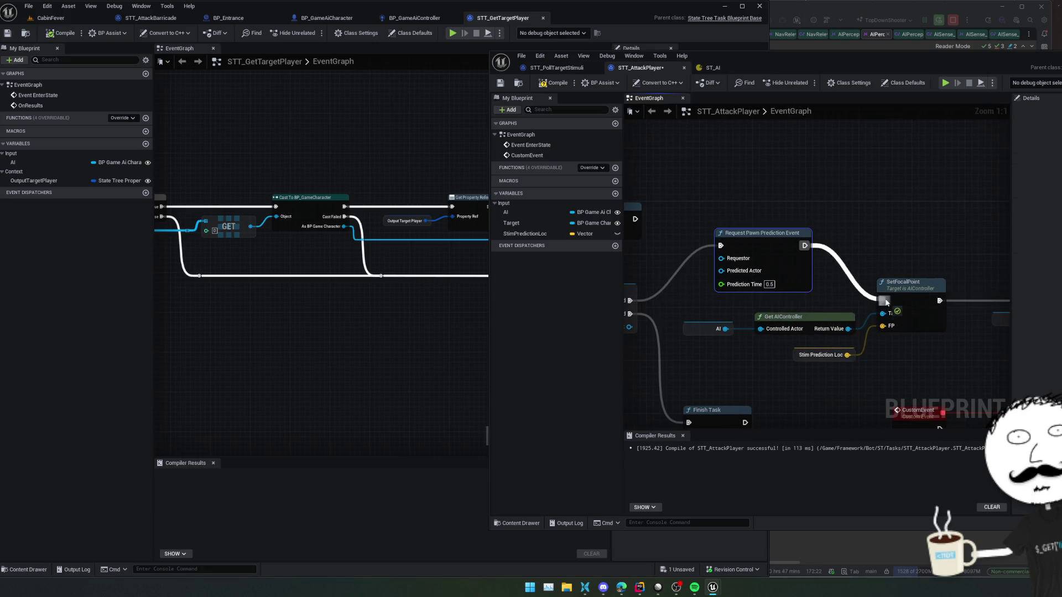
pyautogui.moveTo(785, 296); pyautogui.dragTo(831, 292)
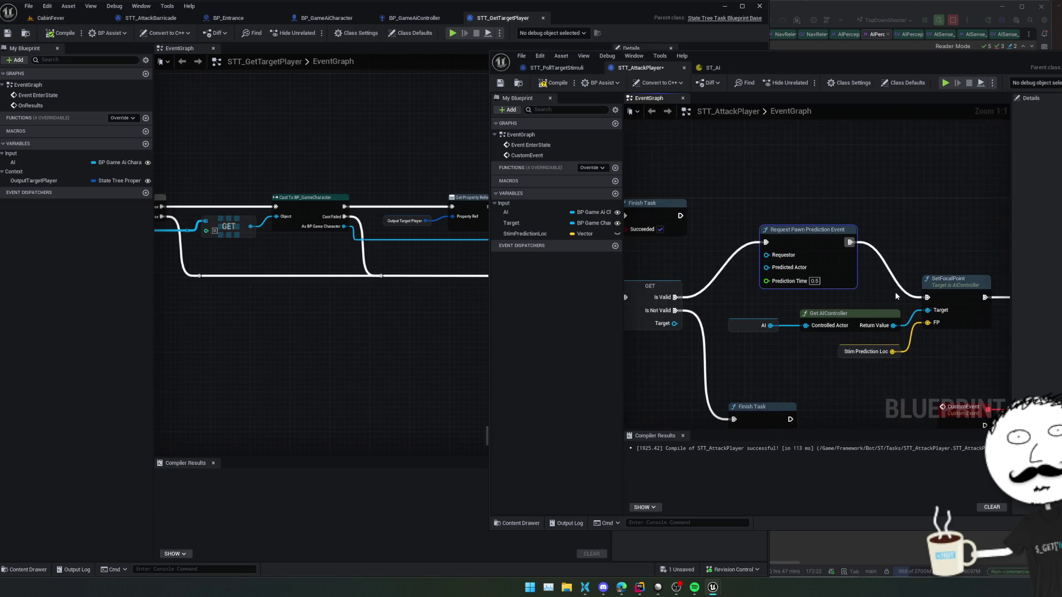
pyautogui.moveTo(692, 262); pyautogui.dragTo(737, 266)
pyautogui.moveTo(520, 212)
pyautogui.mouseDown()
pyautogui.moveTo(757, 266)
pyautogui.moveTo(811, 259)
pyautogui.moveTo(520, 226)
pyautogui.moveTo(792, 272)
pyautogui.mouseUp()
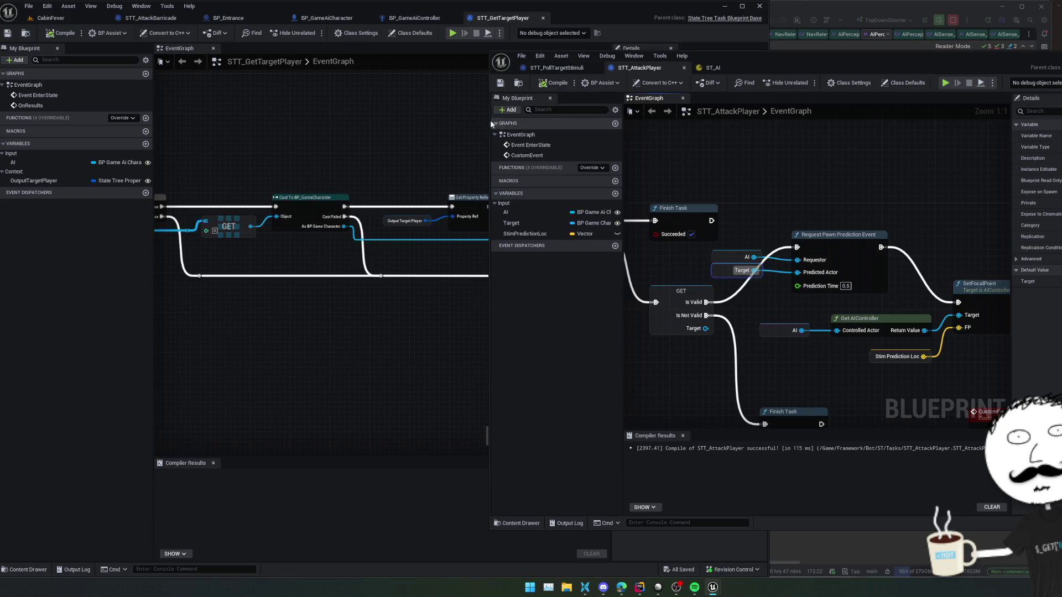
pyautogui.click(50, 18)
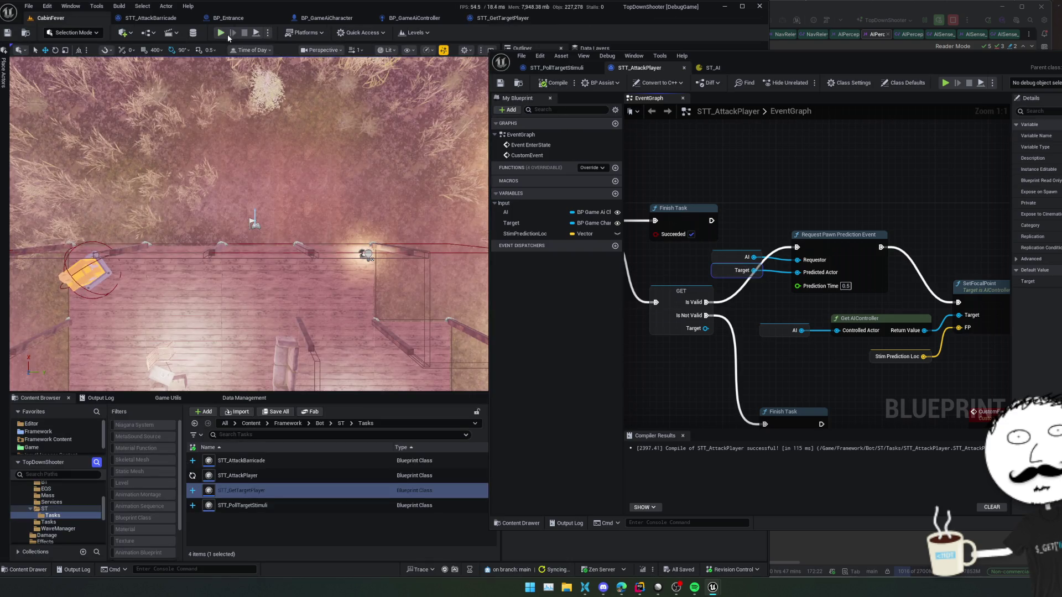
pyautogui.click(221, 34)
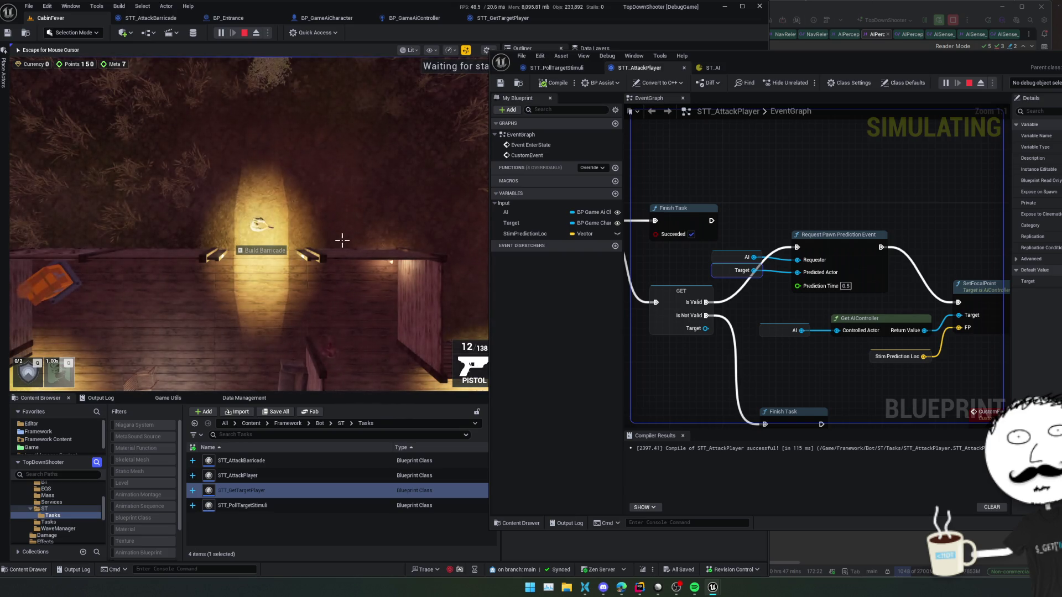
pyautogui.press('d')
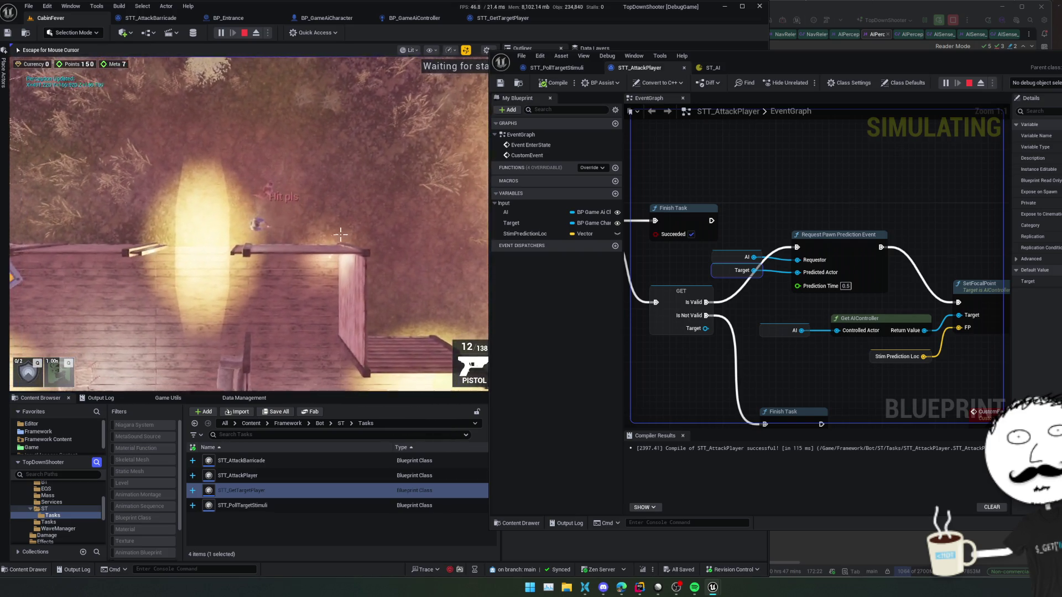
pyautogui.press('a')
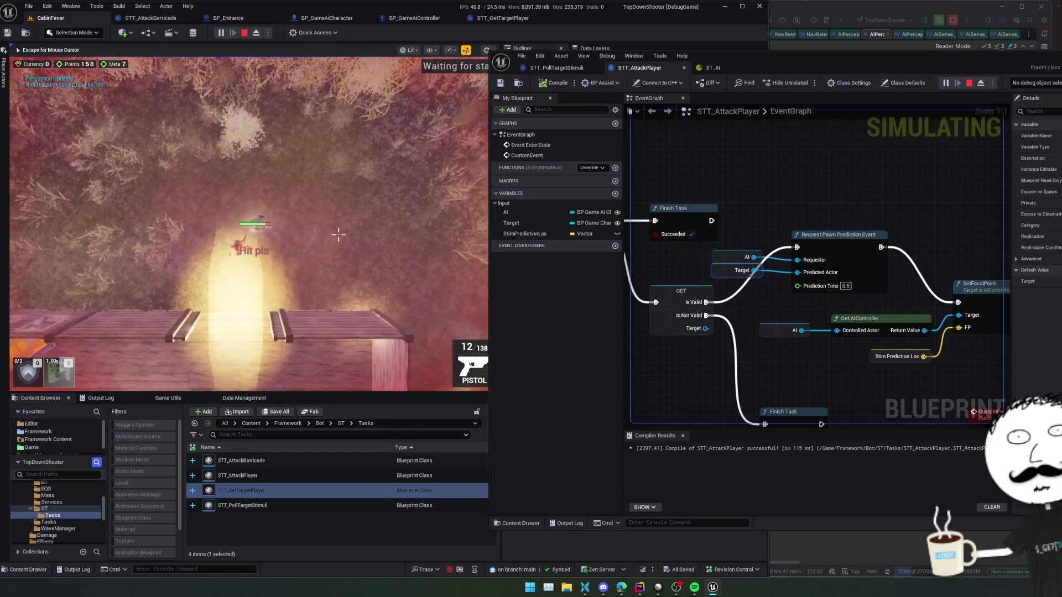
pyautogui.press('d')
pyautogui.press('w')
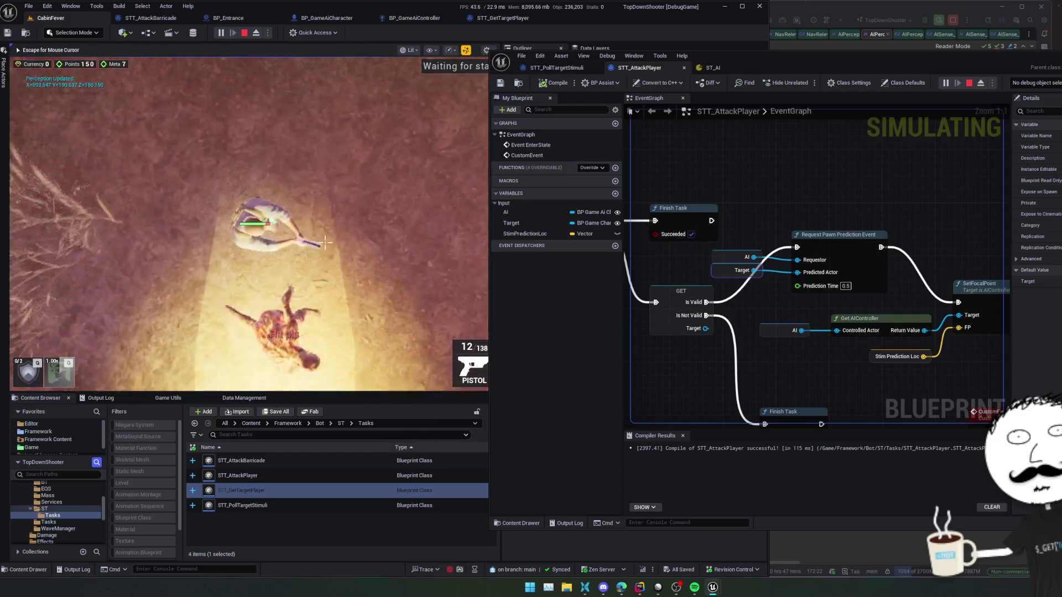
pyautogui.press('s')
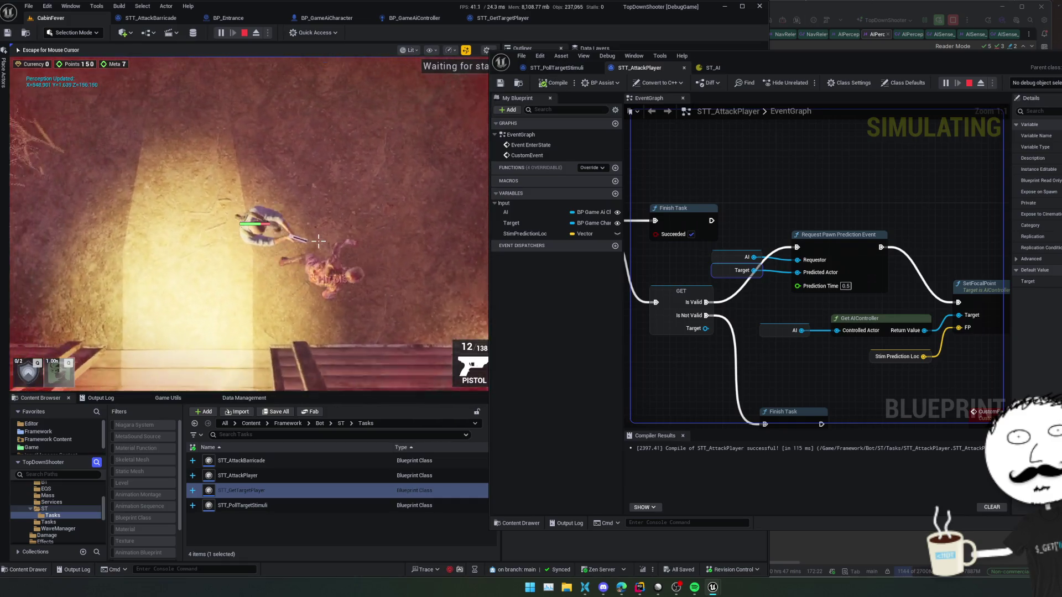
pyautogui.press('w')
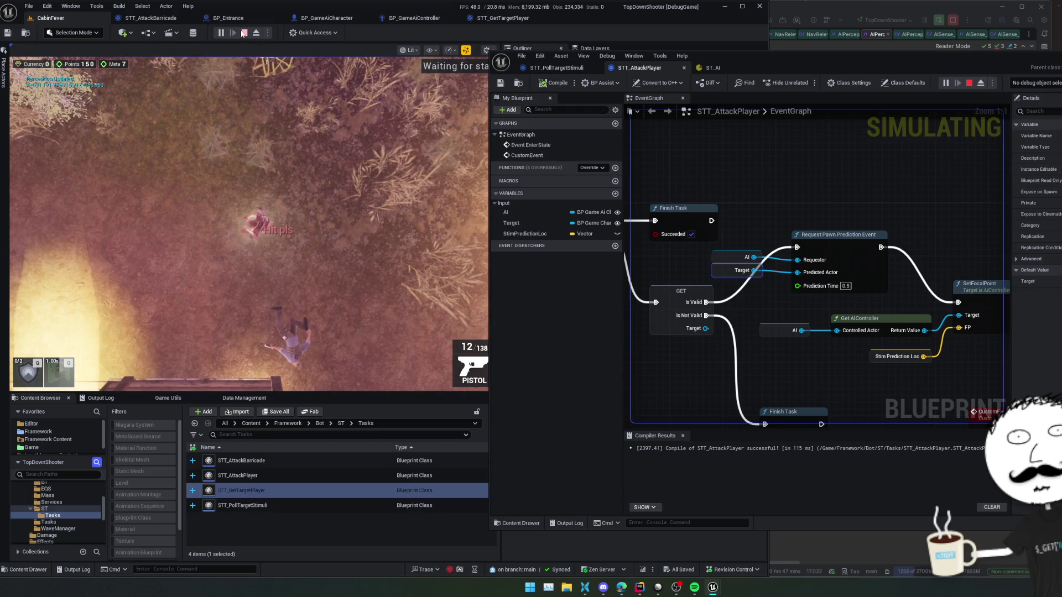
pyautogui.click(245, 33)
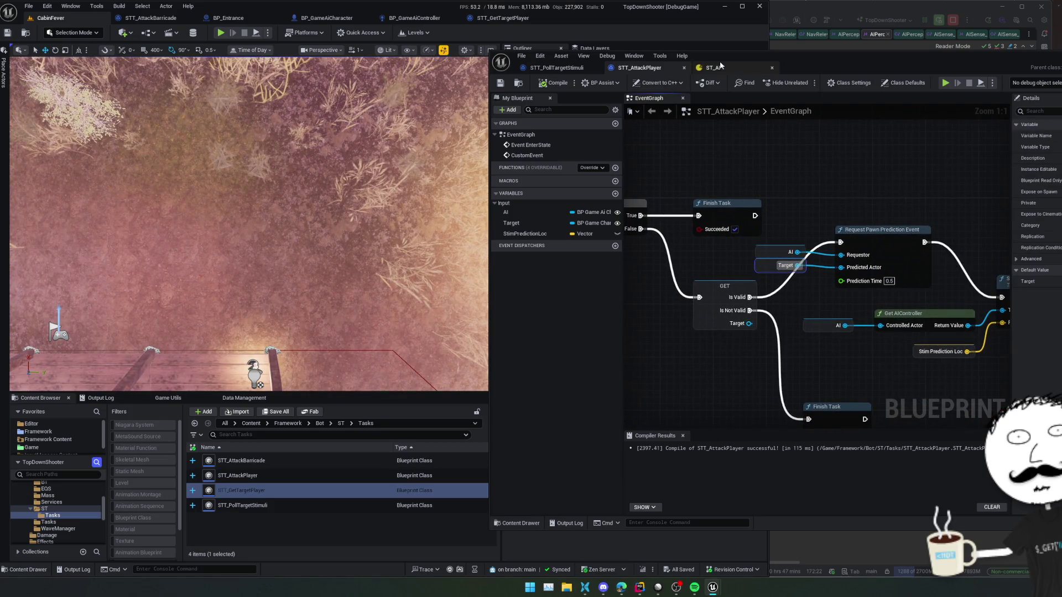
# Step: Delete Event Tick and clear the GET node's breakpoint in STT_PollTargetStimuli
pyautogui.click(579, 69)
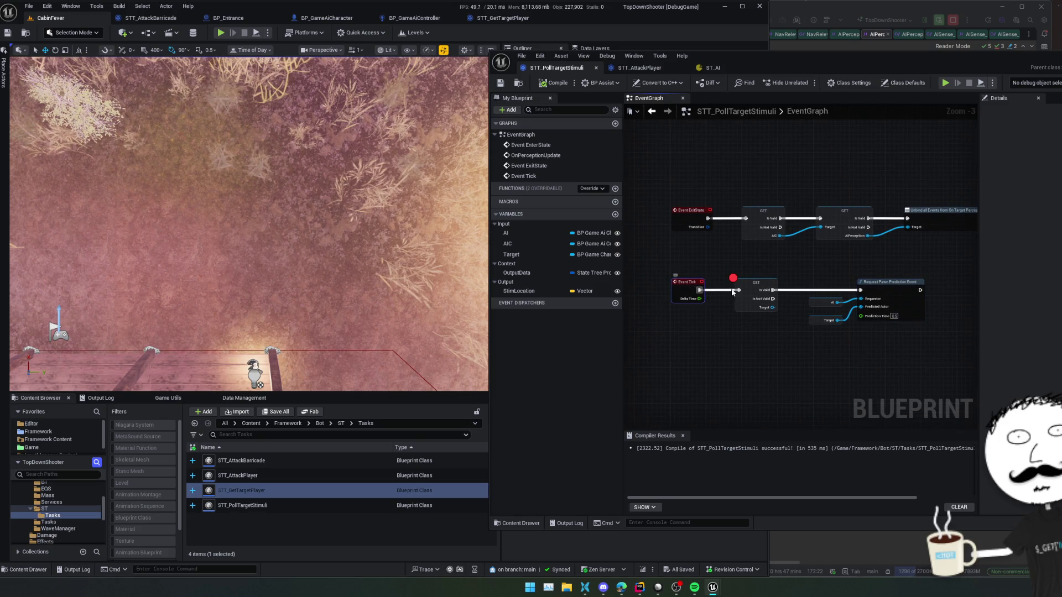
pyautogui.press('Delete')
pyautogui.rightClick(758, 308)
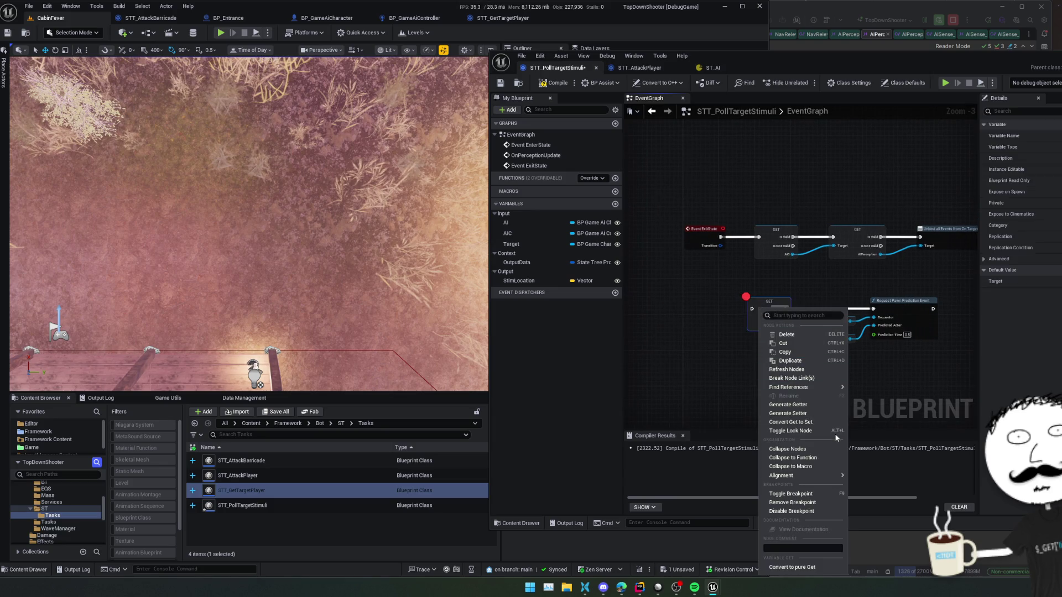
pyautogui.click(811, 503)
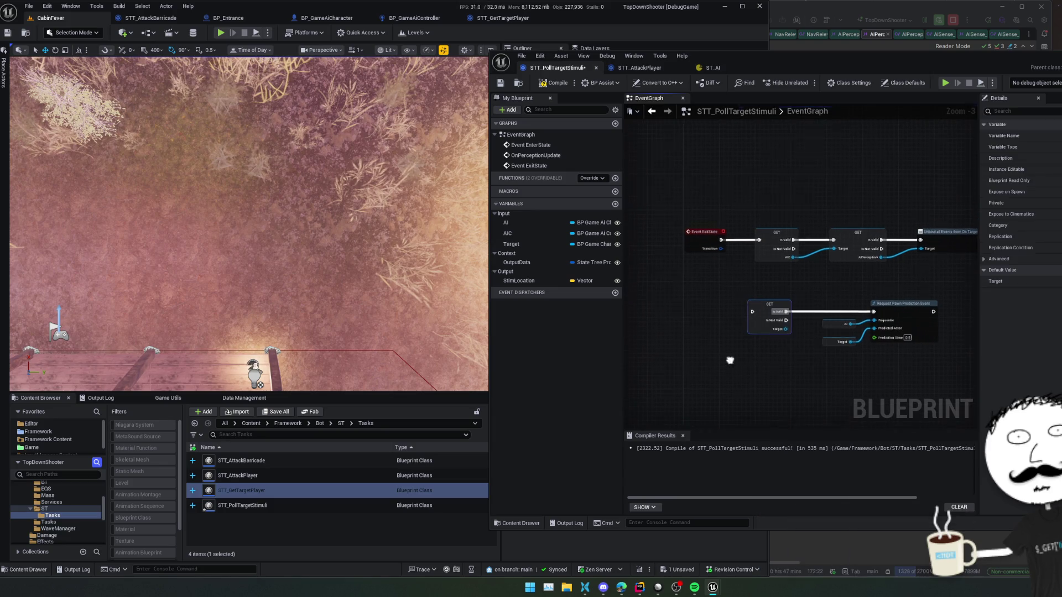
# Step: Deselect the graph nodes and compile and save STT_PollTargetStimuli
pyautogui.moveTo(888, 269)
pyautogui.mouseDown()
pyautogui.moveTo(863, 297)
pyautogui.moveTo(901, 203)
pyautogui.moveTo(851, 273)
pyautogui.moveTo(956, 263)
pyautogui.moveTo(846, 294)
pyautogui.mouseUp()
pyautogui.scroll(1, 674, 226)
pyautogui.click(901, 201)
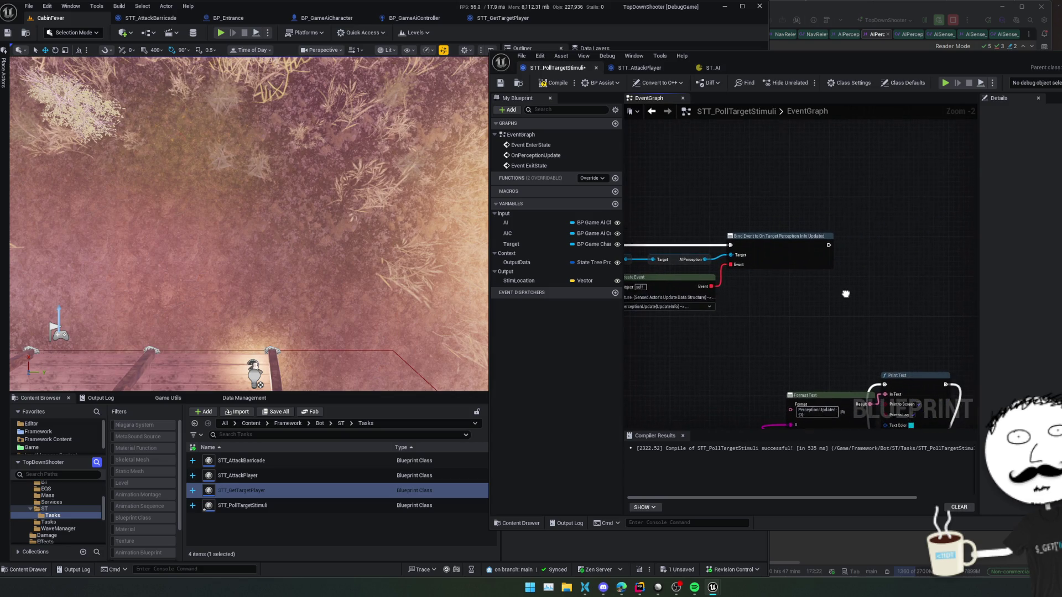
pyautogui.click(555, 85)
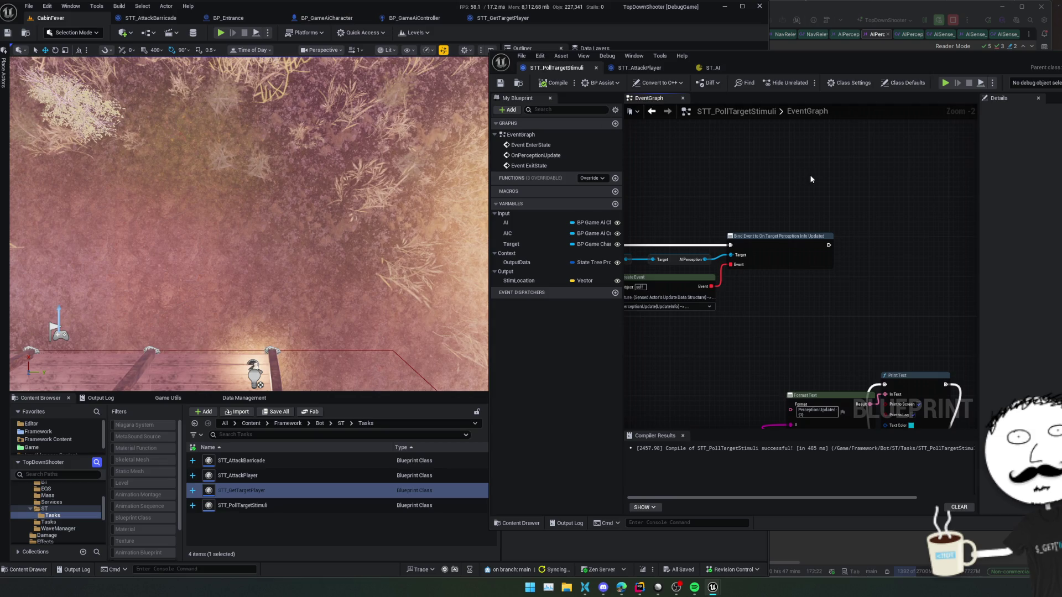
# Step: Open the character blueprint via quick search and add an AIPerceptionStimuliSource component
pyautogui.hotkey('ctrl', 'p')
pyautogui.write('poll')
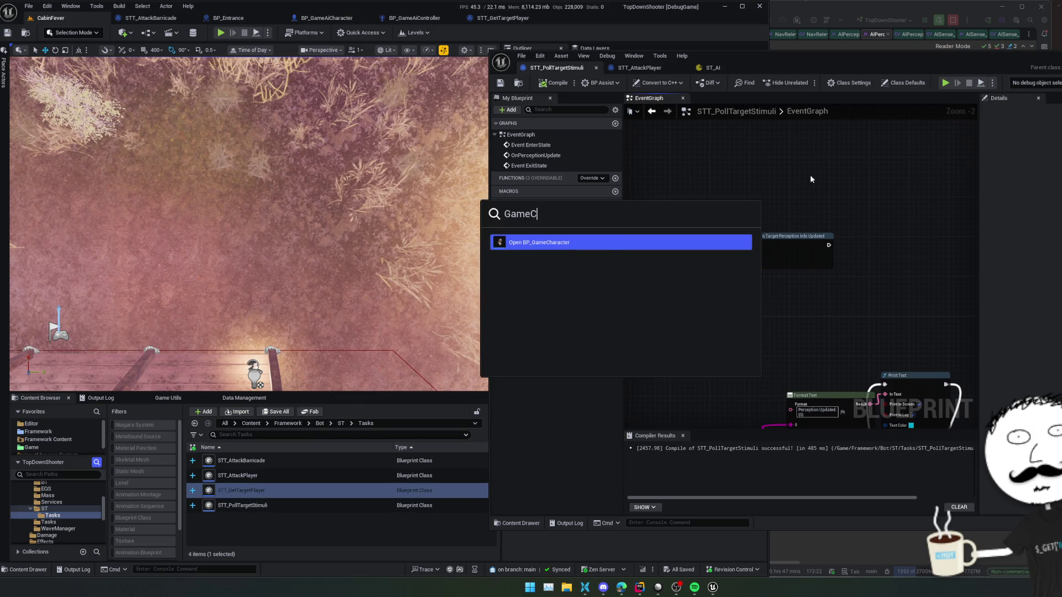
pyautogui.press('Return')
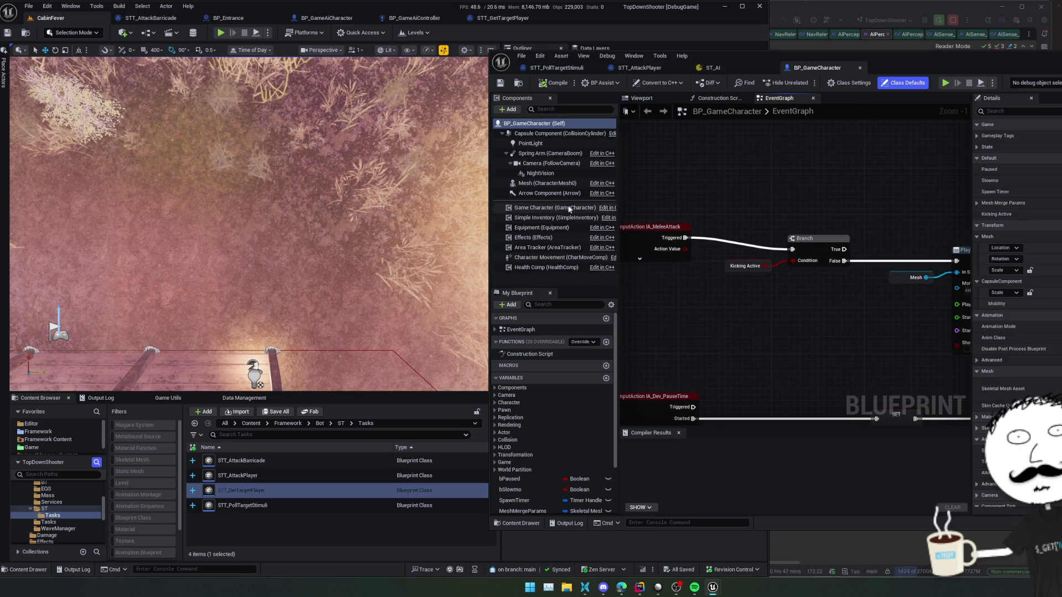
pyautogui.click(516, 108)
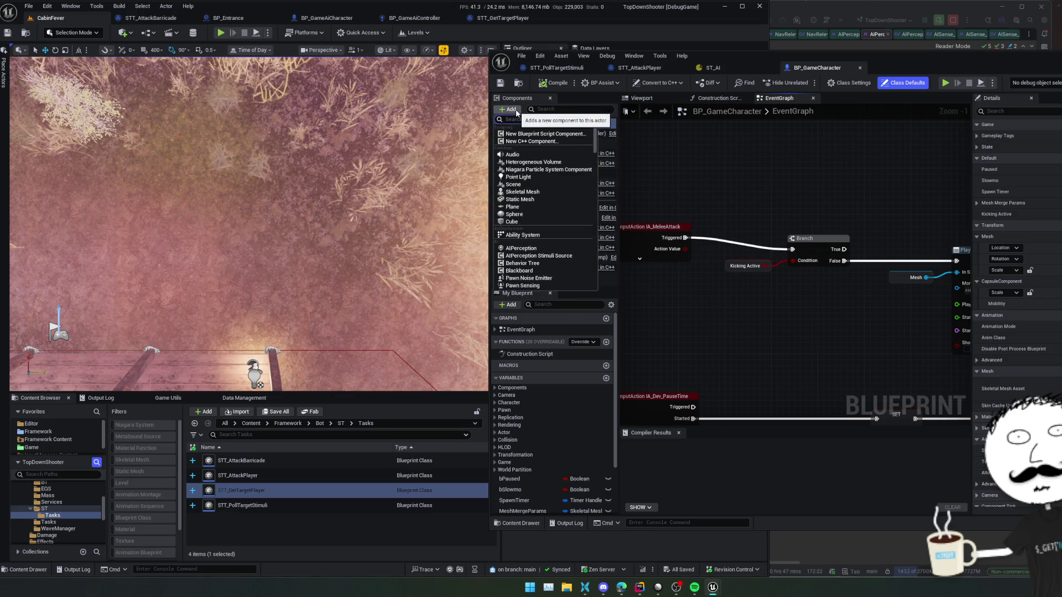
pyautogui.write('perce')
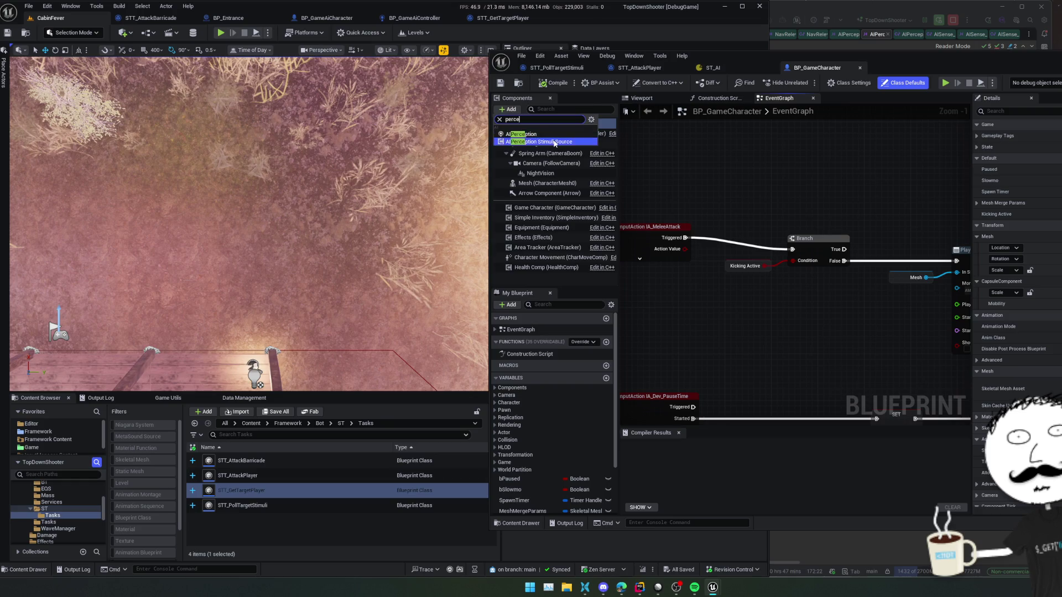
pyautogui.click(558, 142)
pyautogui.press('Return')
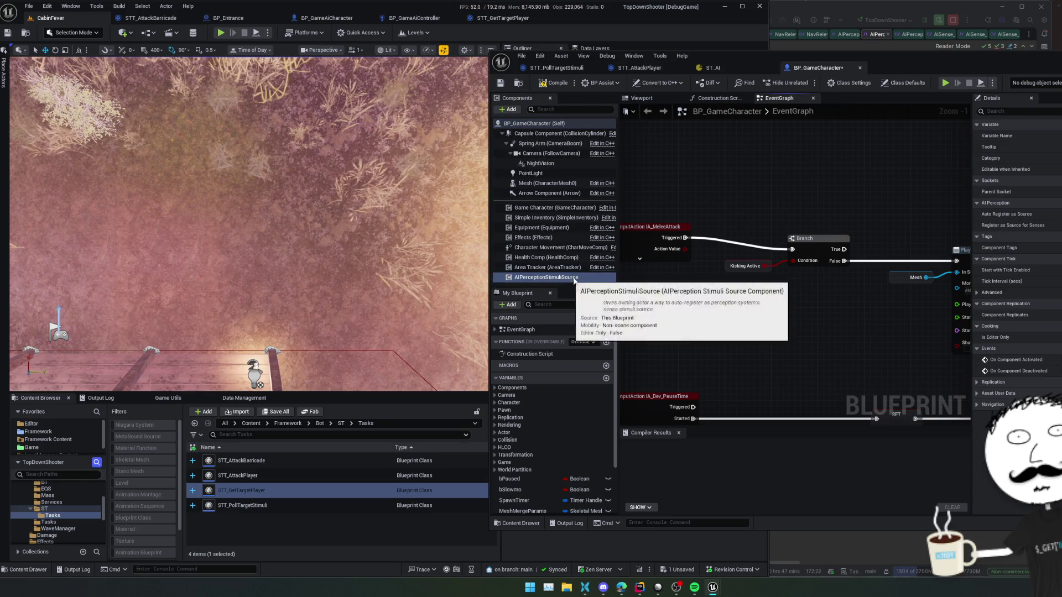
# Step: Register AISense_Sight and AISense_Prediction as source senses, then save BP_GameCharacter
pyautogui.moveTo(973, 227); pyautogui.dragTo(935, 228)
pyautogui.click(969, 215)
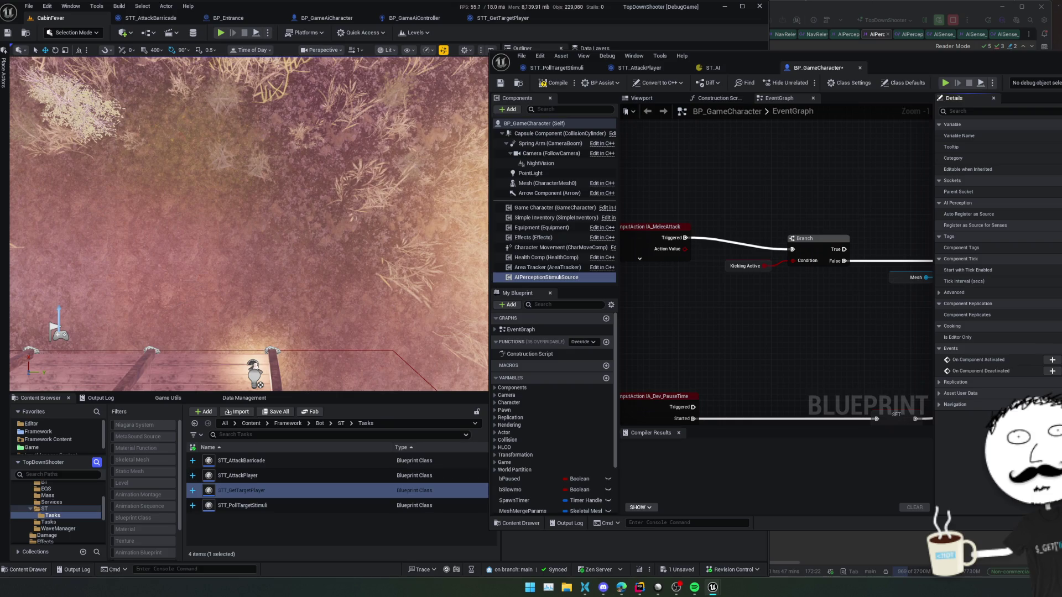
pyautogui.click(1008, 226)
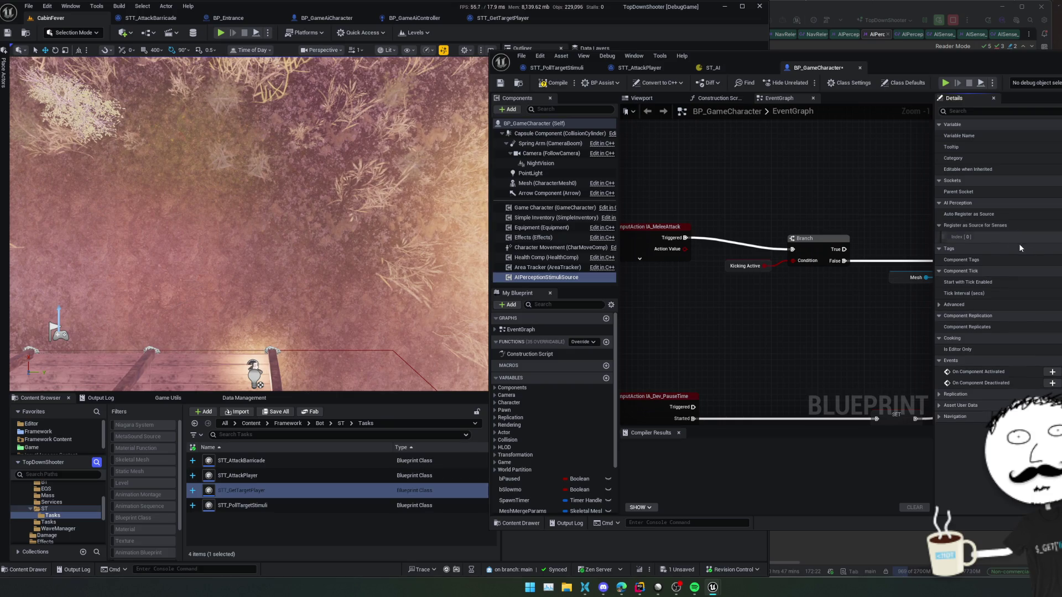
pyautogui.moveTo(1061, 237); pyautogui.dragTo(1022, 241)
pyautogui.click(1041, 238)
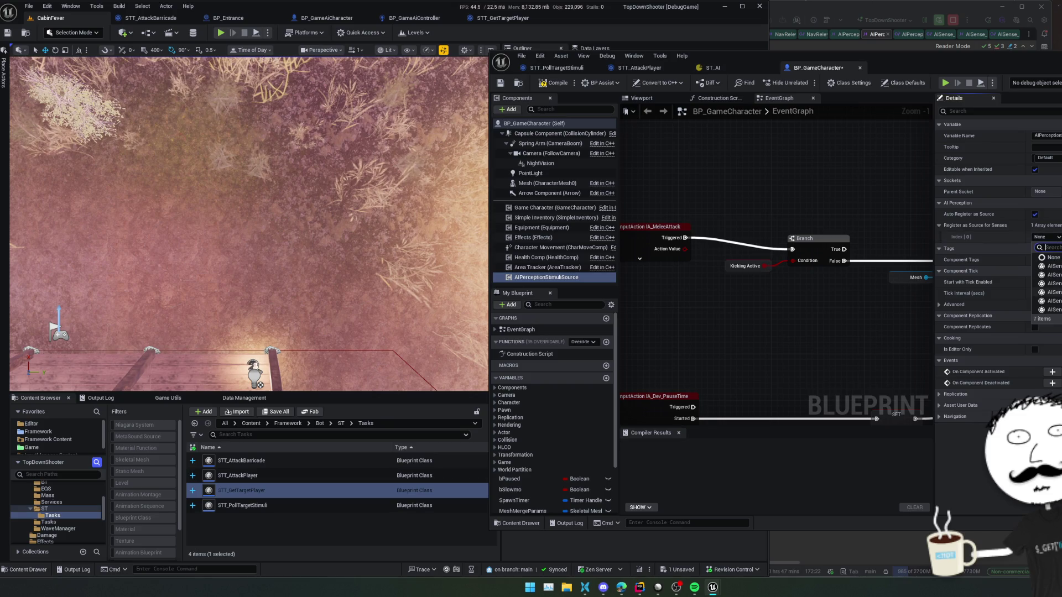
pyautogui.click(1048, 266)
pyautogui.click(1059, 225)
pyautogui.click(1041, 248)
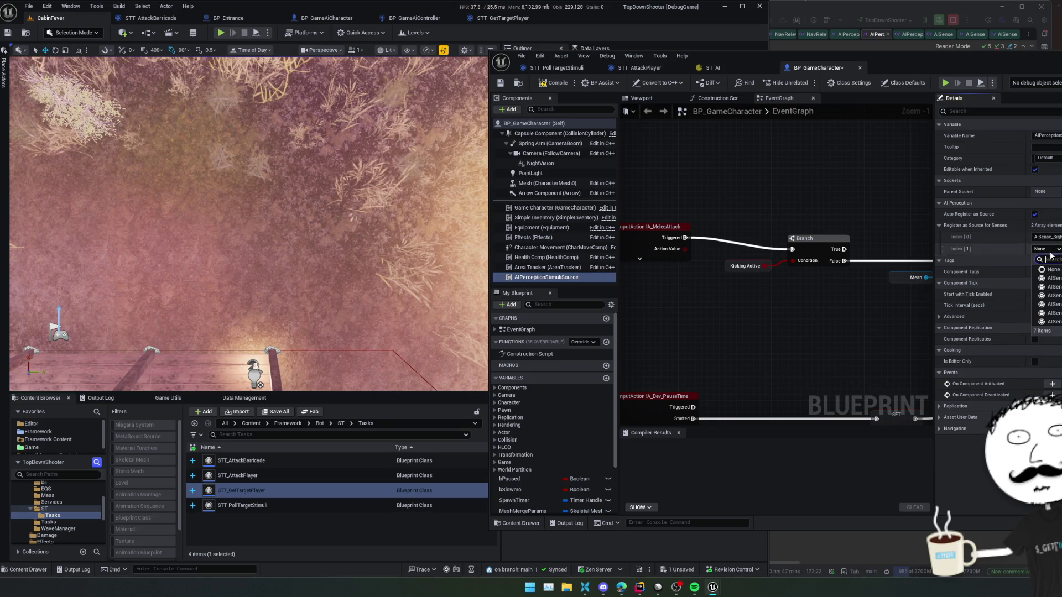
pyautogui.click(1048, 295)
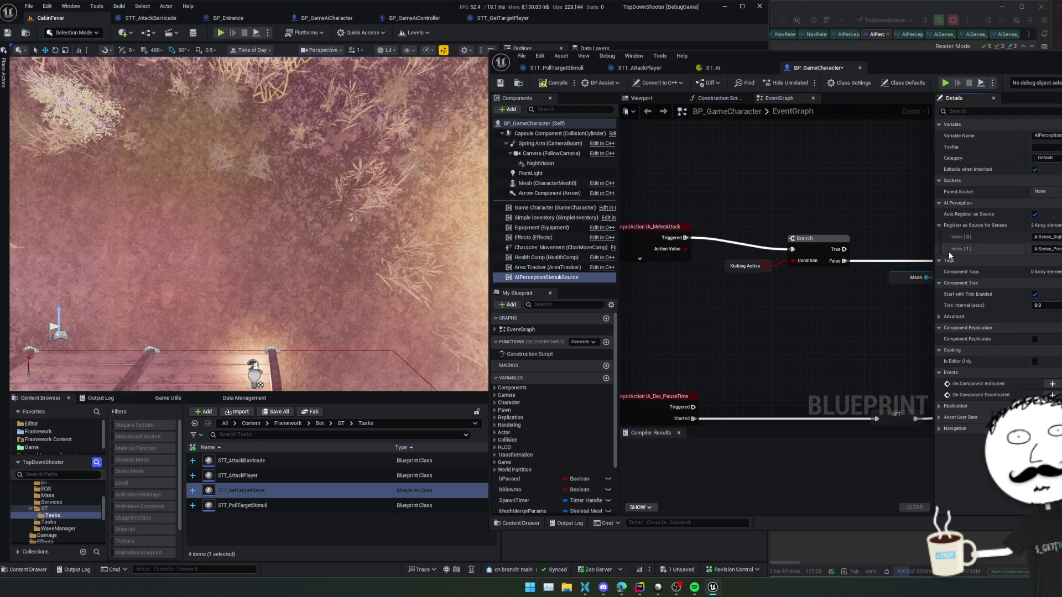
pyautogui.hotkey('ctrl', 's')
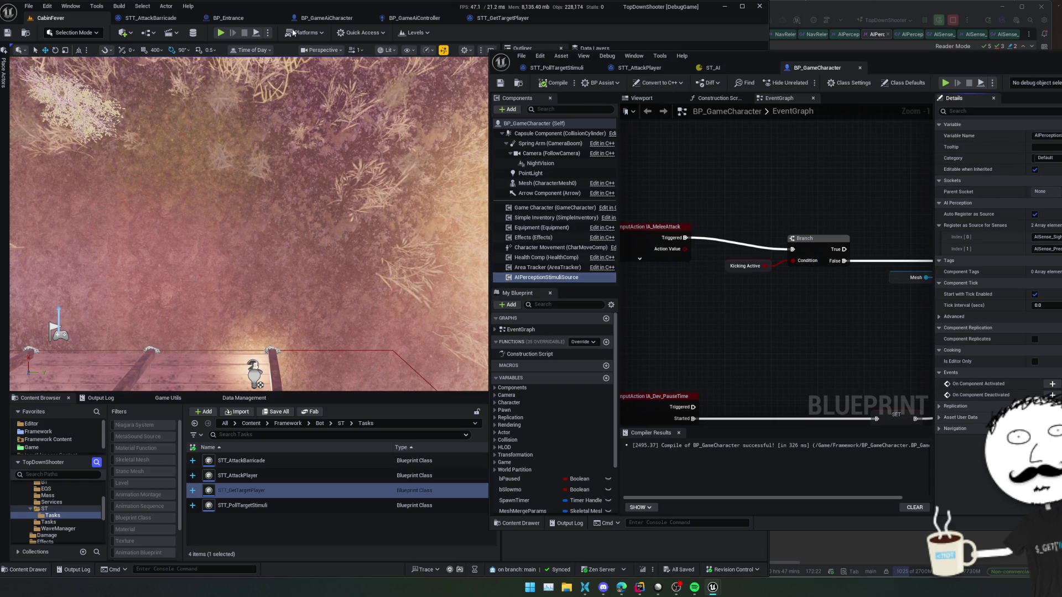
# Step: Playtest CabinFever, walking the character up to the enemy, then stop
pyautogui.hotkey('alt', 'p')
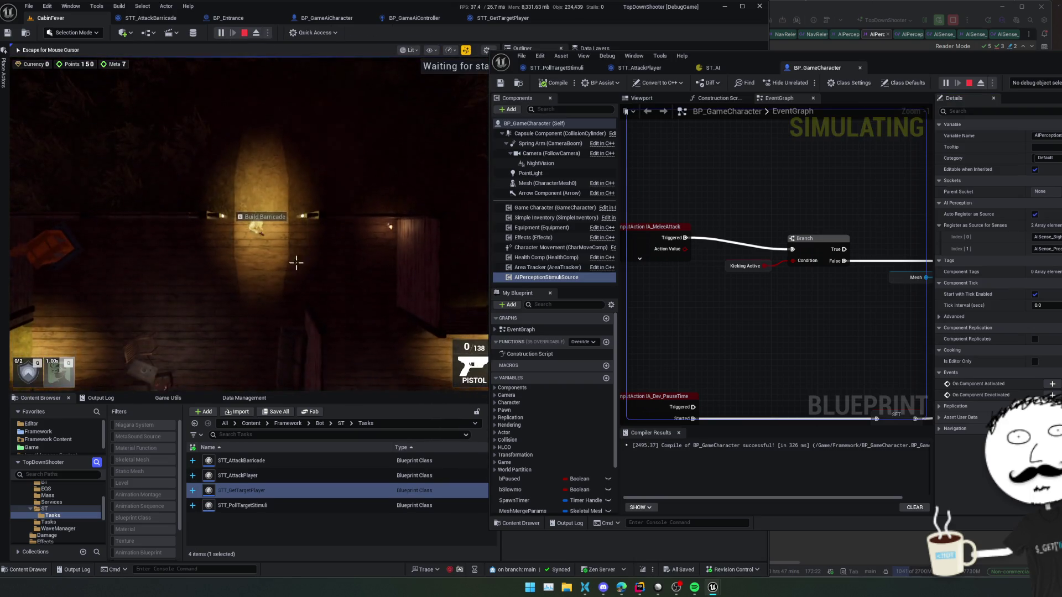
pyautogui.press('s')
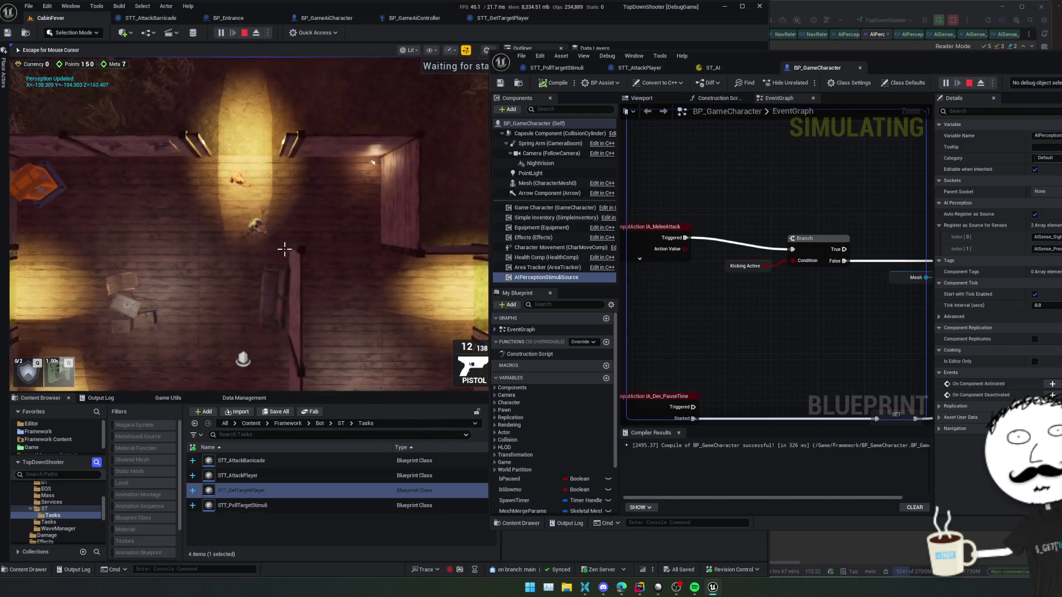
pyautogui.press('w')
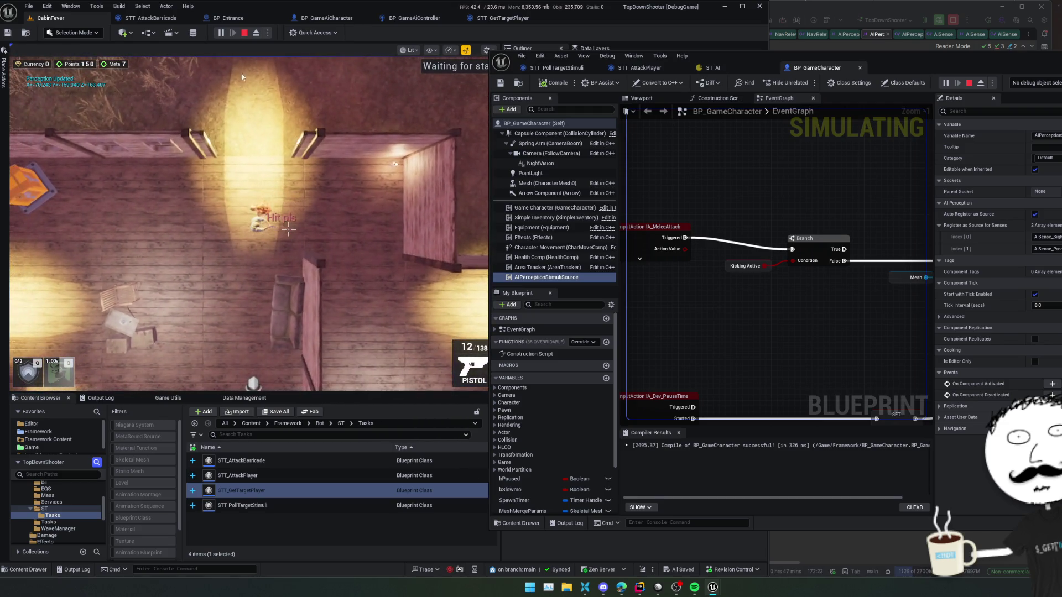
pyautogui.press('Escape')
# Step: Wire GET Is Valid straight to SetFocalPoint, save, and walk around the enemy in a new playtest
pyautogui.click(677, 69)
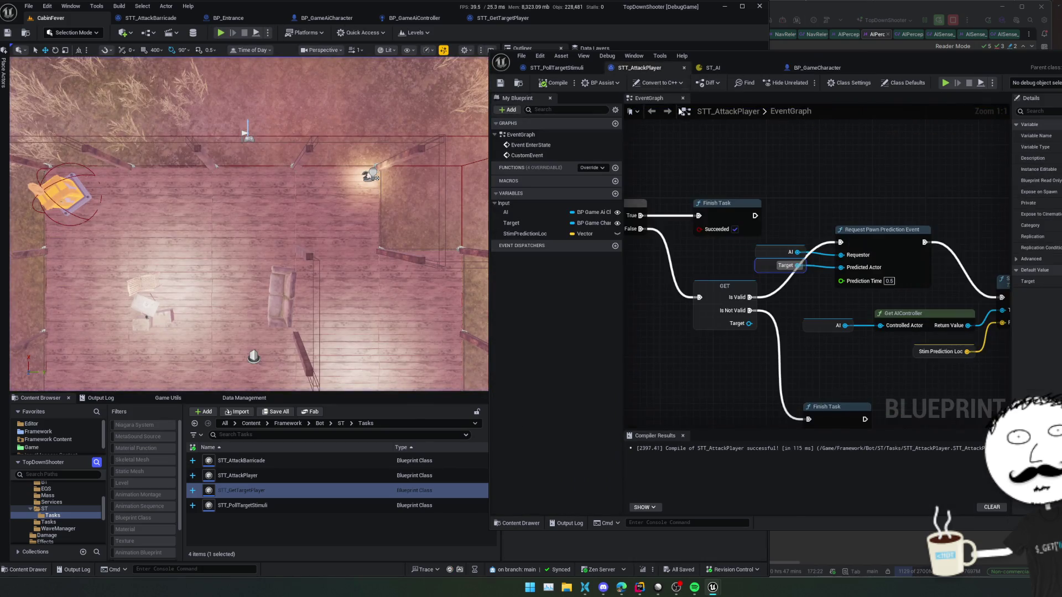
pyautogui.moveTo(707, 295); pyautogui.dragTo(965, 299)
pyautogui.hotkey('ctrl', 's')
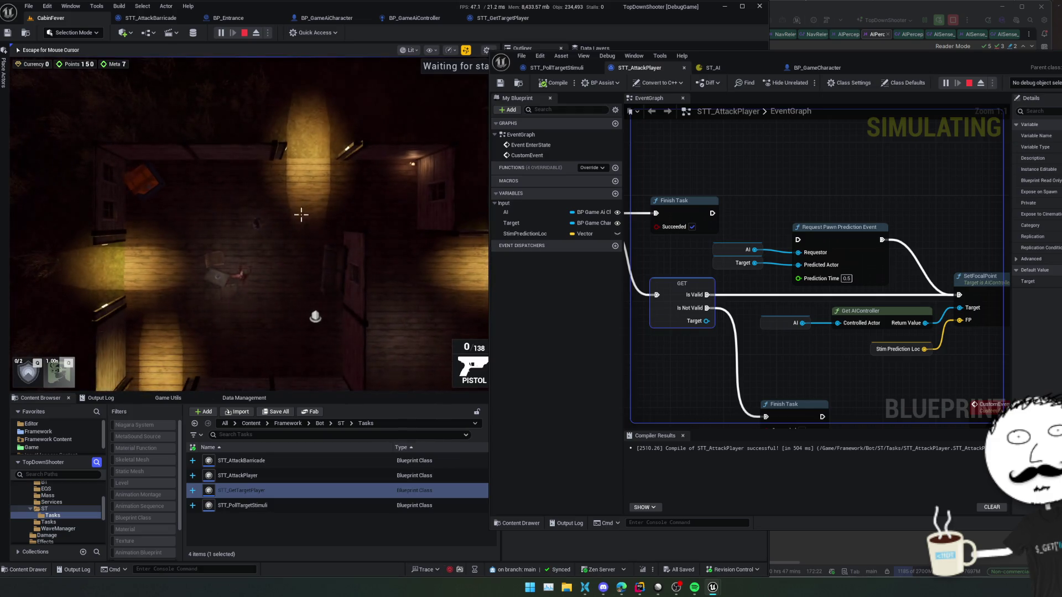
pyautogui.press('s')
pyautogui.press('w')
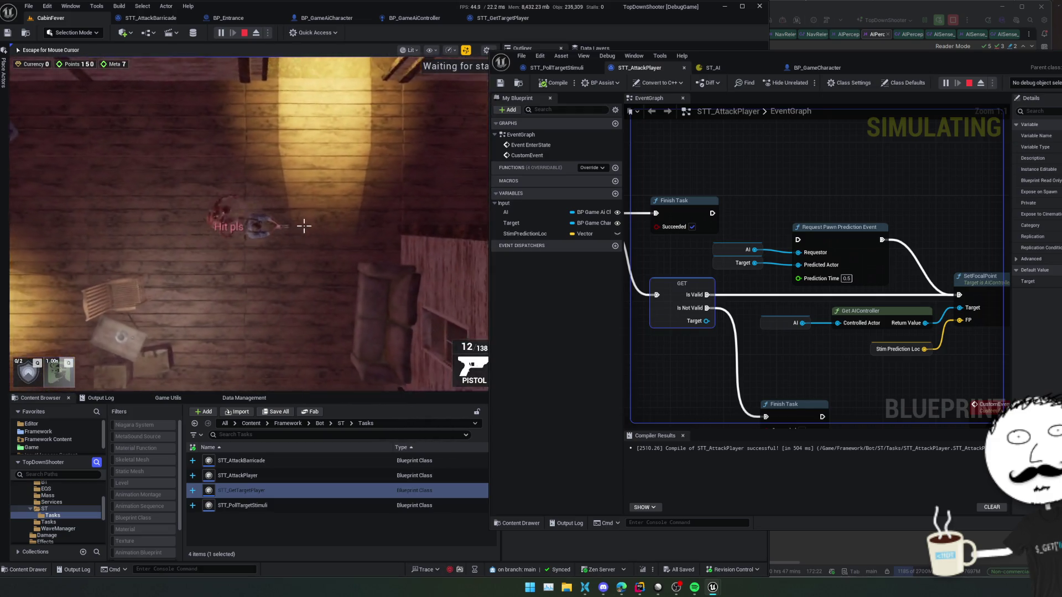
pyautogui.press('a')
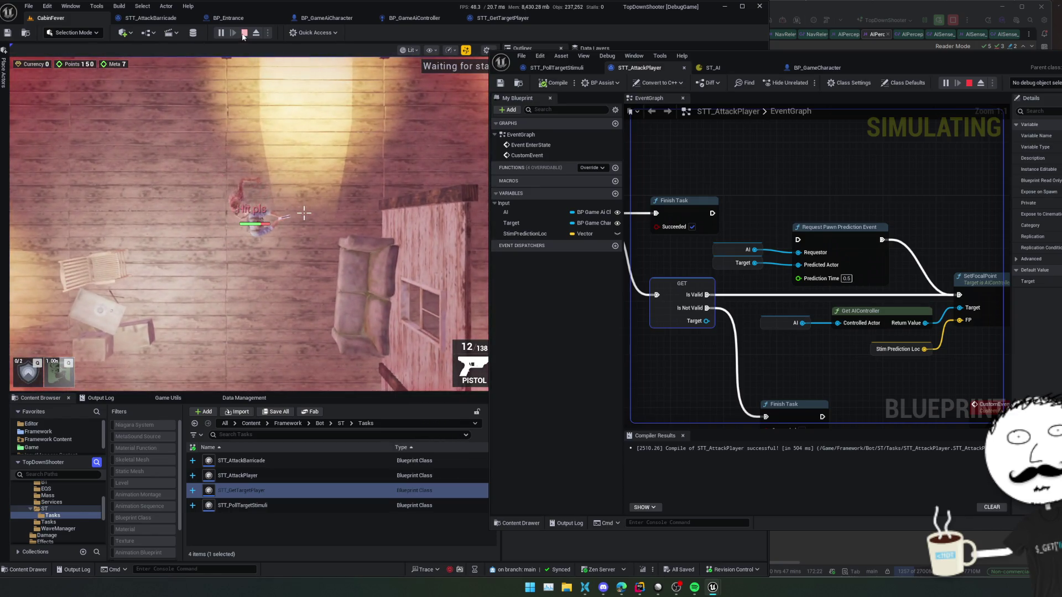
# Step: Stop play and add a Set Timer by Event node fed by a Create Event node
pyautogui.click(557, 68)
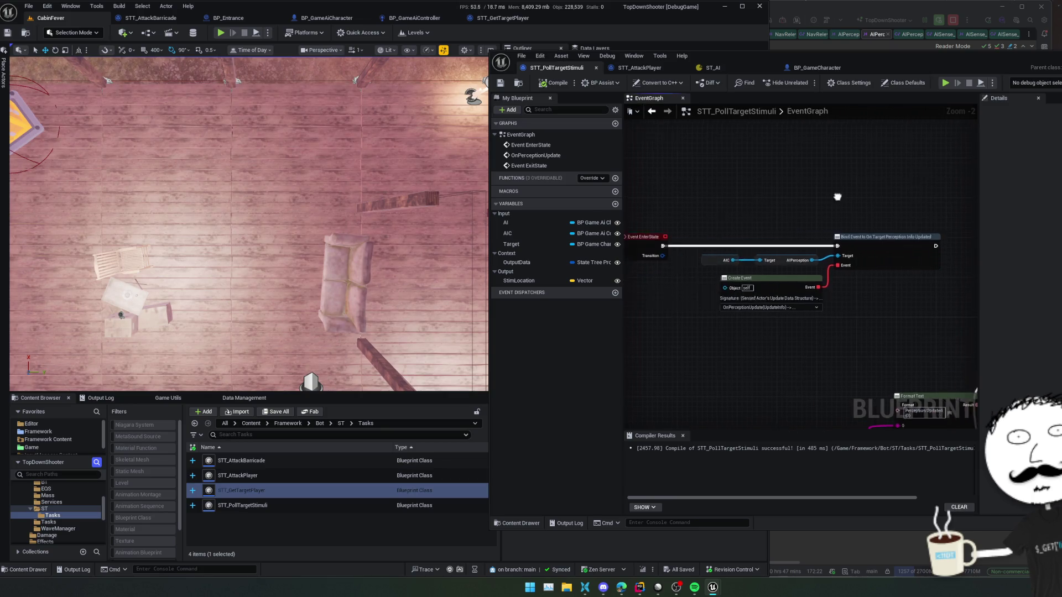
pyautogui.moveTo(979, 246)
pyautogui.mouseDown()
pyautogui.moveTo(824, 247)
pyautogui.moveTo(864, 238)
pyautogui.mouseUp()
pyautogui.write('set timer')
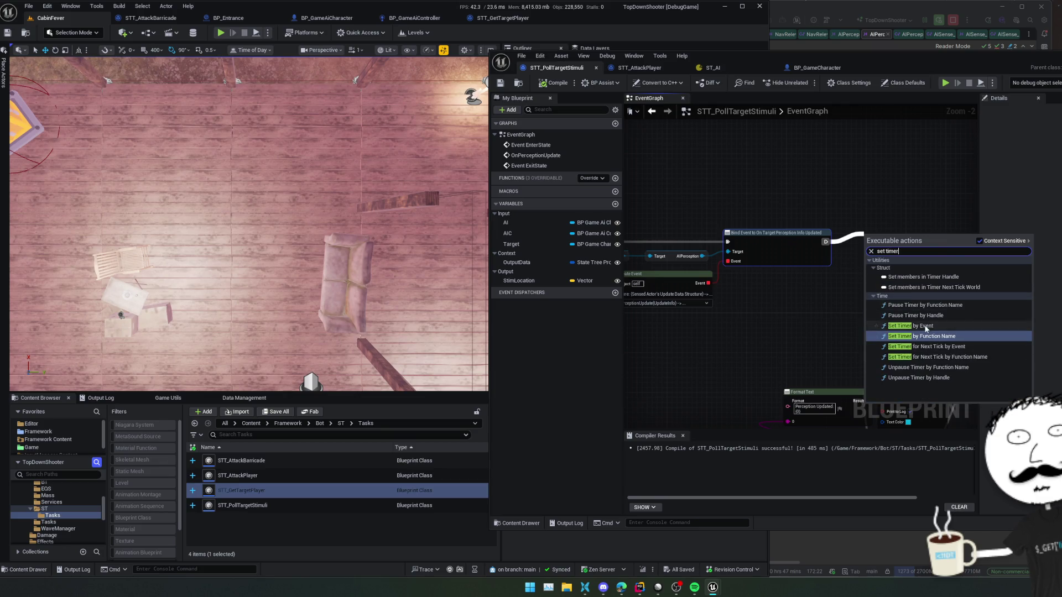
pyautogui.click(923, 326)
pyautogui.scroll(1, 923, 323)
pyautogui.moveTo(850, 259); pyautogui.dragTo(824, 295)
pyautogui.write('c')
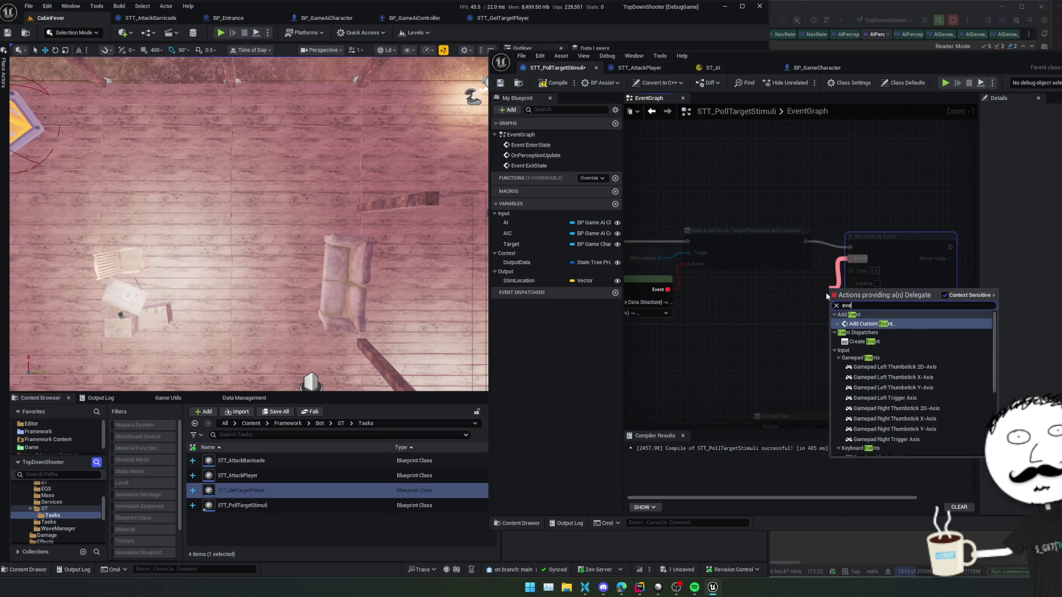
pyautogui.click(881, 343)
# Step: Create a matching custom event for the timer and rename it Tick
pyautogui.click(855, 322)
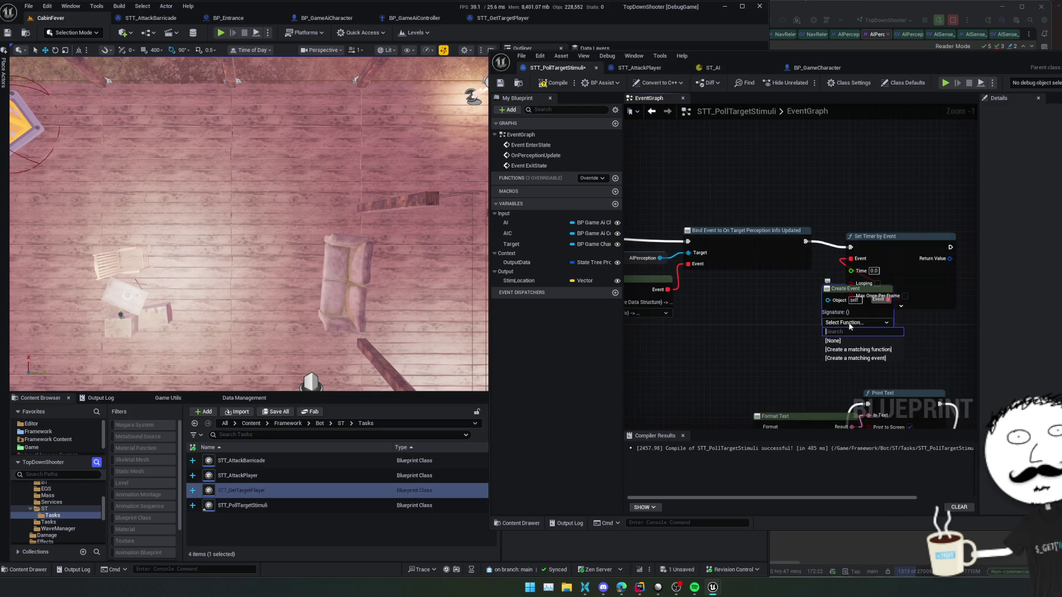
pyautogui.click(889, 357)
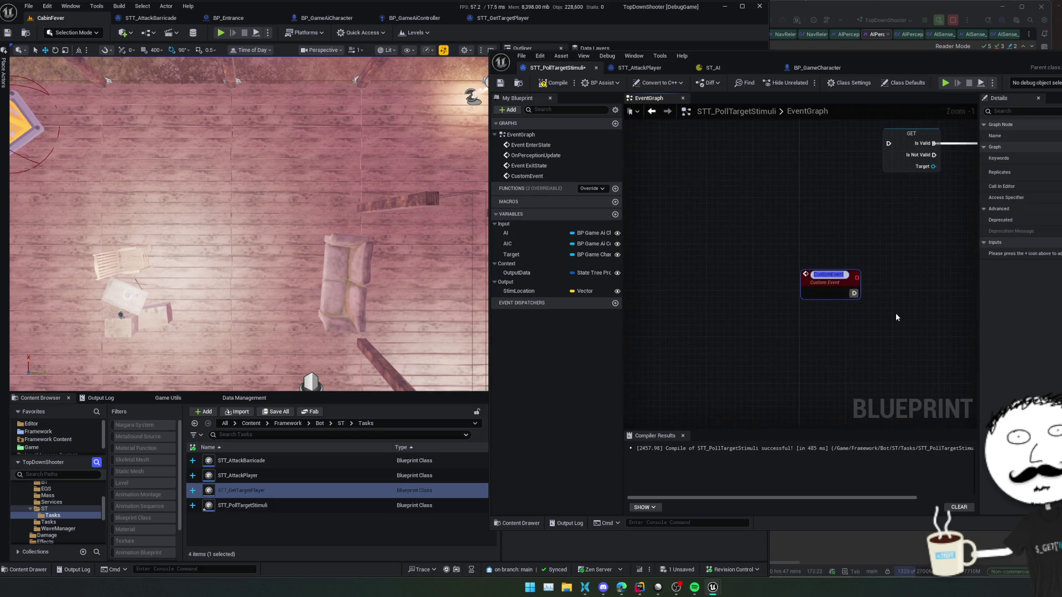
pyautogui.press('Return')
pyautogui.press('F2')
pyautogui.write('Tick')
pyautogui.press('Return')
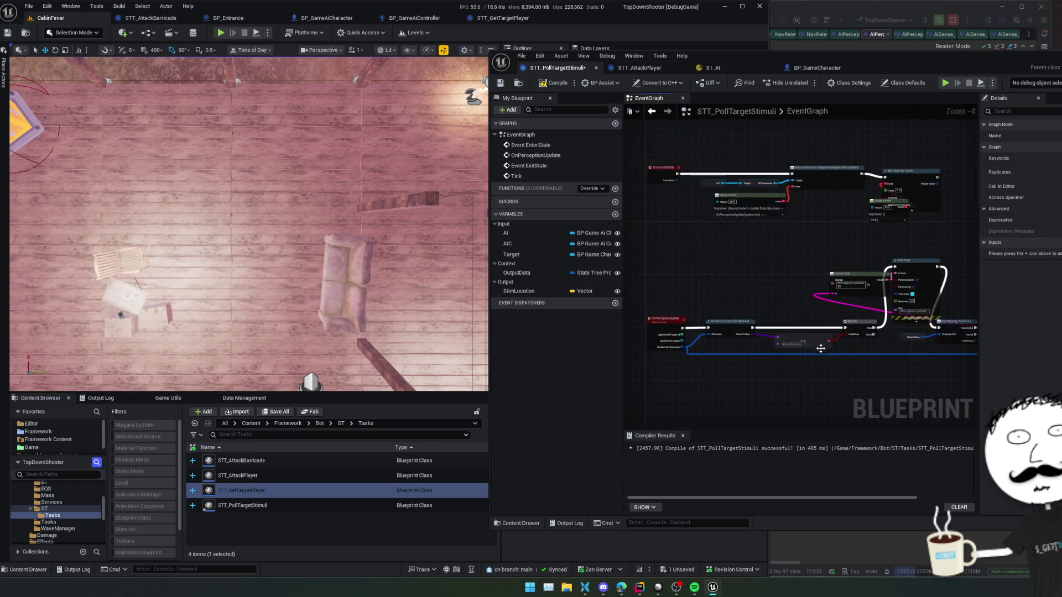
# Step: Set the timer to looping and adjust its interval and start delay options
pyautogui.moveTo(828, 269); pyautogui.dragTo(751, 286)
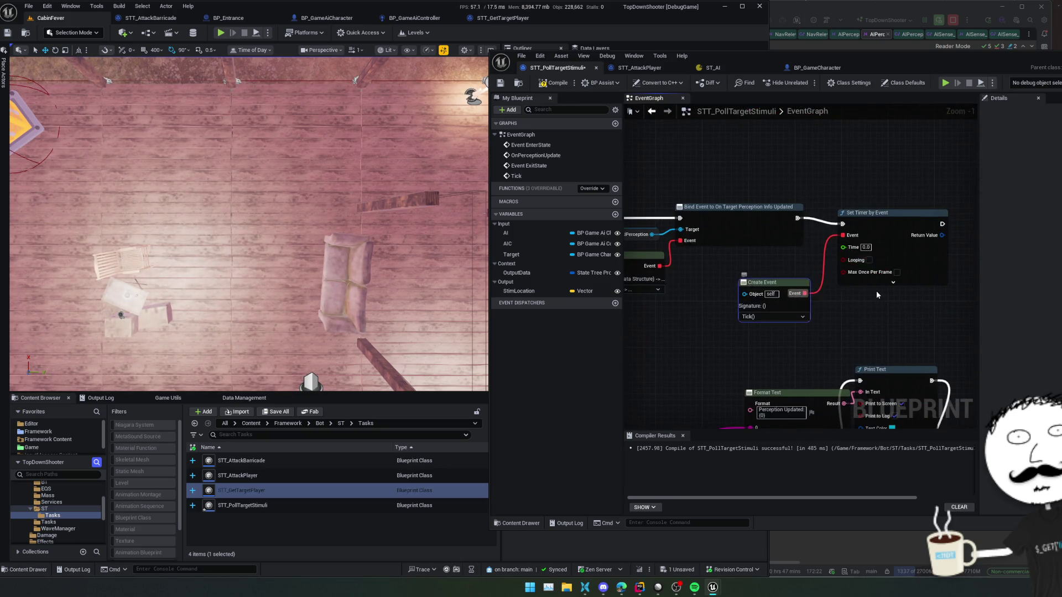
pyautogui.click(847, 278)
pyautogui.click(876, 291)
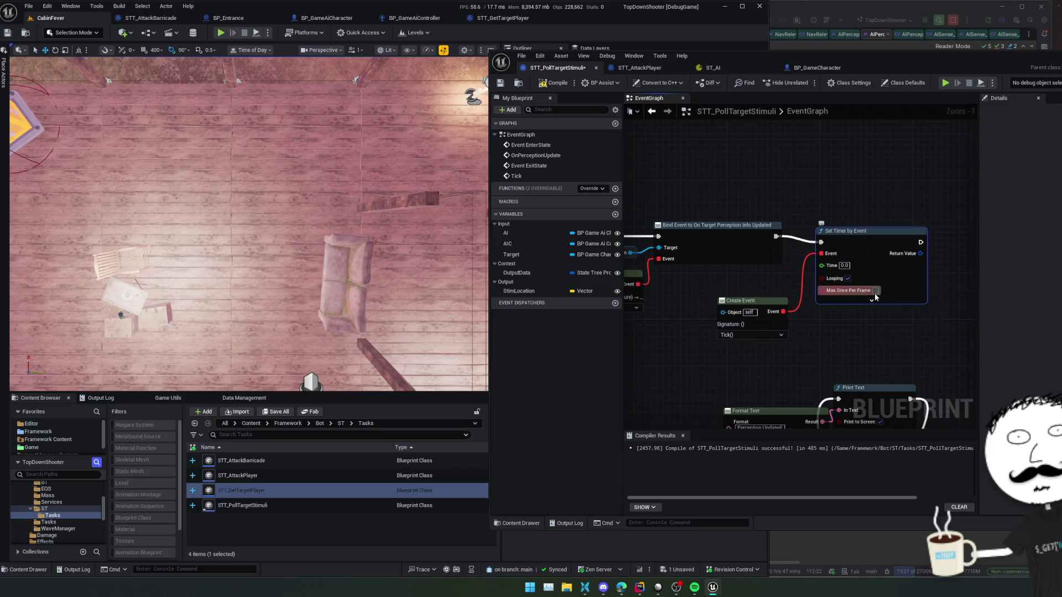
pyautogui.click(872, 300)
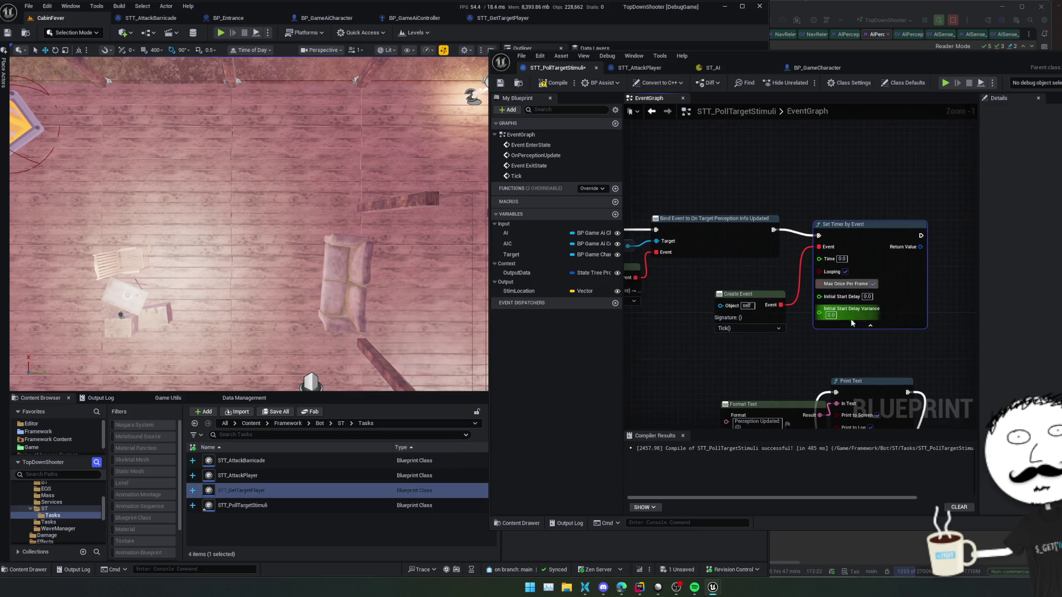
pyautogui.click(844, 269)
pyautogui.write('0.2')
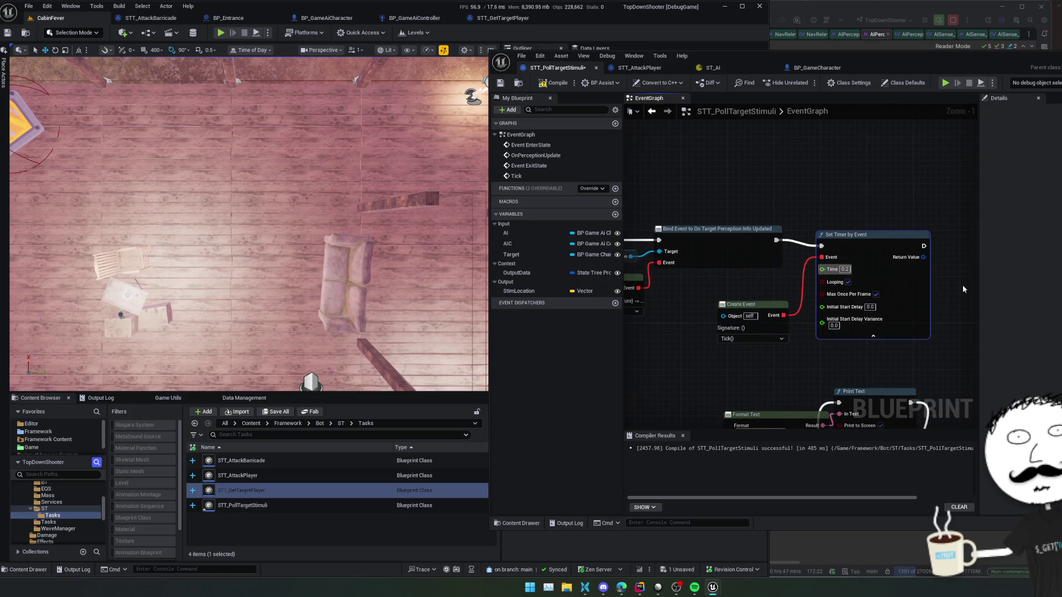
# Step: Connect the Tick event to the GET validity check and straighten the node chain
pyautogui.scroll(-1, 750, 253)
pyautogui.moveTo(759, 285)
pyautogui.mouseDown()
pyautogui.moveTo(758, 300)
pyautogui.moveTo(729, 308)
pyautogui.mouseUp()
pyautogui.moveTo(848, 280); pyautogui.dragTo(876, 285)
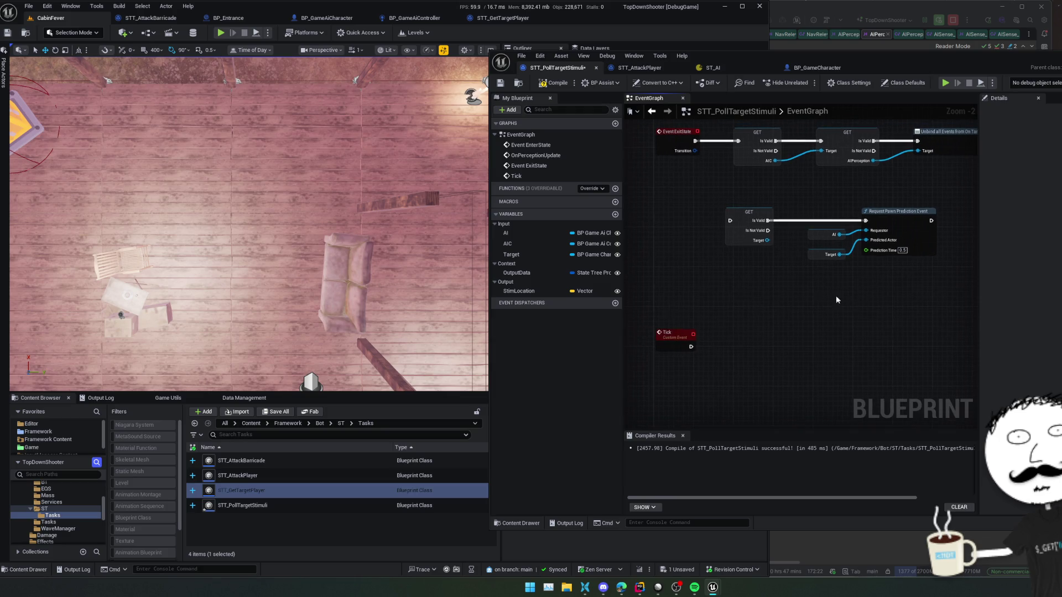
pyautogui.moveTo(730, 221); pyautogui.dragTo(682, 342)
pyautogui.click(680, 343)
pyautogui.press('q')
pyautogui.moveTo(788, 300)
pyautogui.mouseDown()
pyautogui.moveTo(801, 254)
pyautogui.moveTo(830, 235)
pyautogui.mouseUp()
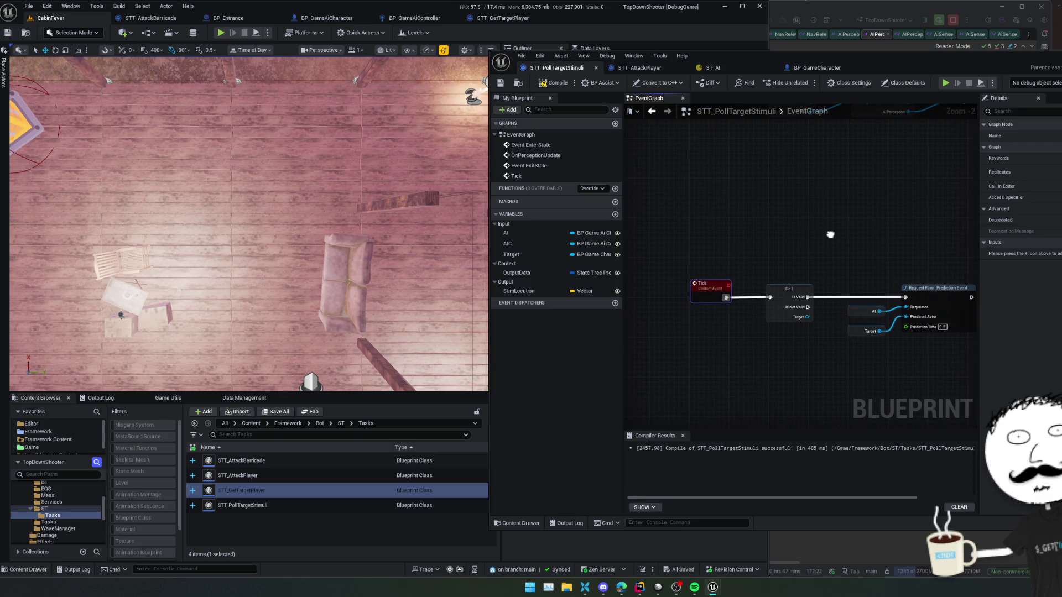
pyautogui.moveTo(788, 206); pyautogui.dragTo(781, 204)
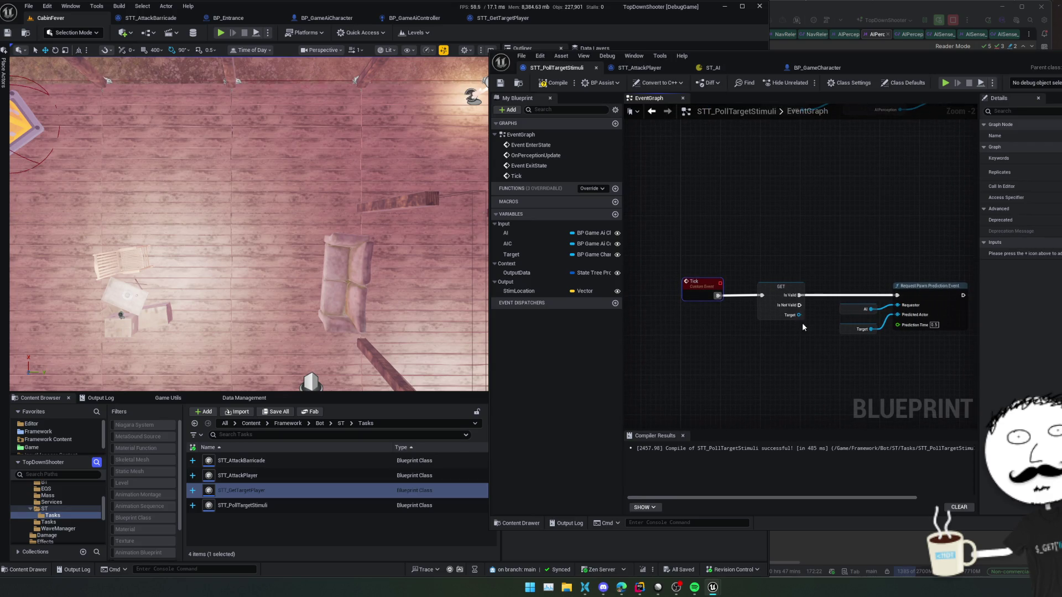
pyautogui.moveTo(802, 316)
pyautogui.mouseDown()
pyautogui.moveTo(929, 318)
pyautogui.moveTo(776, 295)
pyautogui.moveTo(897, 315)
pyautogui.mouseUp()
# Step: Feed GET's Target into Predicted Actor, delete the separate Target getter, then compile and save
pyautogui.click(862, 330)
pyautogui.press('Delete')
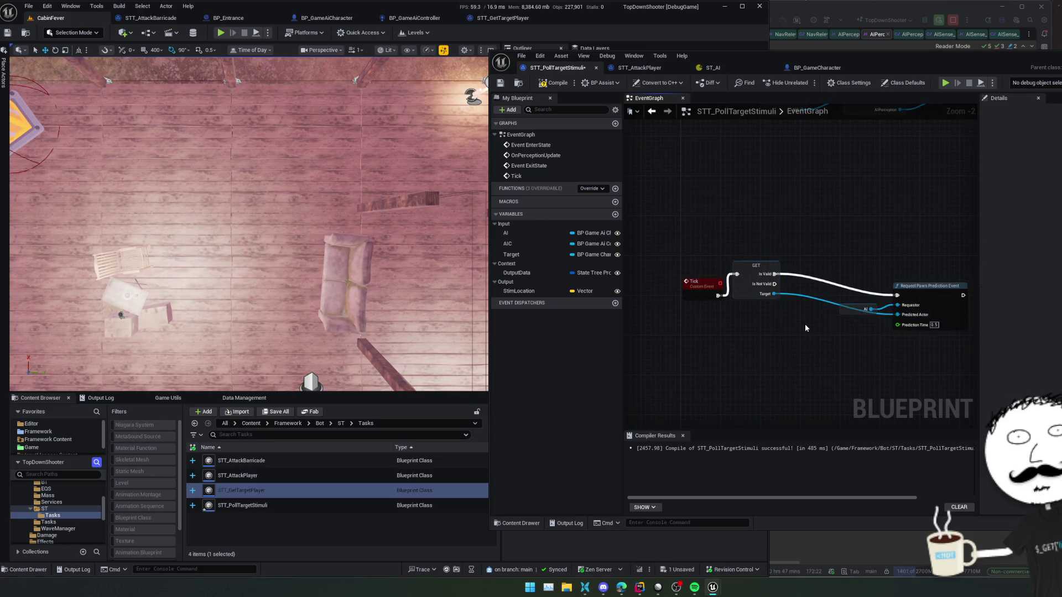
pyautogui.moveTo(832, 337)
pyautogui.mouseDown()
pyautogui.moveTo(852, 271)
pyautogui.moveTo(841, 280)
pyautogui.mouseUp()
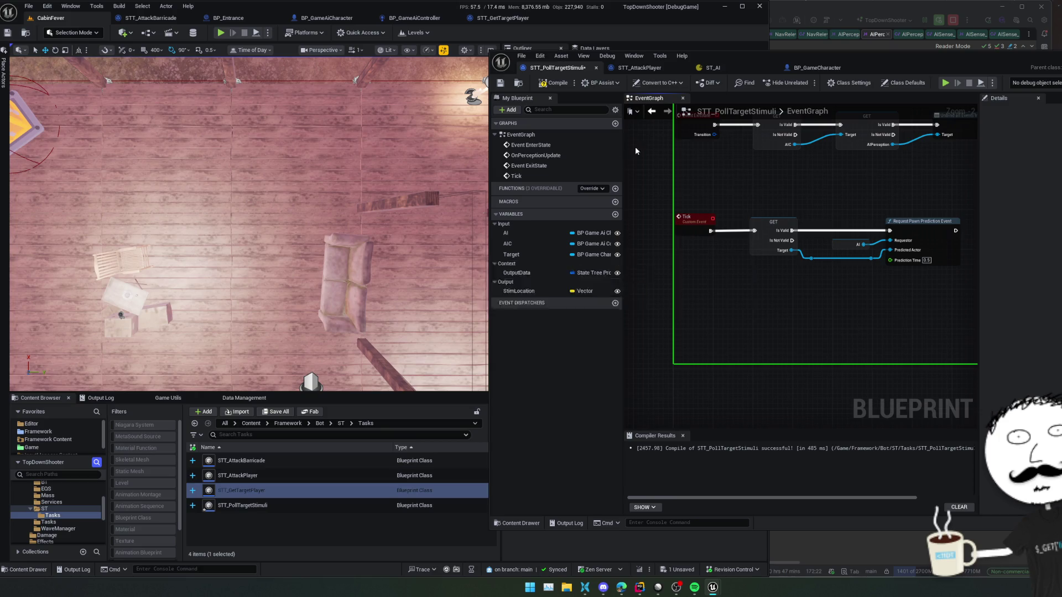
pyautogui.click(554, 82)
pyautogui.click(500, 83)
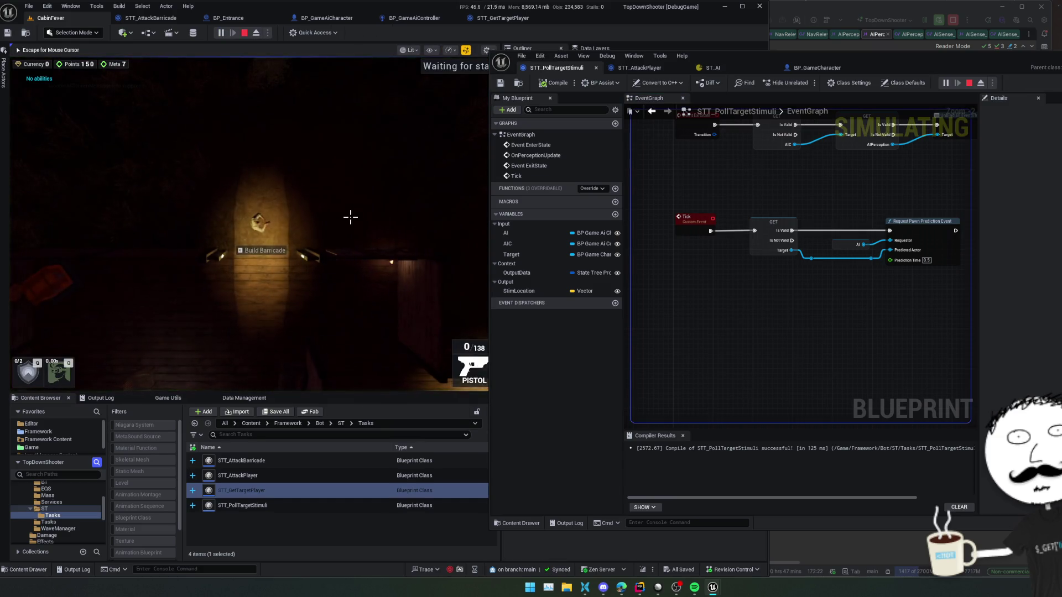
# Step: Walk the character around the cabin with WASD to test the enemy AI
pyautogui.press('s')
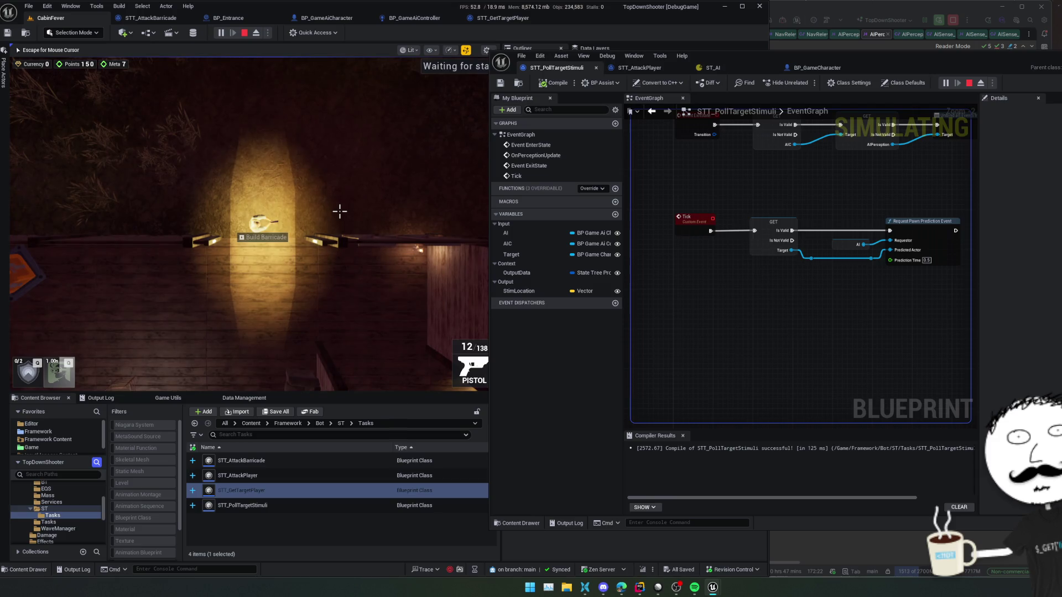
pyautogui.press('s')
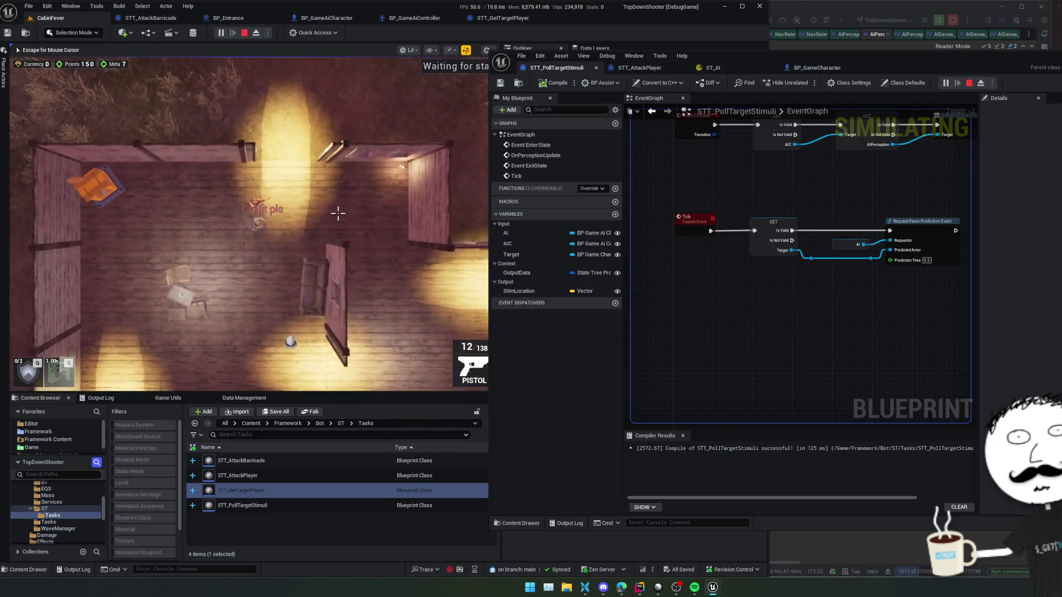
pyautogui.press('s')
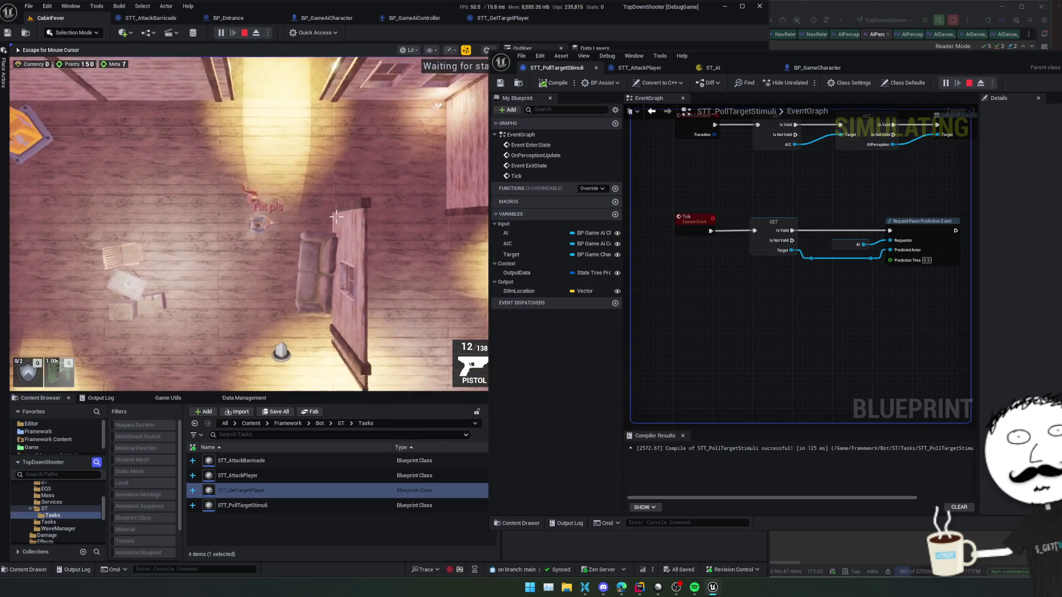
pyautogui.press('w')
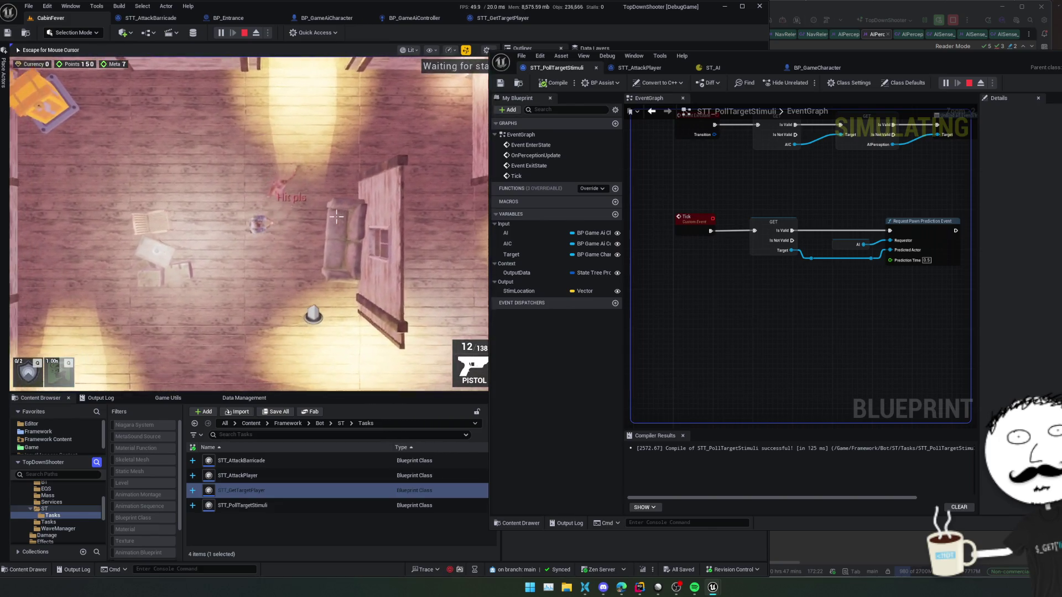
pyautogui.press('s')
pyautogui.press('d')
pyautogui.press('a')
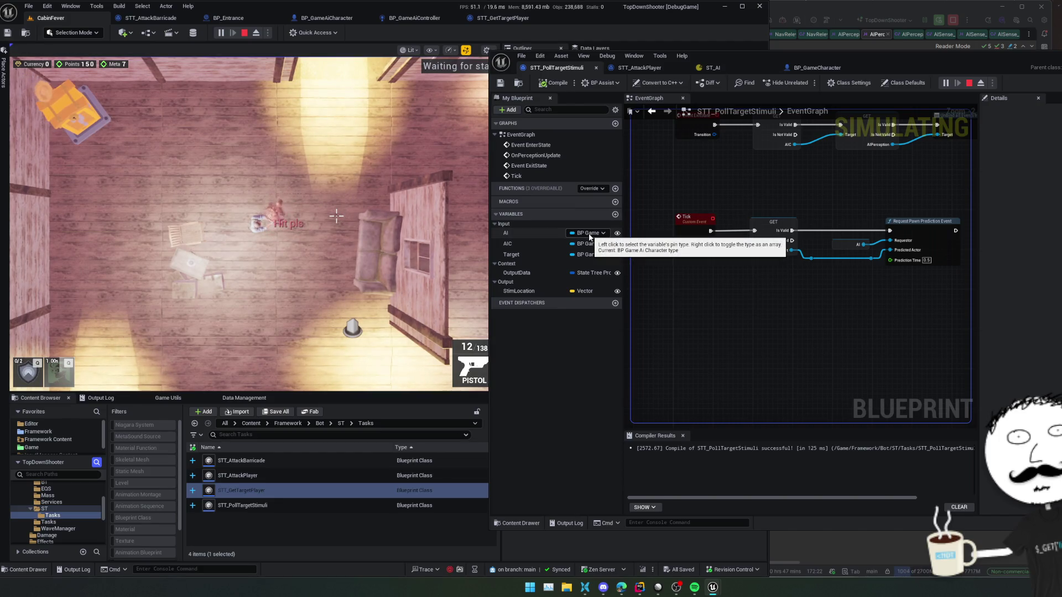
# Step: Pan around the STT_PollTargetStimuli graph, then stop the playtest
pyautogui.rightClick(862, 246)
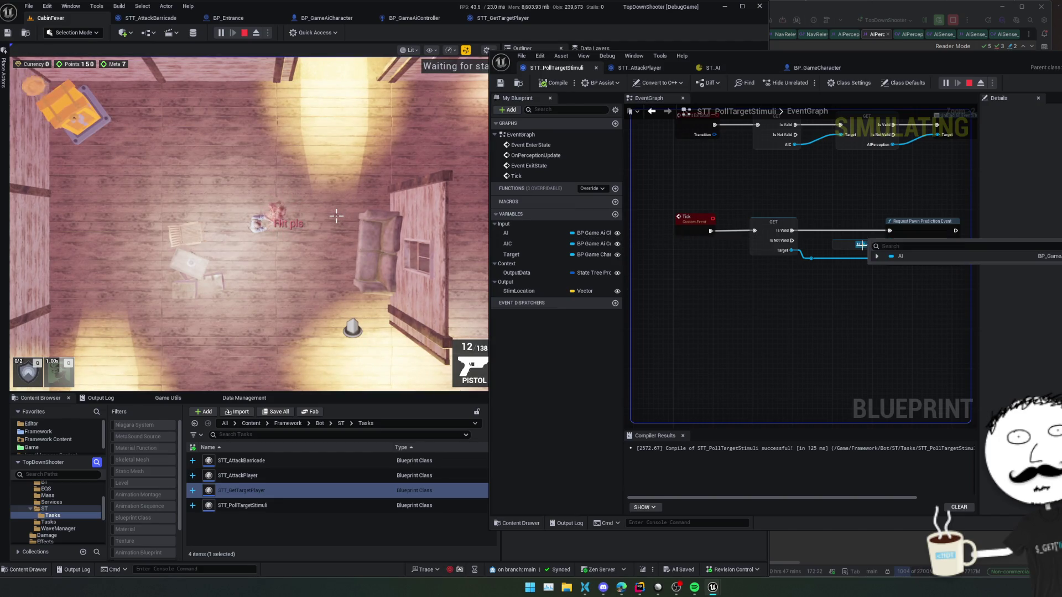
pyautogui.moveTo(790, 250)
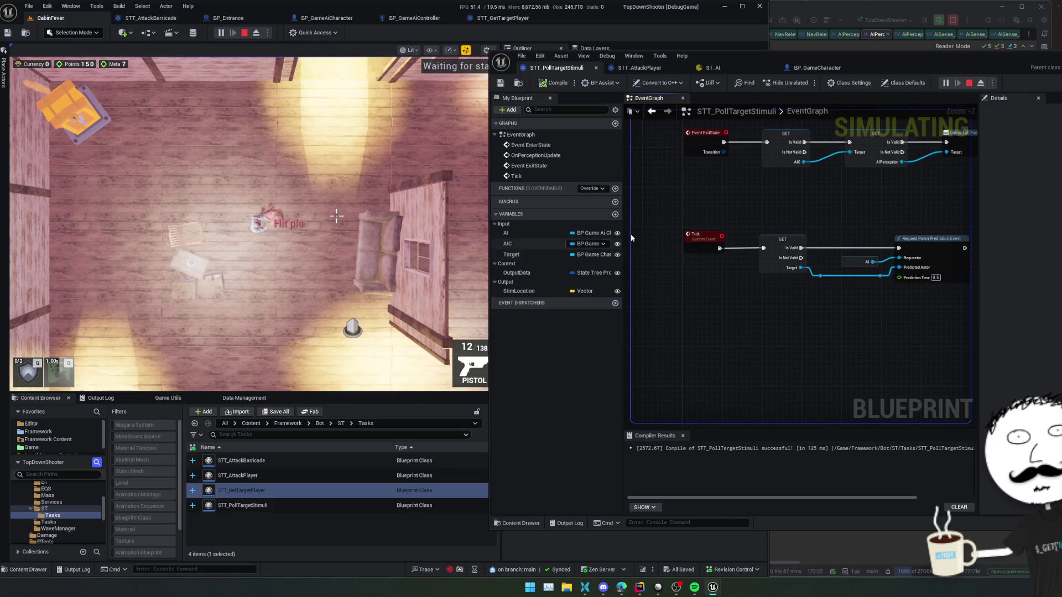
pyautogui.scroll(5, 835, 209)
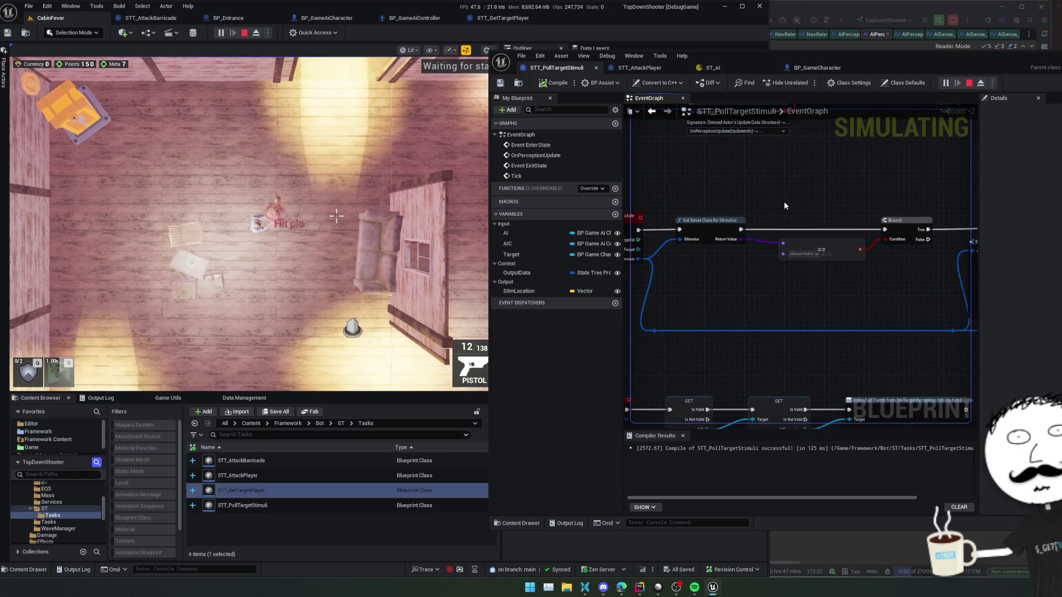
pyautogui.scroll(3, 763, 135)
pyautogui.hscroll(-3, 810, 256)
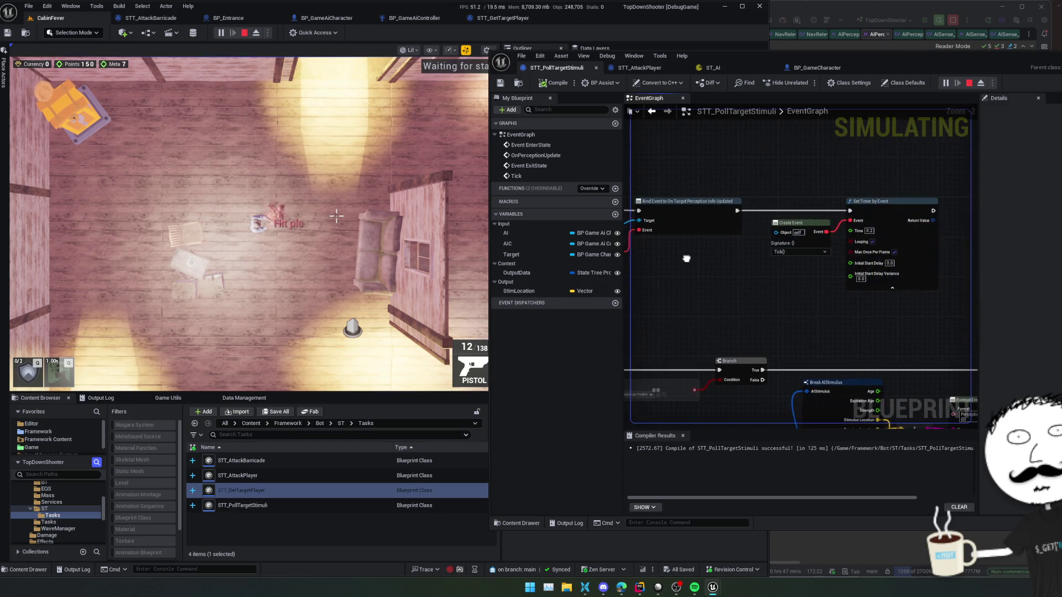
pyautogui.hscroll(-3, 919, 266)
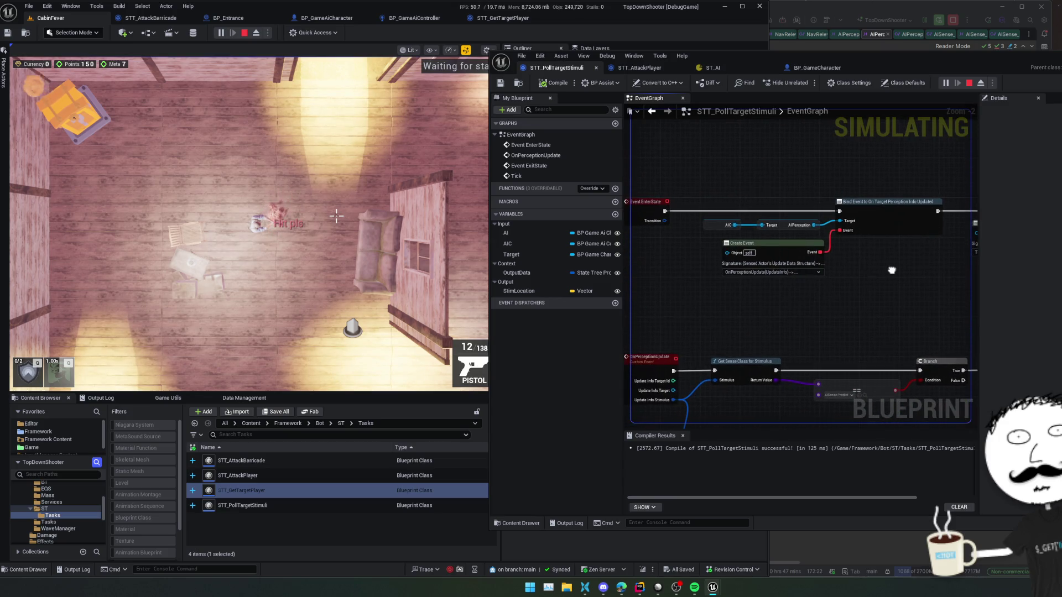
pyautogui.click(972, 83)
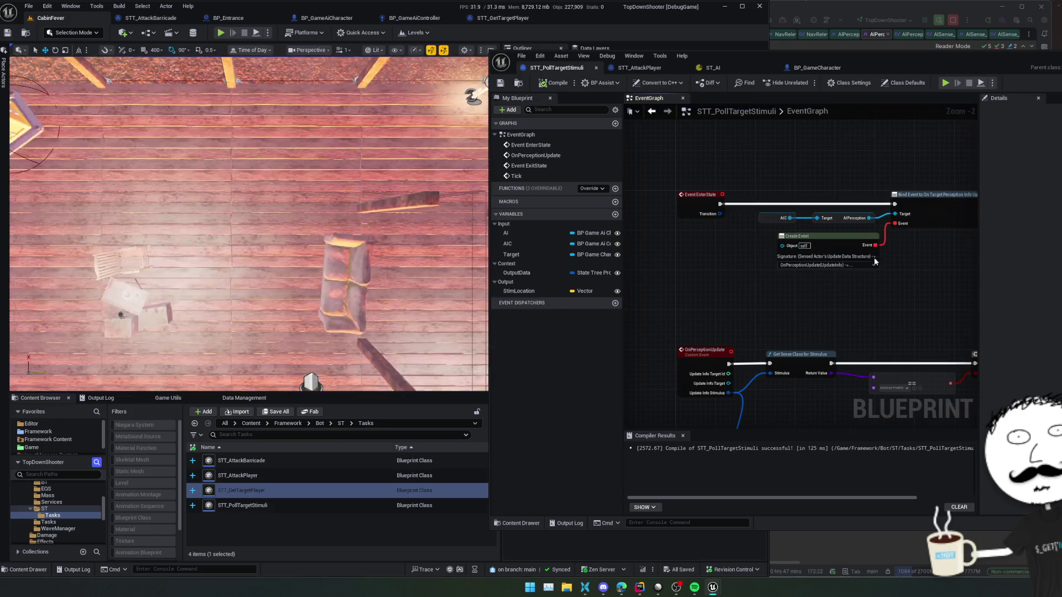
# Step: Break the exec wire from Bind Event to Set Timer by Event, save, and switch to ST_AI
pyautogui.scroll(-3, 806, 242)
pyautogui.scroll(-1, 806, 241)
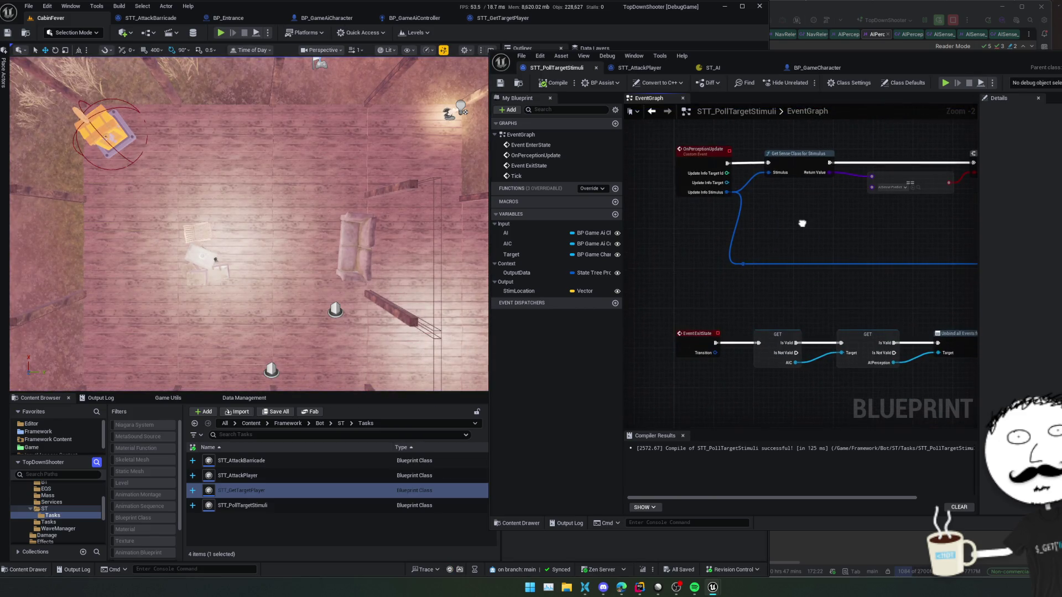
pyautogui.scroll(-4, 802, 222)
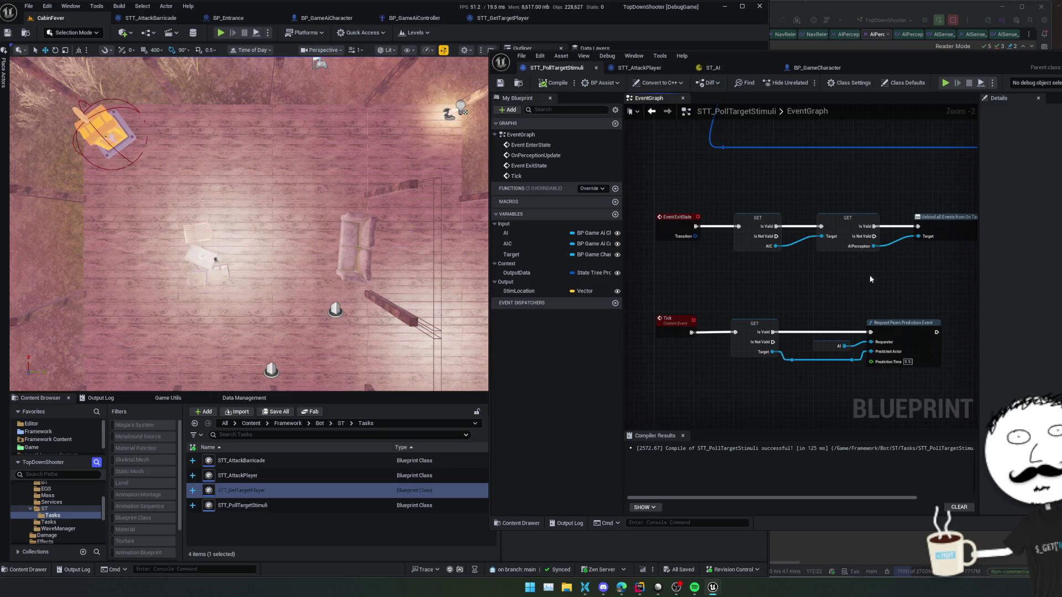
pyautogui.hscroll(-1, 771, 281)
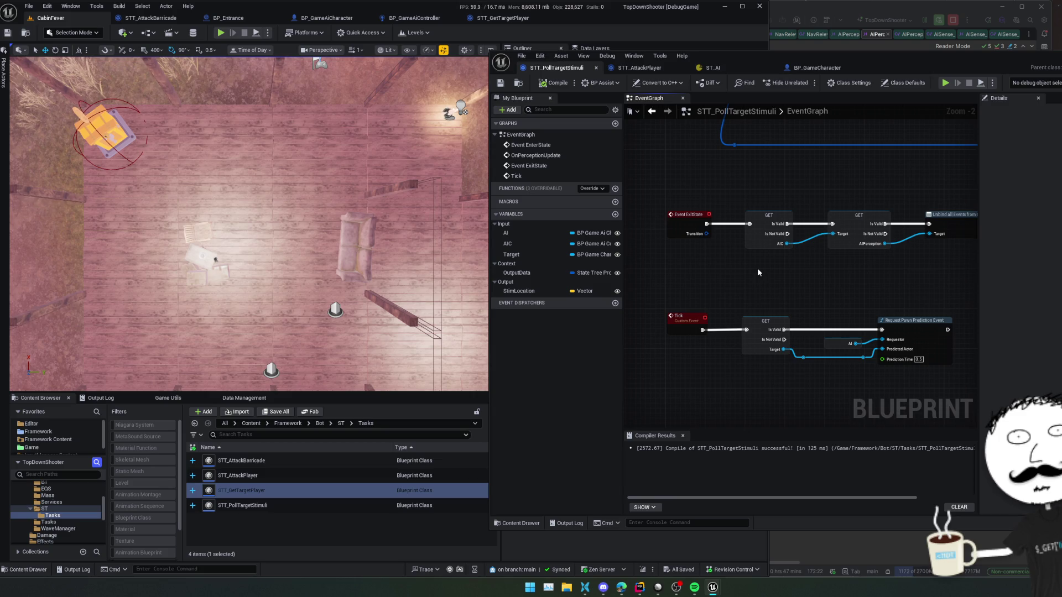
pyautogui.moveTo(758, 268)
pyautogui.mouseDown()
pyautogui.moveTo(695, 374)
pyautogui.moveTo(832, 299)
pyautogui.moveTo(793, 267)
pyautogui.moveTo(863, 360)
pyautogui.moveTo(881, 362)
pyautogui.mouseUp()
pyautogui.keyDown('alt'); pyautogui.click(822, 243); pyautogui.keyUp('alt')
pyautogui.click(500, 83)
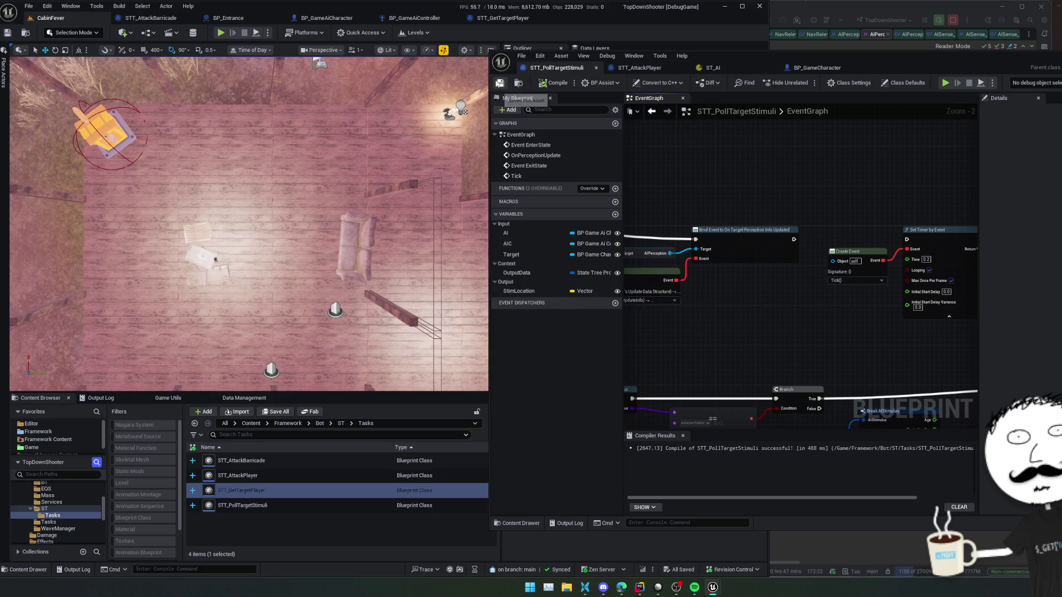
pyautogui.moveTo(711, 326); pyautogui.dragTo(730, 308)
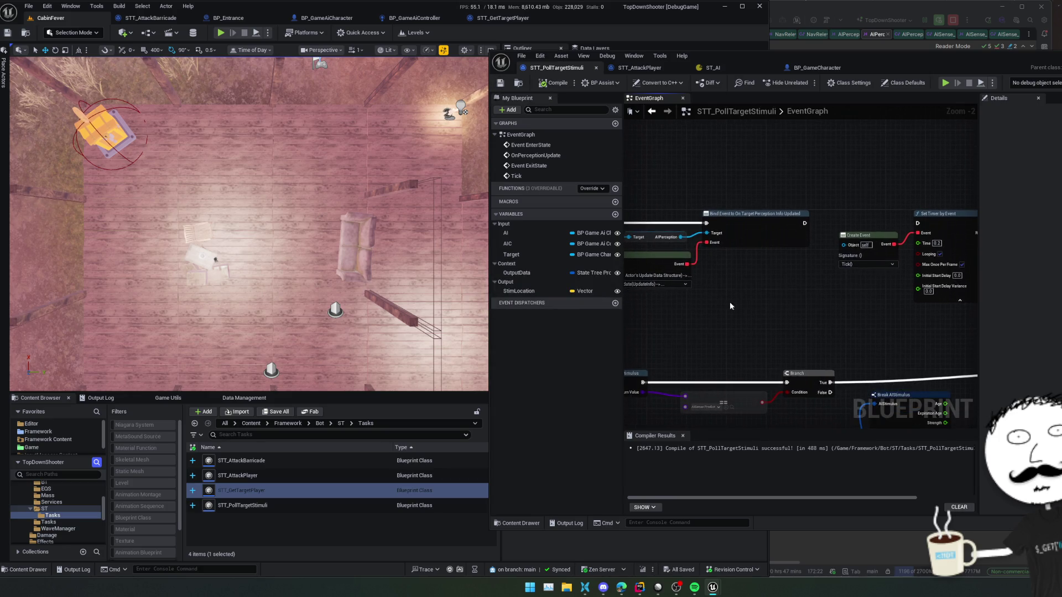
pyautogui.click(725, 65)
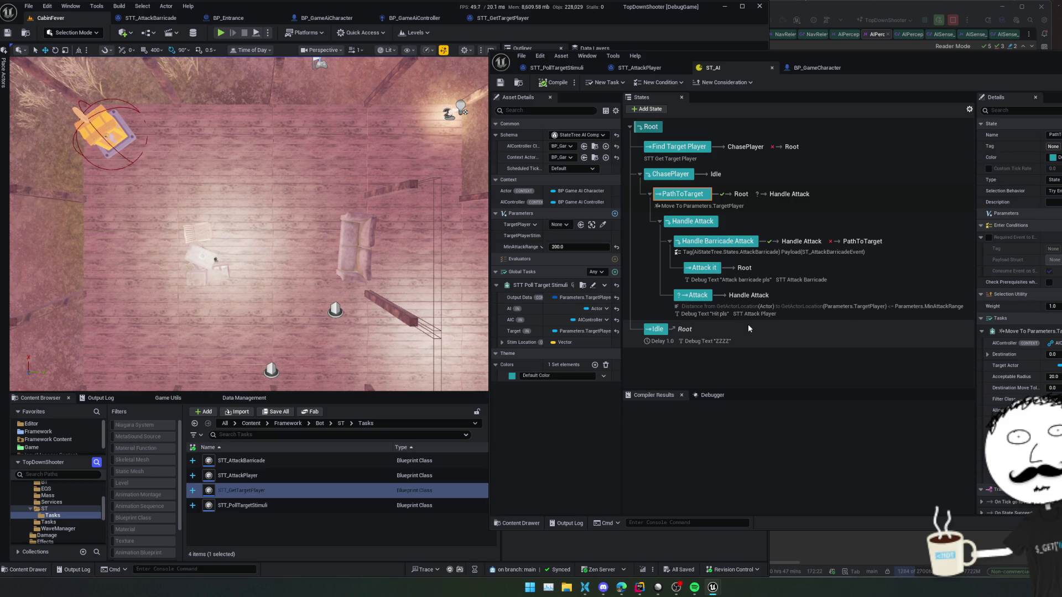
# Step: Check the Attack state in ST_AI and the STT_AttackPlayer graph, then go back to STT_PollTargetStimuli
pyautogui.click(696, 300)
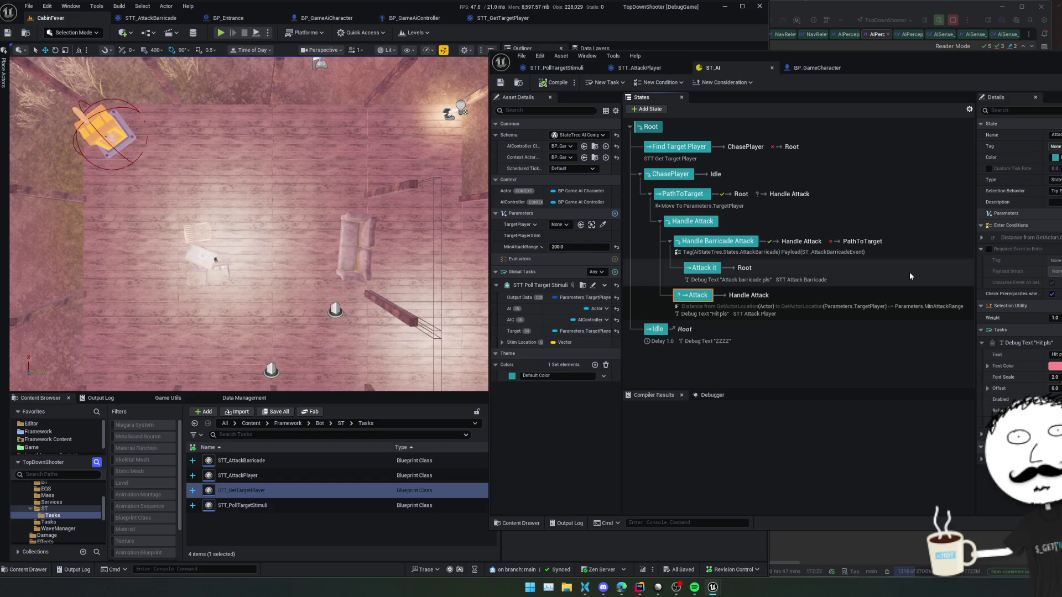
pyautogui.click(638, 68)
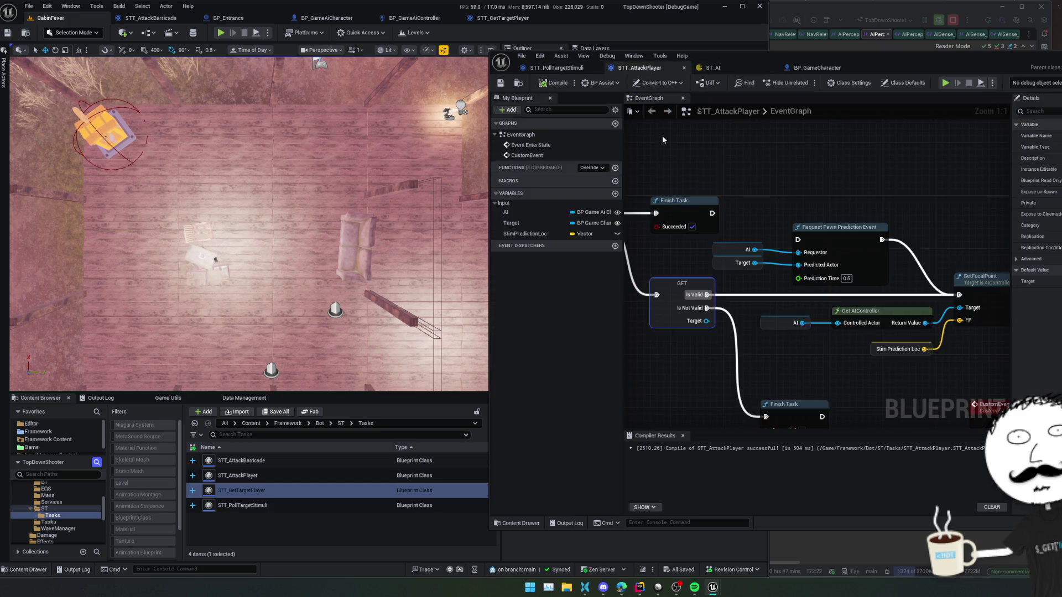
pyautogui.click(556, 67)
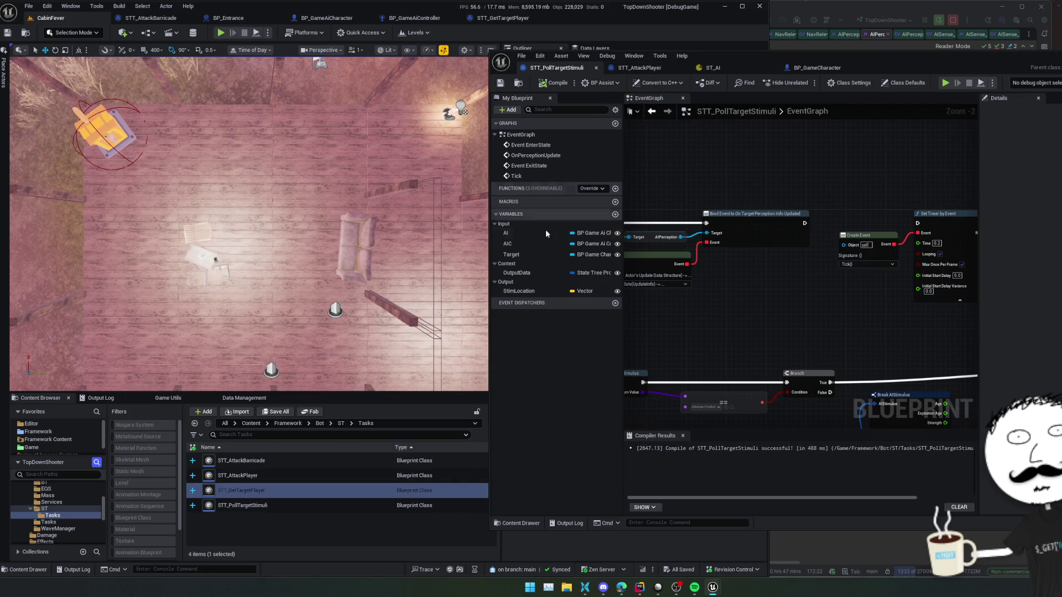
# Step: Duplicate the OutputData variable, rename the copy TargetPlayer, and compile
pyautogui.click(527, 275)
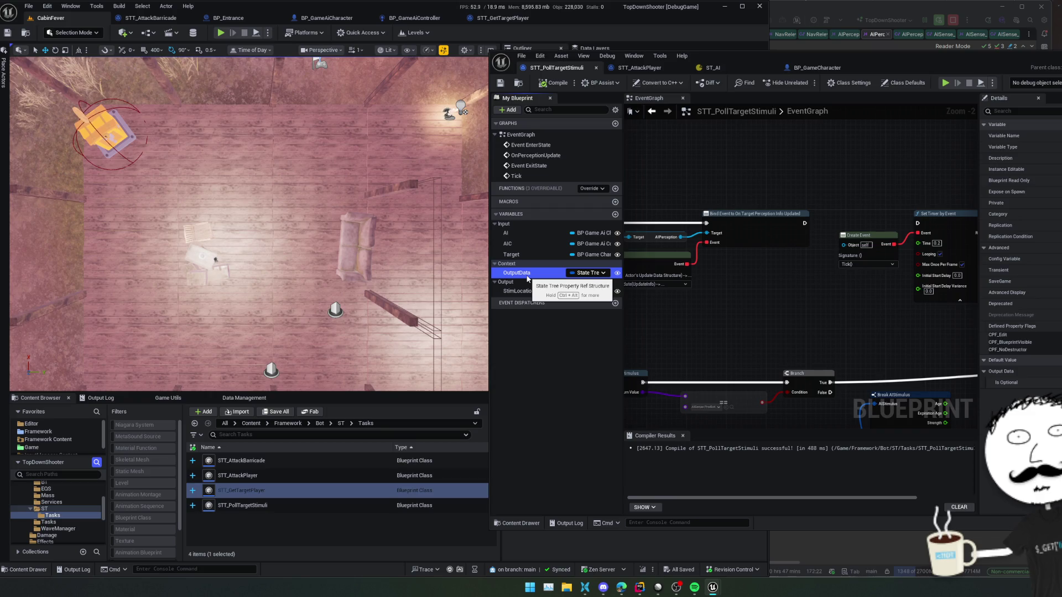
pyautogui.hotkey('ctrl', 'w')
pyautogui.write('Targ')
pyautogui.hotkey('ctrl', 'z')
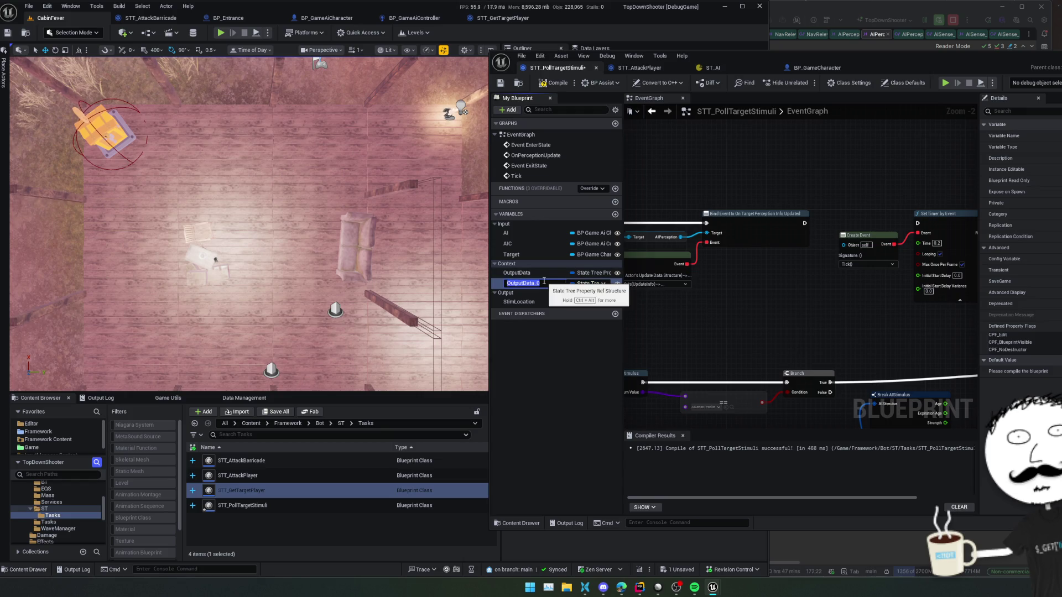
pyautogui.write('etPlayer')
pyautogui.press('Return')
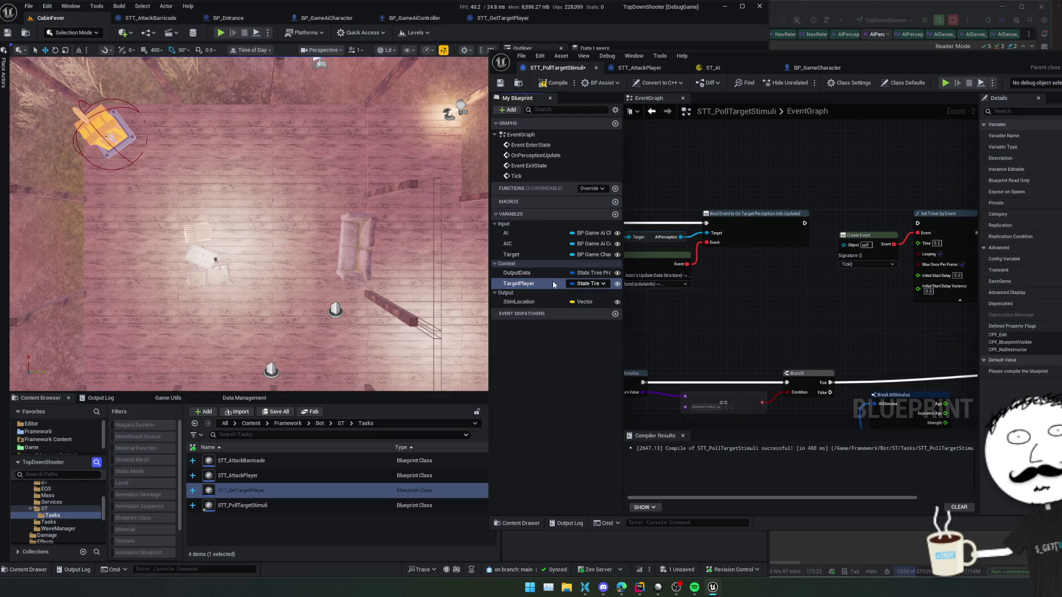
pyautogui.click(555, 81)
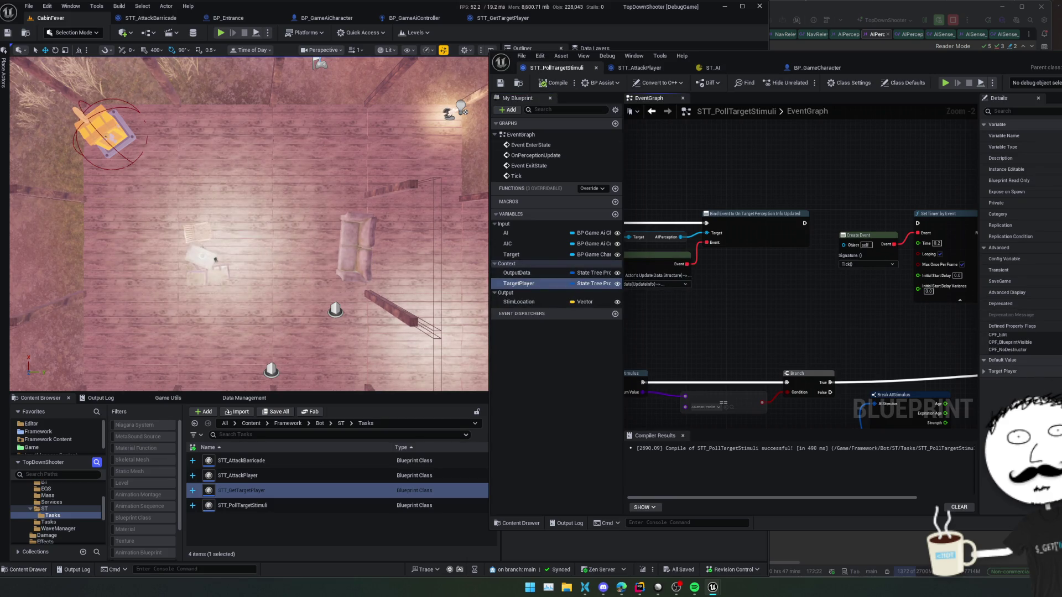
# Step: Move TargetPlayer into the Input category and recompile the blueprint
pyautogui.moveTo(1059, 372); pyautogui.dragTo(1031, 372)
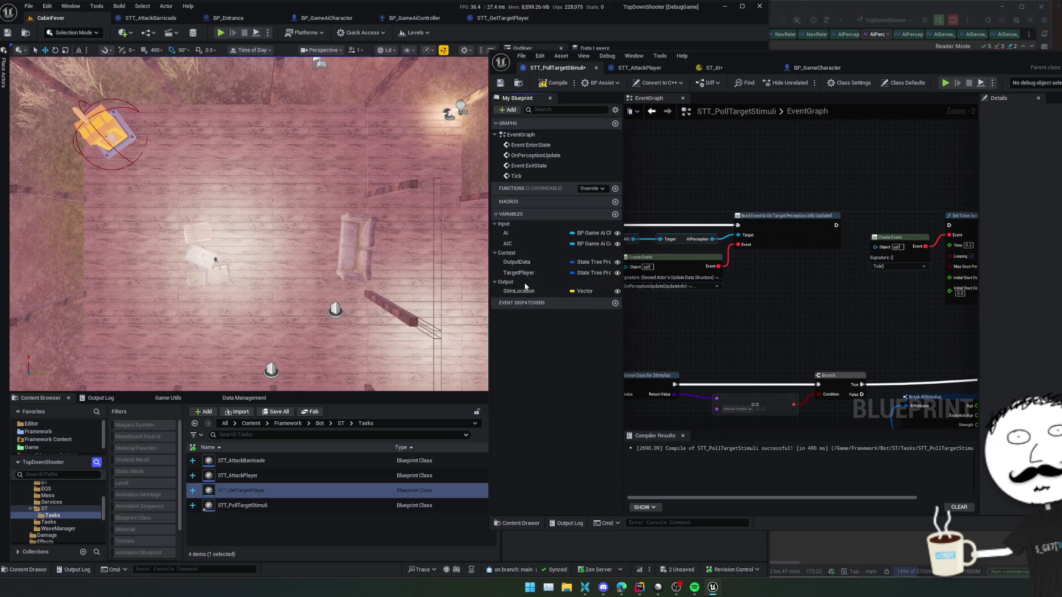
pyautogui.moveTo(520, 271); pyautogui.dragTo(509, 223)
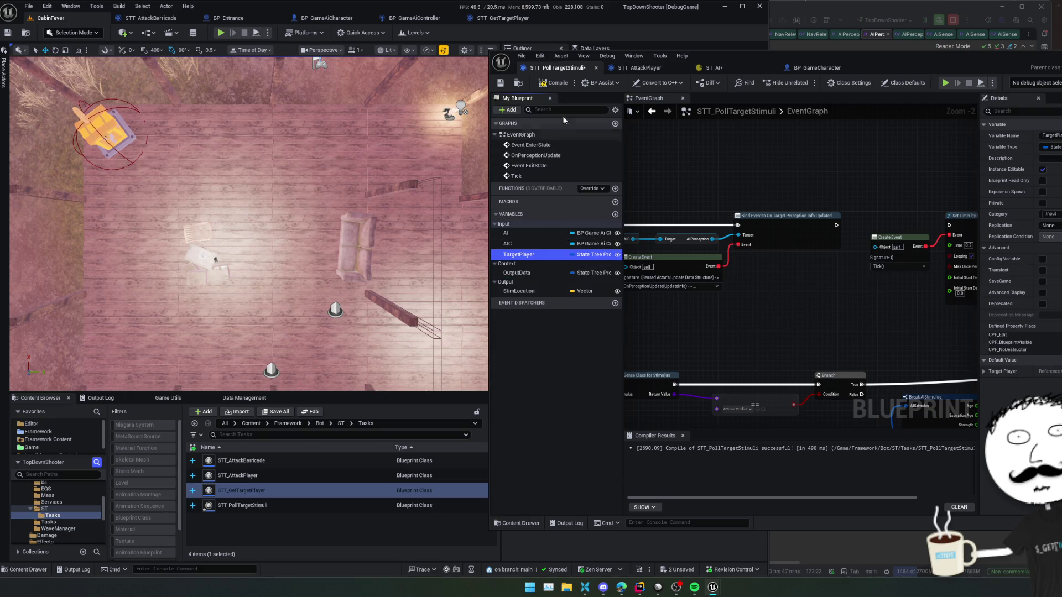
pyautogui.click(553, 83)
pyautogui.moveTo(740, 331)
pyautogui.mouseDown()
pyautogui.moveTo(803, 185)
pyautogui.moveTo(782, 286)
pyautogui.moveTo(714, 237)
pyautogui.moveTo(755, 348)
pyautogui.moveTo(675, 344)
pyautogui.moveTo(772, 300)
pyautogui.mouseUp()
pyautogui.scroll(-1, 782, 285)
pyautogui.scroll(1, 786, 295)
# Step: Place a TargetPlayer node and add a Get Property Reference node for it
pyautogui.moveTo(519, 254); pyautogui.dragTo(677, 341)
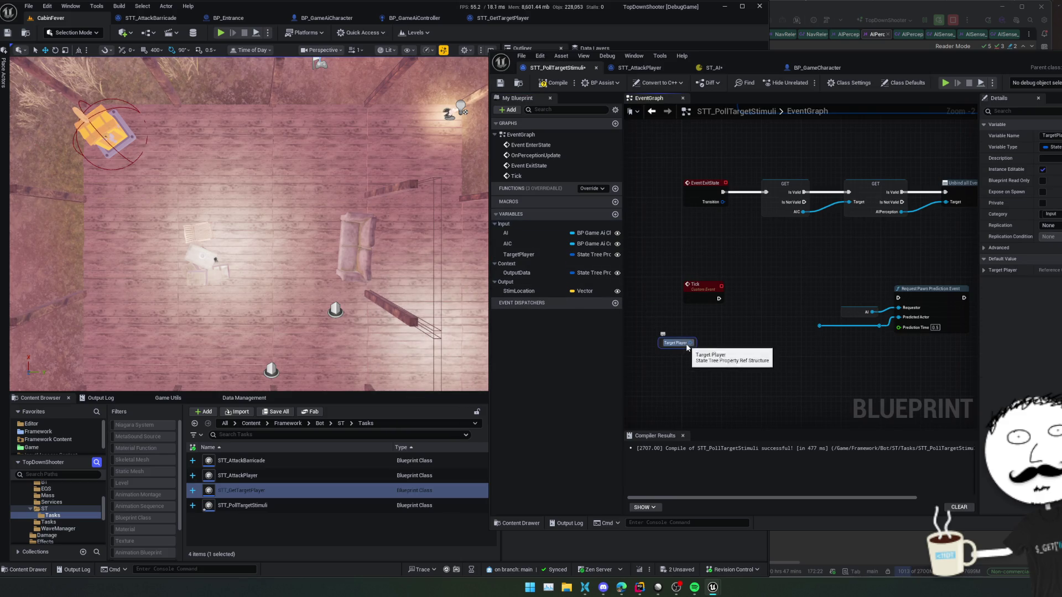
pyautogui.moveTo(689, 343); pyautogui.dragTo(740, 334)
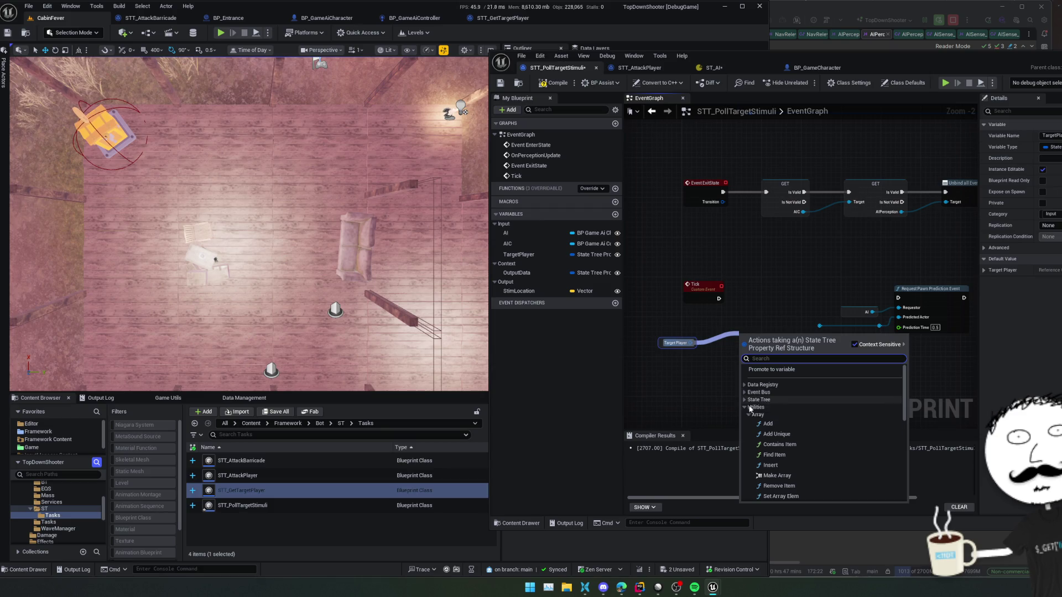
pyautogui.click(748, 415)
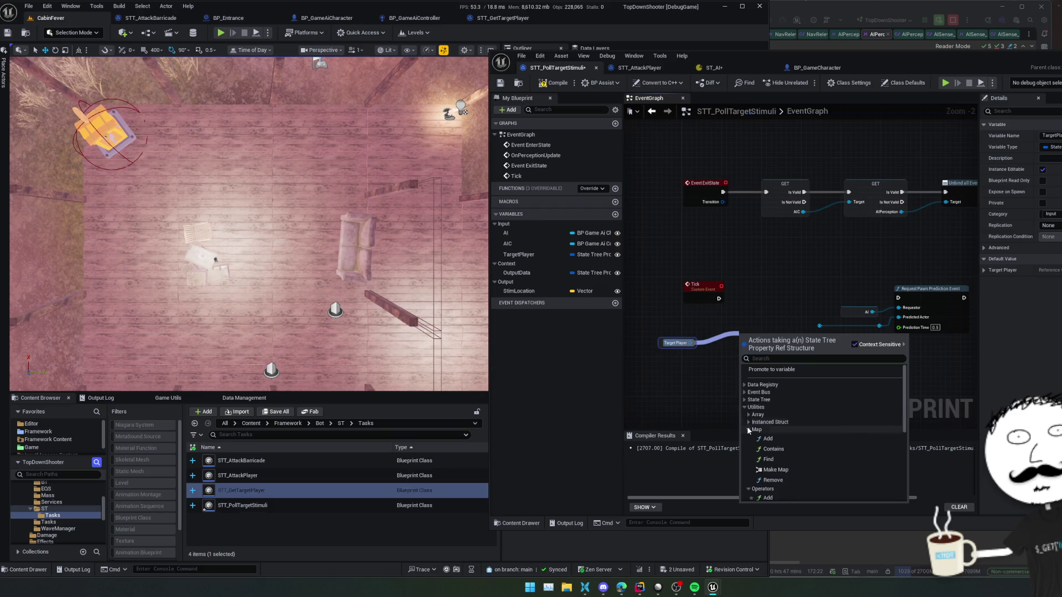
pyautogui.scroll(-5, 776, 443)
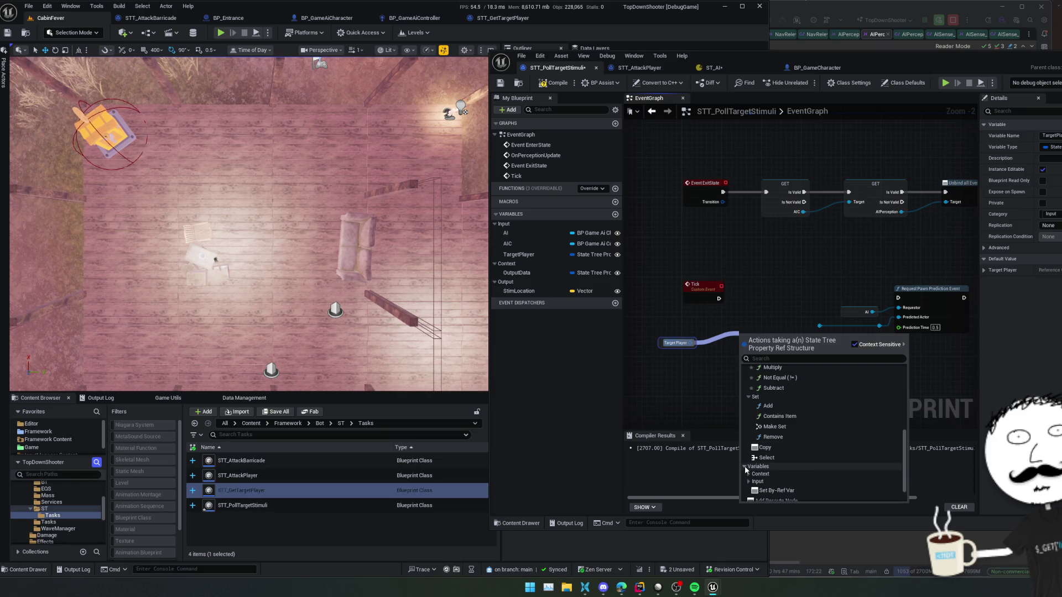
pyautogui.click(760, 474)
pyautogui.click(758, 467)
pyautogui.scroll(-2, 808, 447)
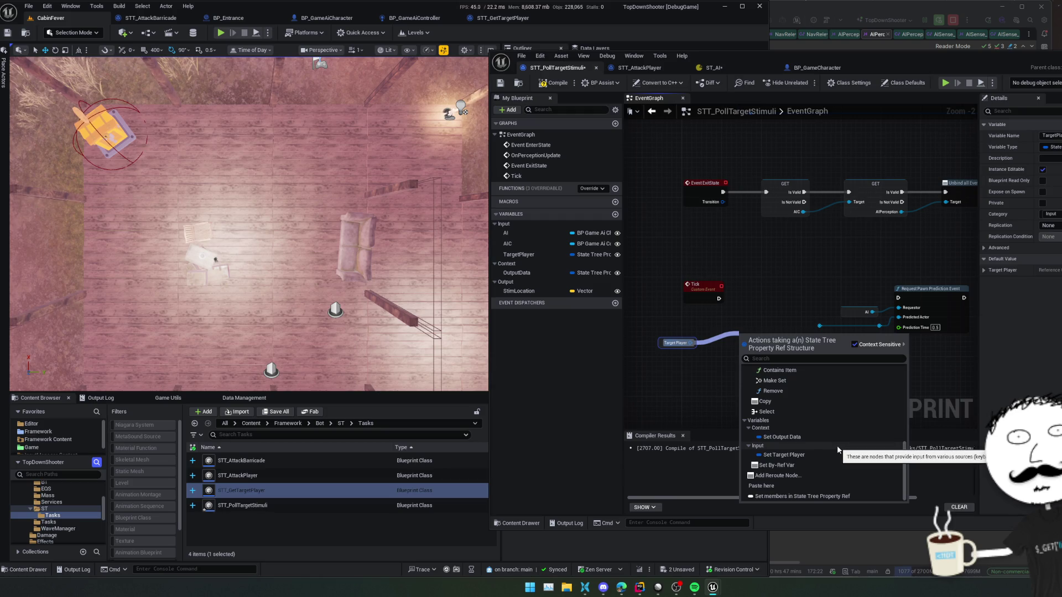
pyautogui.scroll(5, 838, 446)
pyautogui.click(795, 357)
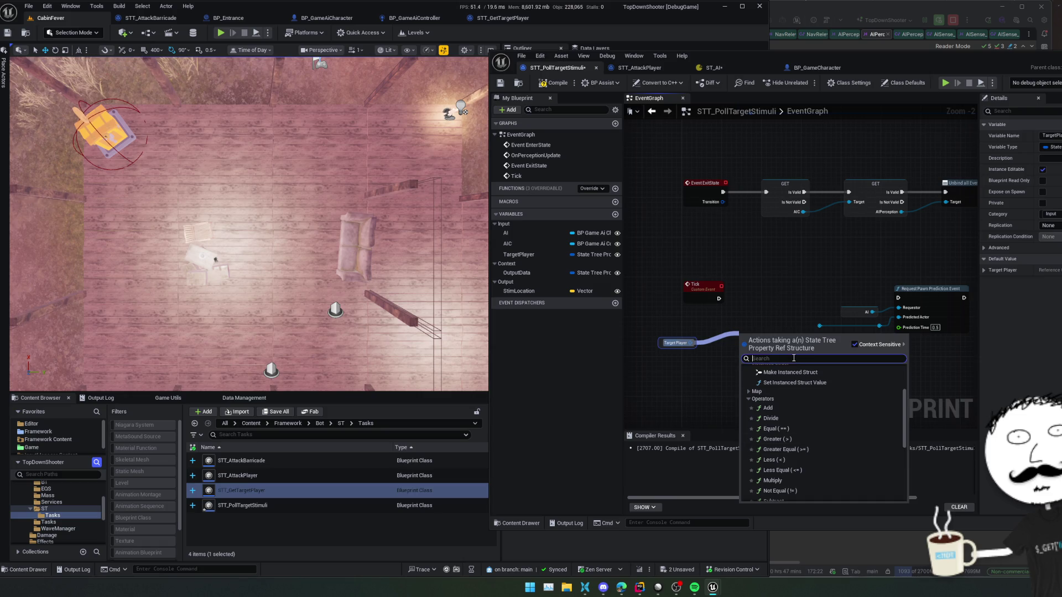
pyautogui.write('ref')
pyautogui.click(786, 386)
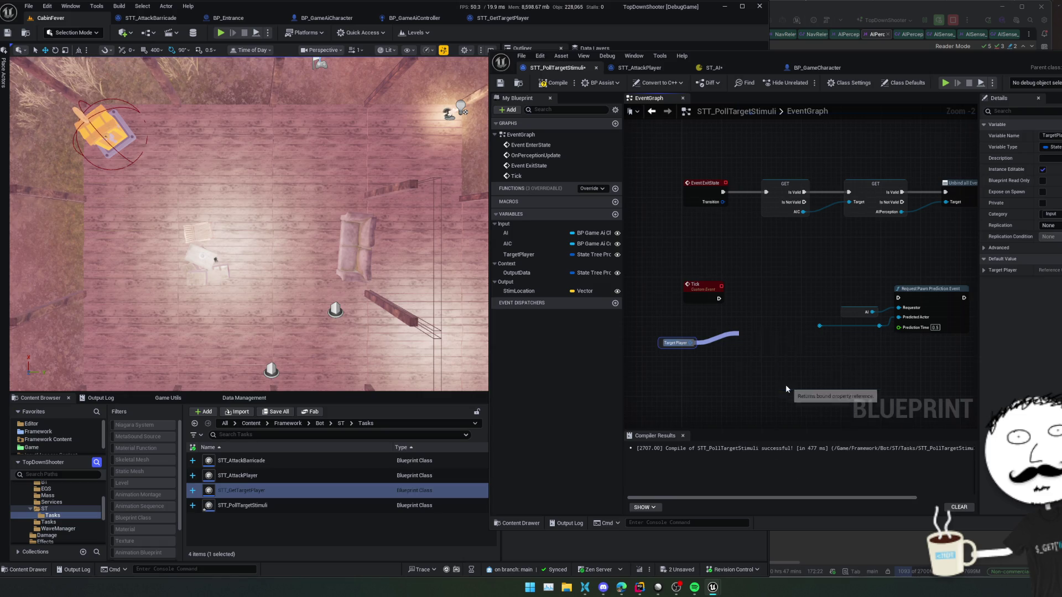
# Step: Run Get Property Reference on Tick, Is Valid-check its Reference, and gate the prediction request on it
pyautogui.scroll(1, 752, 383)
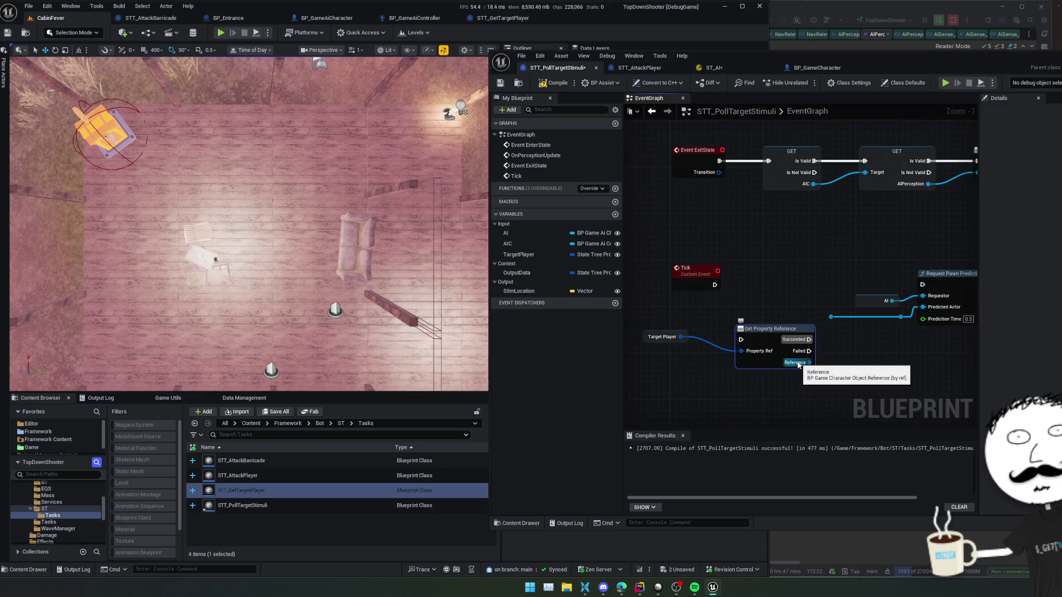
pyautogui.moveTo(714, 285)
pyautogui.mouseDown()
pyautogui.moveTo(741, 339)
pyautogui.moveTo(800, 380)
pyautogui.mouseUp()
pyautogui.write('is val')
pyautogui.press('Return')
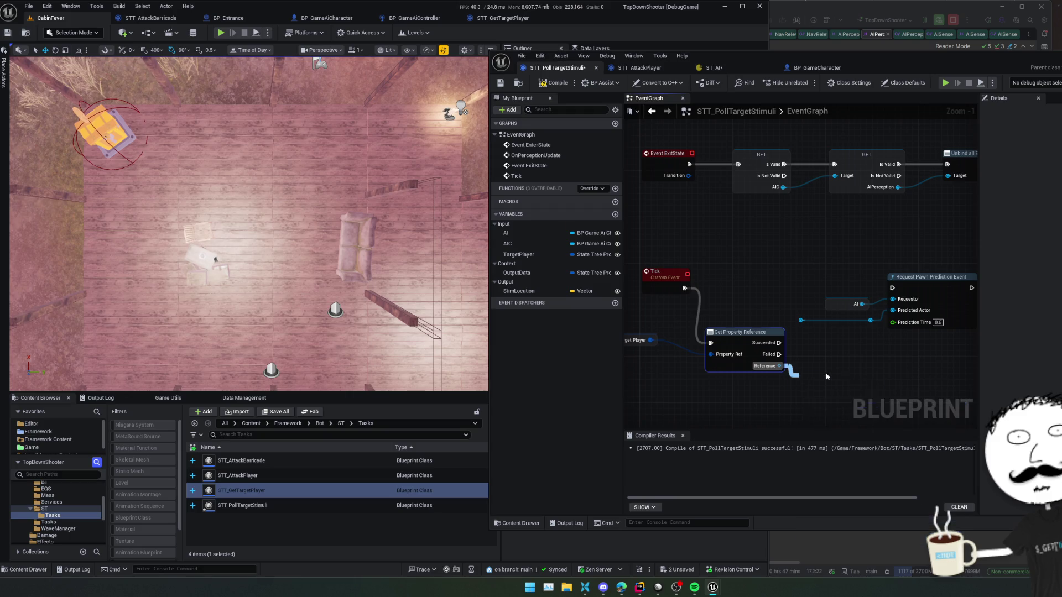
pyautogui.moveTo(843, 384)
pyautogui.mouseDown()
pyautogui.moveTo(815, 280)
pyautogui.moveTo(791, 269)
pyautogui.moveTo(839, 294)
pyautogui.mouseUp()
pyautogui.moveTo(736, 378)
pyautogui.mouseDown()
pyautogui.moveTo(804, 346)
pyautogui.moveTo(760, 334)
pyautogui.mouseUp()
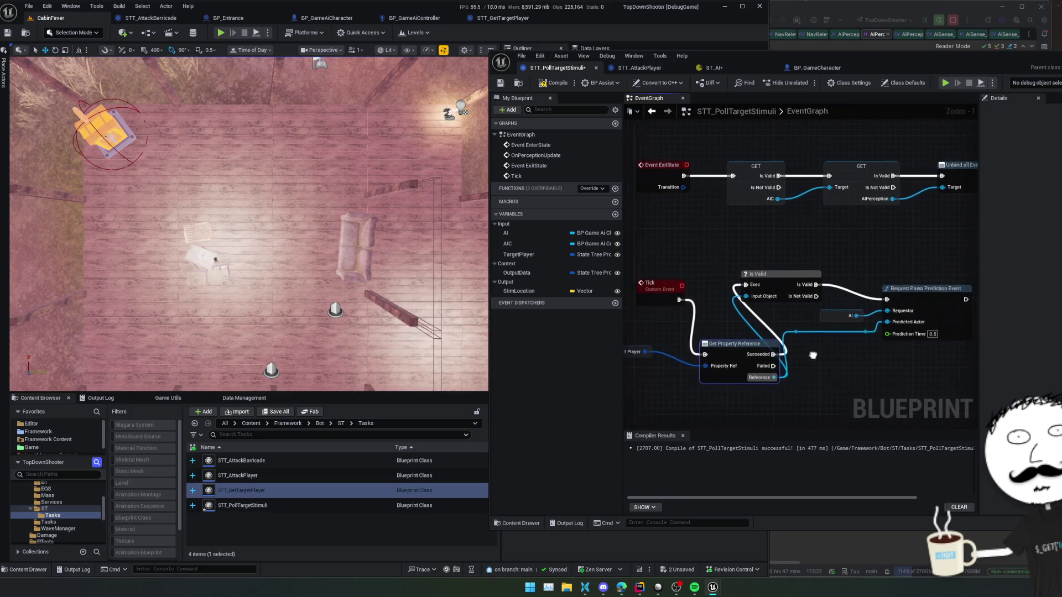
pyautogui.press('f')
pyautogui.scroll(-1, 752, 298)
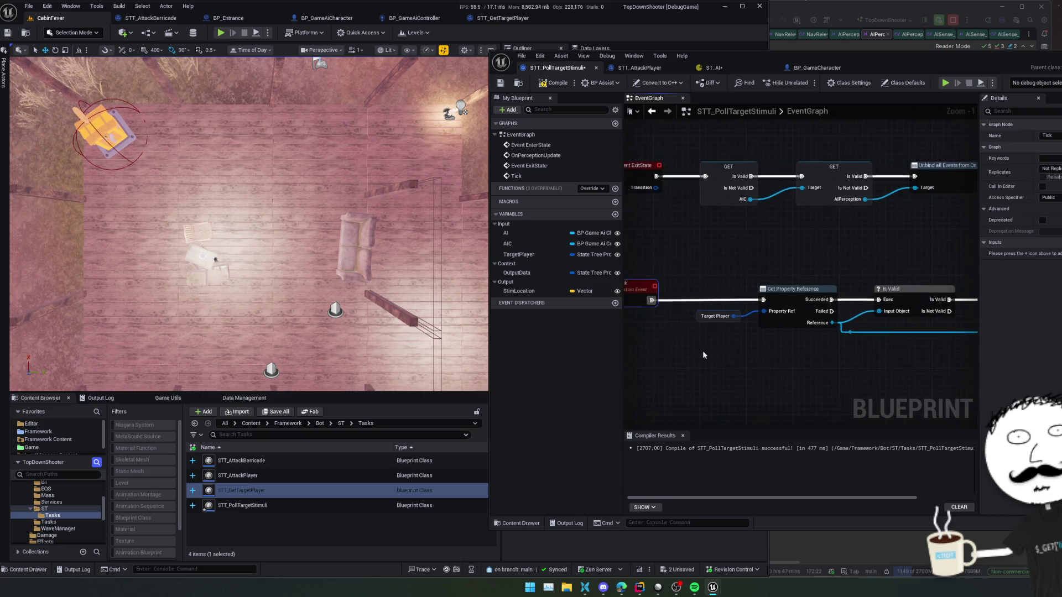
pyautogui.moveTo(748, 297); pyautogui.dragTo(745, 290)
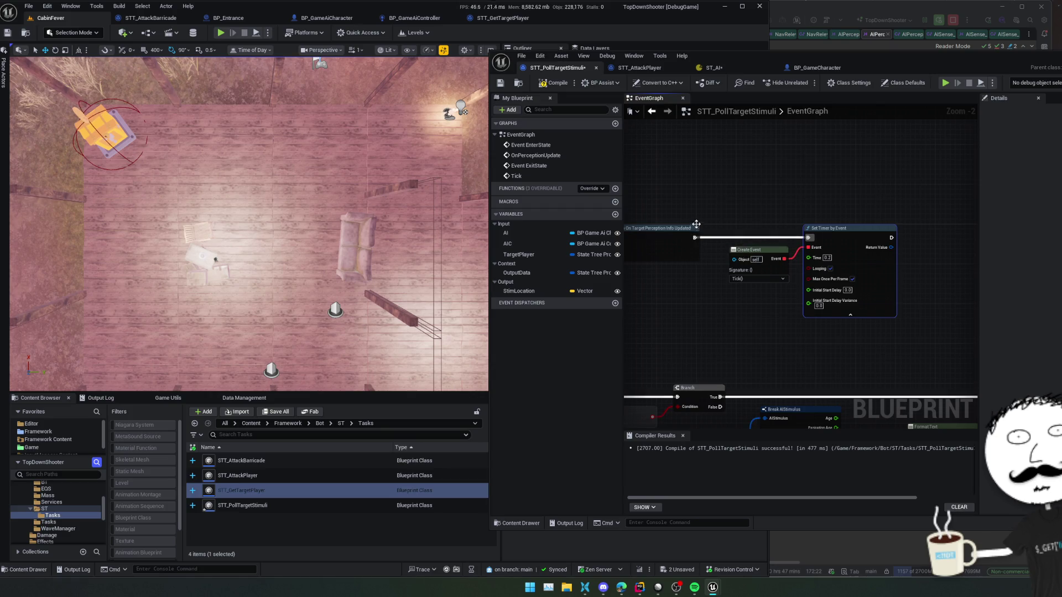
pyautogui.moveTo(808, 237); pyautogui.dragTo(888, 234)
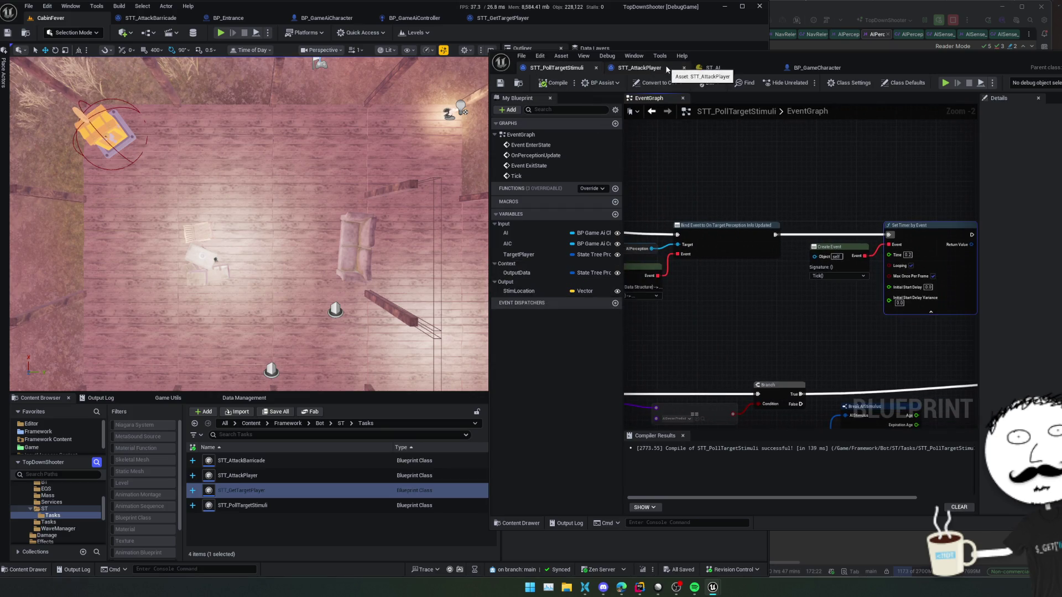
# Step: Bind Poll Target Stimuli's Target Player to Parameters.TargetPlayer in ST_AI and compile
pyautogui.click(658, 68)
pyautogui.click(713, 67)
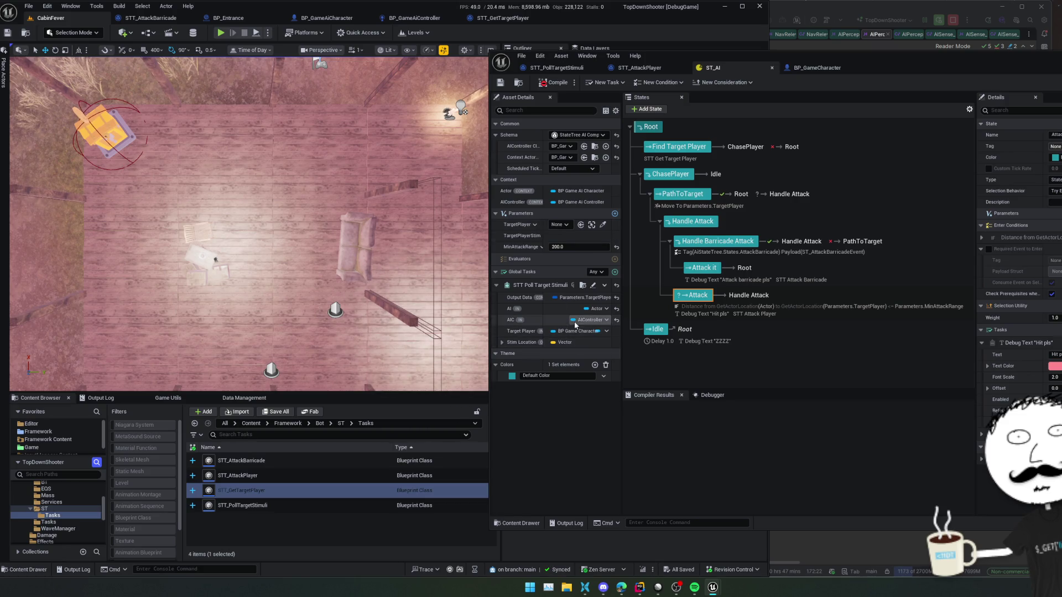
pyautogui.moveTo(620, 393); pyautogui.dragTo(675, 395)
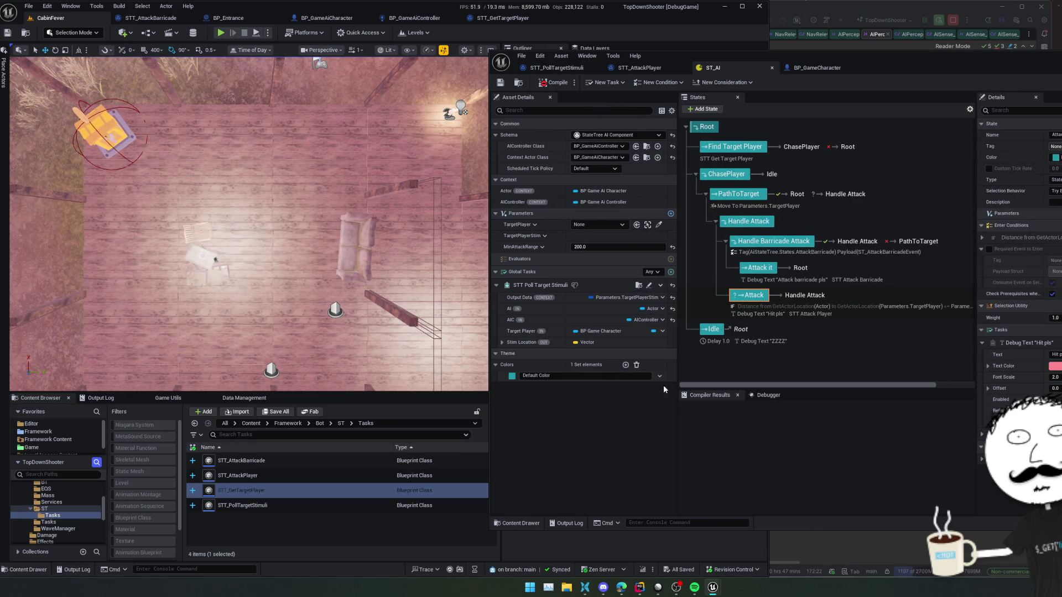
pyautogui.click(659, 332)
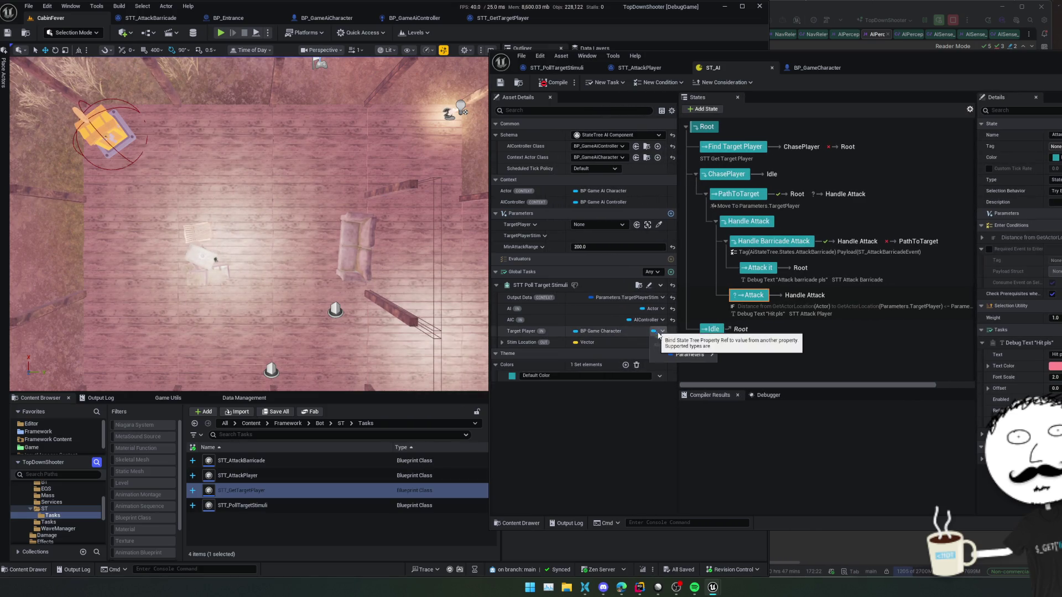
pyautogui.click(746, 367)
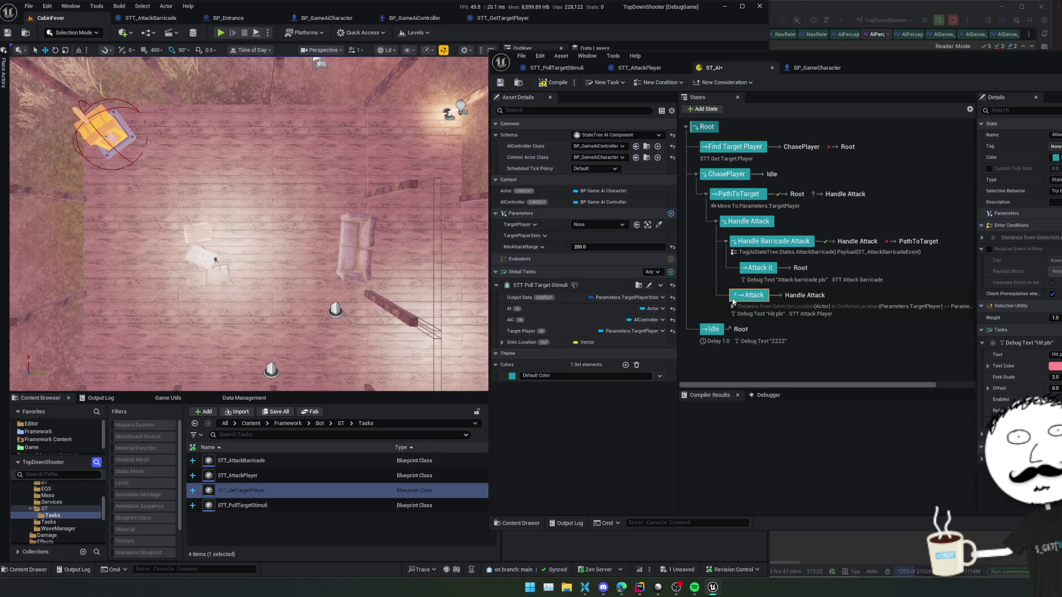
pyautogui.click(547, 83)
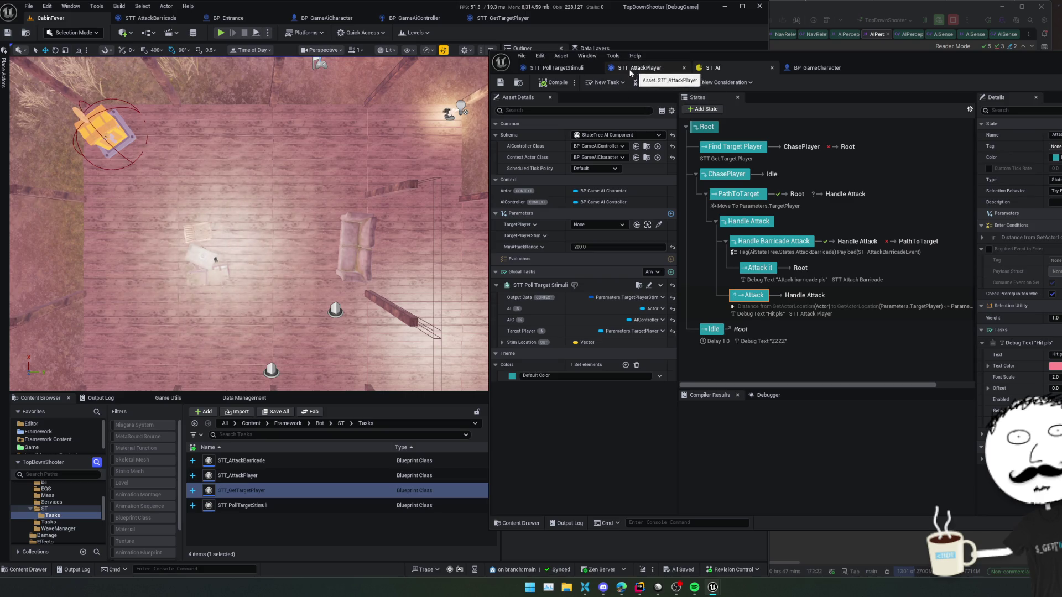
# Step: Play the game, walk the character with WASD while the enemy chases, then stop with Esc
pyautogui.click(220, 33)
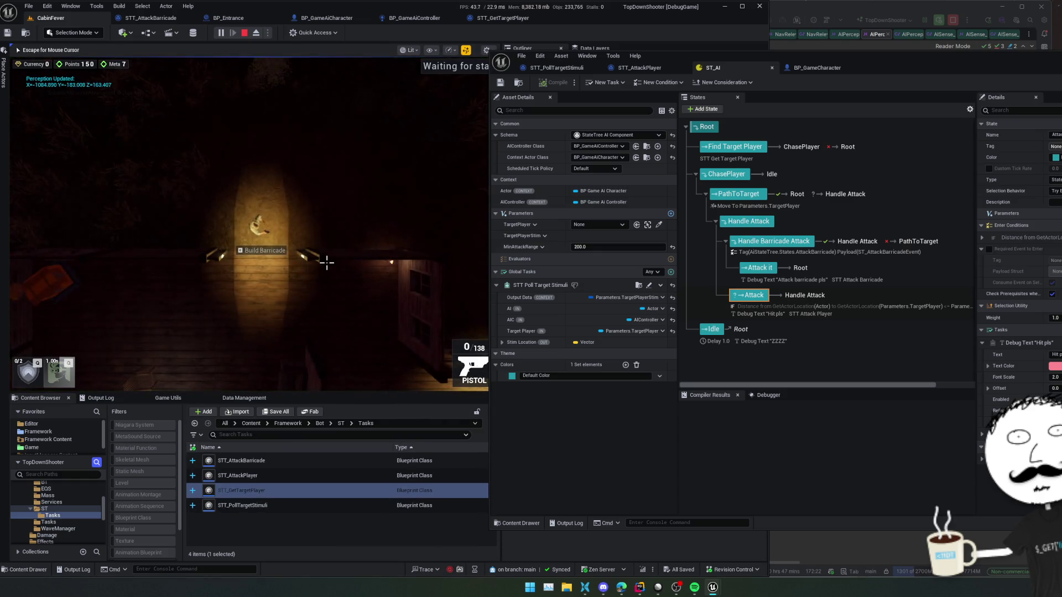
pyautogui.press('s')
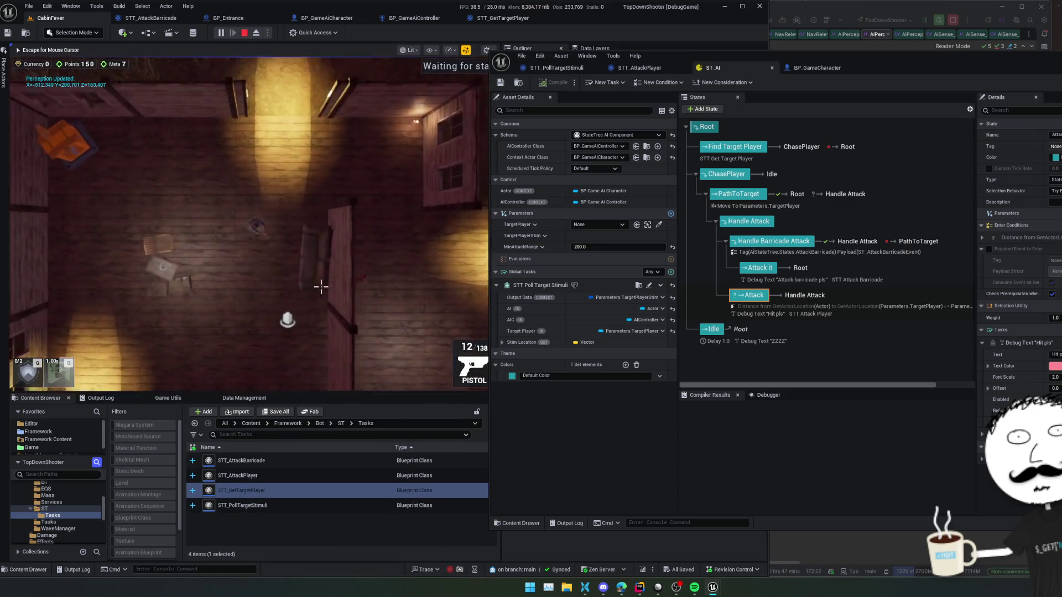
pyautogui.press('w')
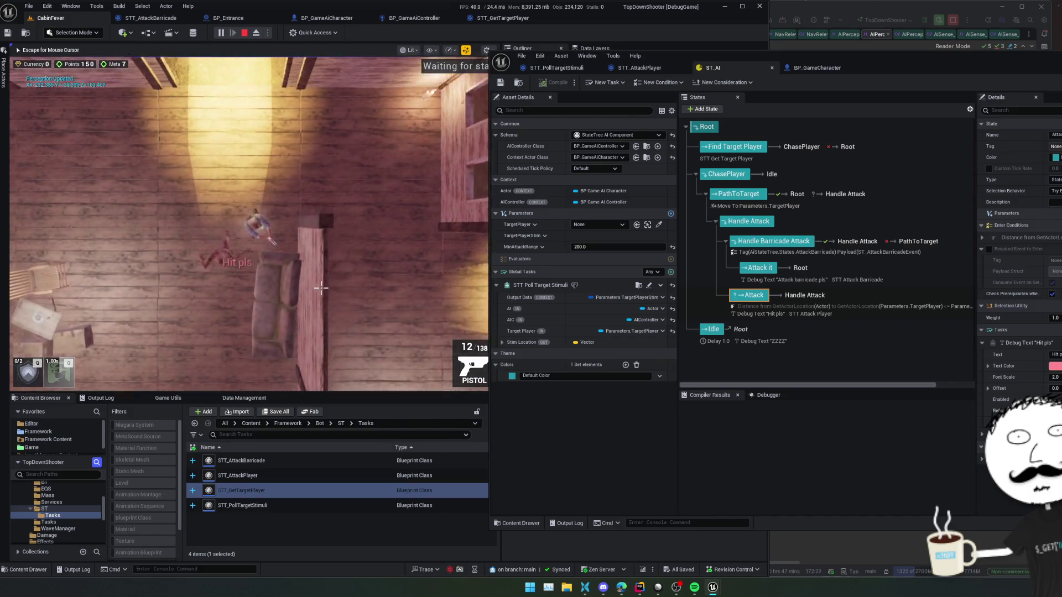
pyautogui.press('a')
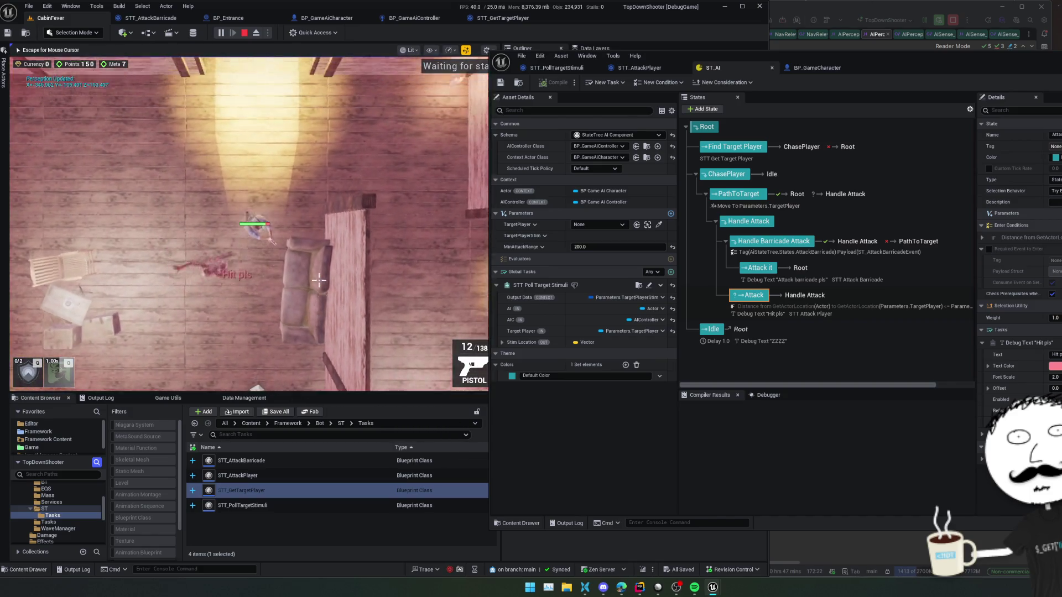
pyautogui.press('w')
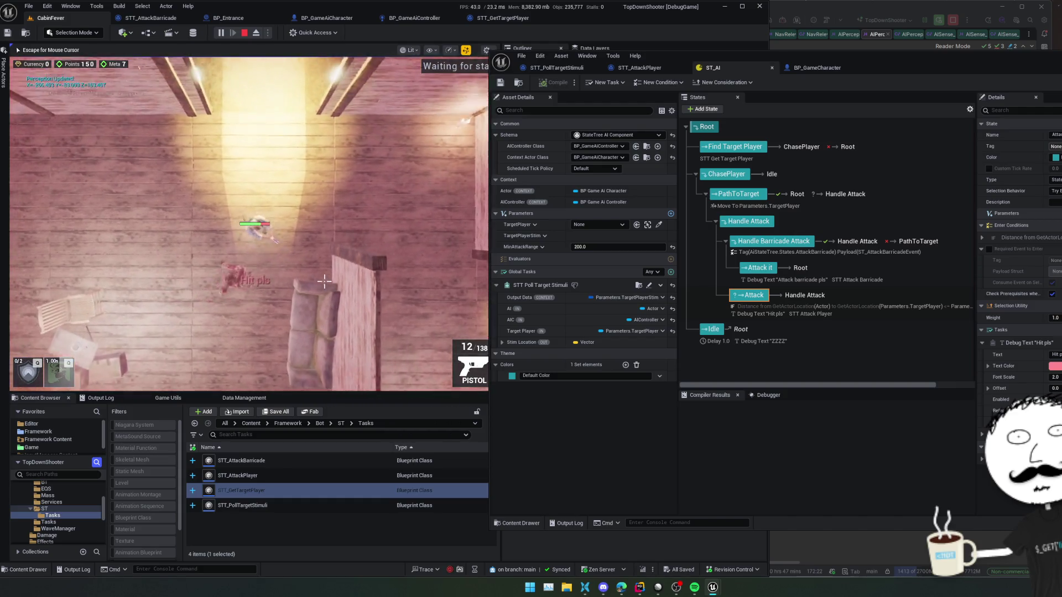
pyautogui.press('d')
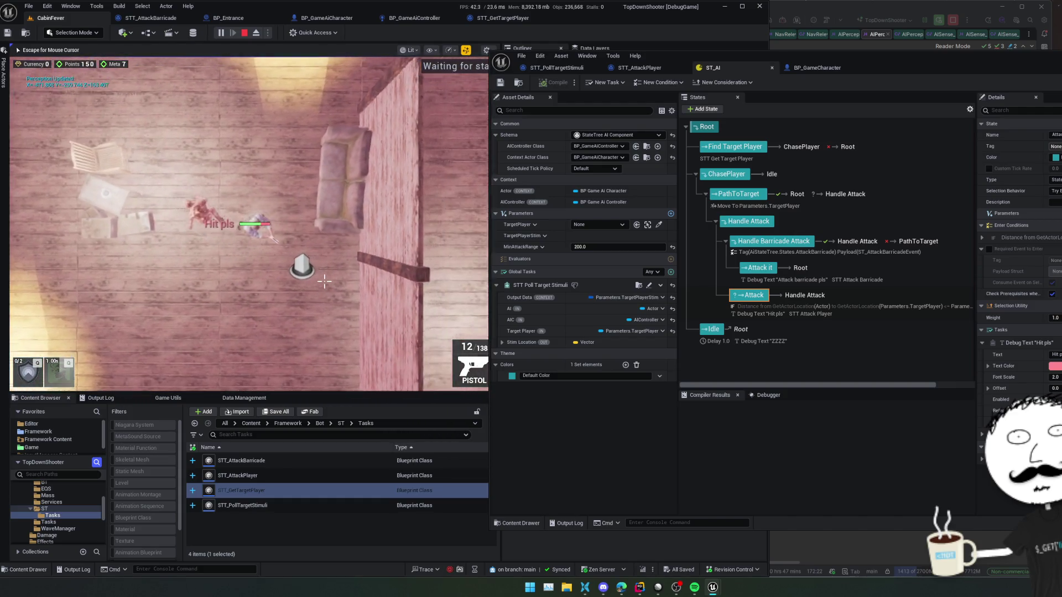
pyautogui.press('w')
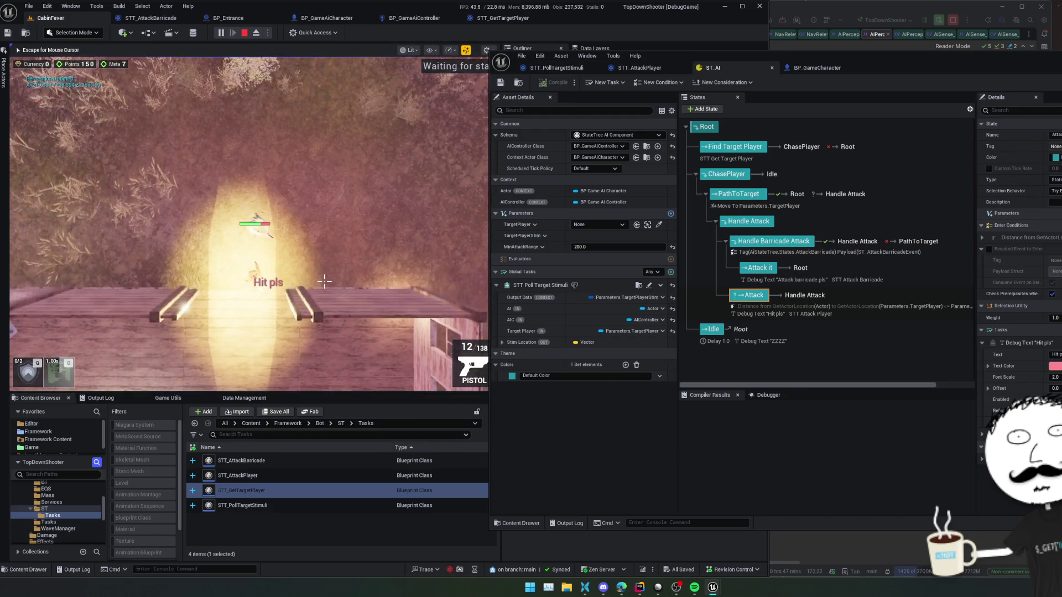
pyautogui.press('d')
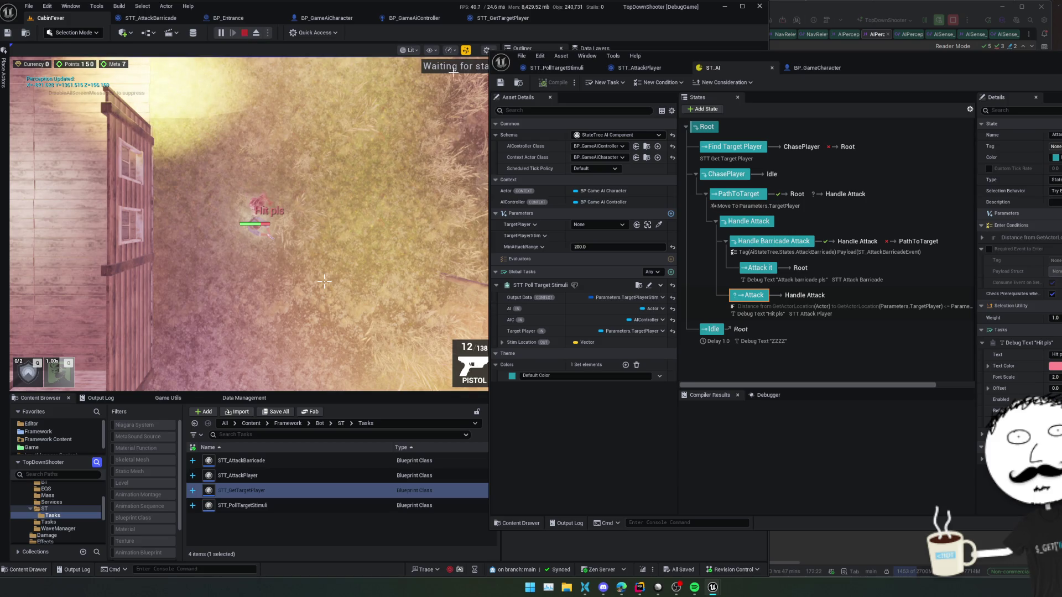
pyautogui.press('Escape')
# Step: Return to the editor and show the prediction request nodes in STT_AttackPlayer
pyautogui.click(800, 69)
pyautogui.click(642, 68)
pyautogui.moveTo(886, 184)
pyautogui.mouseDown()
pyautogui.moveTo(864, 158)
pyautogui.moveTo(862, 173)
pyautogui.mouseUp()
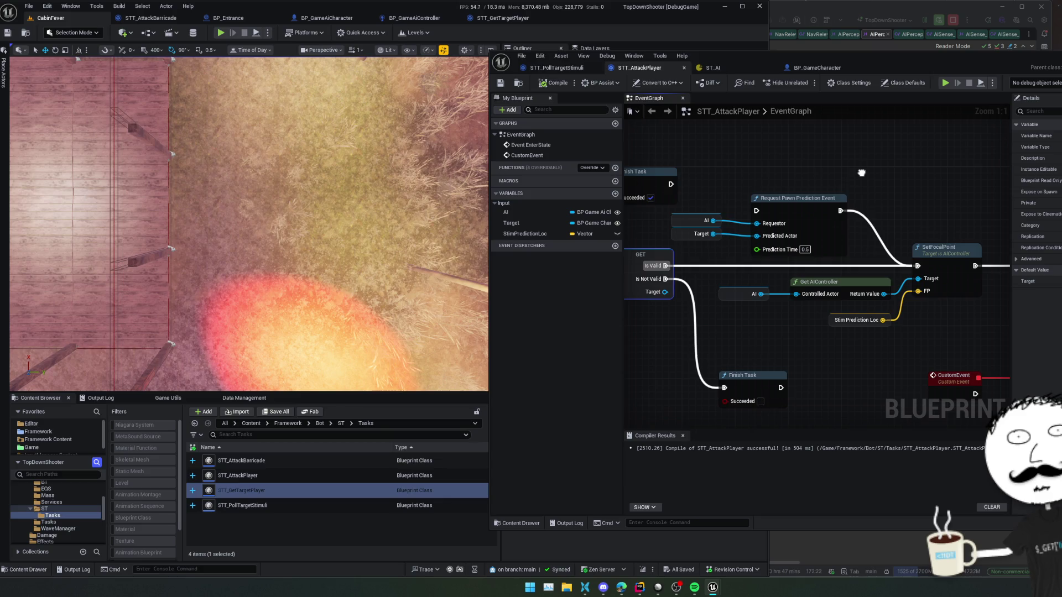
# Step: Delete Request Pawn Prediction Event and its AI and Target getters, then return to STT_PollTargetStimuli
pyautogui.moveTo(702, 237); pyautogui.dragTo(703, 237)
pyautogui.press('Delete')
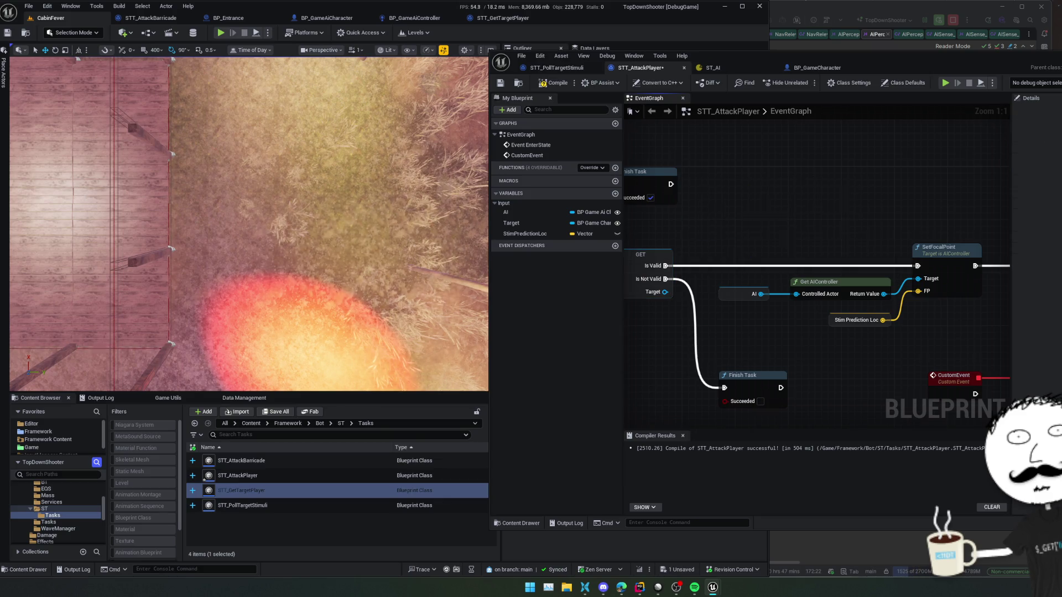
pyautogui.click(556, 68)
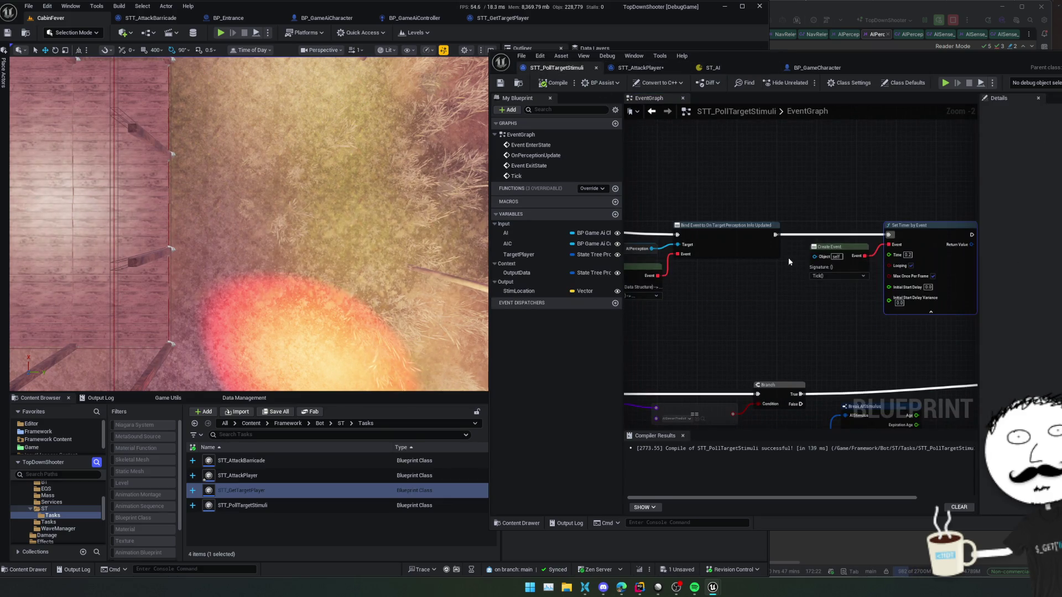
# Step: Pan to the stimulus-setting and Get Property Reference nodes, then start changing StimLocation's type
pyautogui.moveTo(774, 317)
pyautogui.mouseDown()
pyautogui.moveTo(844, 297)
pyautogui.moveTo(758, 296)
pyautogui.moveTo(780, 343)
pyautogui.moveTo(812, 347)
pyautogui.mouseUp()
pyautogui.scroll(2, 854, 287)
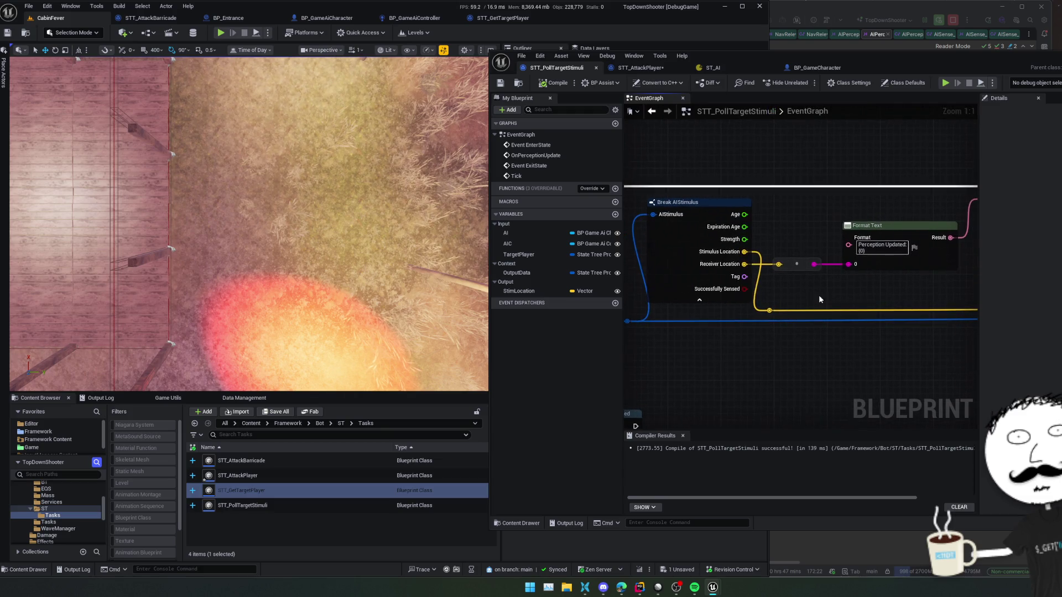
pyautogui.moveTo(771, 302); pyautogui.dragTo(686, 282)
pyautogui.moveTo(863, 280)
pyautogui.mouseDown()
pyautogui.moveTo(676, 284)
pyautogui.moveTo(720, 290)
pyautogui.moveTo(844, 251)
pyautogui.mouseUp()
pyautogui.scroll(-1, 675, 284)
pyautogui.moveTo(806, 318)
pyautogui.mouseDown()
pyautogui.moveTo(828, 312)
pyautogui.moveTo(785, 322)
pyautogui.moveTo(813, 306)
pyautogui.moveTo(741, 289)
pyautogui.moveTo(790, 303)
pyautogui.moveTo(794, 291)
pyautogui.moveTo(823, 292)
pyautogui.moveTo(778, 298)
pyautogui.moveTo(805, 295)
pyautogui.mouseUp()
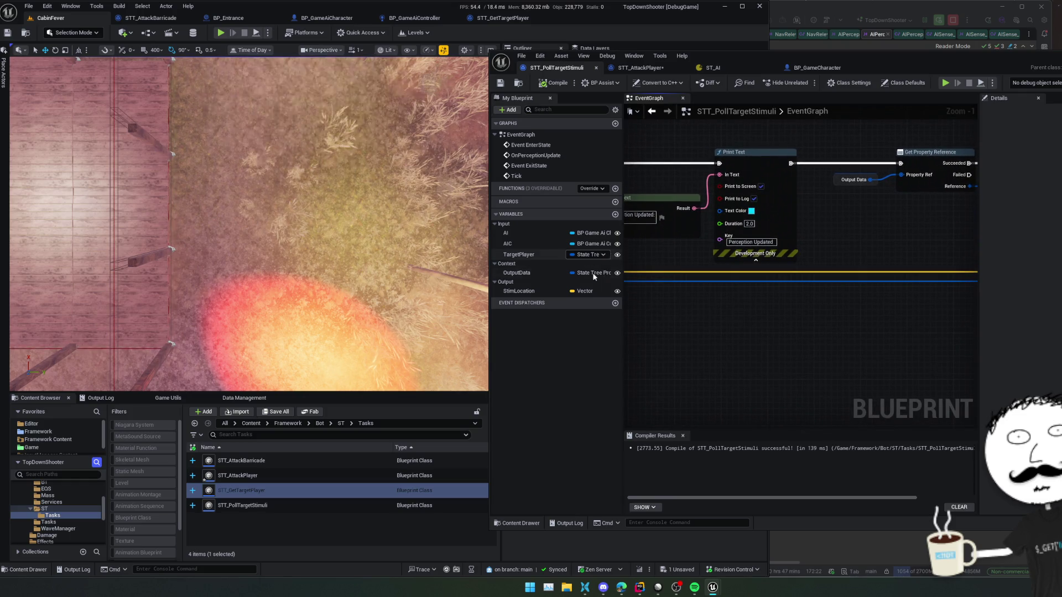
pyautogui.click(590, 293)
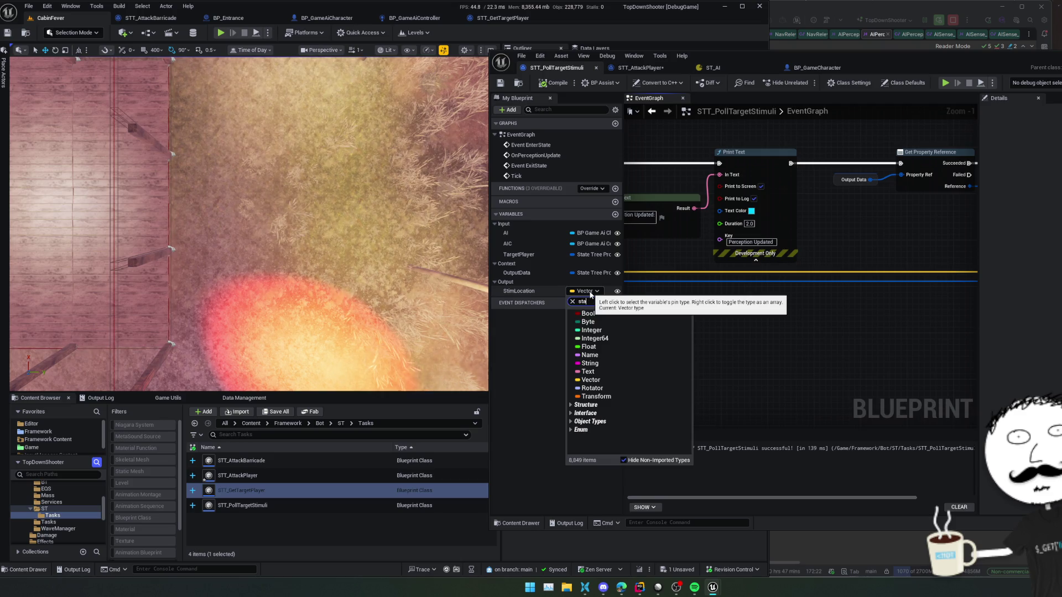
# Step: Change StimLocation's type to State Tree Property Ref, then compile and save
pyautogui.write('te tree')
pyautogui.scroll(-3, 664, 340)
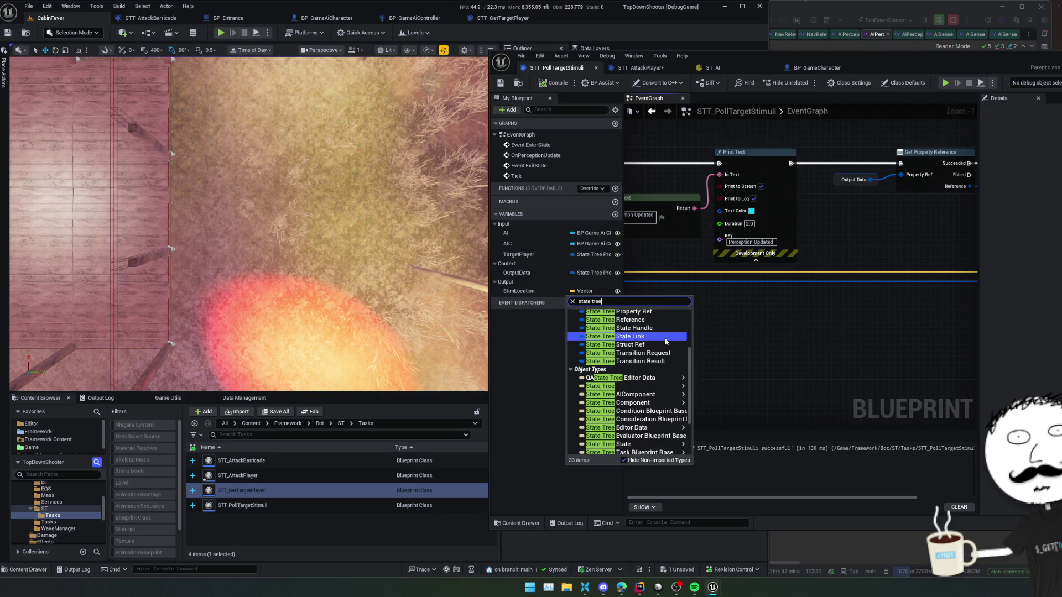
pyautogui.scroll(3, 664, 341)
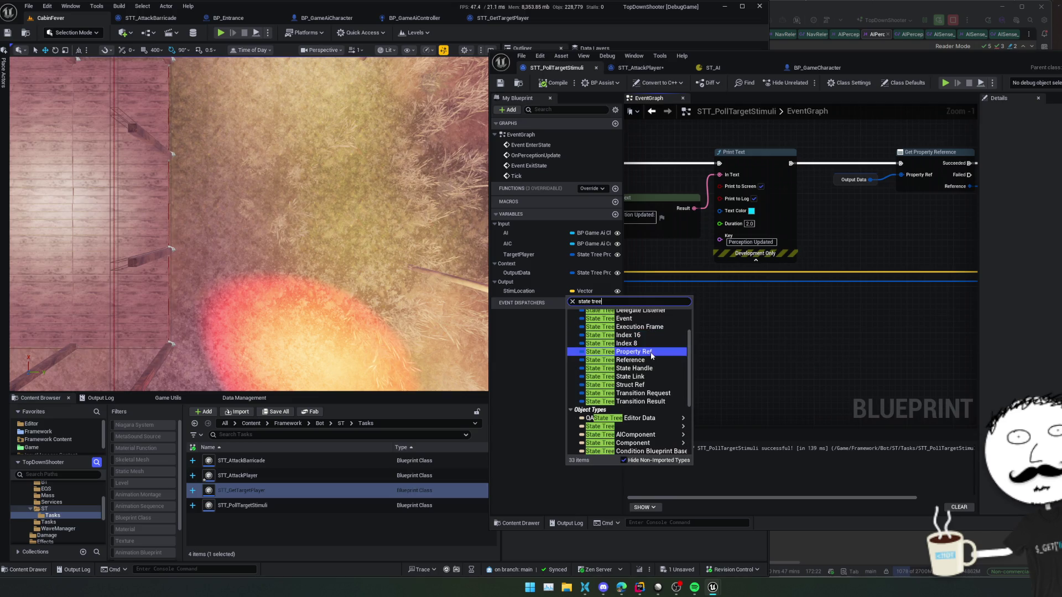
pyautogui.click(652, 353)
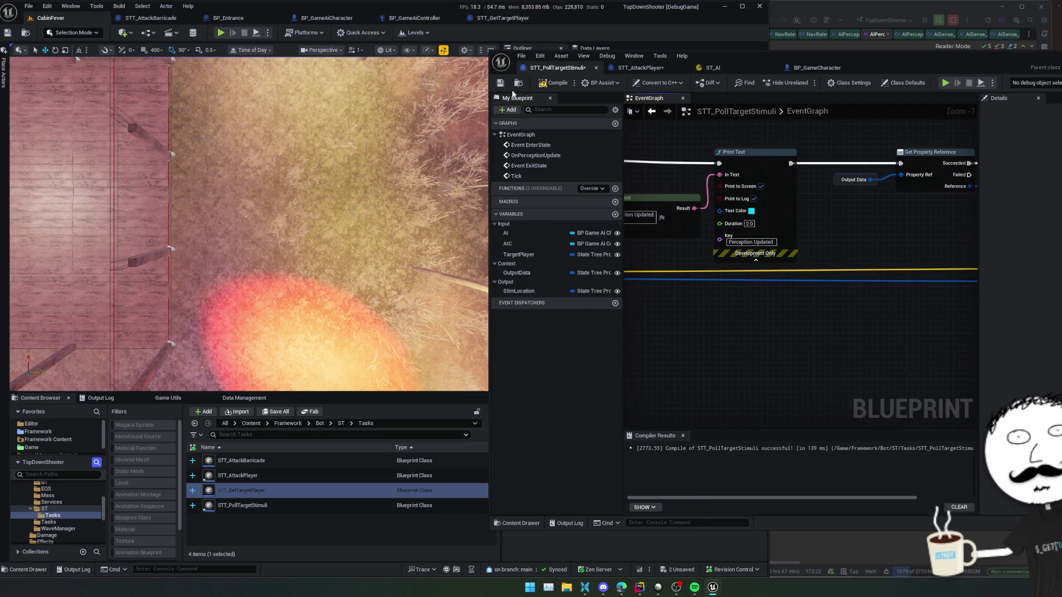
pyautogui.hotkey('ctrl', 's')
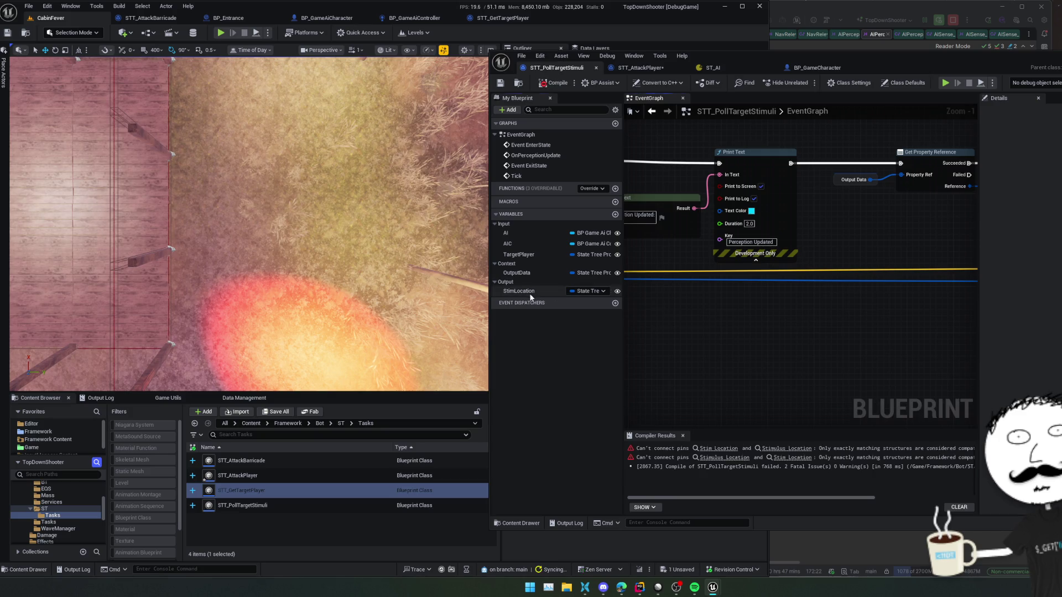
# Step: Review StimLocation's settings and bring the erroring Stim Location SET node into view
pyautogui.click(528, 292)
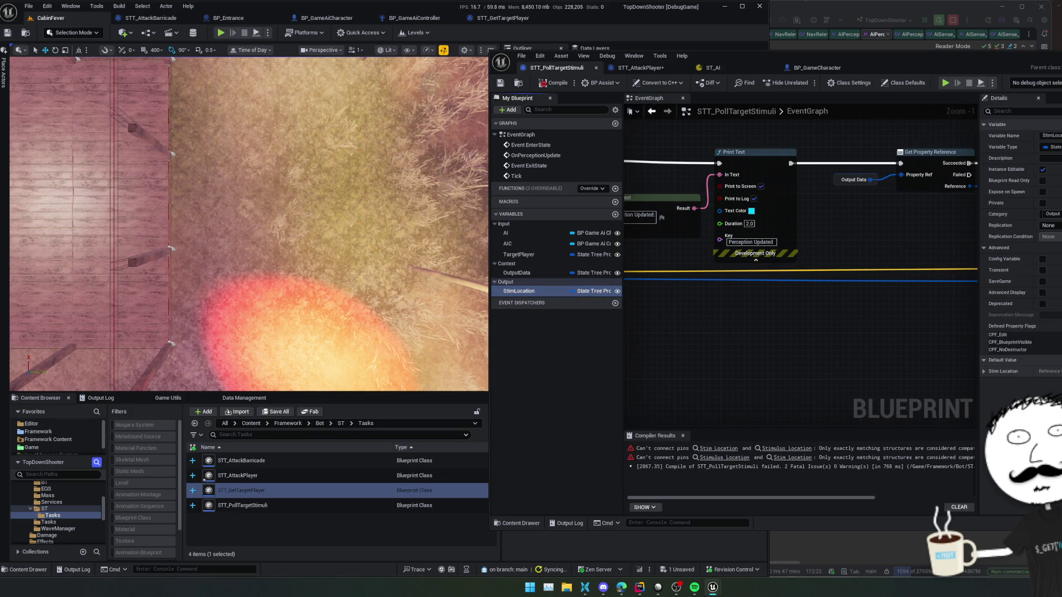
pyautogui.click(519, 291)
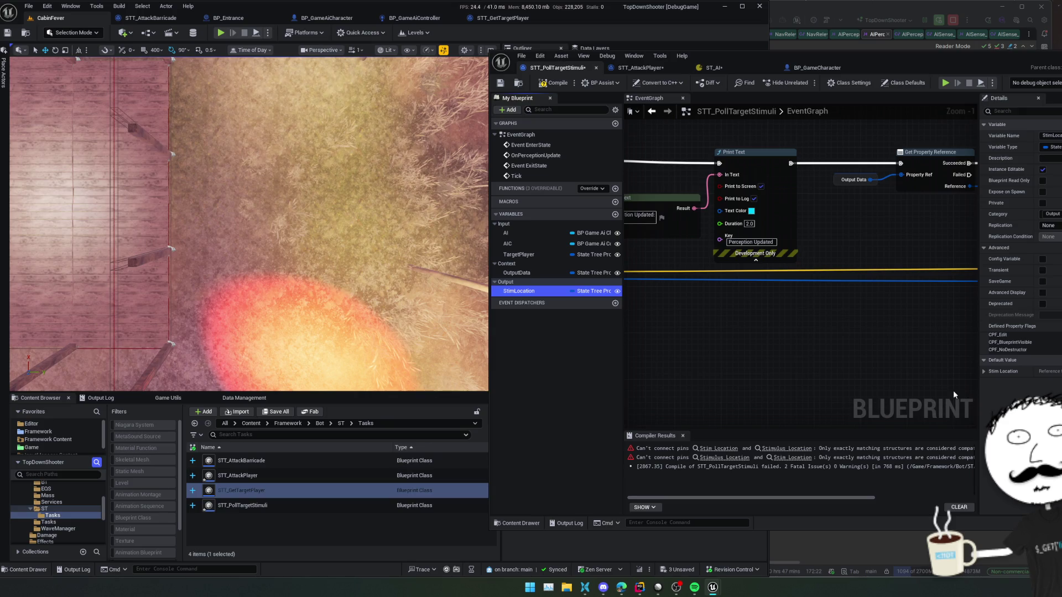
pyautogui.moveTo(776, 347)
pyautogui.mouseDown()
pyautogui.moveTo(770, 332)
pyautogui.moveTo(711, 337)
pyautogui.moveTo(794, 372)
pyautogui.moveTo(690, 368)
pyautogui.mouseUp()
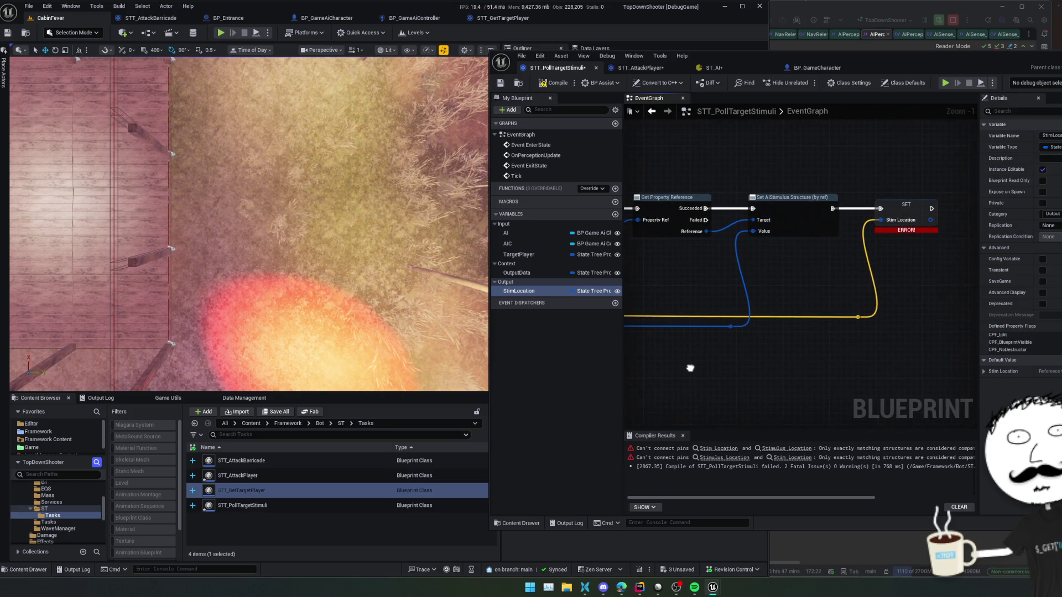
# Step: Add a StimLocation getter feeding a Get Property Reference node and a Set Vector (by ref) node
pyautogui.moveTo(615, 303); pyautogui.dragTo(770, 294)
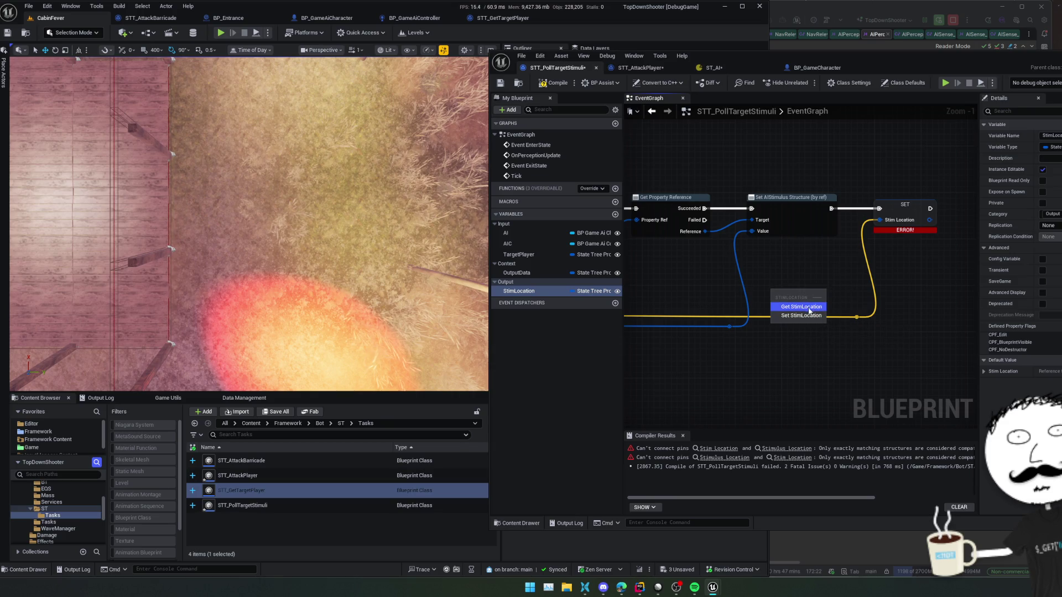
pyautogui.click(808, 310)
pyautogui.moveTo(811, 292); pyautogui.dragTo(832, 273)
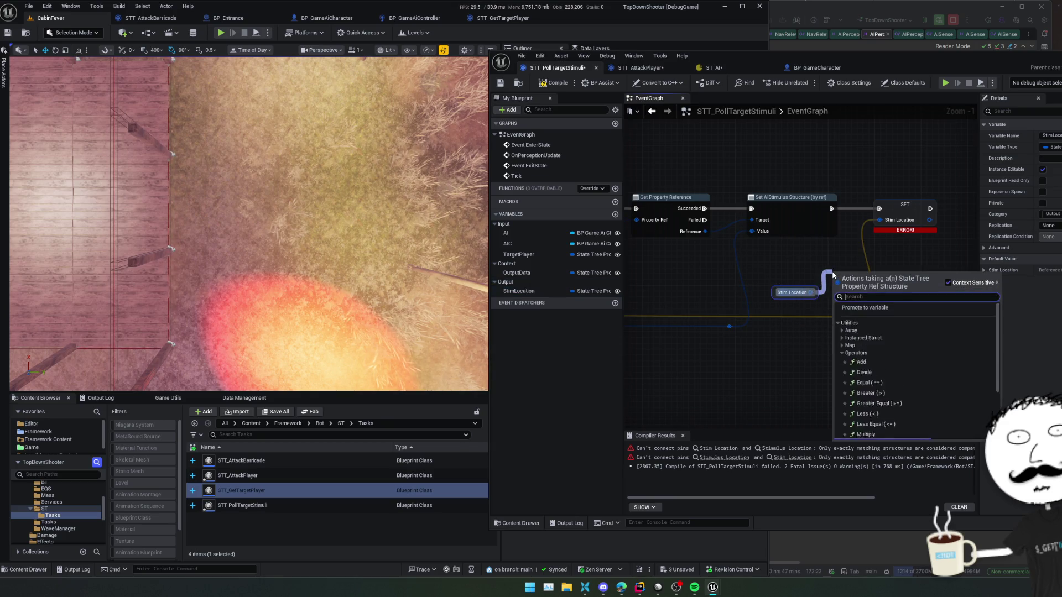
pyautogui.write('get property ref')
pyautogui.press('Return')
pyautogui.moveTo(904, 306)
pyautogui.mouseDown()
pyautogui.moveTo(879, 298)
pyautogui.moveTo(895, 294)
pyautogui.moveTo(892, 303)
pyautogui.mouseUp()
pyautogui.write('set')
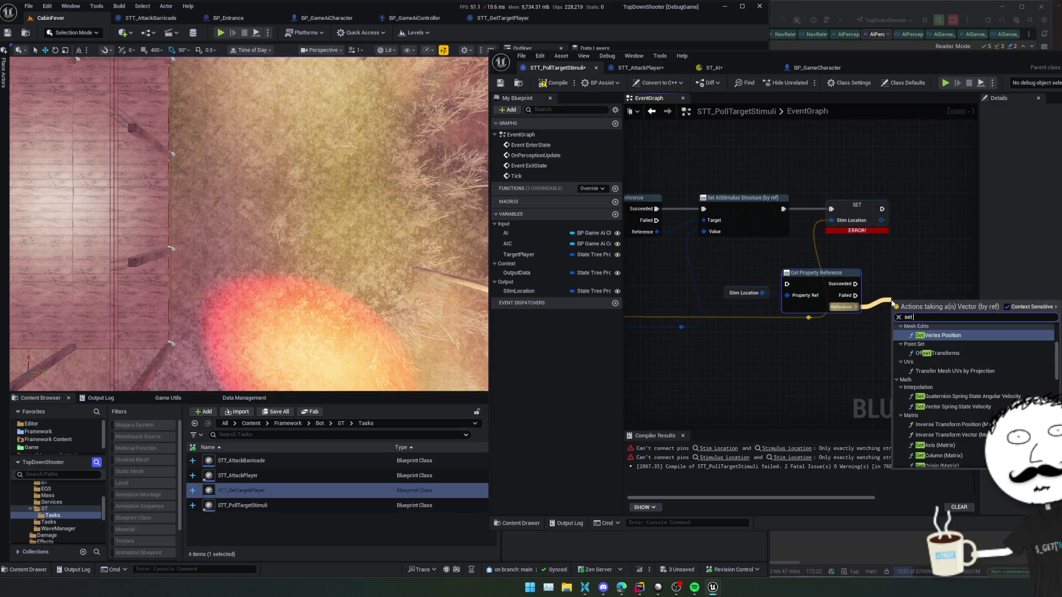
pyautogui.write(' by ref')
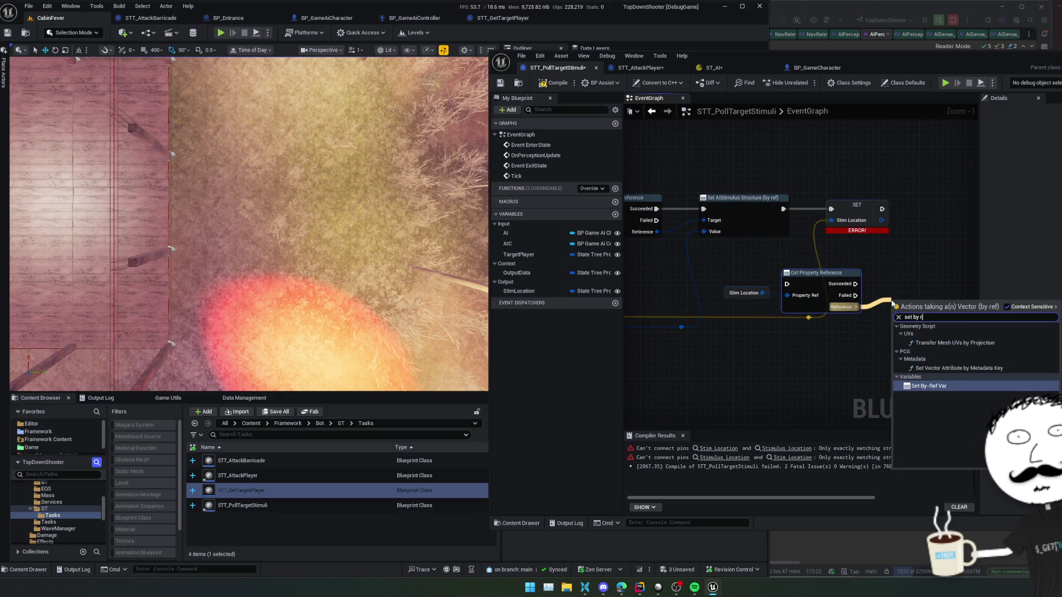
pyautogui.press('Return')
# Step: Delete the erroring SET node, wire Set Vector's exec and location pins, align nodes, and compile
pyautogui.moveTo(875, 327)
pyautogui.mouseDown()
pyautogui.moveTo(830, 237)
pyautogui.moveTo(761, 222)
pyautogui.mouseUp()
pyautogui.click(832, 219)
pyautogui.press('Delete')
pyautogui.moveTo(790, 336); pyautogui.dragTo(875, 355)
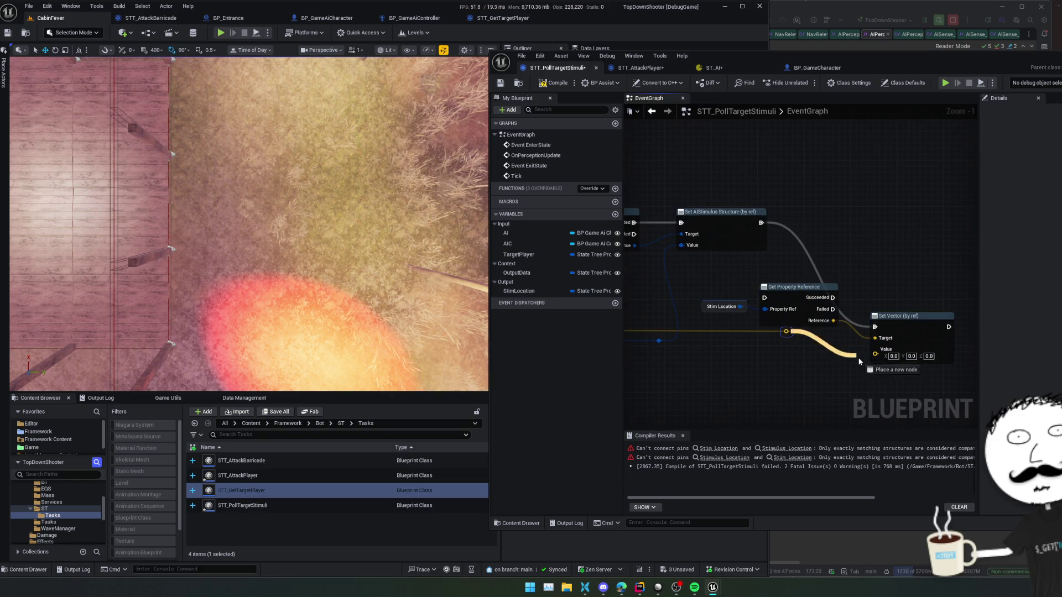
pyautogui.moveTo(793, 295)
pyautogui.mouseDown()
pyautogui.moveTo(804, 243)
pyautogui.moveTo(858, 247)
pyautogui.mouseUp()
pyautogui.keyDown('alt'); pyautogui.click(806, 269); pyautogui.keyUp('alt')
pyautogui.moveTo(791, 247); pyautogui.dragTo(830, 258)
pyautogui.moveTo(904, 260)
pyautogui.mouseDown()
pyautogui.moveTo(849, 251)
pyautogui.moveTo(851, 343)
pyautogui.mouseUp()
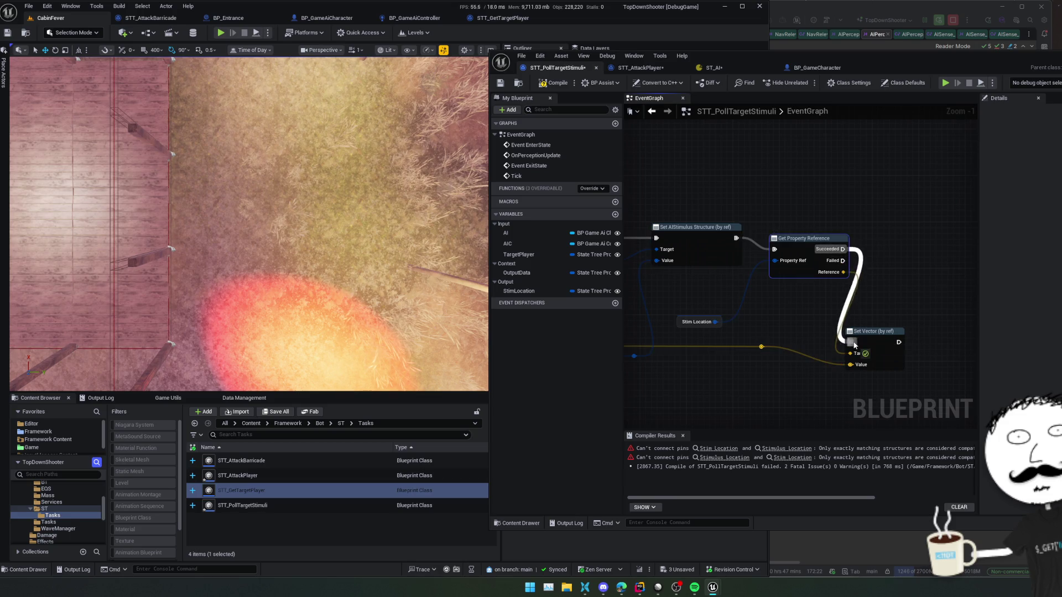
pyautogui.press('f')
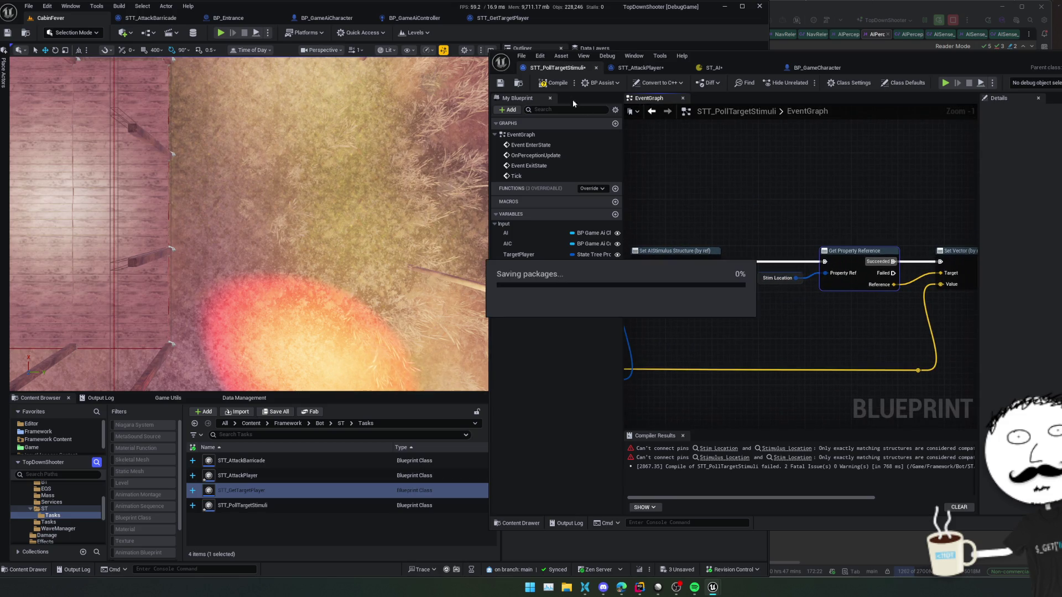
pyautogui.click(554, 82)
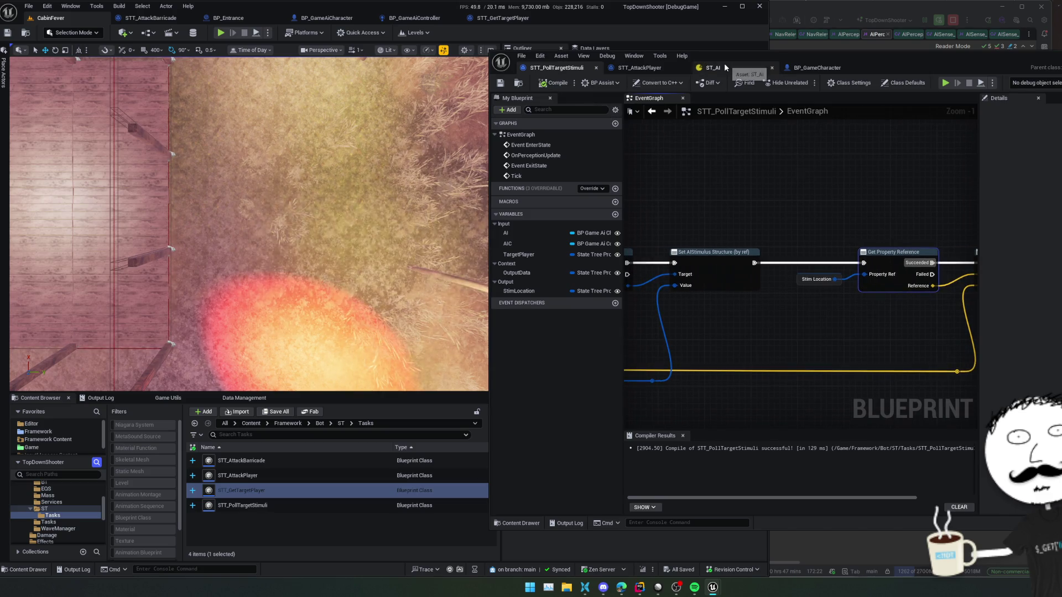
pyautogui.click(719, 68)
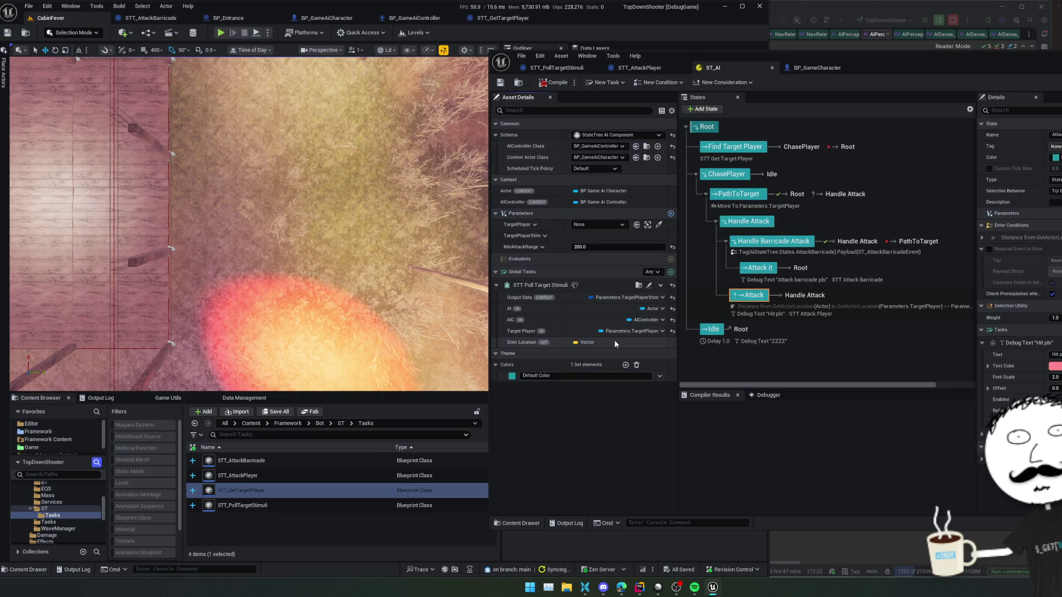
# Step: Check Stim Location's binding options and look over BP_GameCharacter and STT_AttackPlayer before returning
pyautogui.click(588, 344)
pyautogui.click(586, 345)
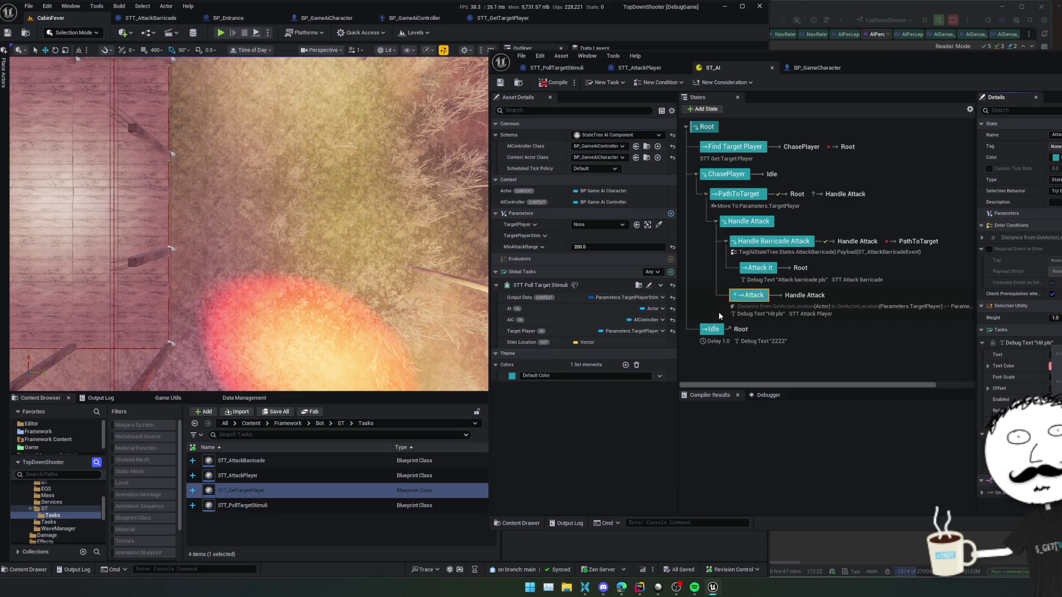
pyautogui.click(821, 68)
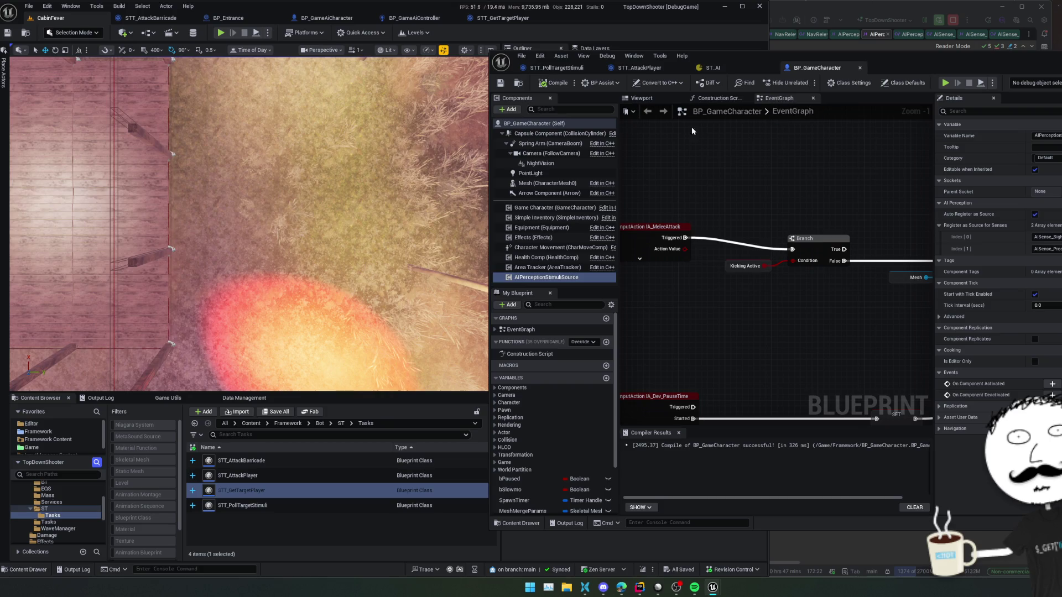
pyautogui.click(642, 68)
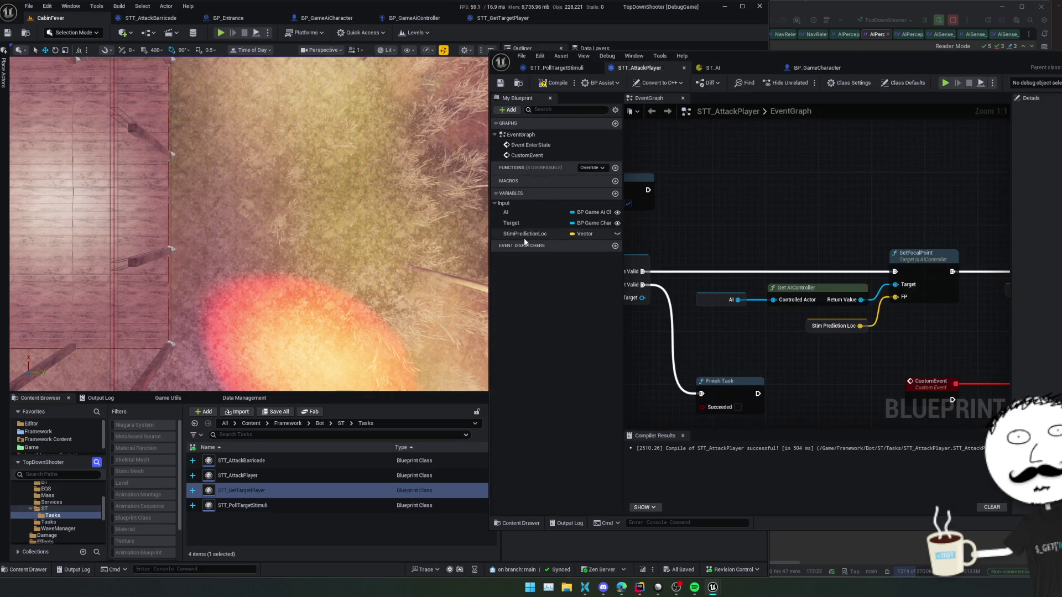
pyautogui.click(556, 68)
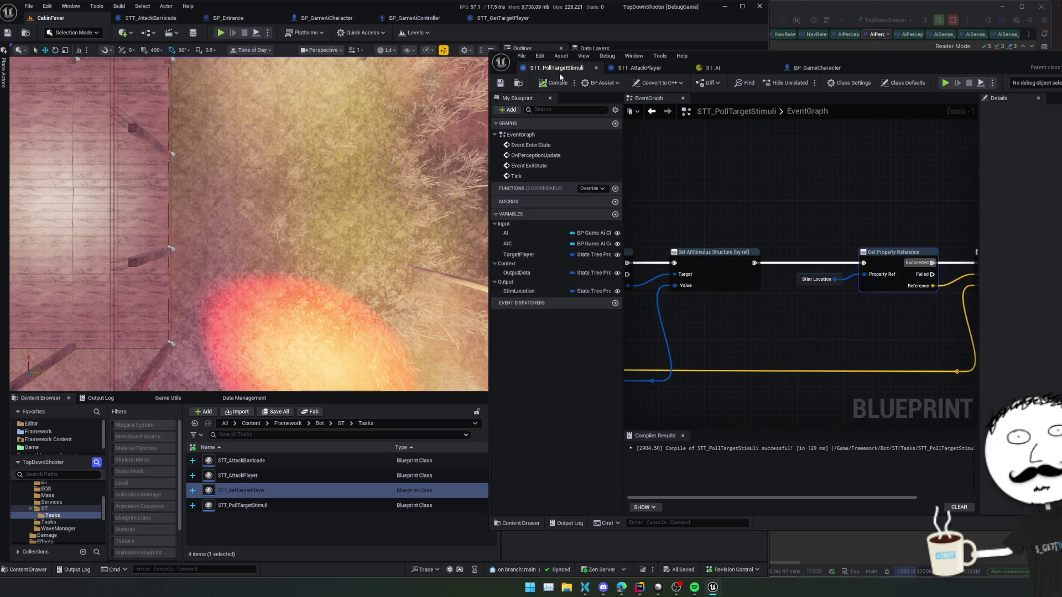
# Step: Move StimLocation into the Context category and save STT_PollTargetStimuli
pyautogui.moveTo(526, 294); pyautogui.dragTo(522, 264)
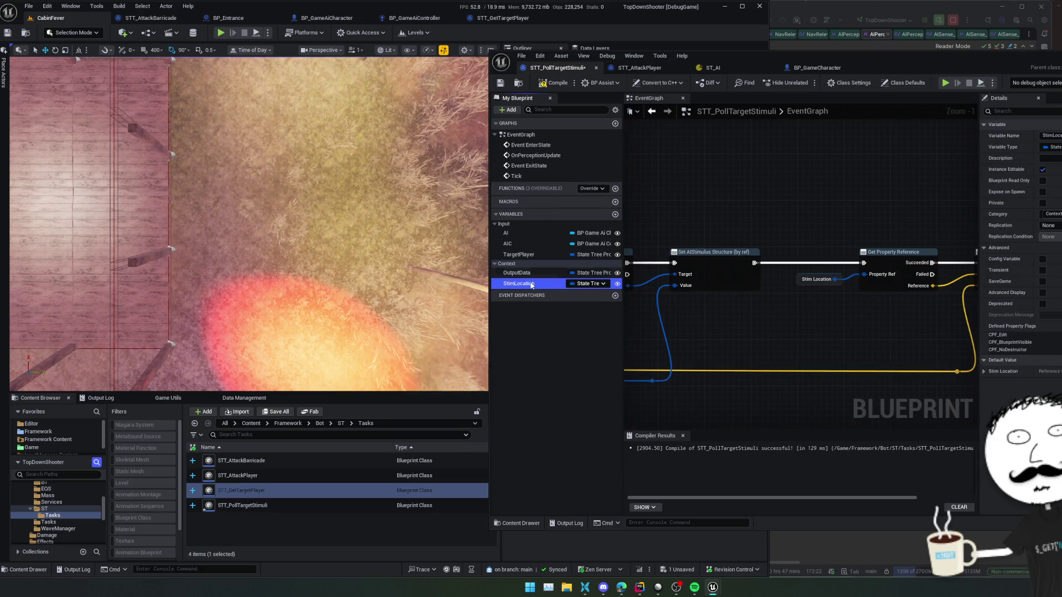
pyautogui.hotkey('ctrl', 's')
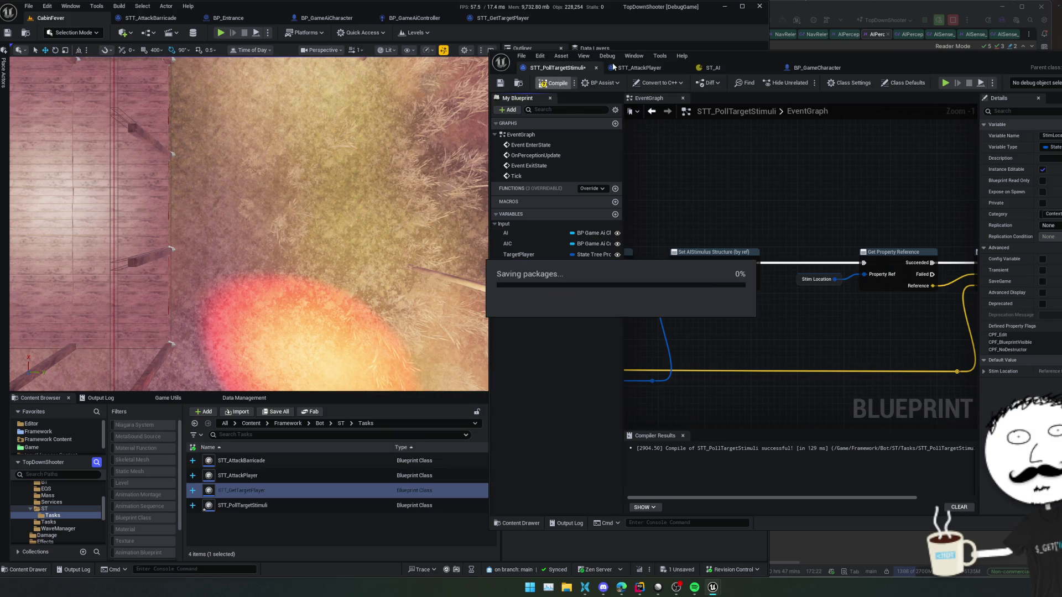
pyautogui.click(727, 68)
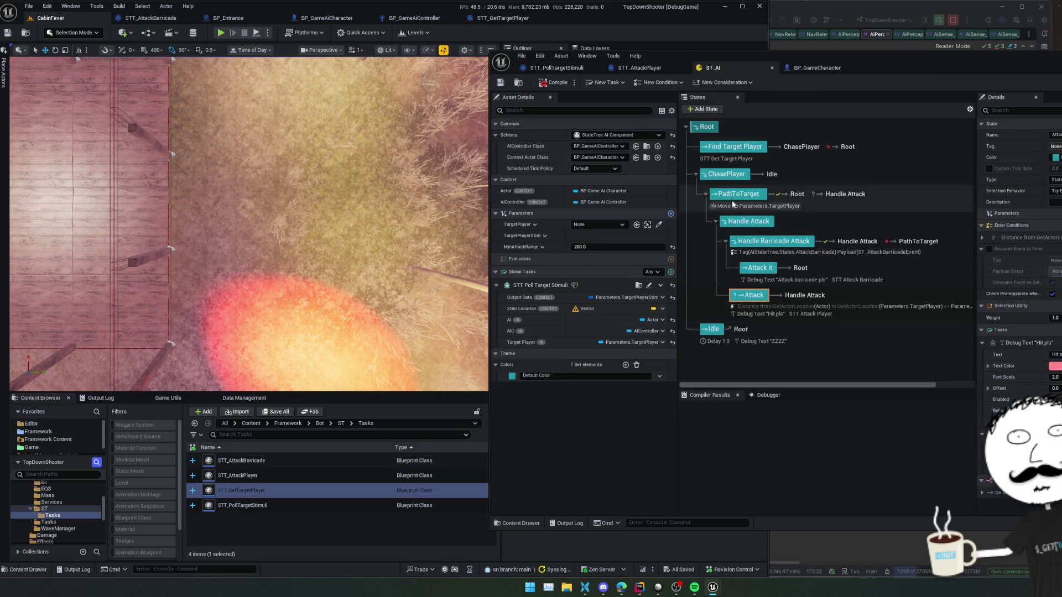
# Step: Compile ST_AI and inspect Stim Location's binding choices without binding
pyautogui.click(554, 83)
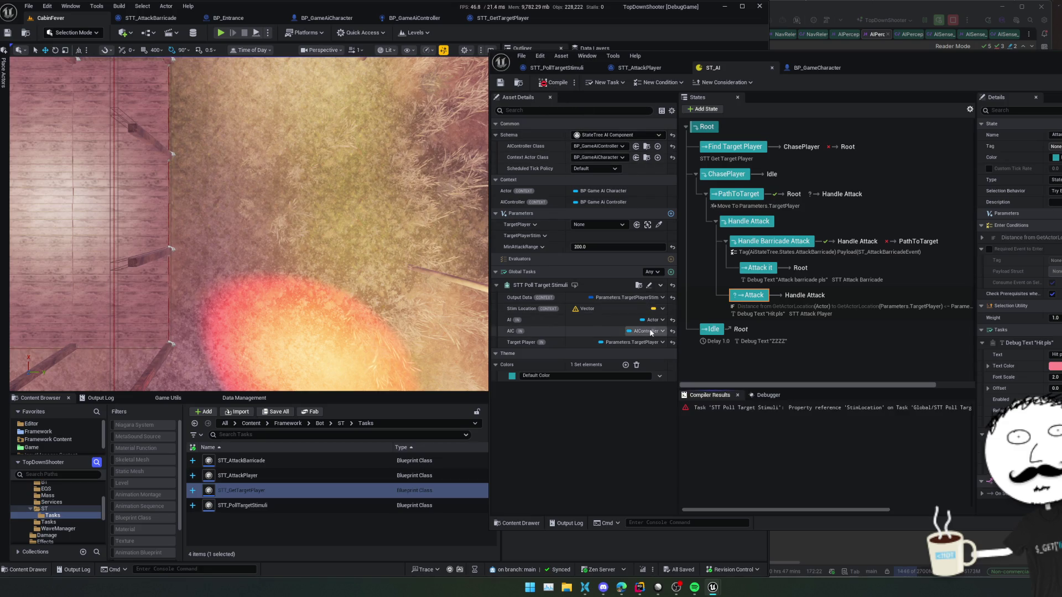
pyautogui.click(661, 309)
pyautogui.moveTo(726, 333)
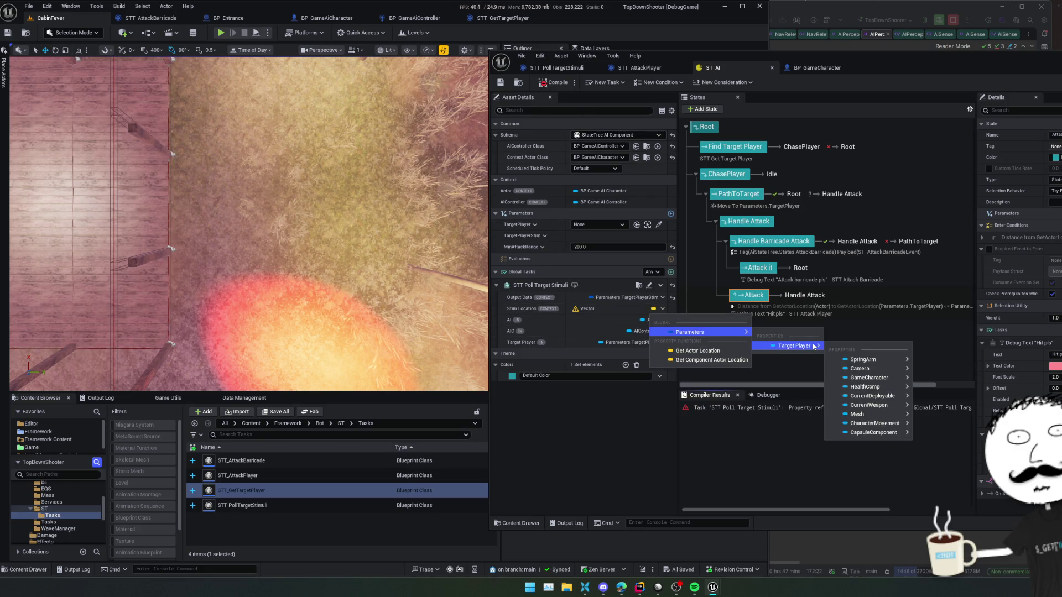
pyautogui.click(607, 393)
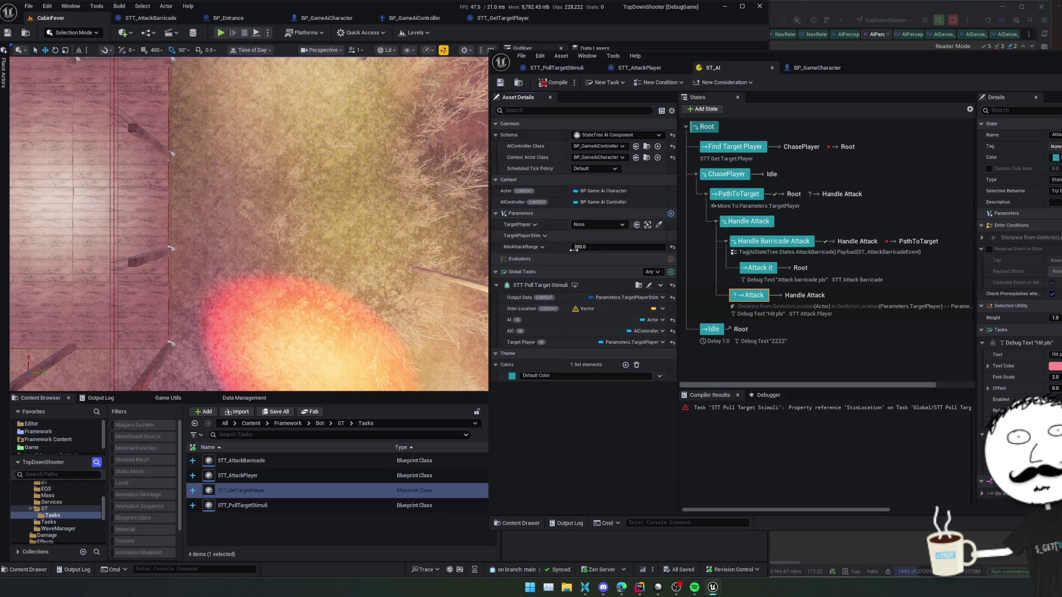
# Step: Add a new Vector parameter named TargetPlayerStimLoc
pyautogui.click(670, 214)
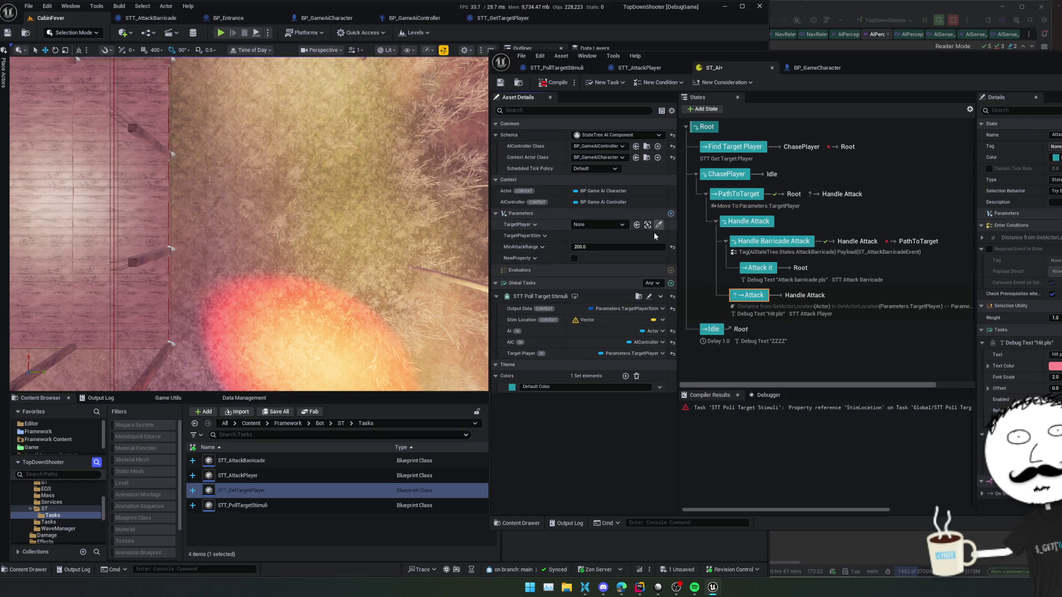
pyautogui.click(529, 259)
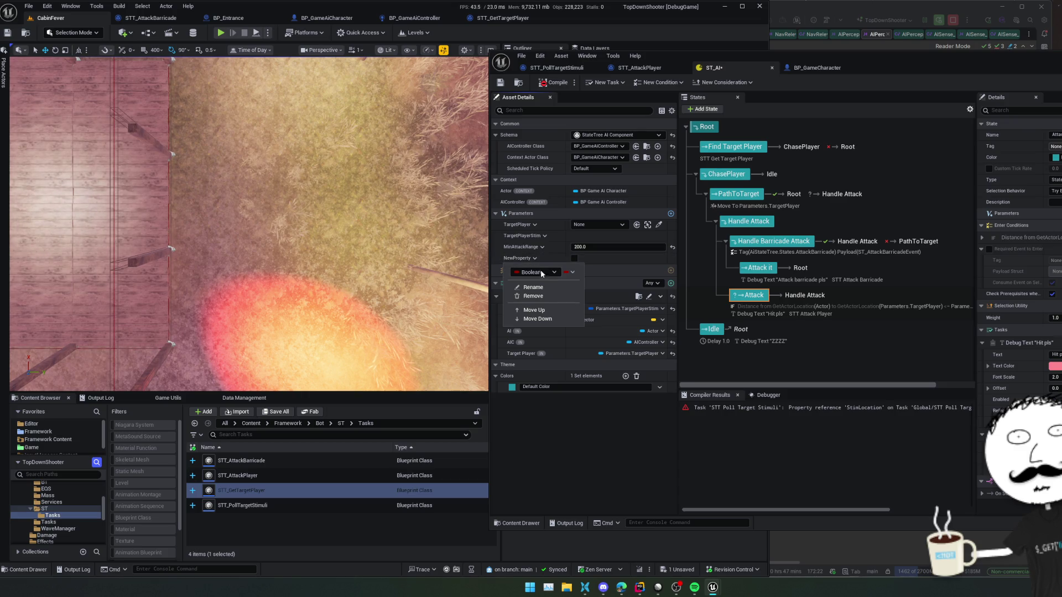
pyautogui.click(533, 236)
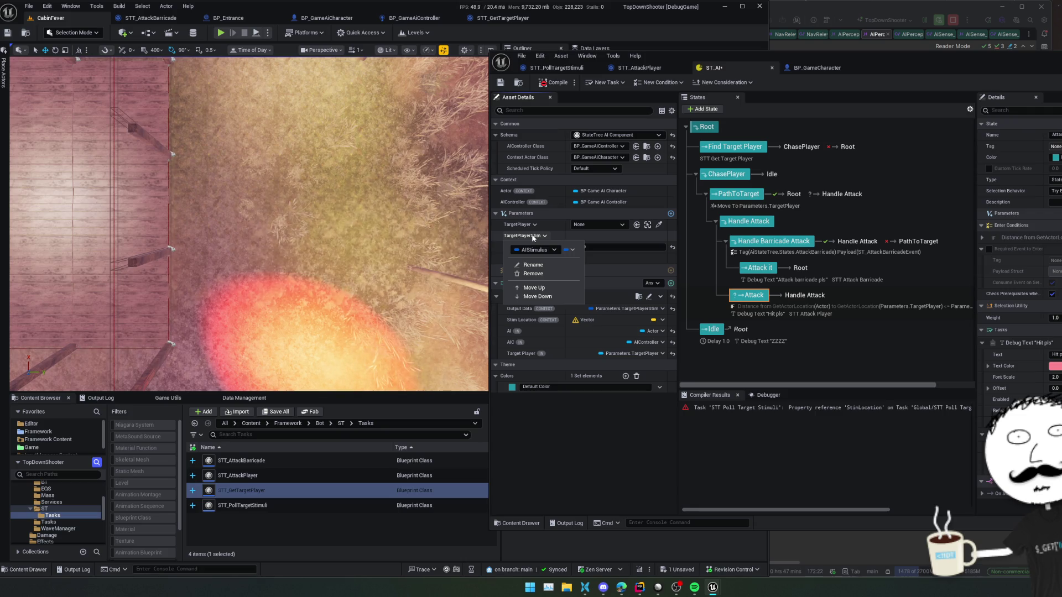
pyautogui.click(533, 237)
pyautogui.click(530, 258)
pyautogui.click(535, 272)
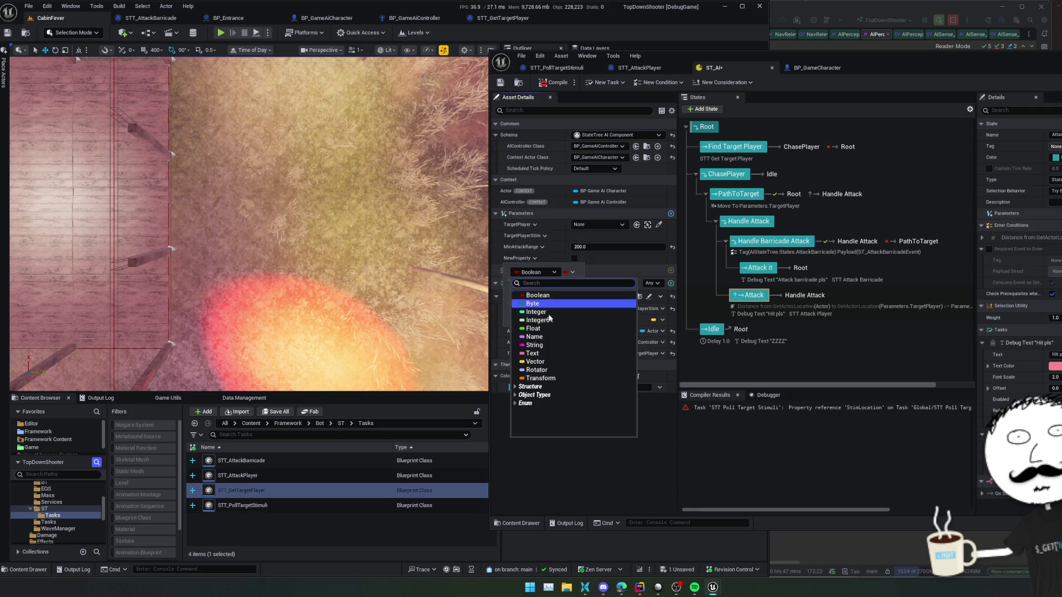
pyautogui.click(535, 362)
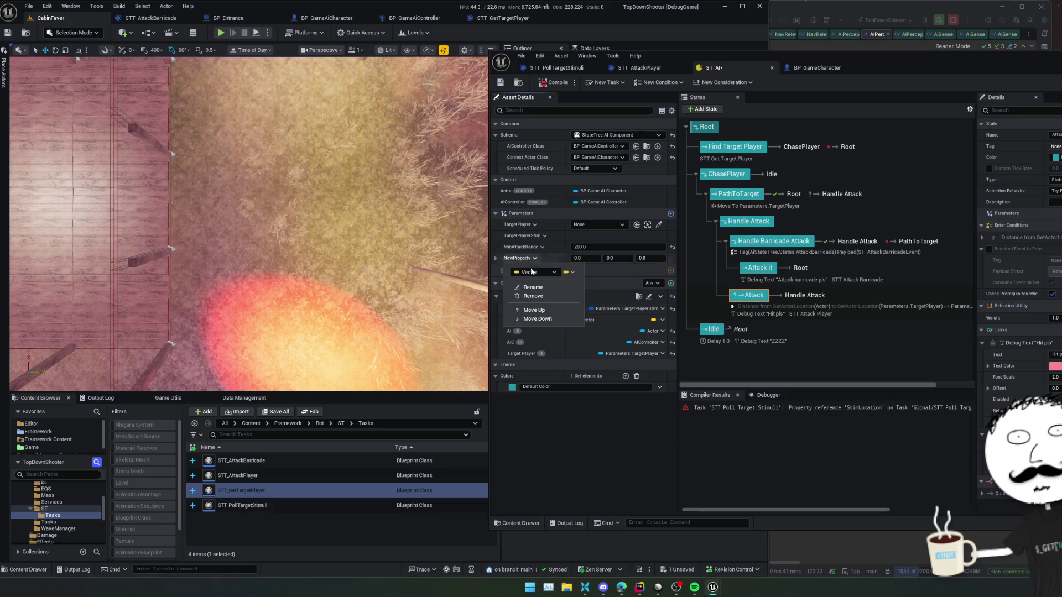
pyautogui.click(533, 287)
pyautogui.press('BackSpace')
pyautogui.write('TargetPlayerStimLoc')
pyautogui.press('Return')
# Step: Move TargetPlayerStimLoc above MinAttackRange, bind Stim Location to it, then compile and save
pyautogui.click(495, 258)
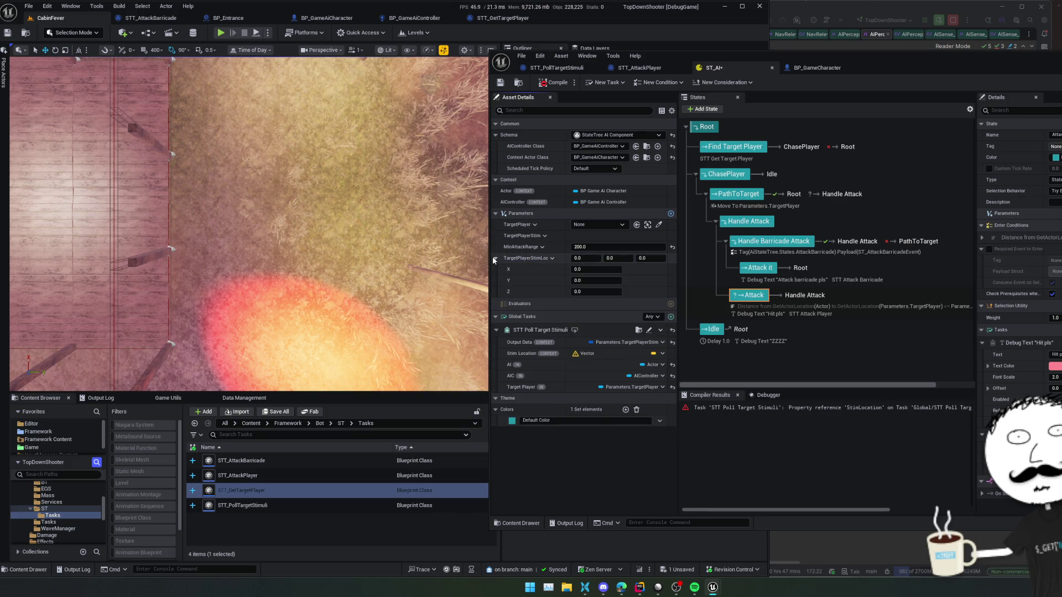
pyautogui.click(496, 258)
pyautogui.click(540, 258)
pyautogui.click(540, 310)
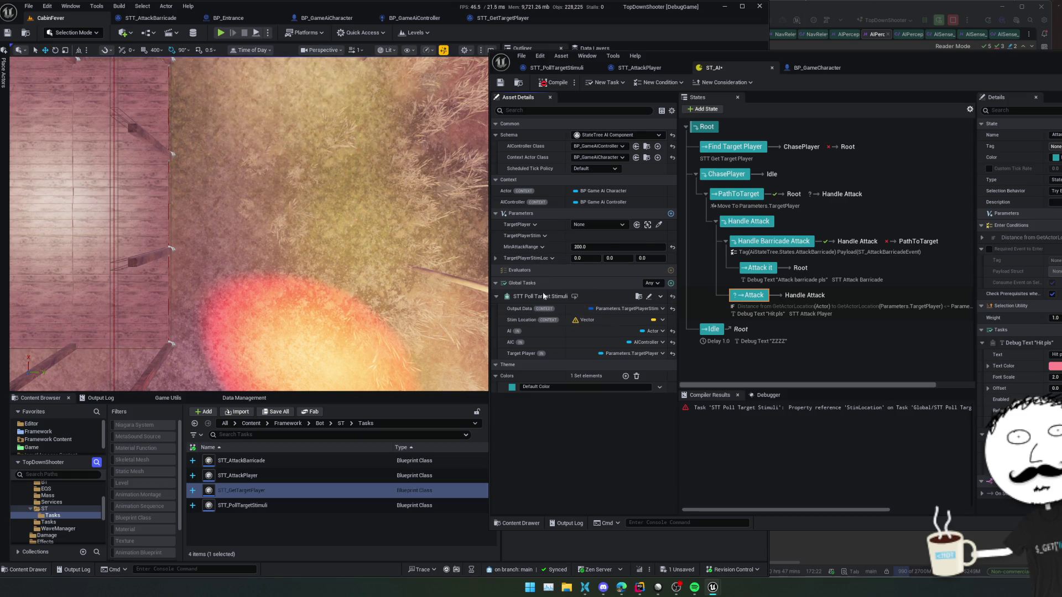
pyautogui.click(660, 320)
pyautogui.moveTo(710, 345)
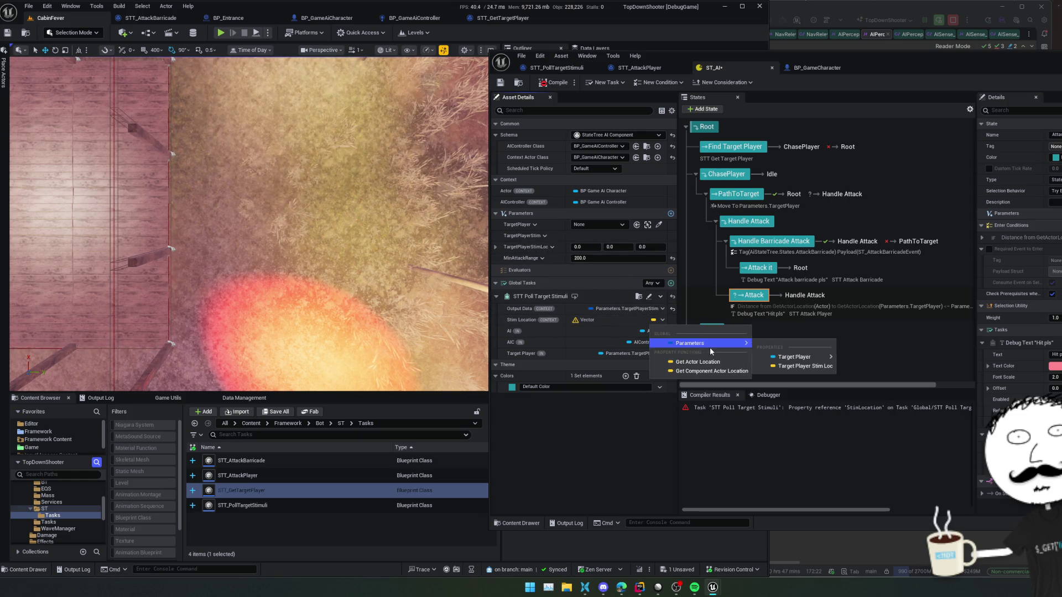
pyautogui.click(789, 370)
pyautogui.click(558, 83)
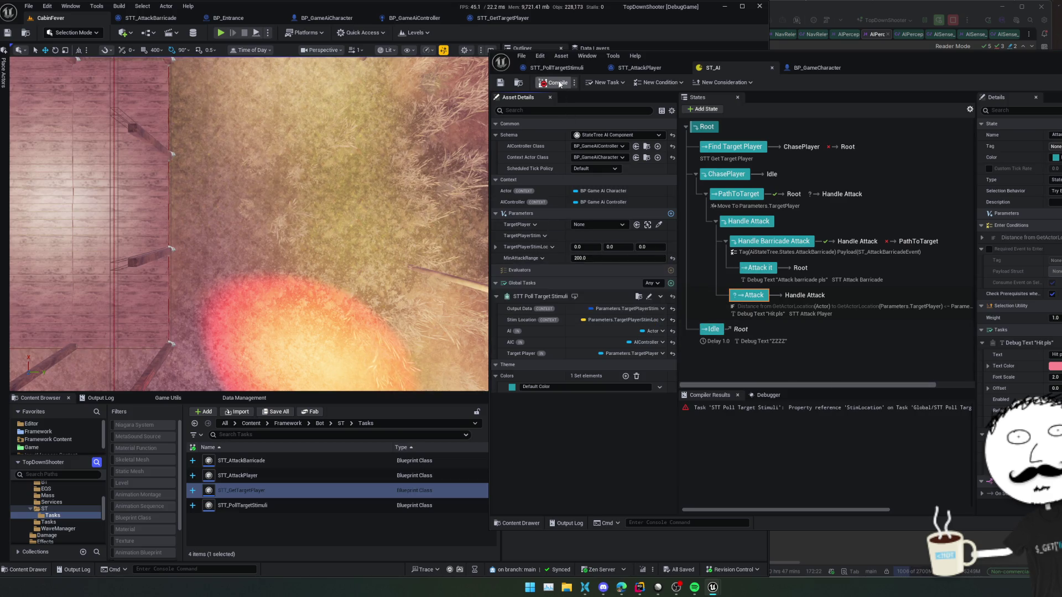
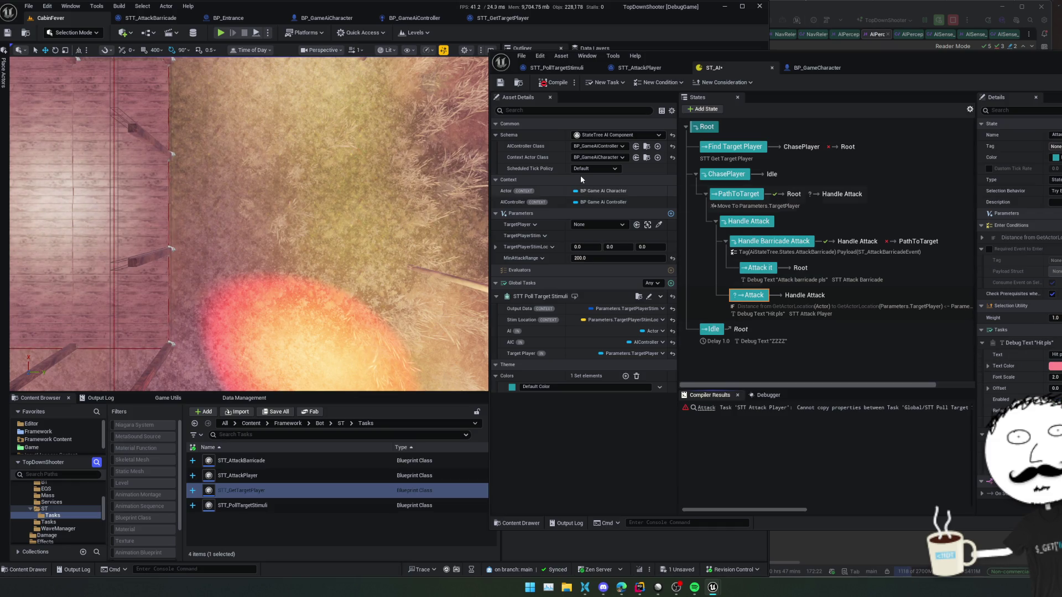
# Step: Save ST_AI to clear its compile error, then bring up the STT_AttackPlayer task's event graph
pyautogui.hotkey('ctrl', 's')
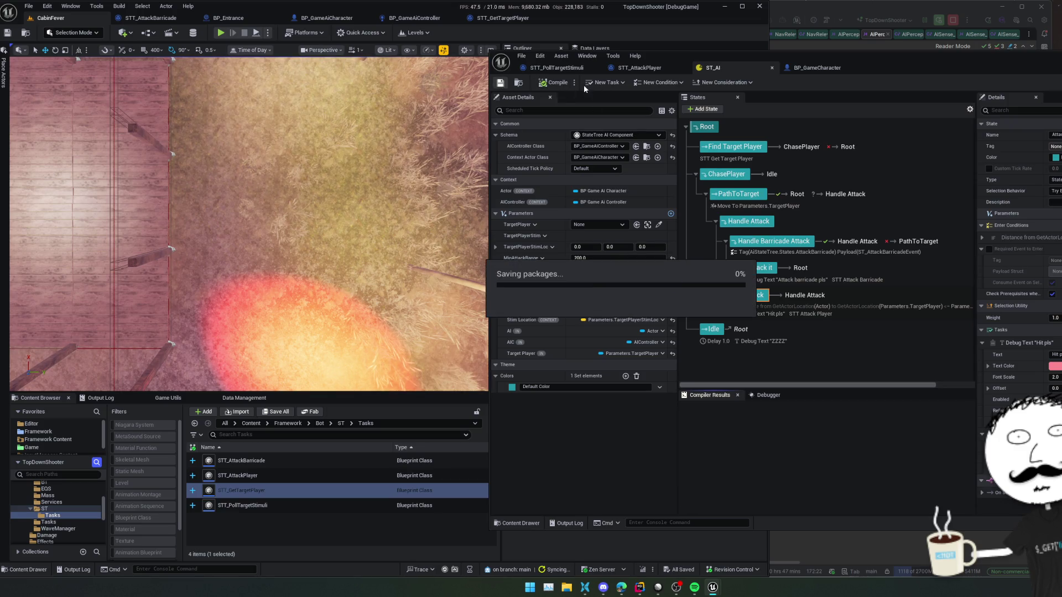
pyautogui.click(839, 75)
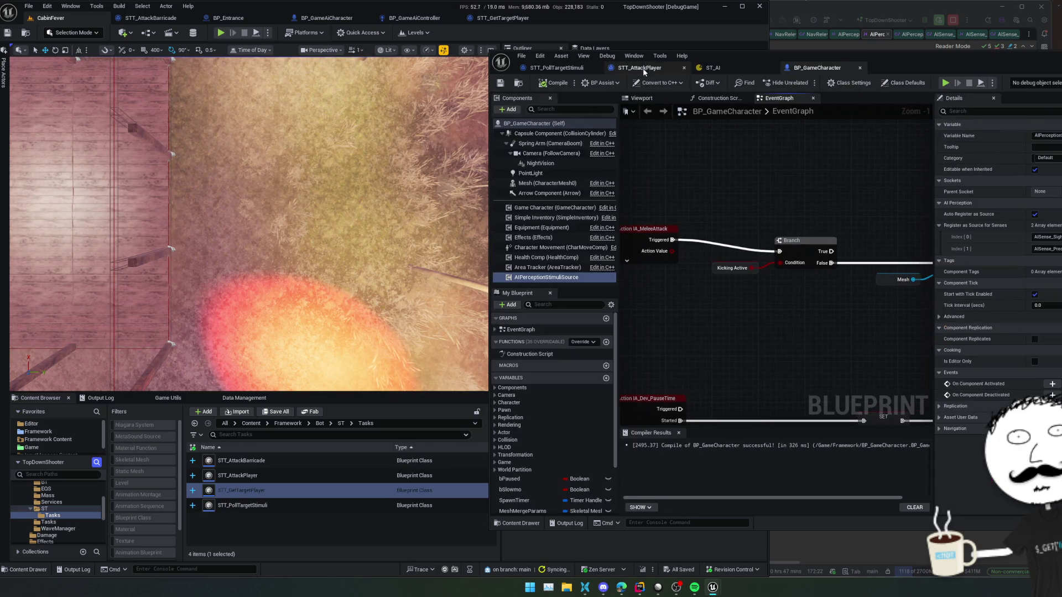
pyautogui.click(643, 71)
pyautogui.scroll(-1, 791, 208)
# Step: Add a Draw Debug Point node from Stim Prediction Loc, wired between Is Valid and SetFocalPoint
pyautogui.moveTo(868, 316); pyautogui.dragTo(819, 232)
pyautogui.write('dr')
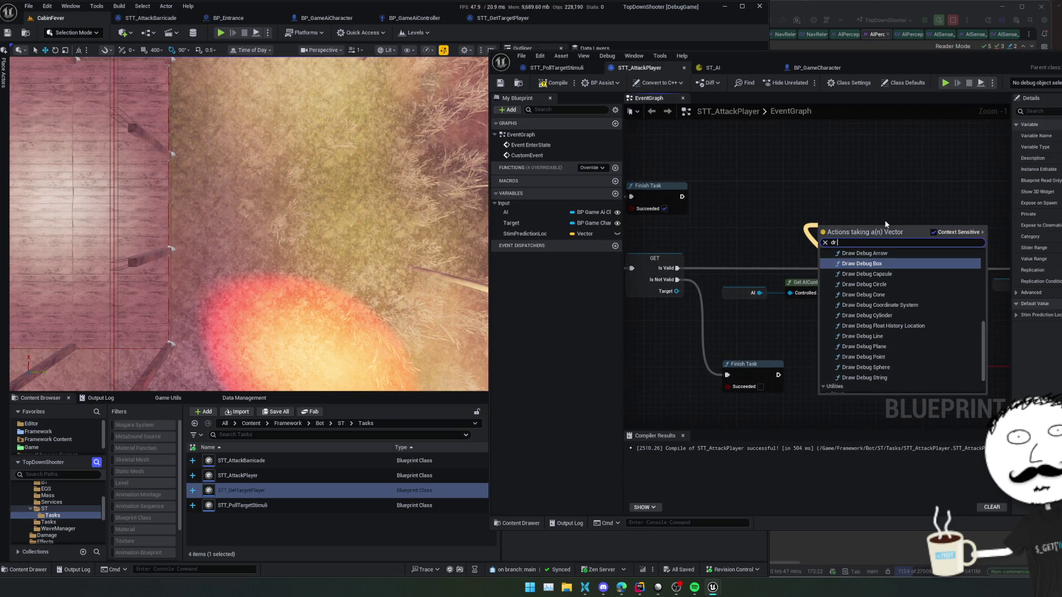
pyautogui.write('aw debug p')
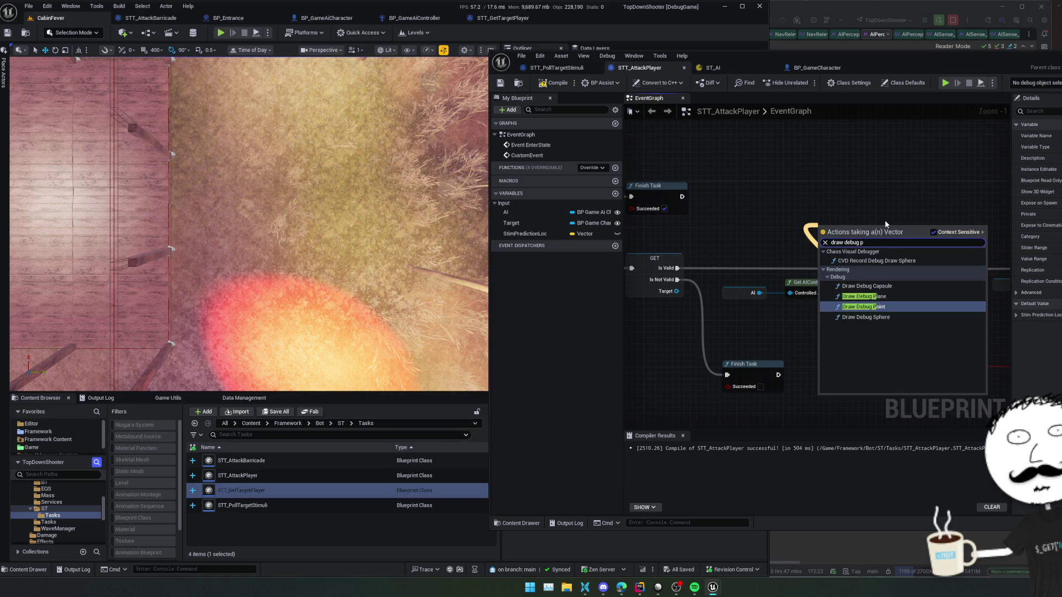
pyautogui.press('Return')
pyautogui.moveTo(836, 231)
pyautogui.mouseDown()
pyautogui.moveTo(794, 211)
pyautogui.moveTo(677, 268)
pyautogui.mouseUp()
pyautogui.moveTo(828, 214); pyautogui.dragTo(896, 269)
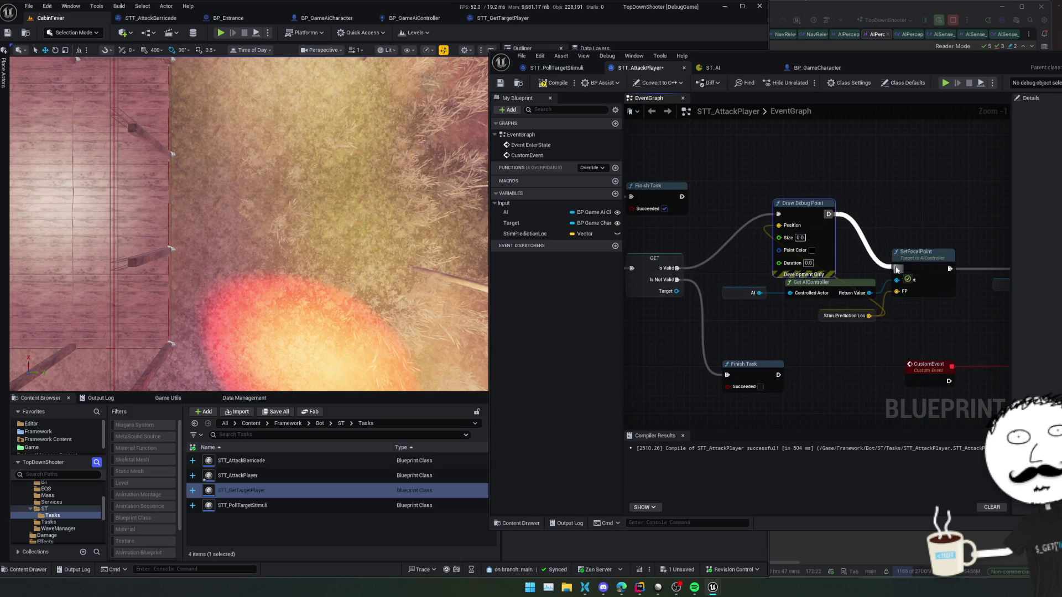
pyautogui.moveTo(802, 219); pyautogui.dragTo(802, 183)
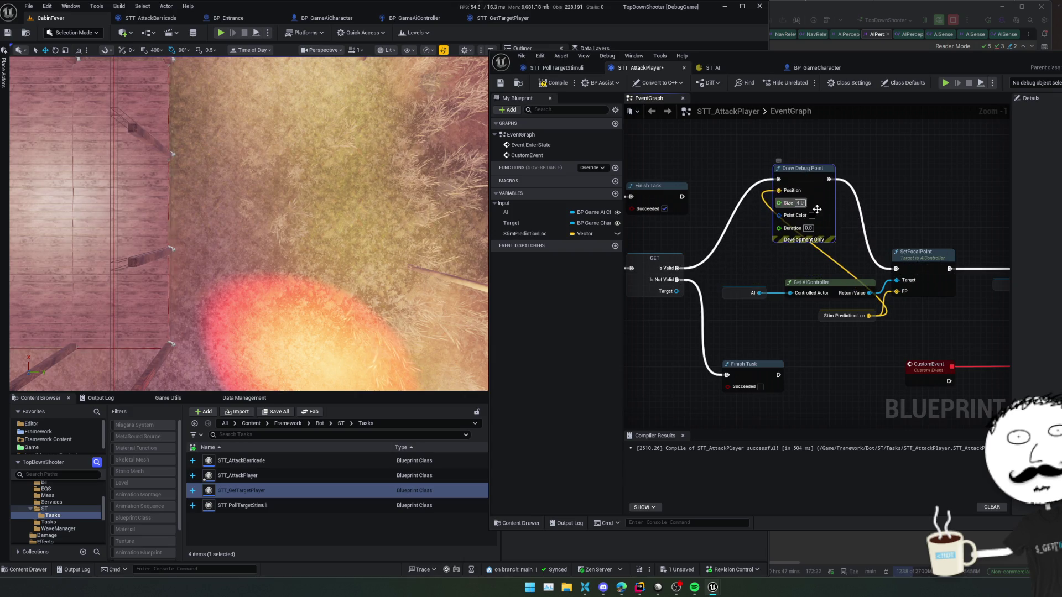
# Step: Give the debug point size 4, a pink colour and 0.1 s duration, then save and compile
pyautogui.click(812, 216)
pyautogui.moveTo(890, 271); pyautogui.dragTo(899, 278)
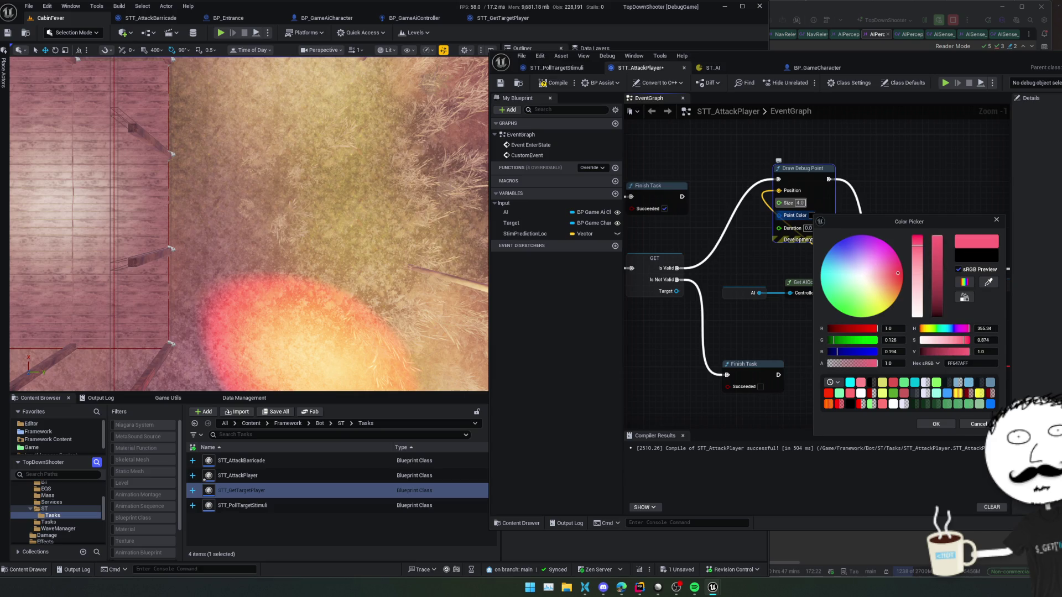
pyautogui.click(947, 425)
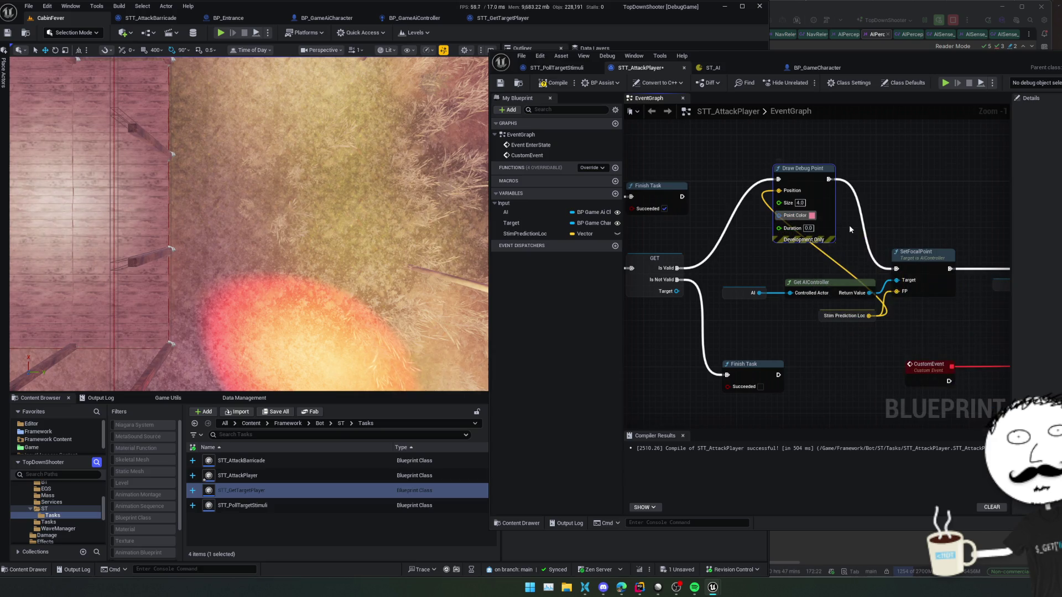
pyautogui.moveTo(850, 229); pyautogui.dragTo(891, 233)
pyautogui.write('0.1')
pyautogui.press('Return')
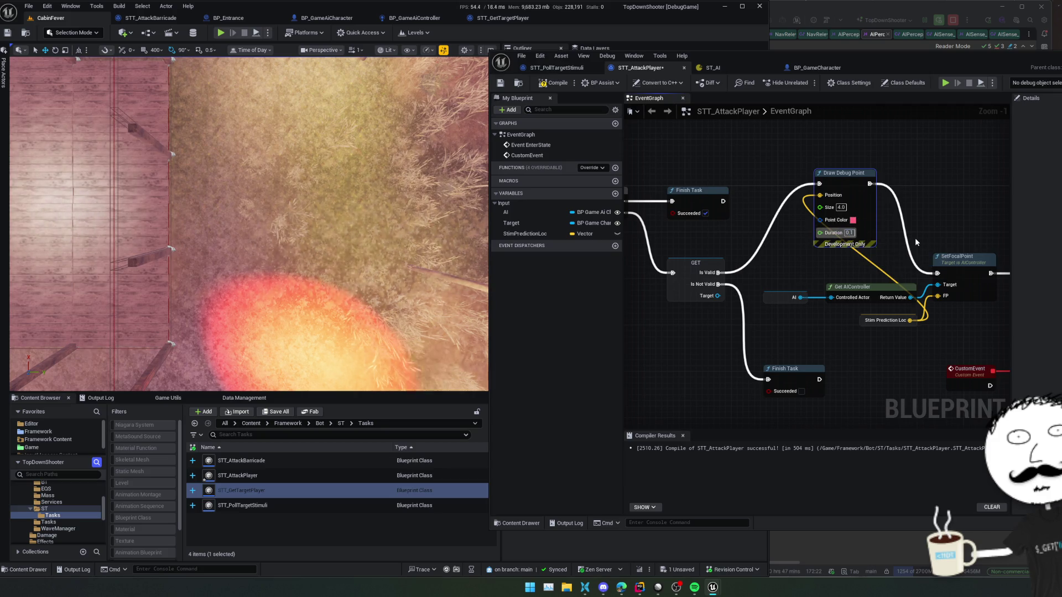
pyautogui.hotkey('ctrl', 's')
pyautogui.click(552, 85)
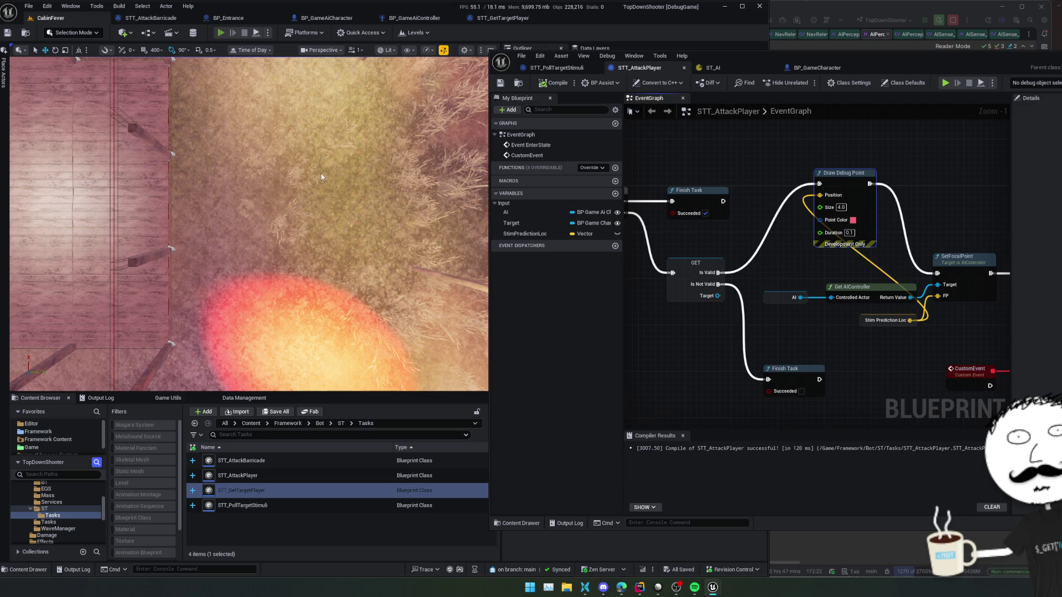
# Step: Play-test the level, walking the character through the cabin and around the room
pyautogui.hotkey('alt', 'p')
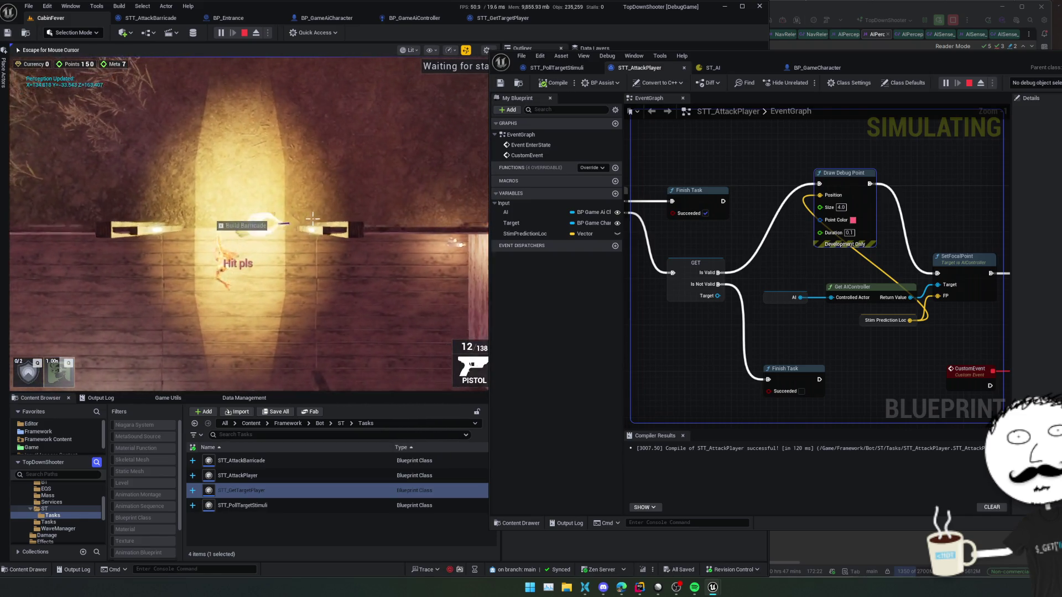
pyautogui.press('w')
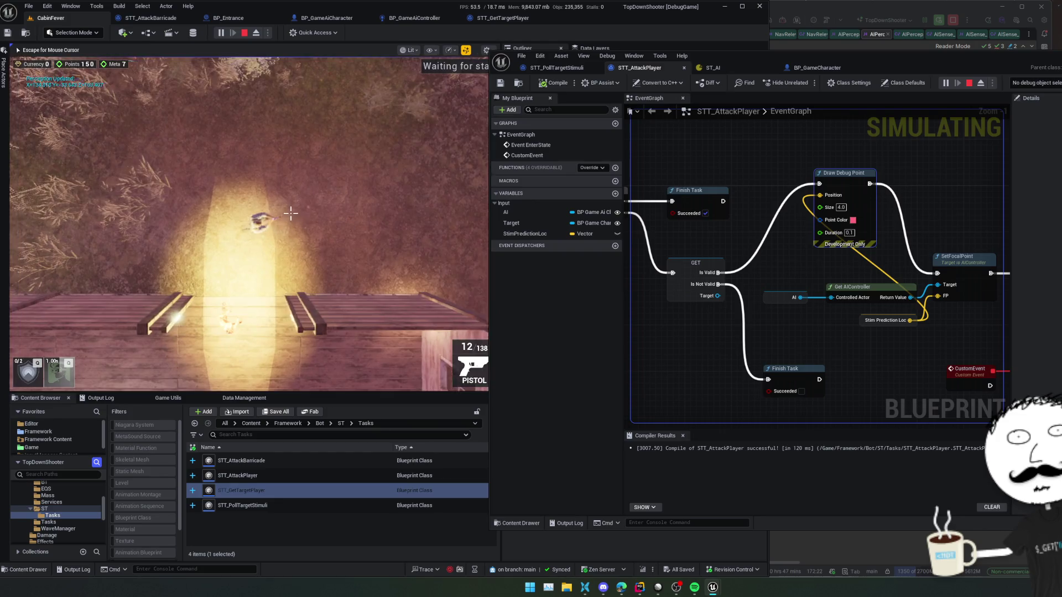
pyautogui.press('w')
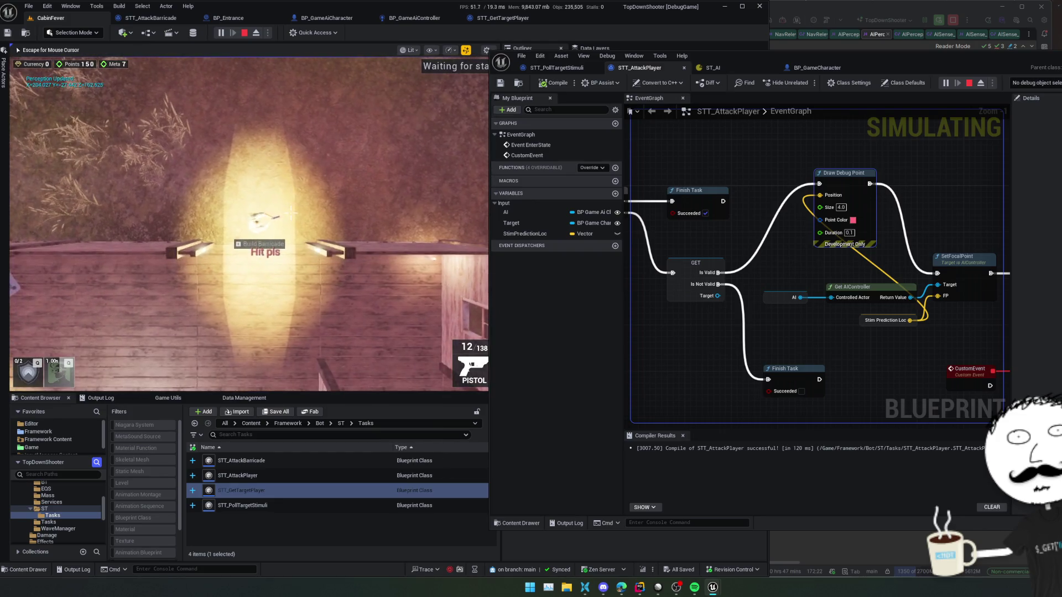
pyautogui.press('s')
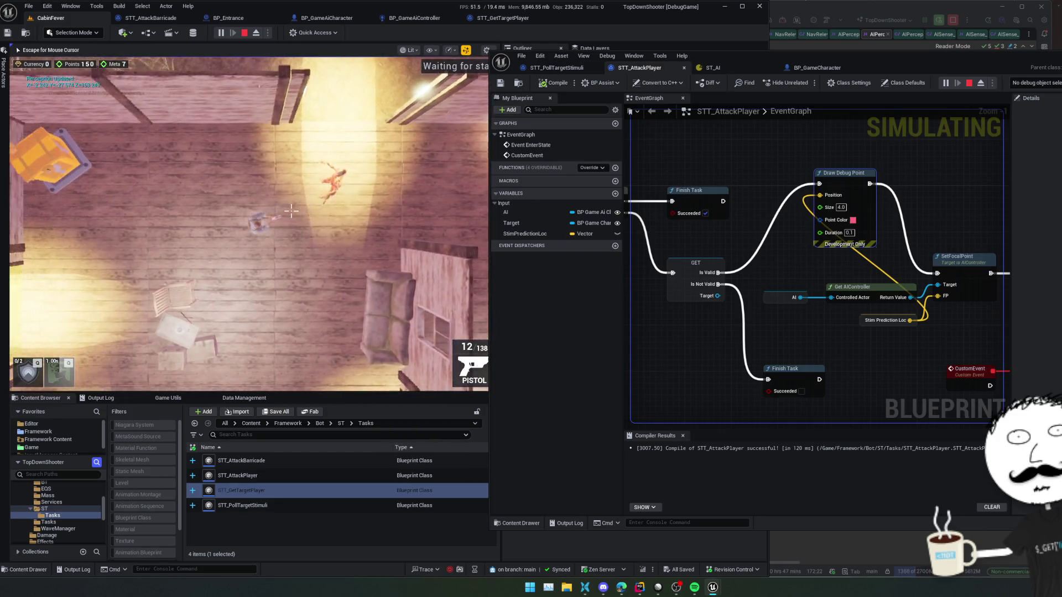
pyautogui.press('d')
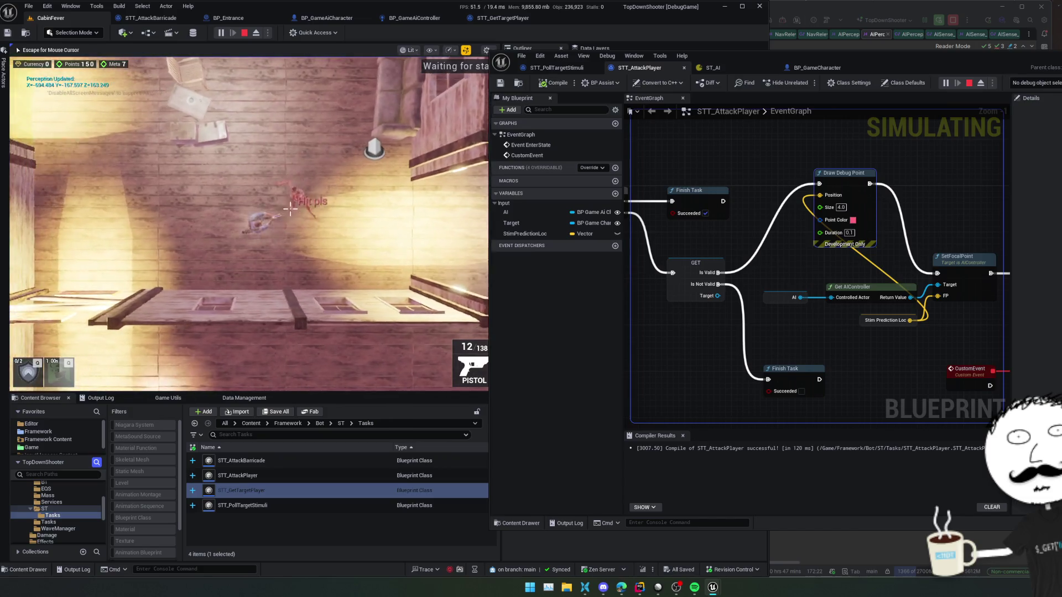
pyautogui.press('s')
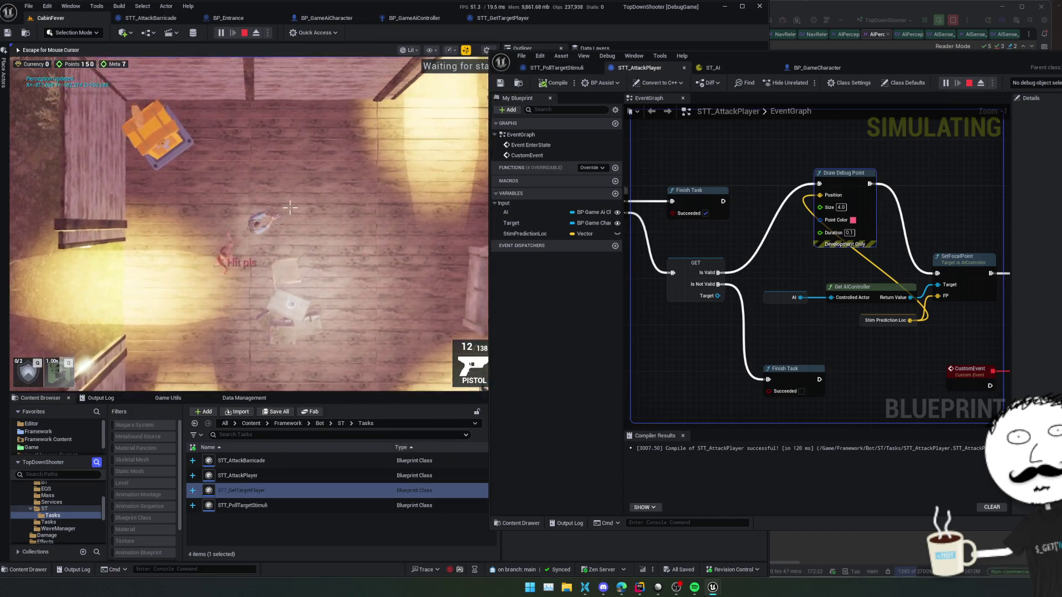
pyautogui.press('s')
pyautogui.press('a')
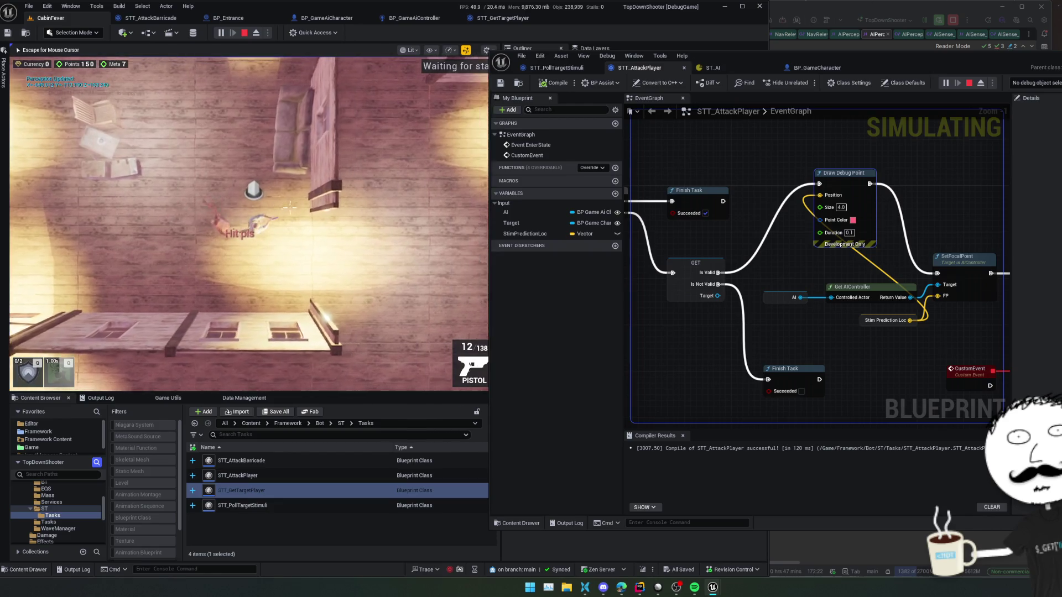
pyautogui.press('s')
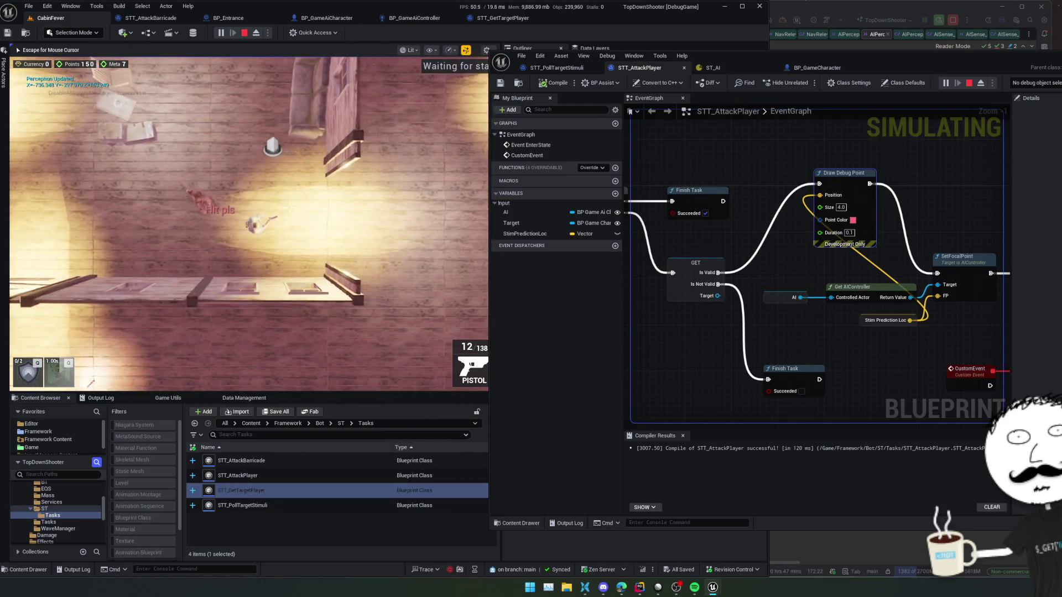
# Step: Stop the play-test and delete the Draw Debug Point node from STT_AttackPlayer
pyautogui.press('Escape')
pyautogui.click(244, 33)
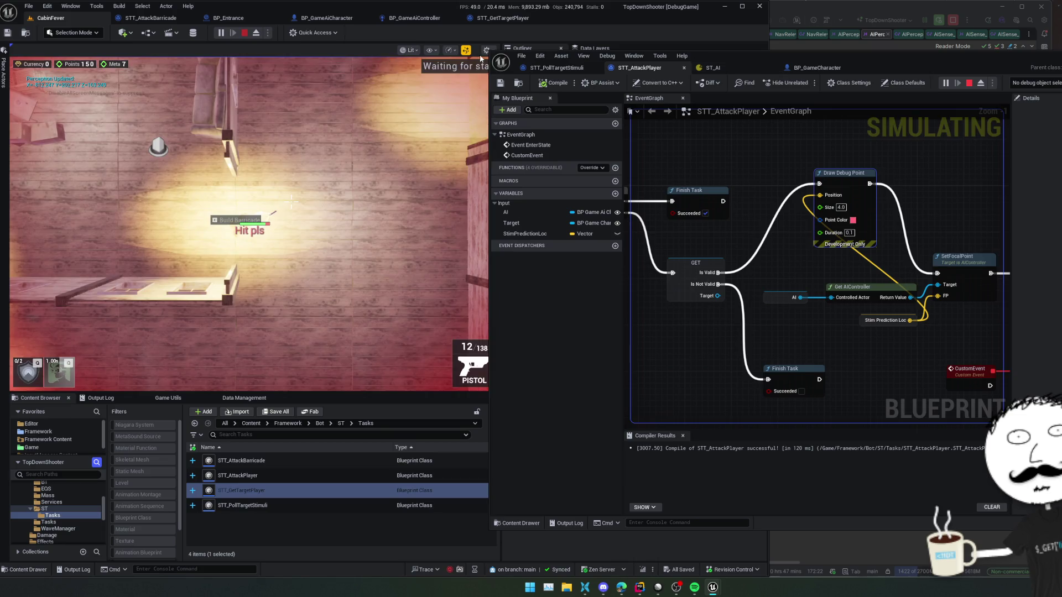
pyautogui.press('Delete')
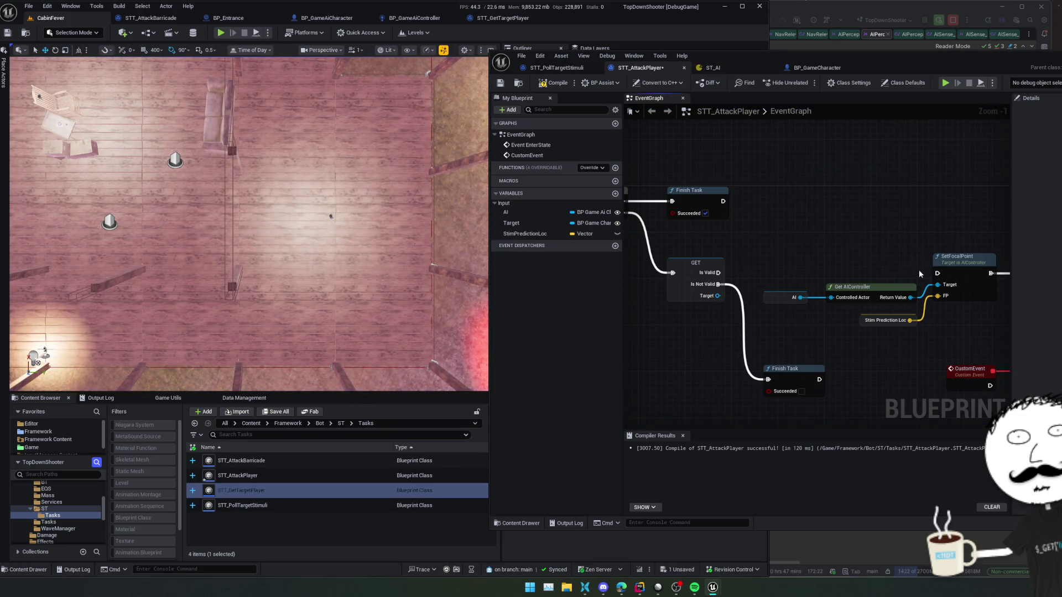
# Step: Wire Is Valid directly to SetFocalPoint in STT_AttackPlayer and compile it
pyautogui.moveTo(936, 272); pyautogui.dragTo(718, 272)
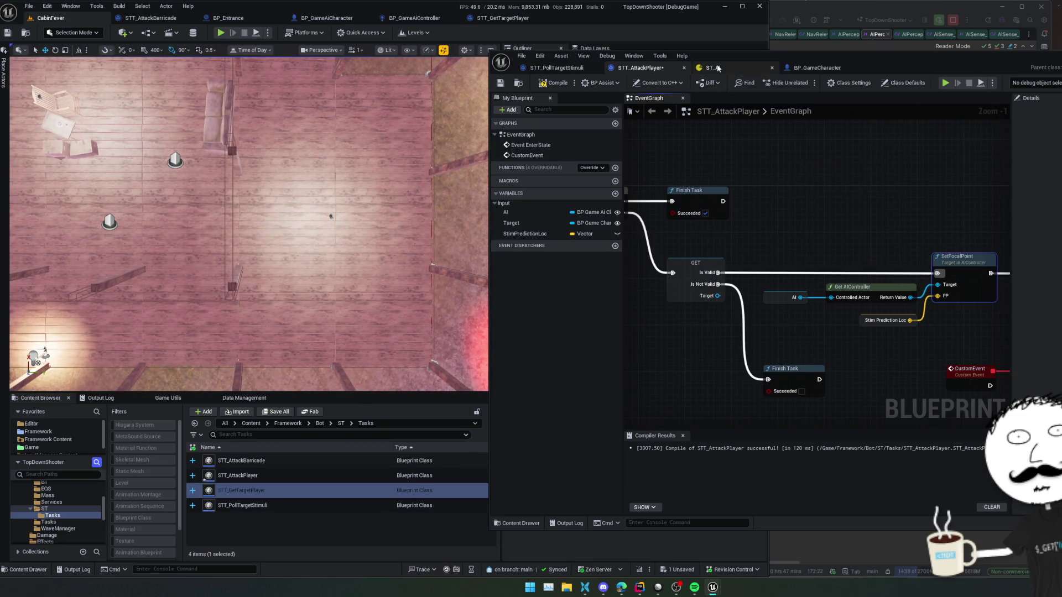
pyautogui.click(553, 87)
pyautogui.click(556, 68)
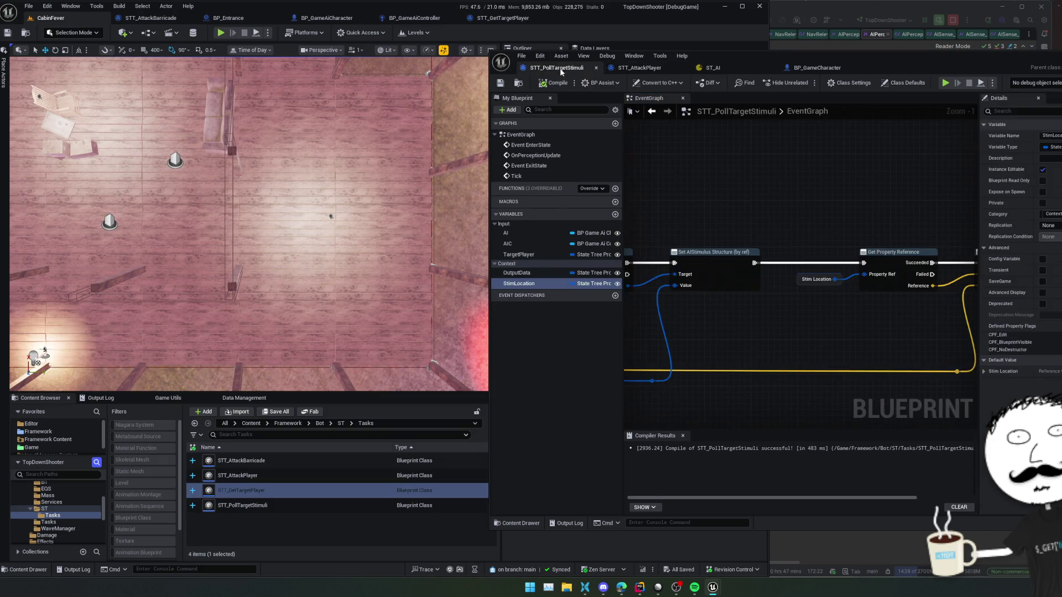
# Step: In STT_PollTargetStimuli, wire a Draw Debug Point after Set Vector, compile, save and play-test
pyautogui.moveTo(861, 301); pyautogui.dragTo(881, 299)
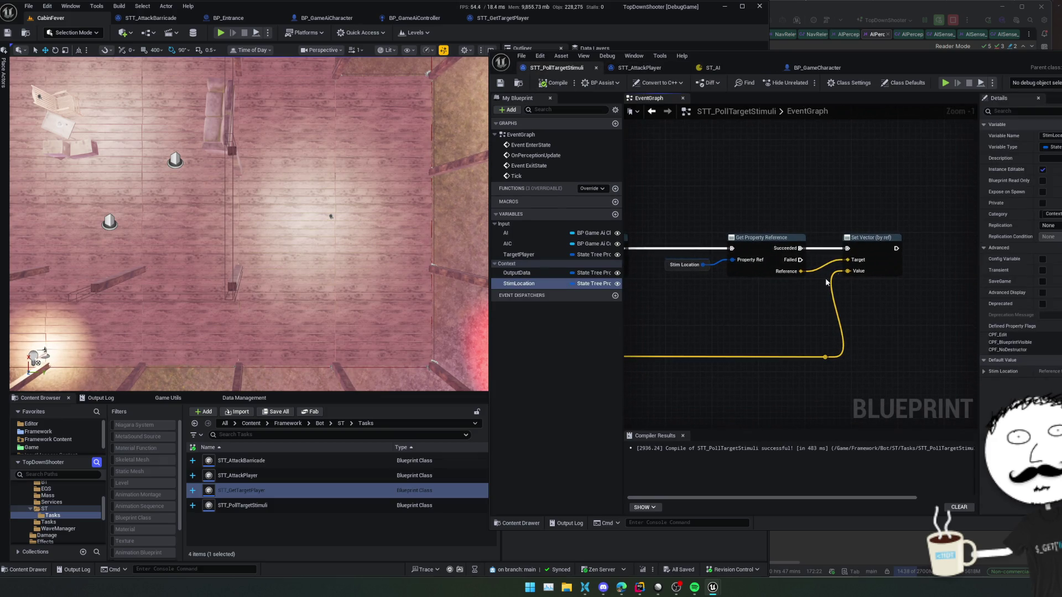
pyautogui.moveTo(811, 285); pyautogui.dragTo(967, 273)
pyautogui.moveTo(946, 218)
pyautogui.mouseDown()
pyautogui.moveTo(934, 216)
pyautogui.moveTo(952, 292)
pyautogui.moveTo(847, 228)
pyautogui.mouseUp()
pyautogui.moveTo(908, 333)
pyautogui.mouseDown()
pyautogui.moveTo(802, 322)
pyautogui.moveTo(841, 292)
pyautogui.mouseUp()
pyautogui.click(551, 80)
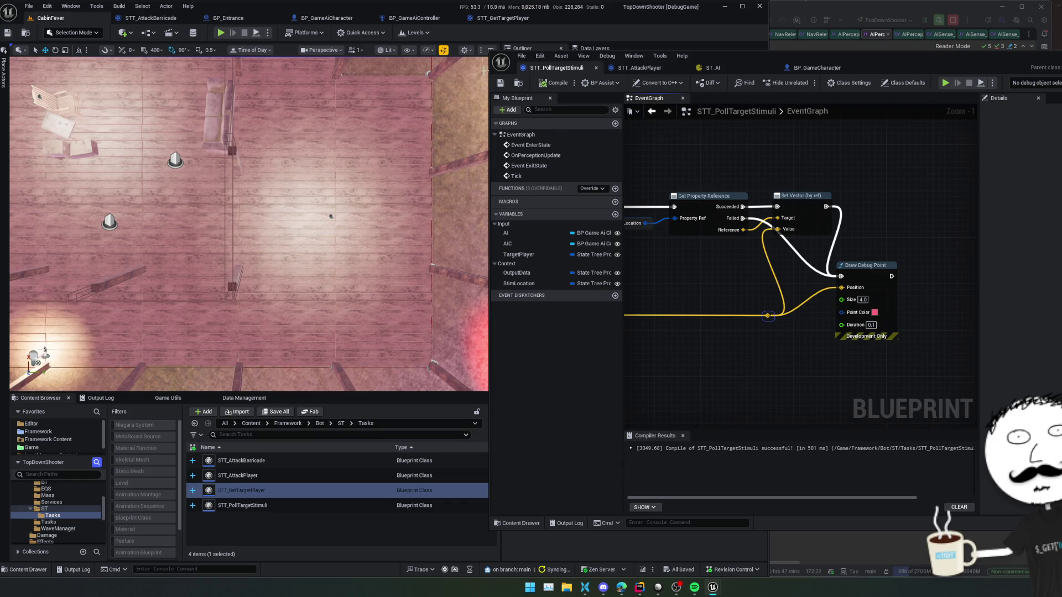
pyautogui.click(500, 85)
pyautogui.hotkey('alt', 'p')
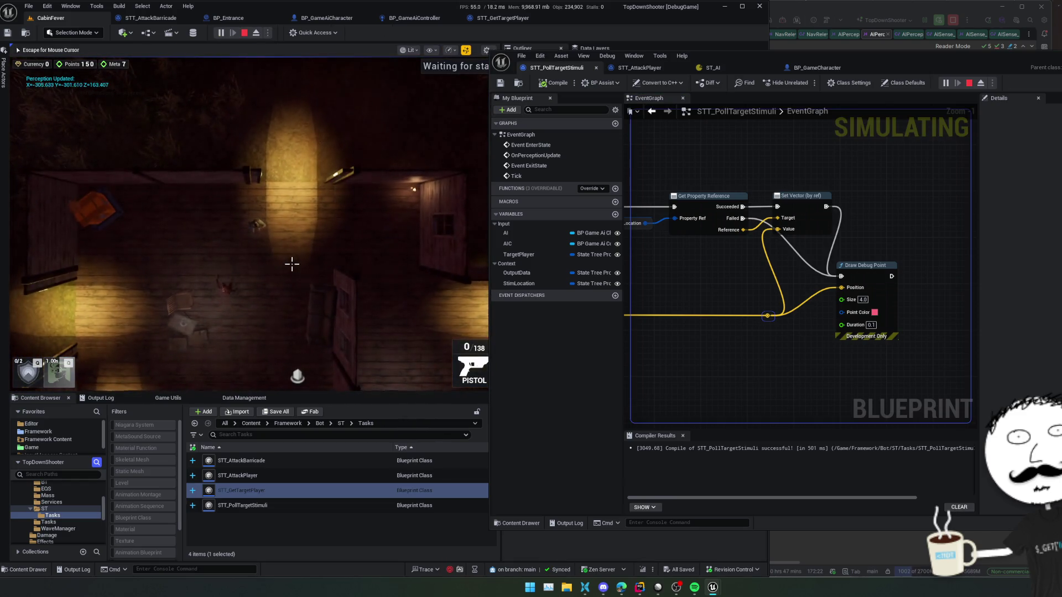
pyautogui.press('s')
pyautogui.press('a')
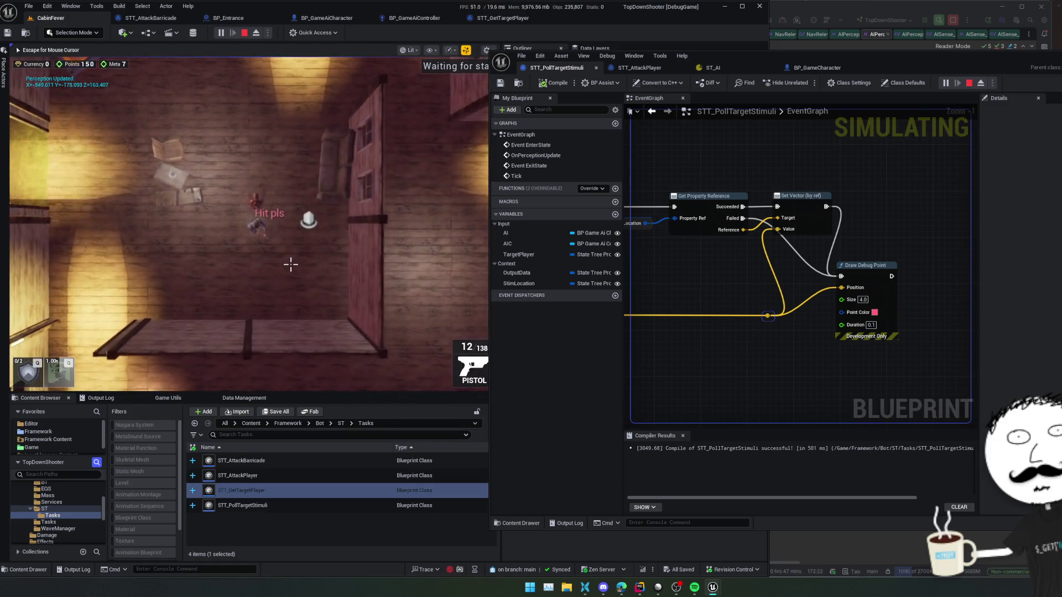
pyautogui.press('w')
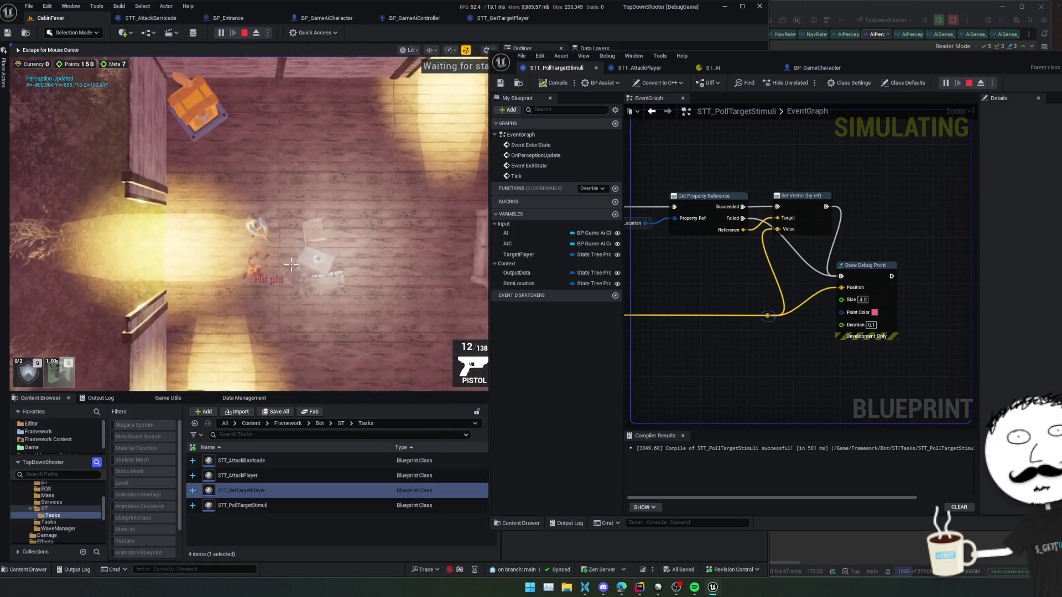
pyautogui.press('s')
pyautogui.press('a')
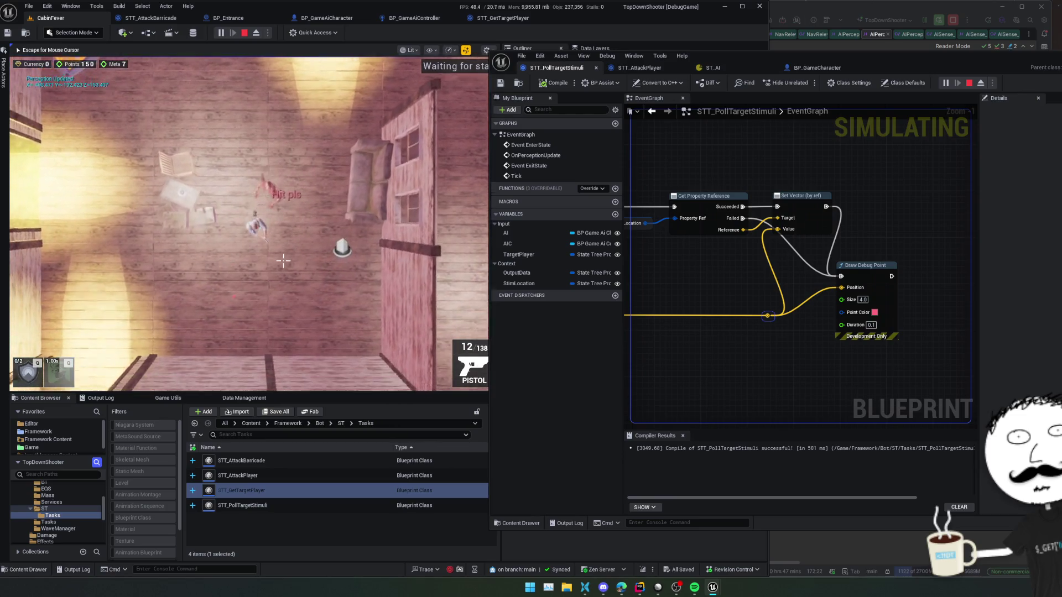
pyautogui.click(246, 34)
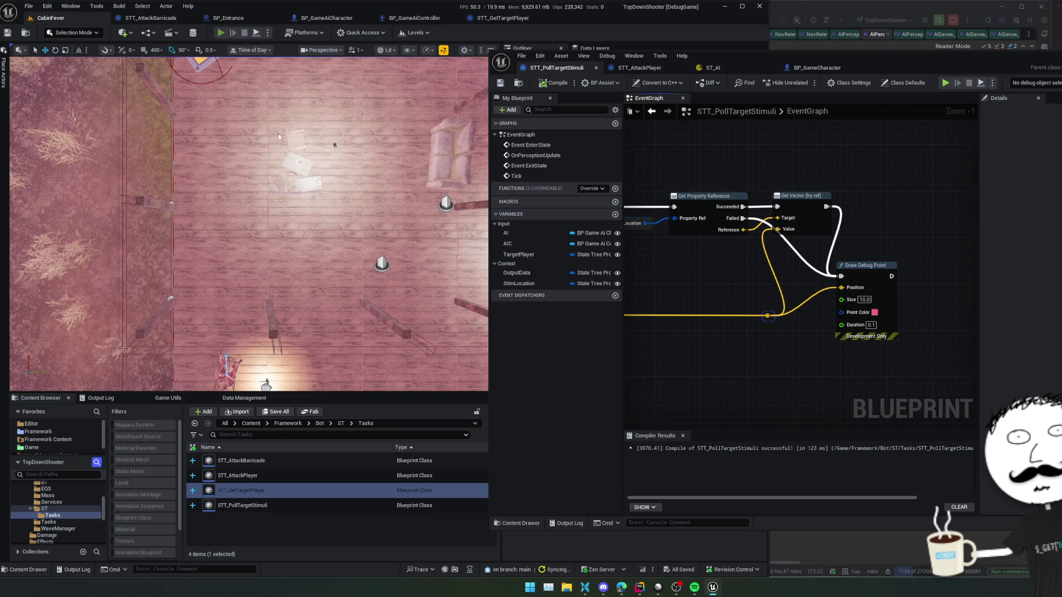
# Step: Run a new play-test with the size-10.0 debug point, walking south while keeping Draw Debug Point in view
pyautogui.hotkey('alt', 'p')
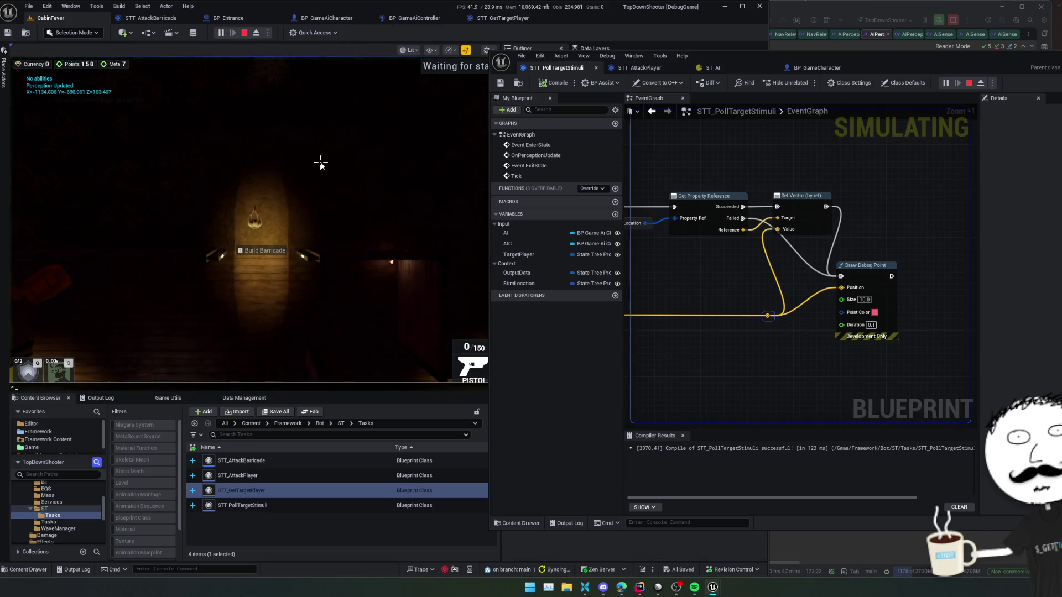
pyautogui.press('s')
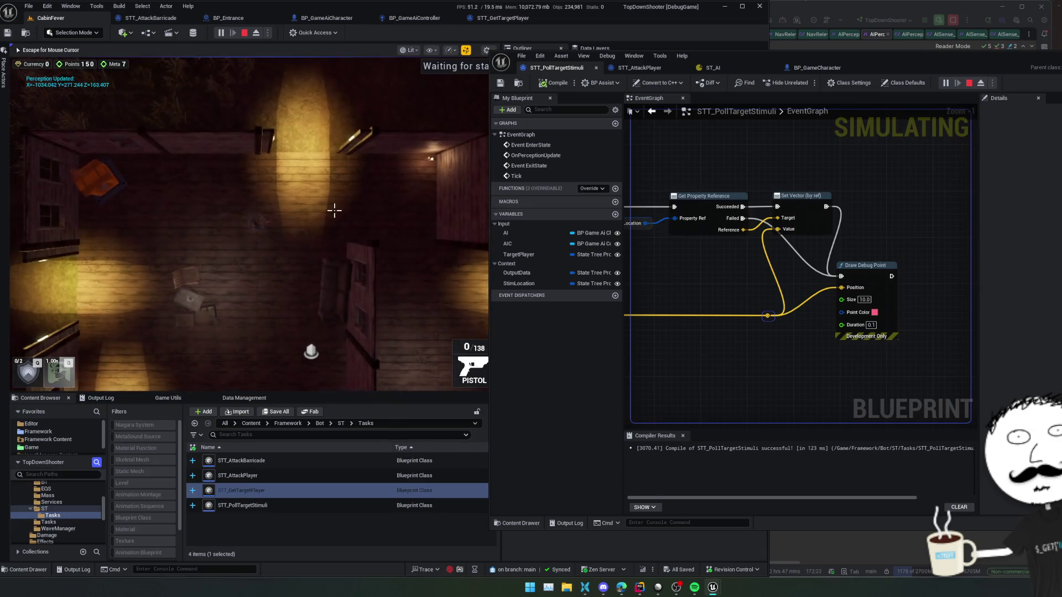
pyautogui.moveTo(933, 301)
pyautogui.mouseDown()
pyautogui.moveTo(905, 305)
pyautogui.moveTo(946, 292)
pyautogui.mouseUp()
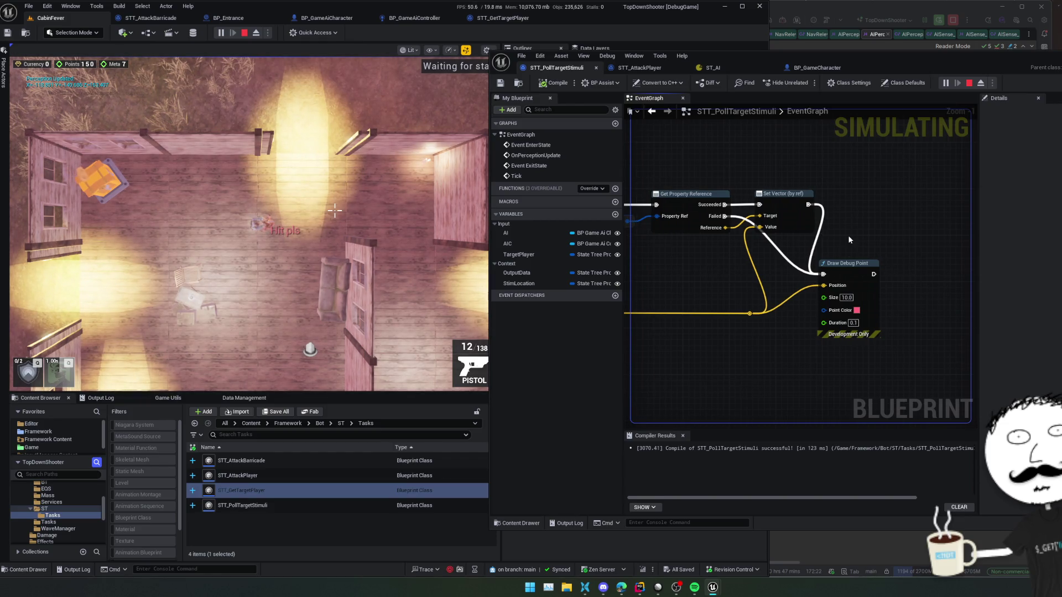
pyautogui.moveTo(848, 241); pyautogui.dragTo(864, 245)
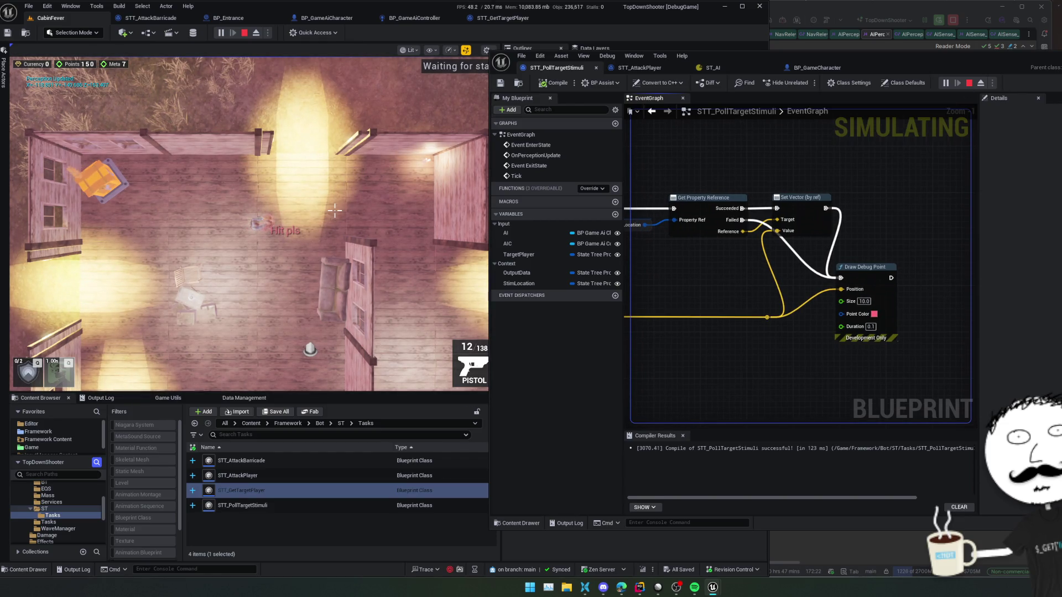
pyautogui.moveTo(803, 270); pyautogui.dragTo(817, 277)
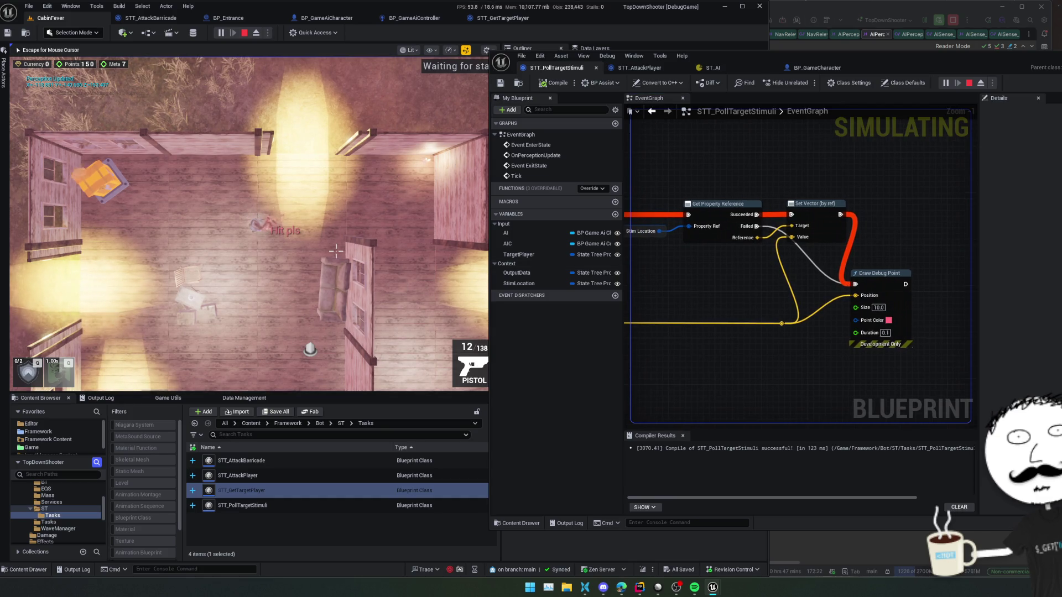
pyautogui.press('s')
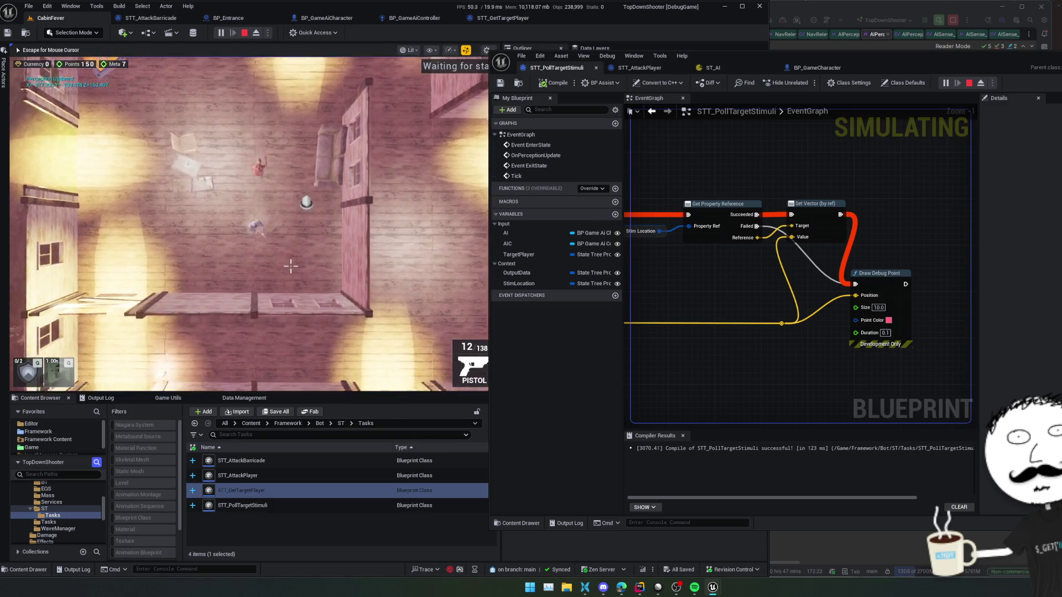